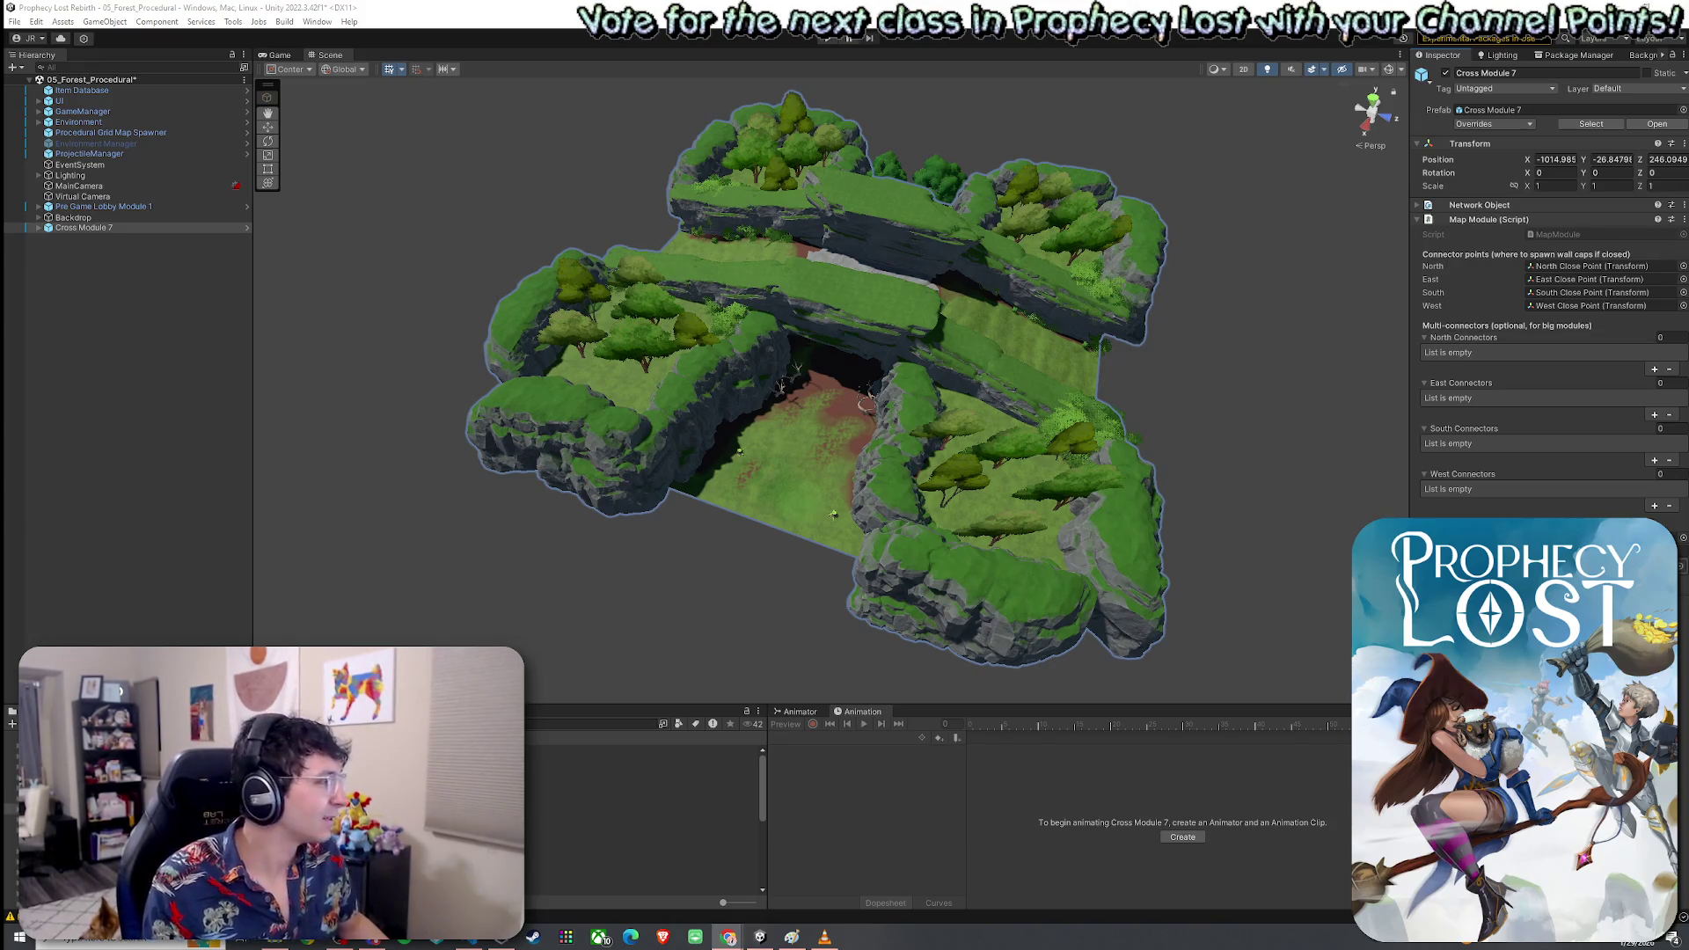
Orbit around Cross Module 7's cliffs and trees, then save the 05_Forest_Procedural scene
{"action": "key", "text": "alt+Tab"}
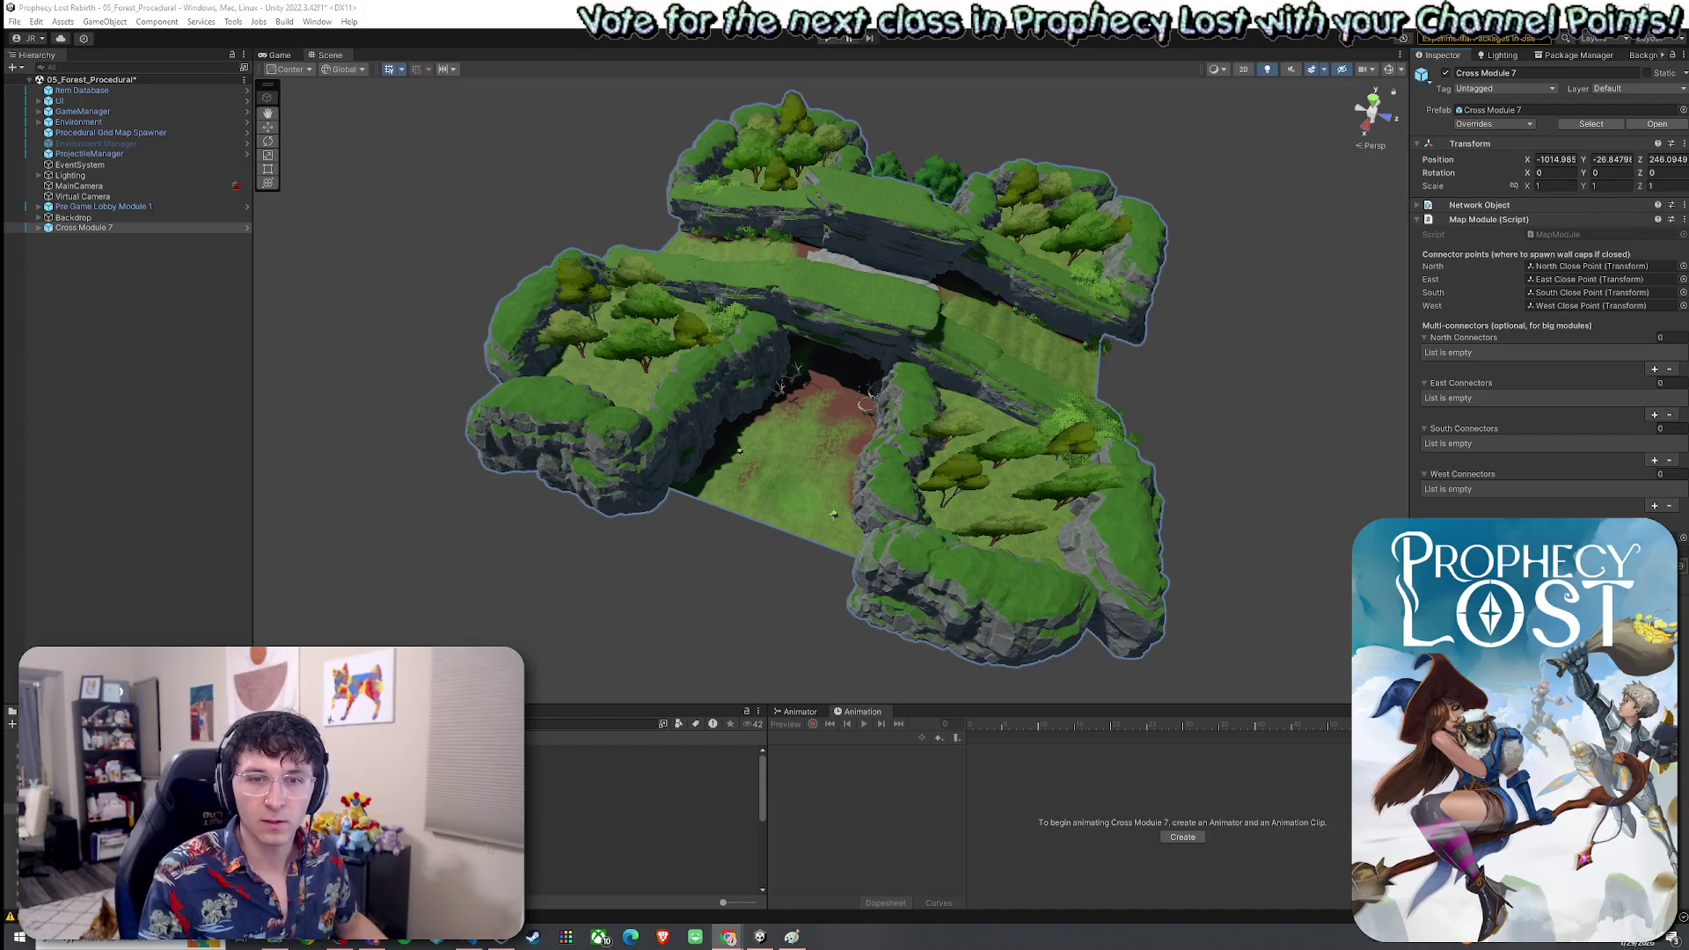
{"action": "mouse_move", "coordinate": [1312, 419]}
{"action": "left_mouse_down"}
{"action": "mouse_move", "coordinate": [987, 425]}
{"action": "mouse_move", "coordinate": [945, 409]}
{"action": "mouse_move", "coordinate": [1127, 372]}
{"action": "mouse_move", "coordinate": [938, 243]}
{"action": "mouse_move", "coordinate": [1171, 245]}
{"action": "mouse_move", "coordinate": [1105, 170]}
{"action": "mouse_move", "coordinate": [859, 210]}
{"action": "mouse_move", "coordinate": [695, 387]}
{"action": "mouse_move", "coordinate": [809, 360]}
{"action": "left_mouse_up"}
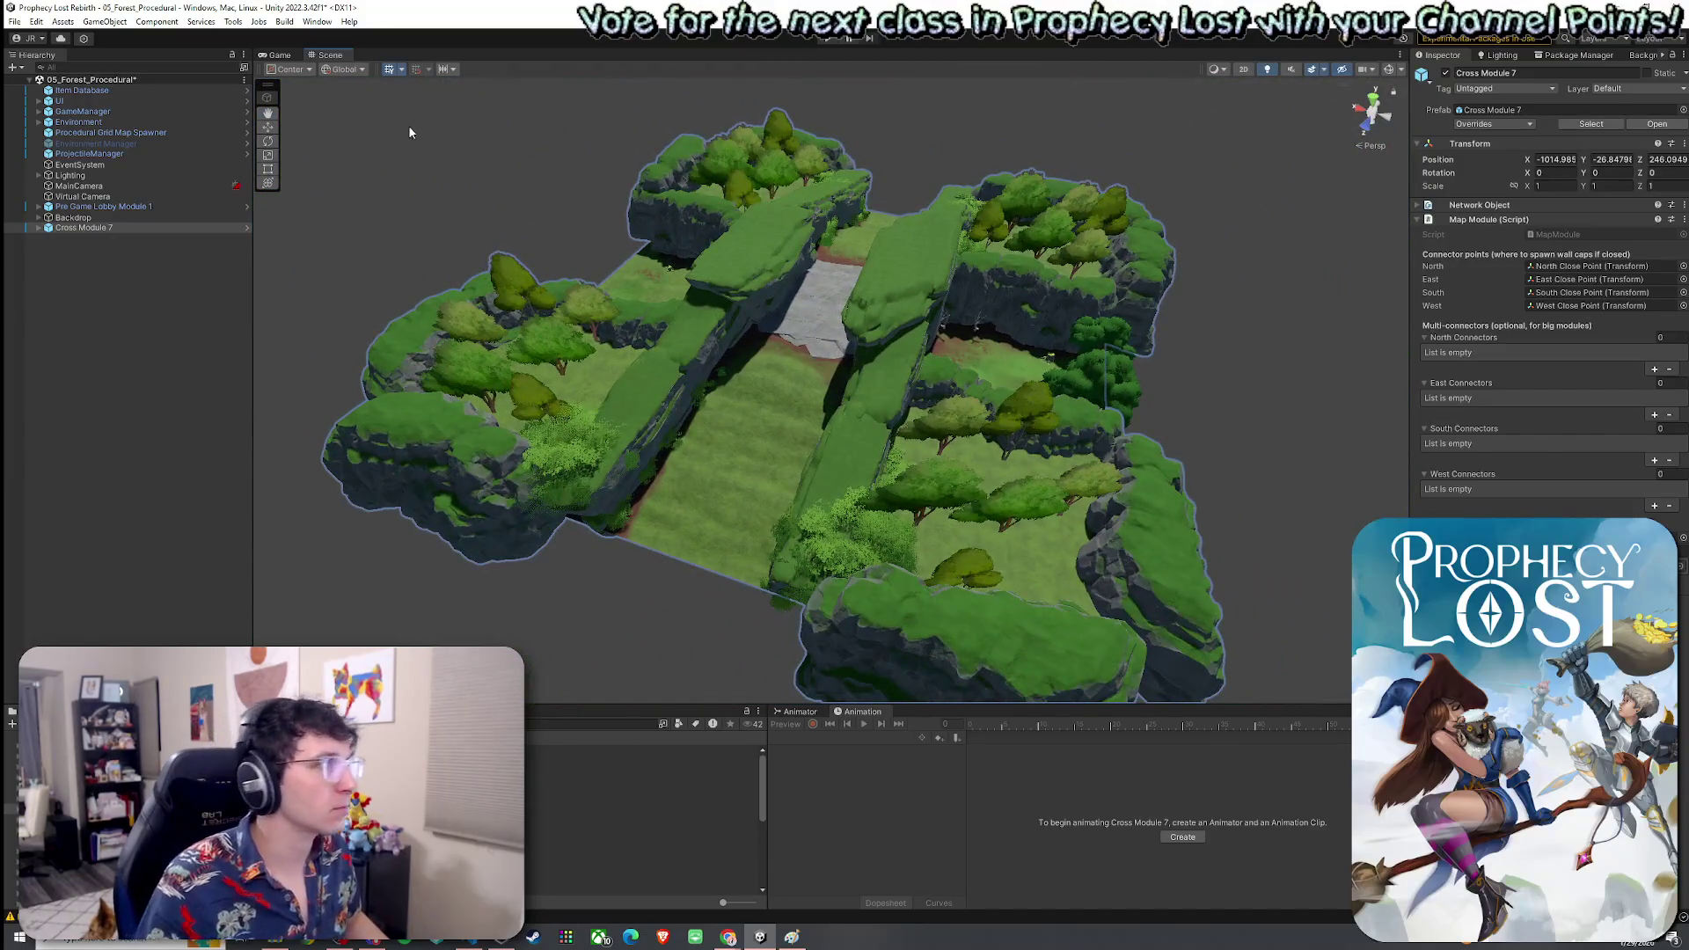
{"action": "left_click", "coordinate": [14, 21]}
{"action": "left_click", "coordinate": [137, 88]}
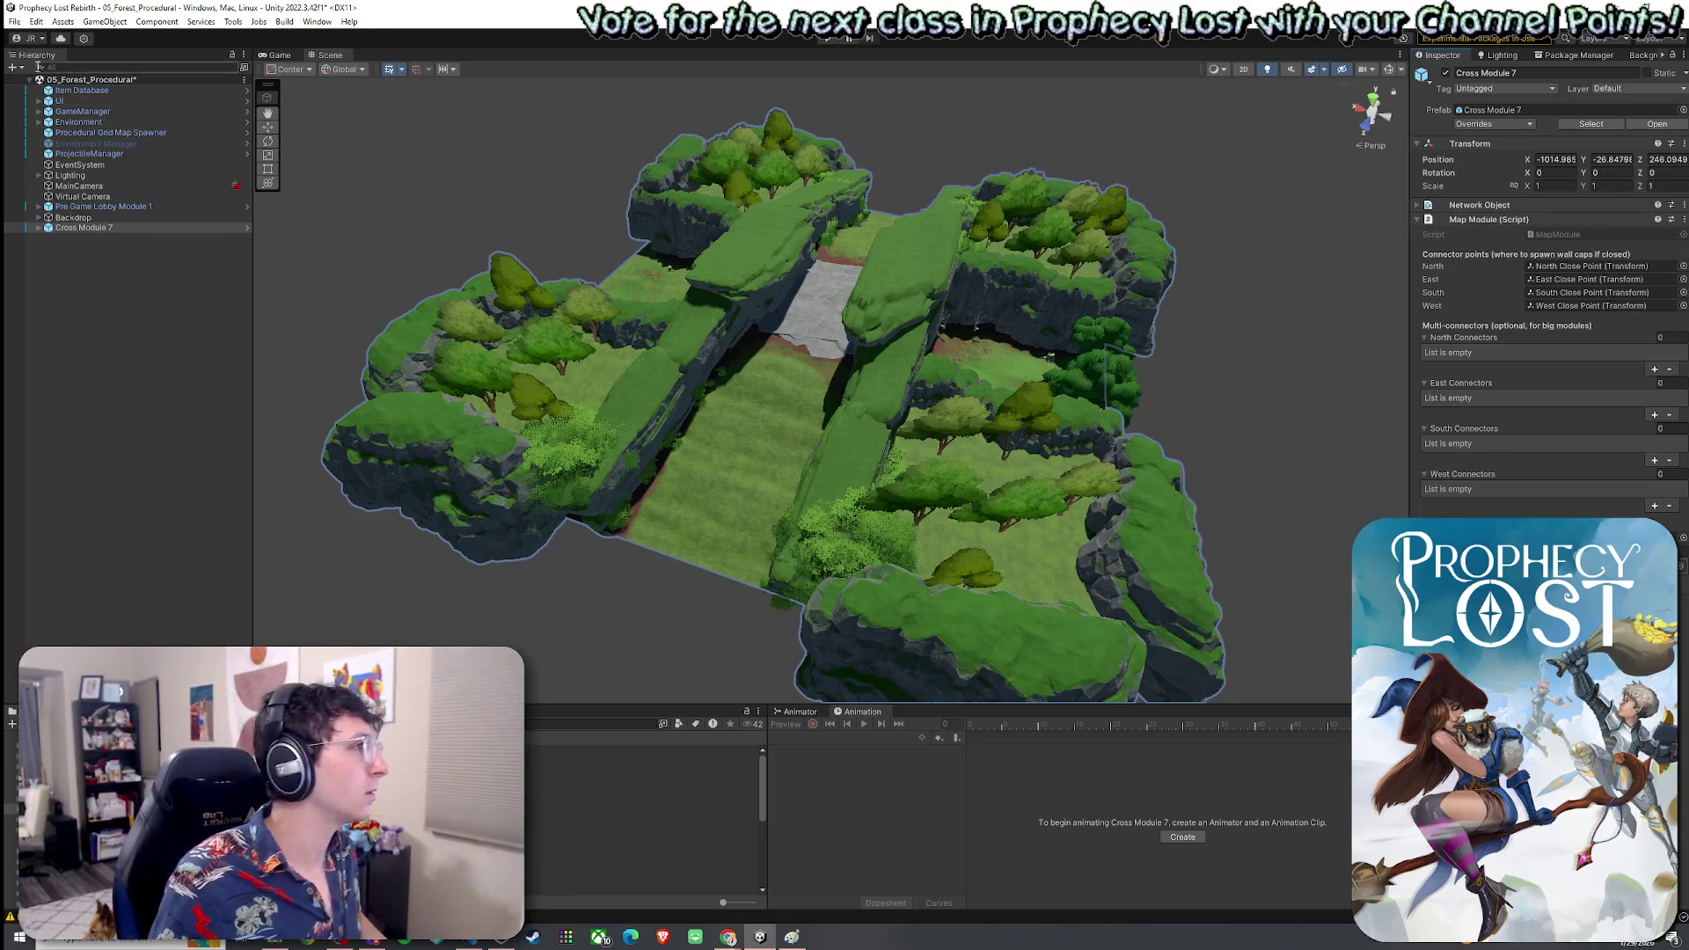
Delete Cross Module 7 and scroll the Procedural Grid Map Spawner's Inspector to its module elements
{"action": "double_click", "coordinate": [109, 230]}
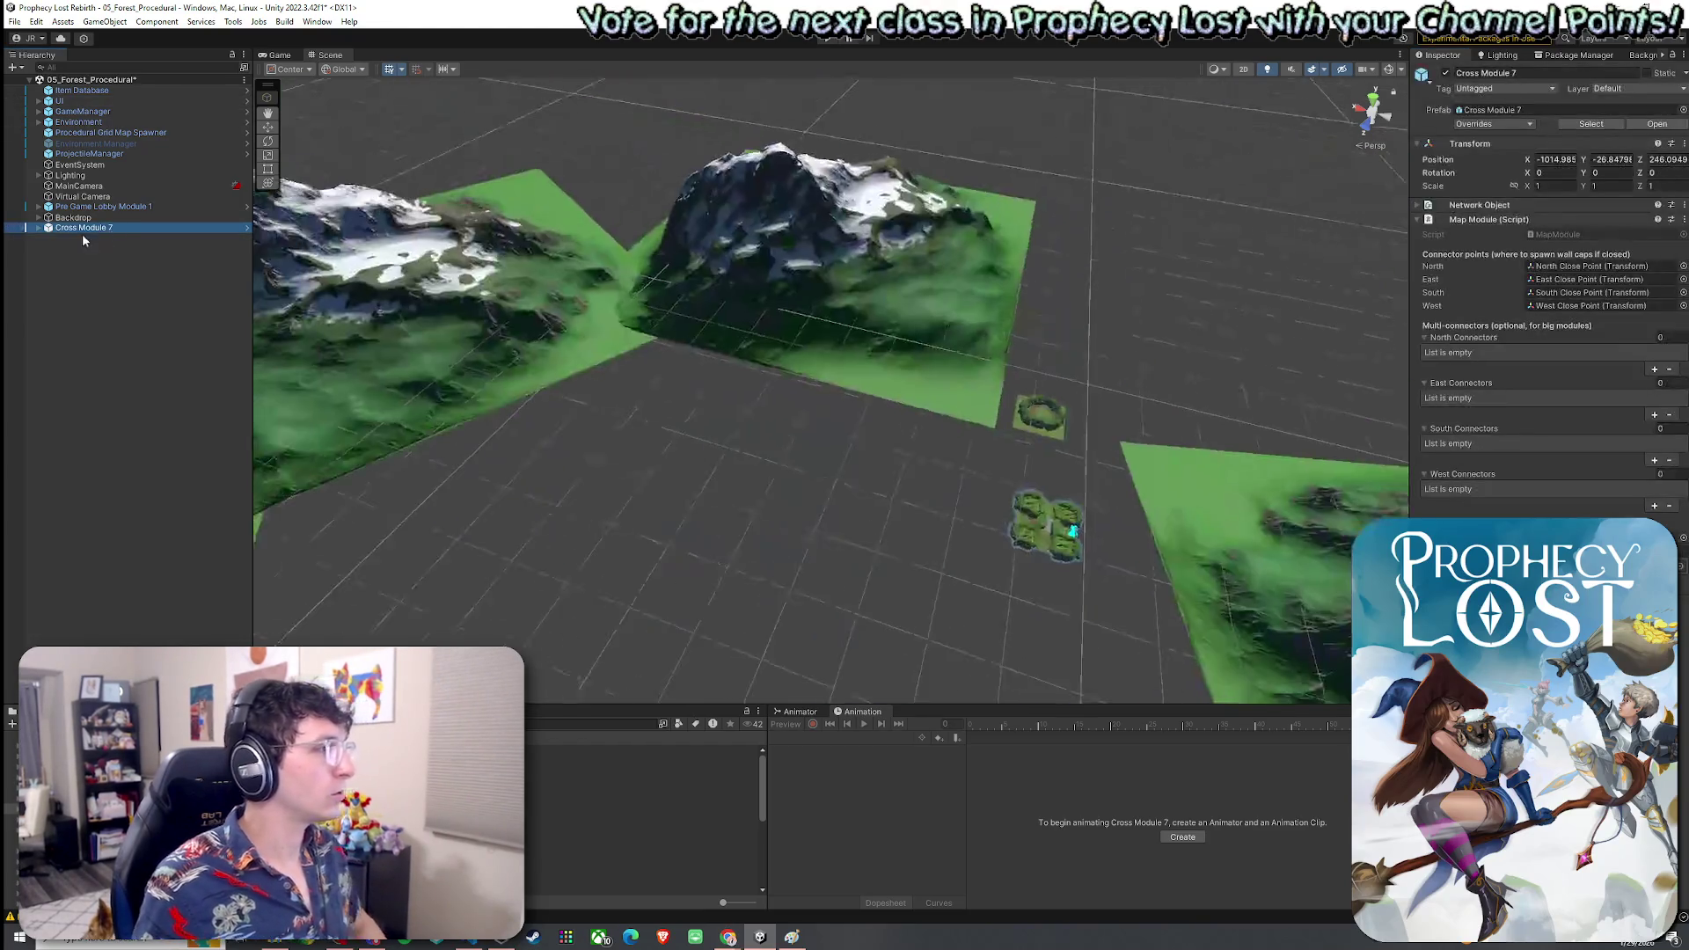
{"action": "left_click", "coordinate": [38, 229]}
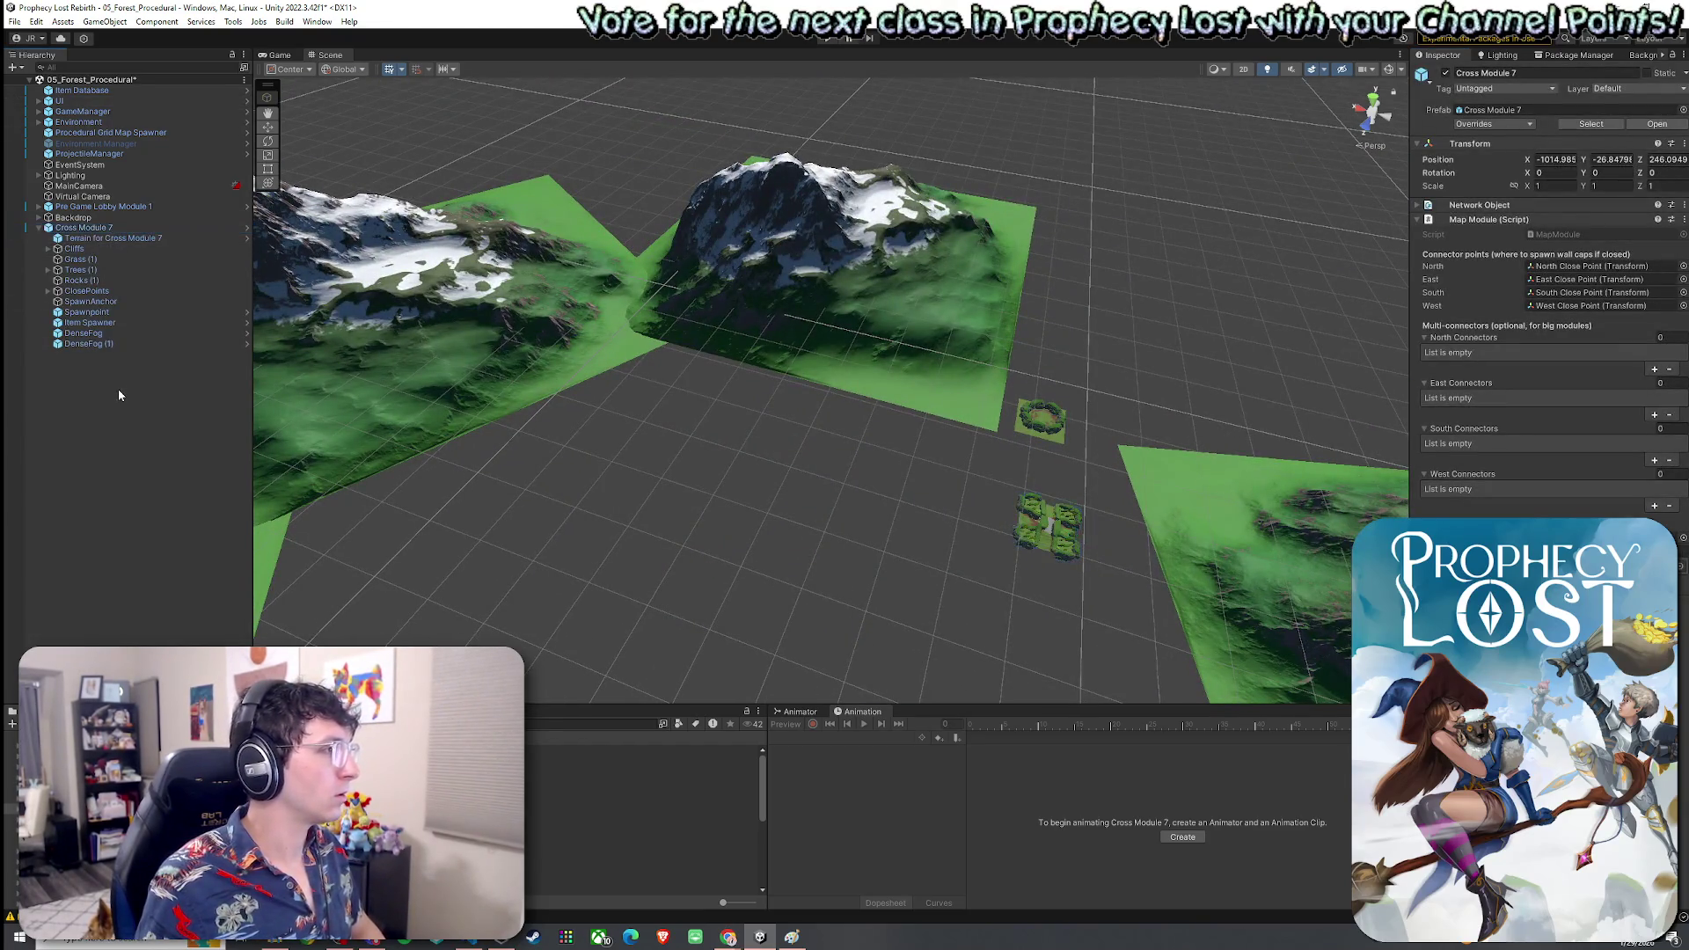
{"action": "left_click", "coordinate": [120, 396]}
{"action": "left_click", "coordinate": [106, 228]}
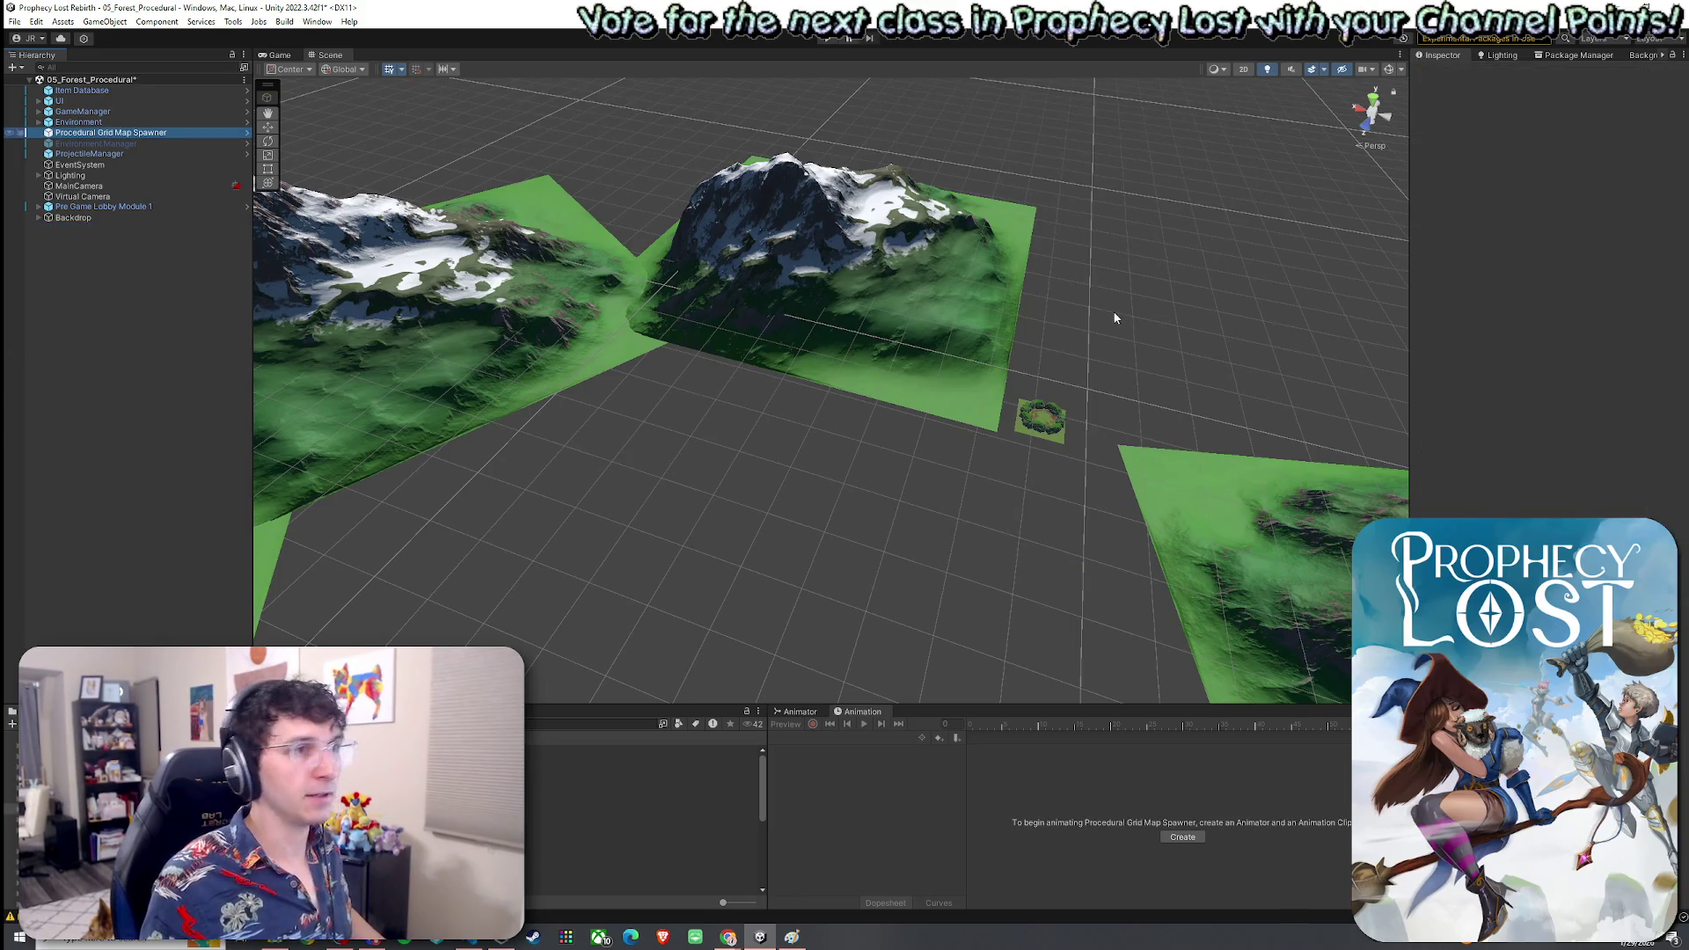
{"action": "scroll", "coordinate": [1470, 471], "scroll_direction": "down", "scroll_amount": 20}
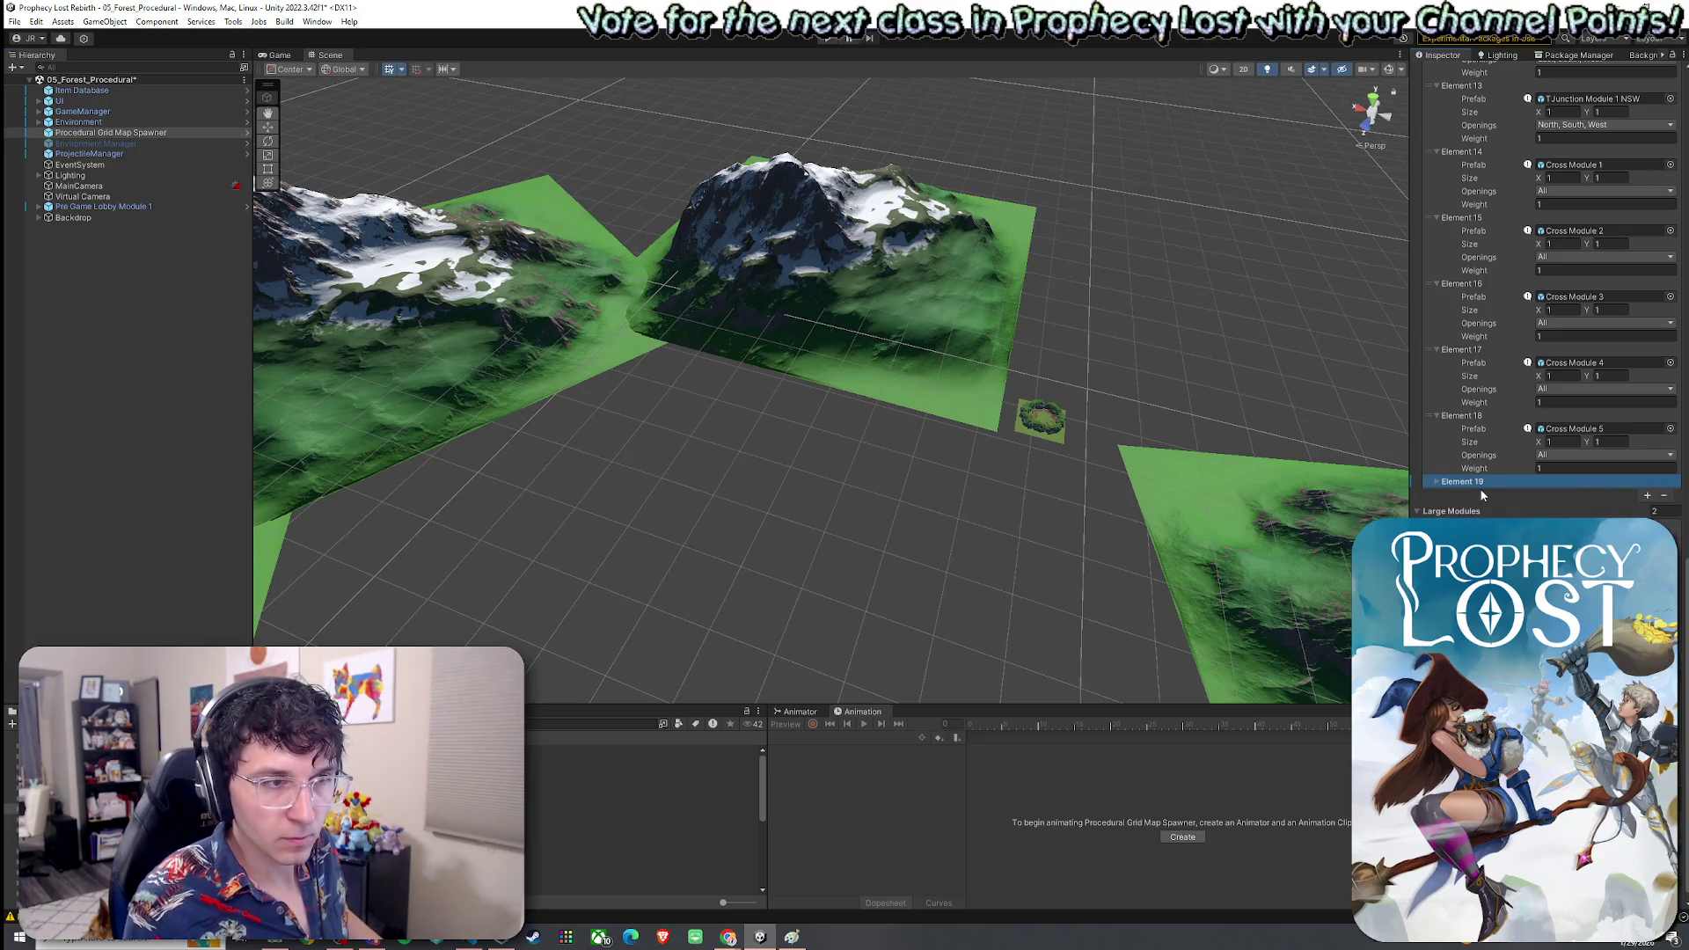
Assign Cross Module 6 as the prefab for the spawner's empty Element 19 slot
{"action": "left_click", "coordinate": [1667, 496]}
{"action": "type", "text": "cross 6"}
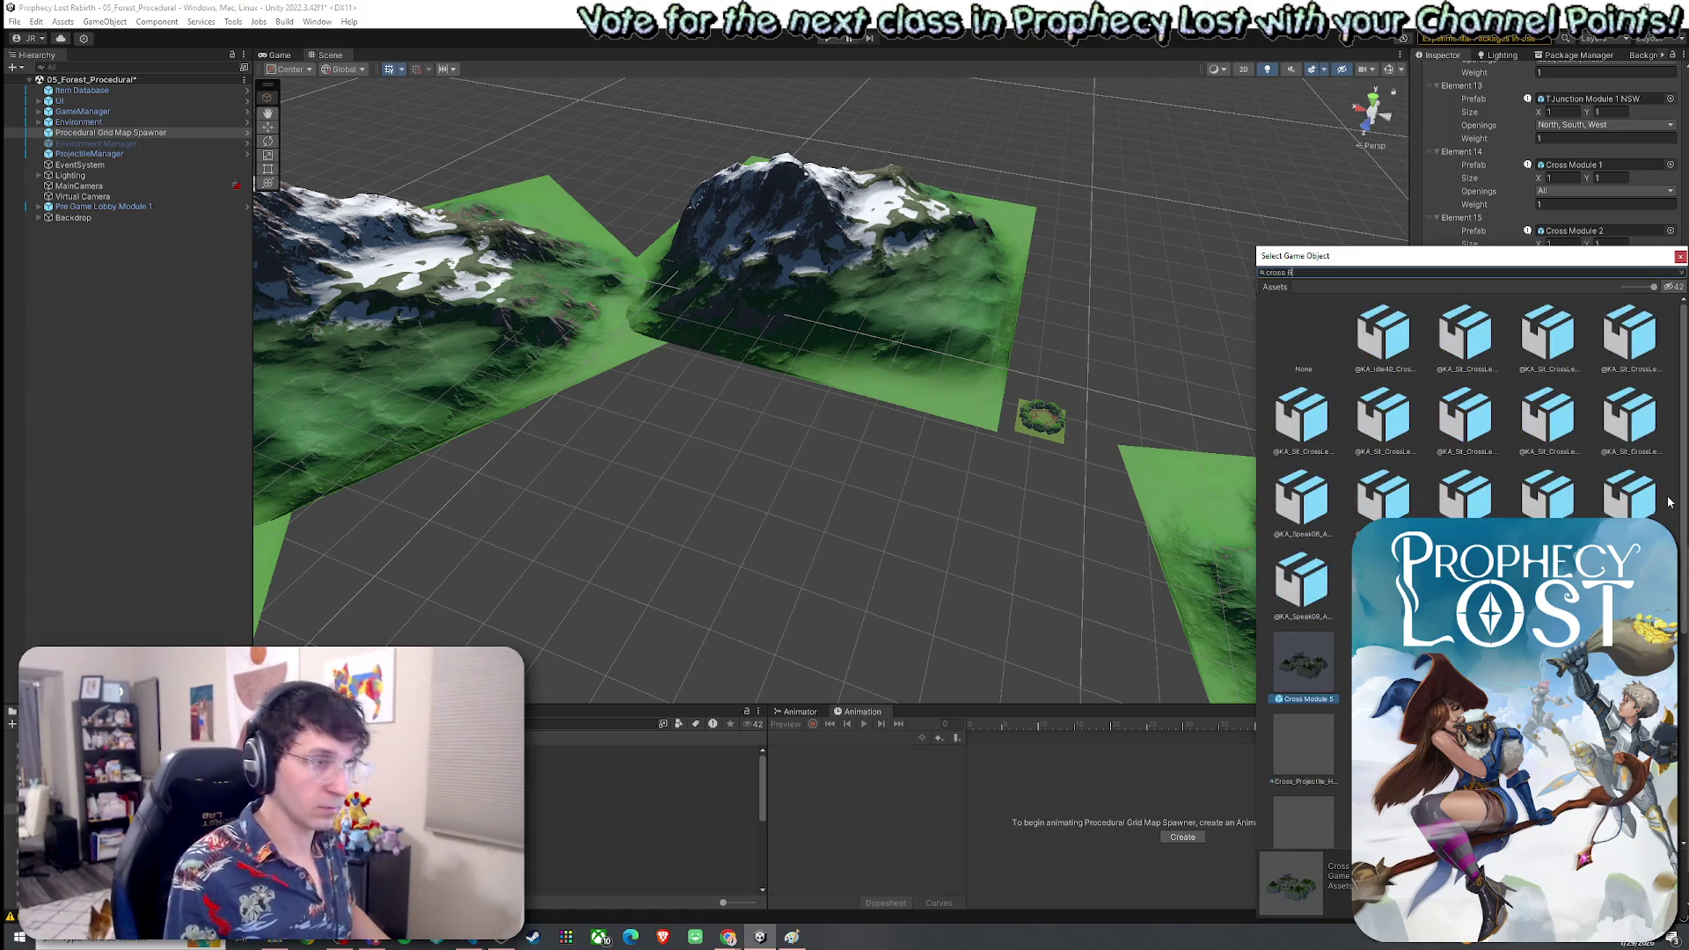
{"action": "left_click", "coordinate": [1370, 352]}
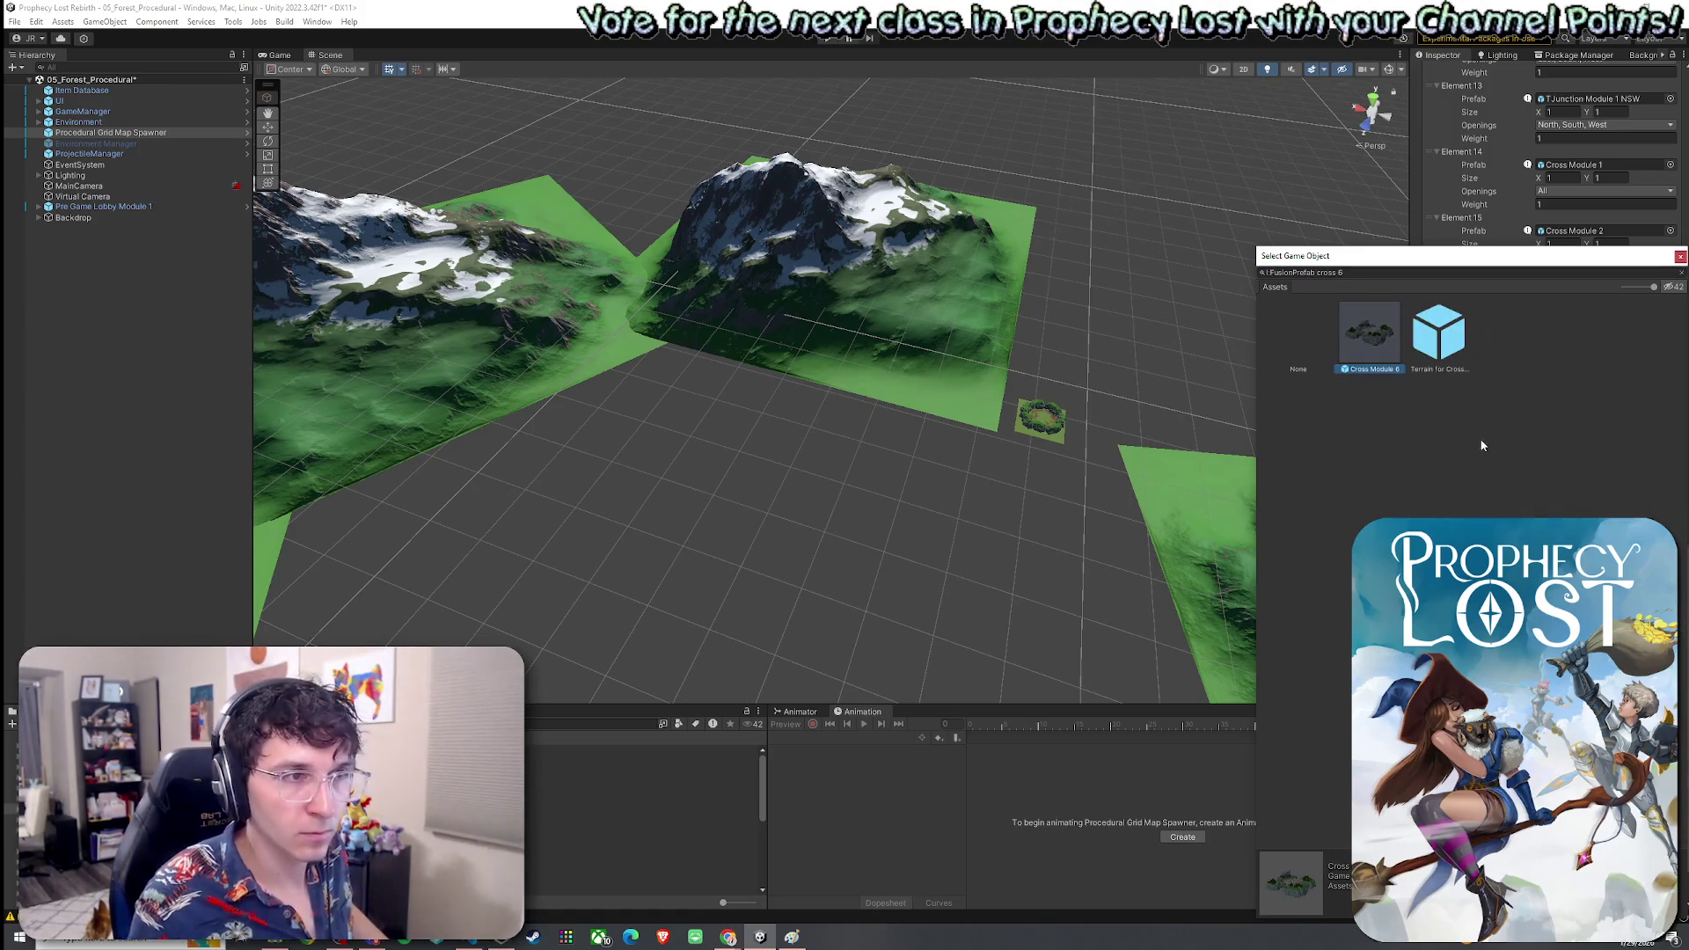
{"action": "key", "text": "Return"}
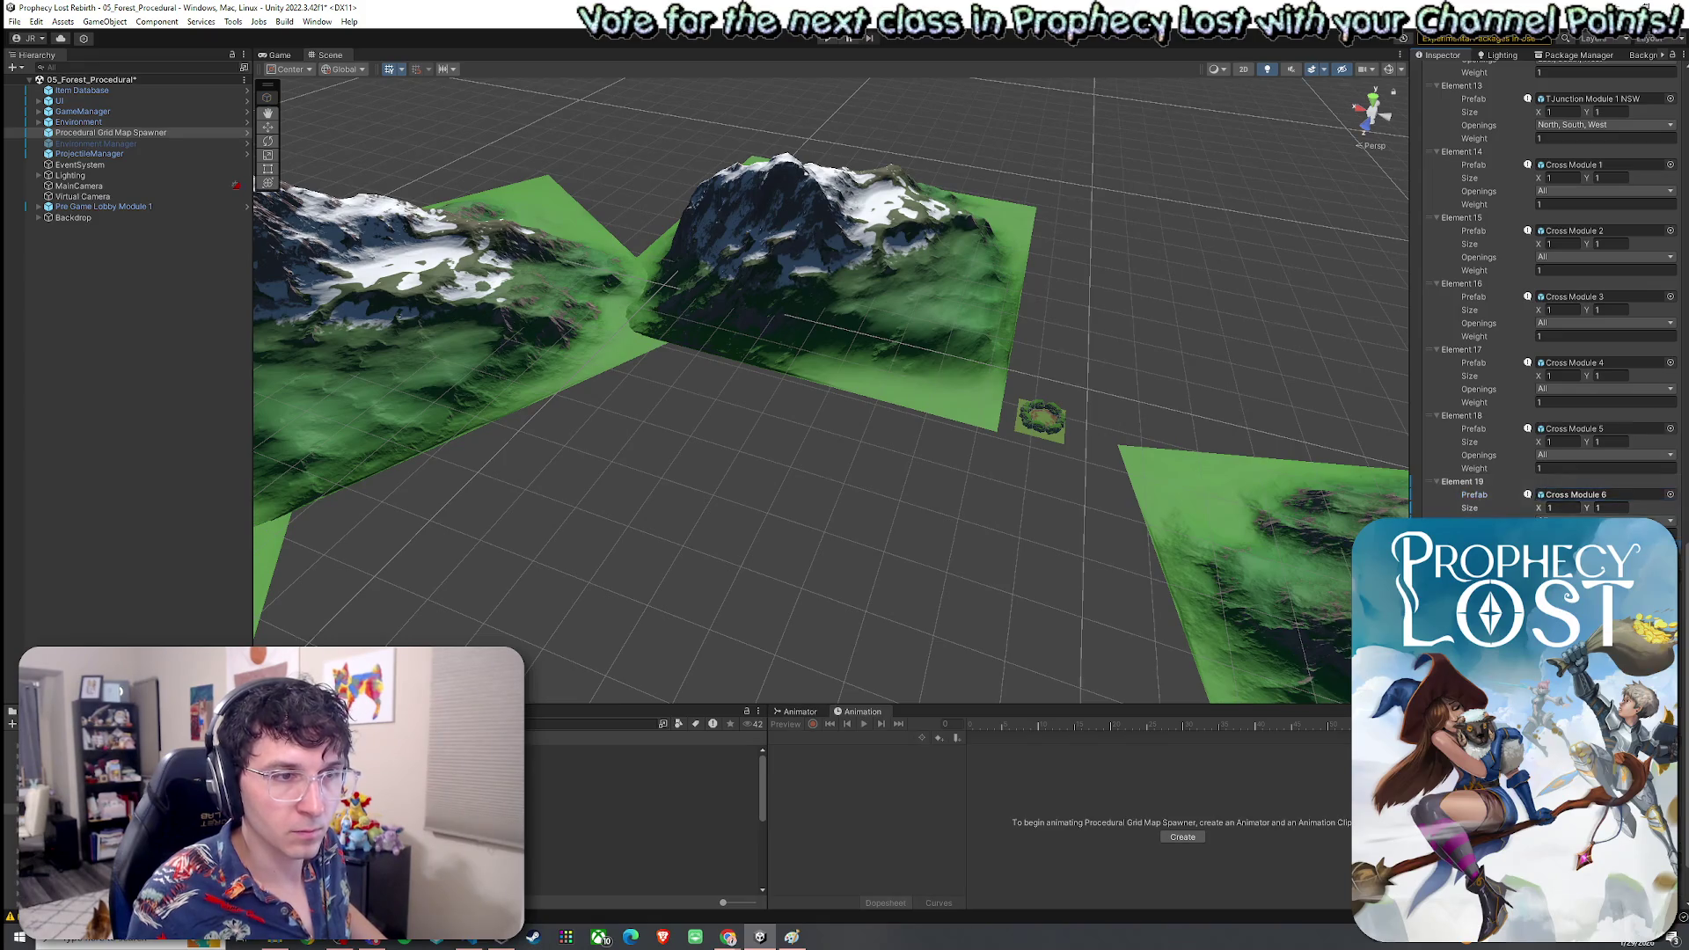
{"action": "type", "text": "cro"}
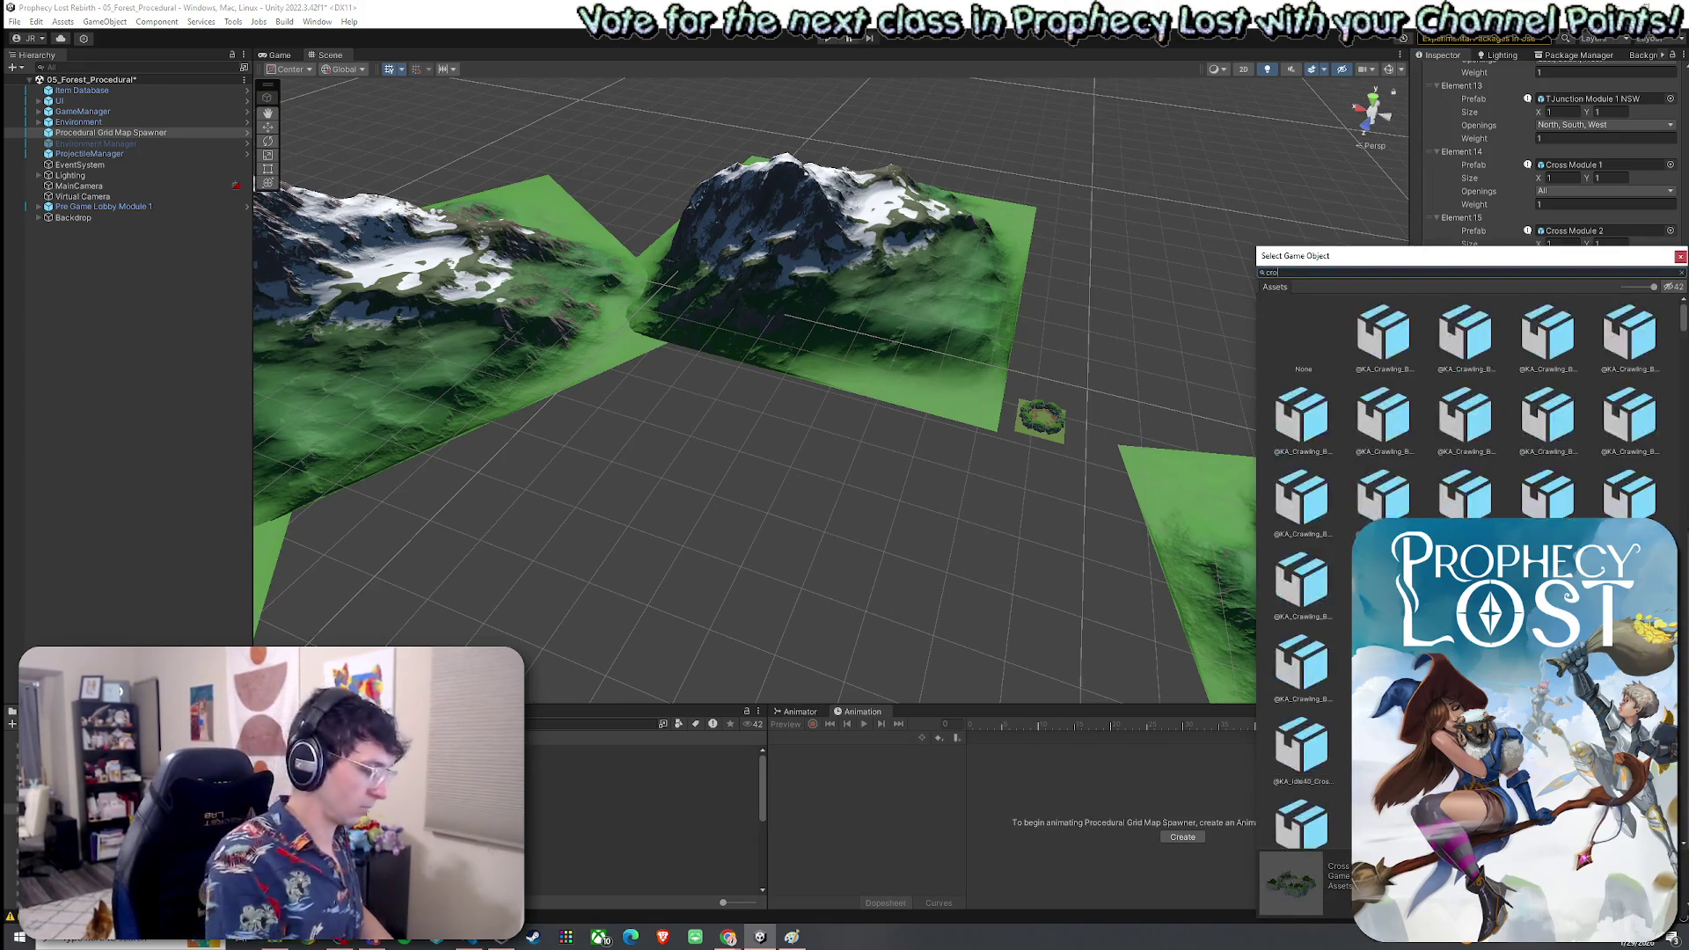
{"action": "type", "text": "ss 7"}
{"action": "key", "text": "Return"}
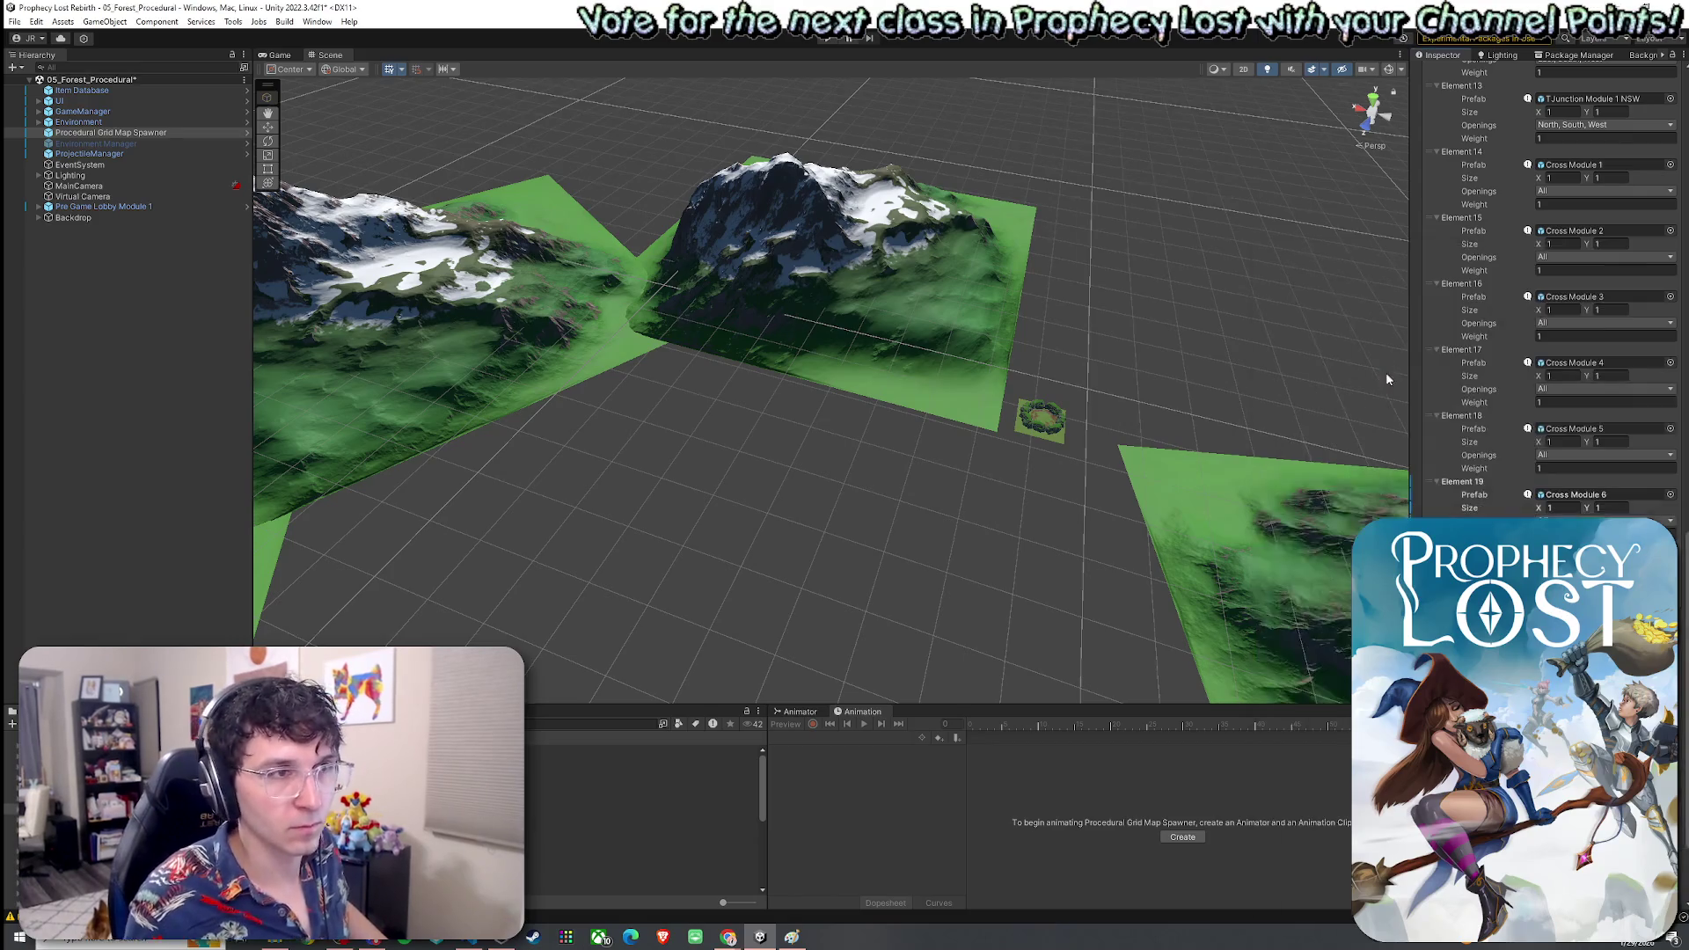
Apply all prefab overrides on the spawner and save the scene
{"action": "scroll", "coordinate": [1478, 513], "scroll_direction": "up", "scroll_amount": 20}
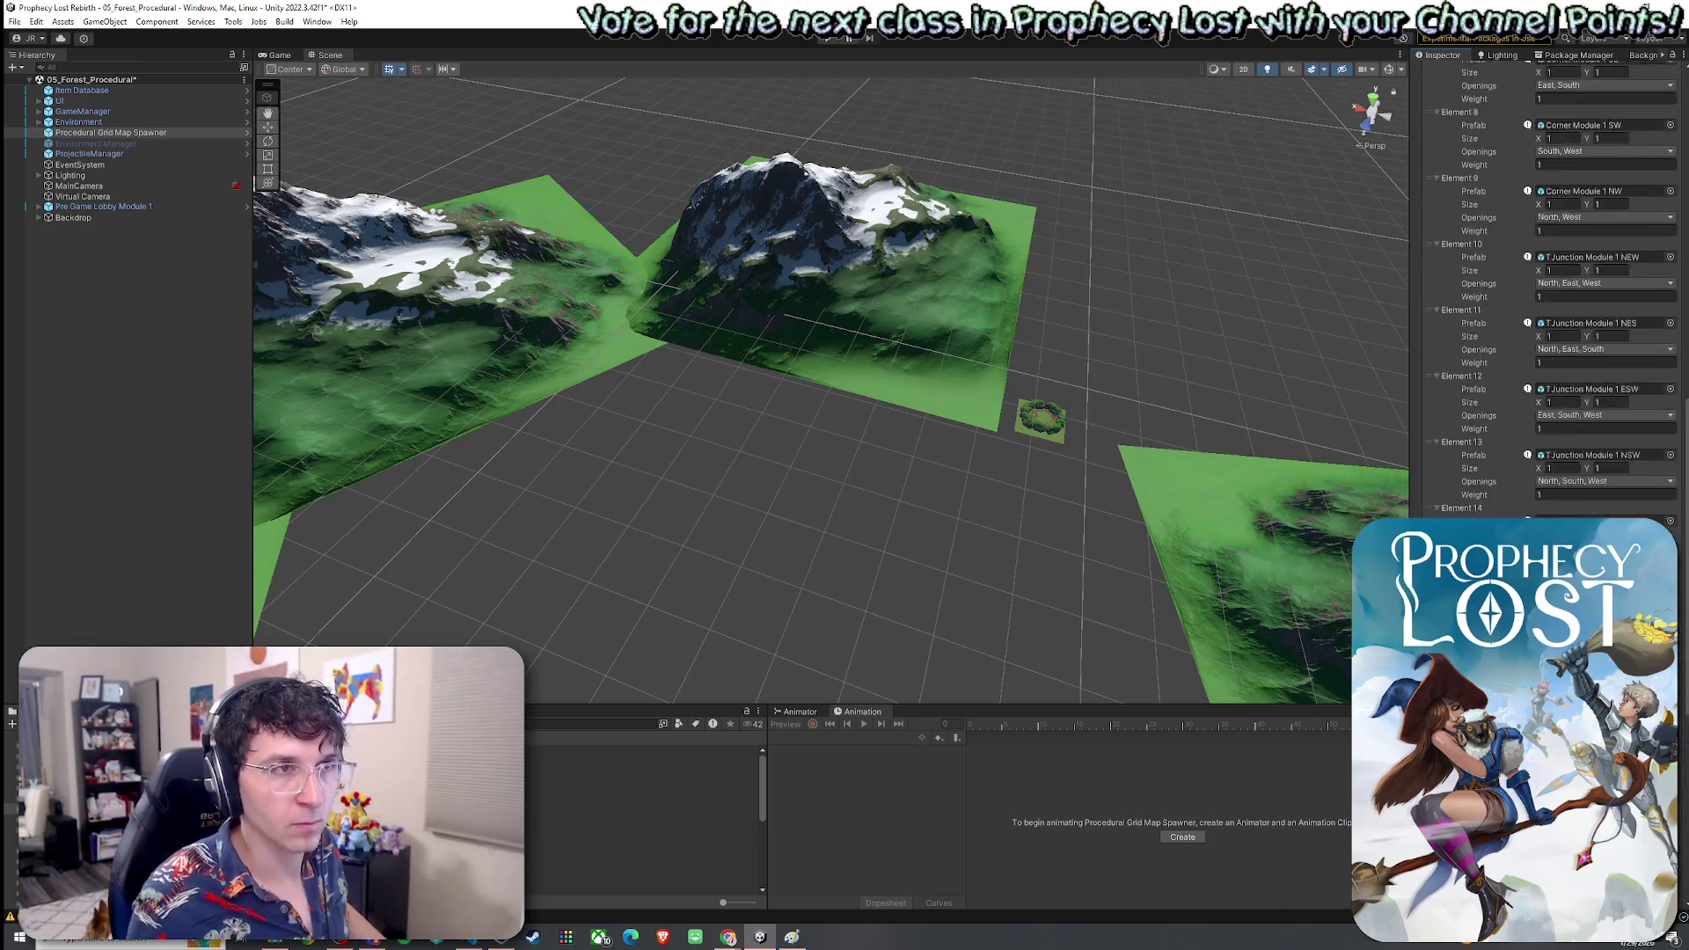
{"action": "scroll", "coordinate": [1503, 313], "scroll_direction": "up", "scroll_amount": 3}
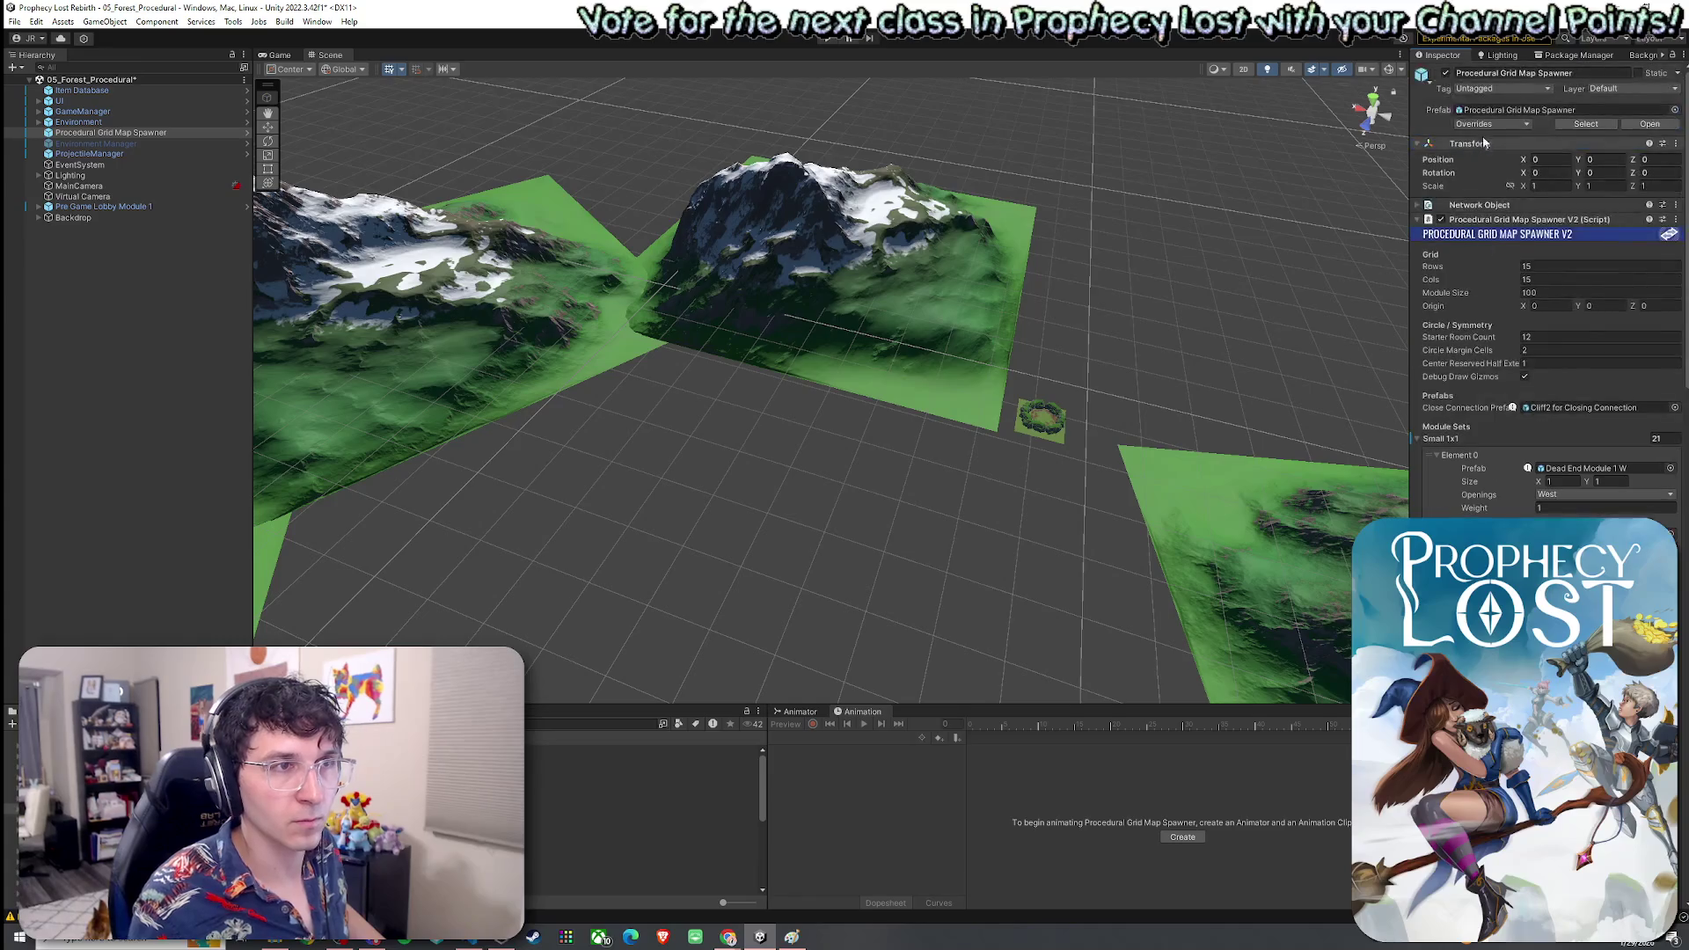
{"action": "left_click", "coordinate": [1592, 240]}
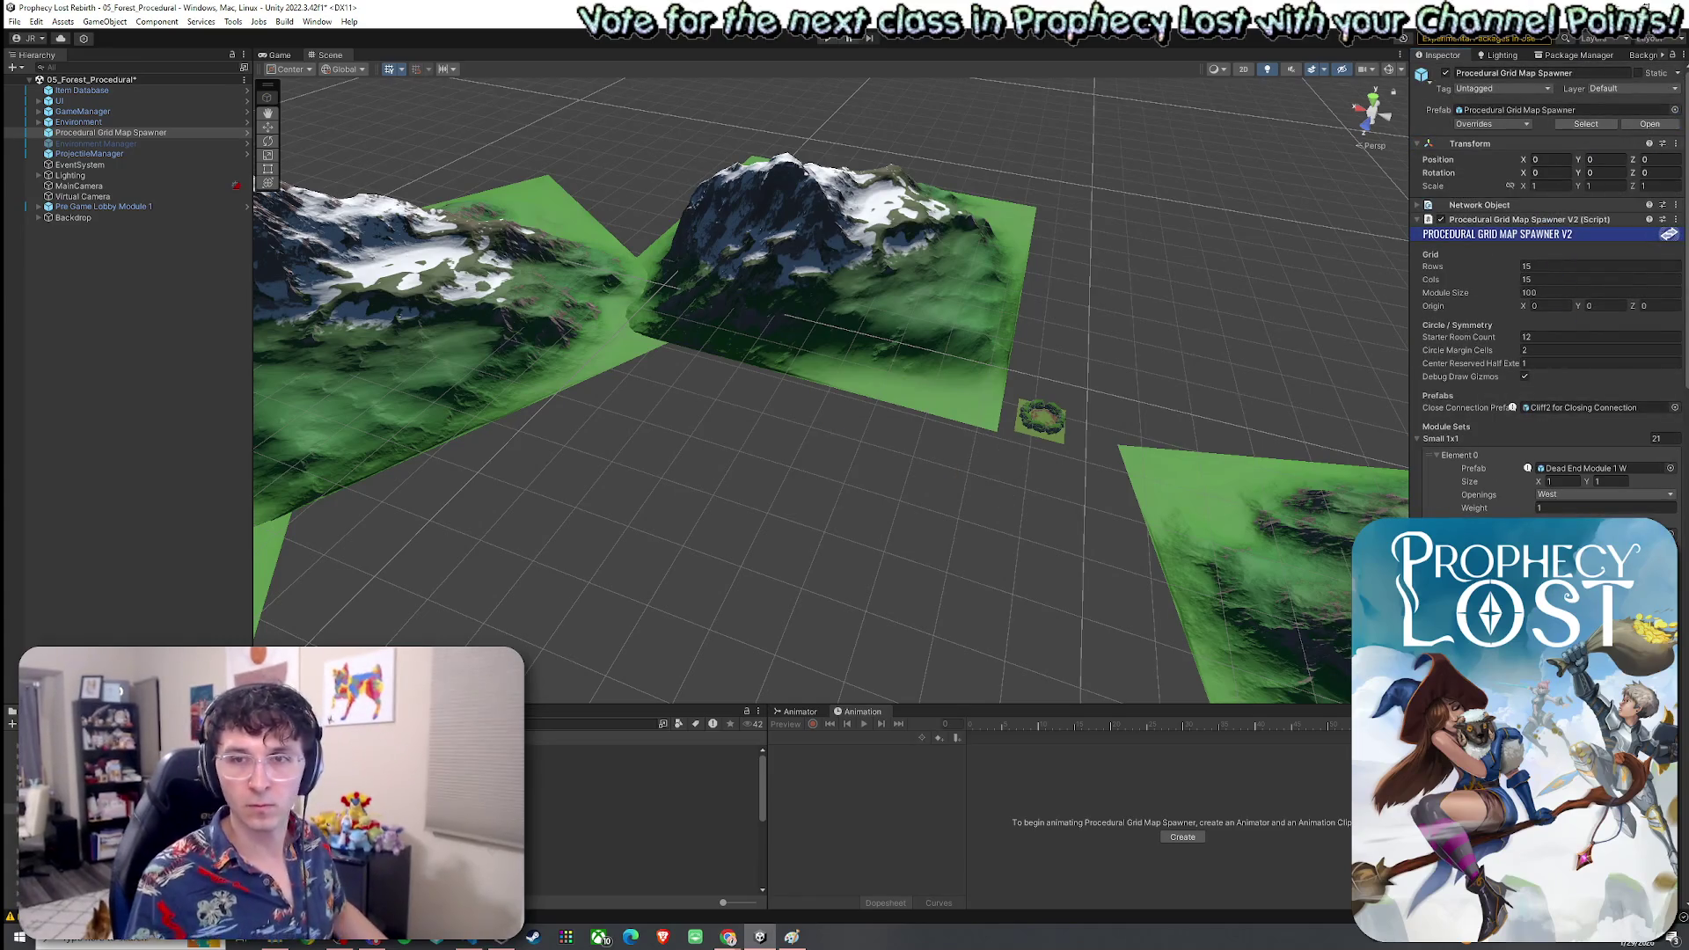
{"action": "left_click", "coordinate": [15, 21]}
{"action": "left_click", "coordinate": [36, 84]}
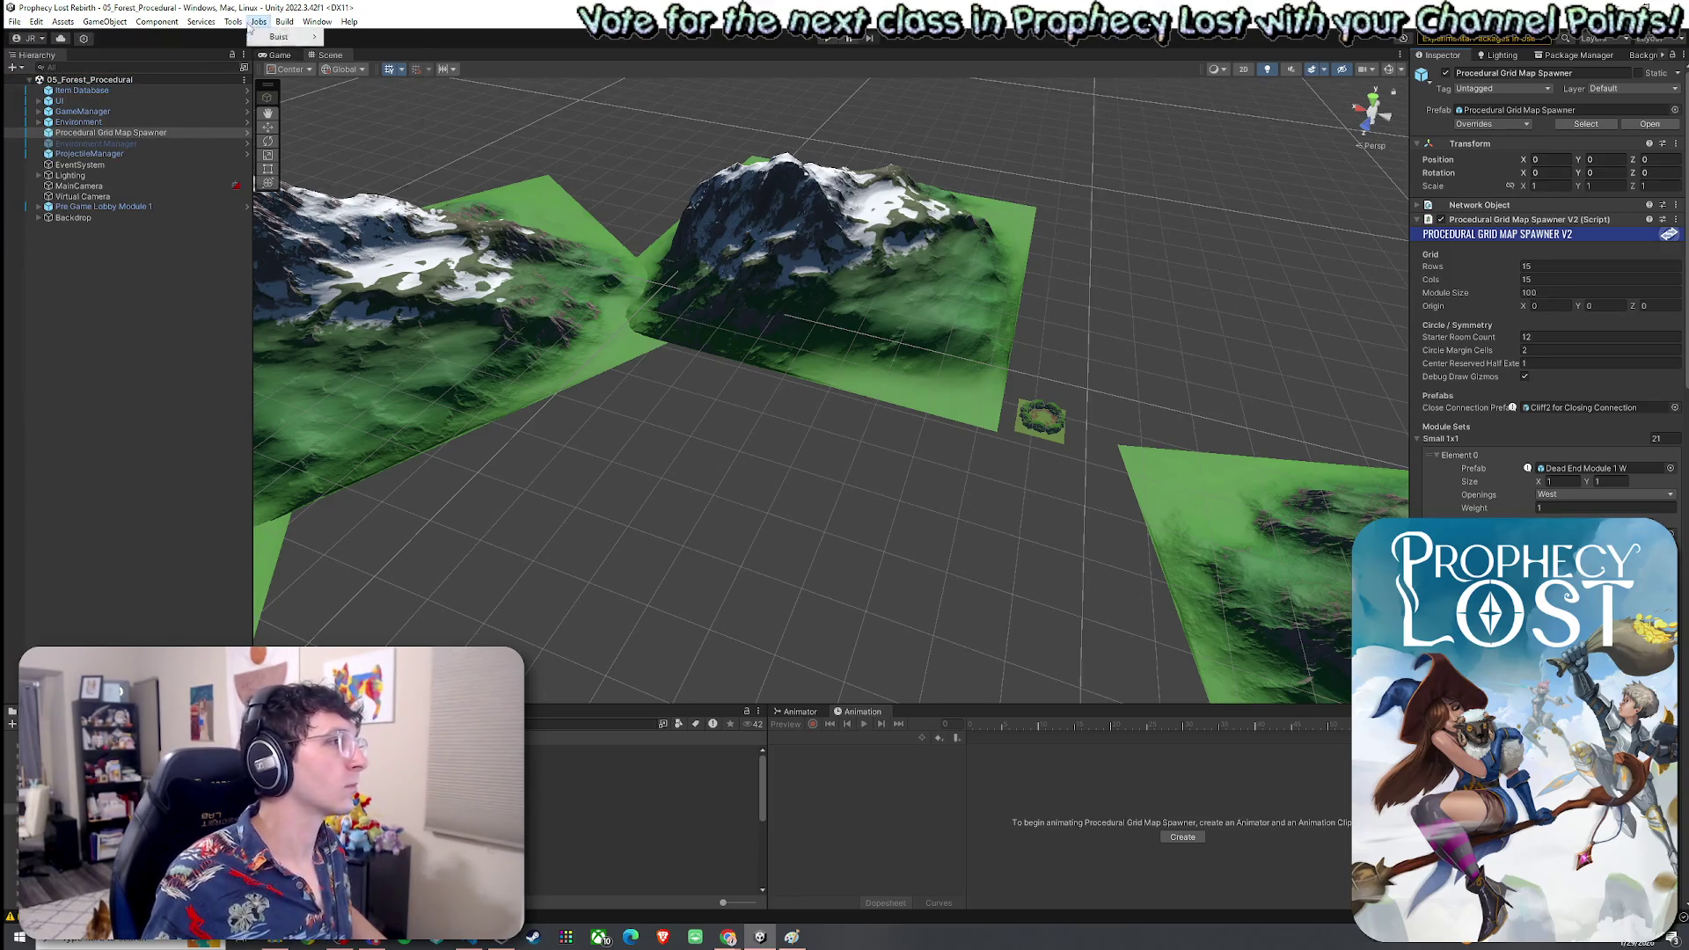
Enter Play mode, saving the scene, and choose START GAME on the Prophecy Lost title screen
{"action": "left_click", "coordinate": [272, 85]}
{"action": "left_click", "coordinate": [15, 23]}
{"action": "left_click", "coordinate": [35, 84]}
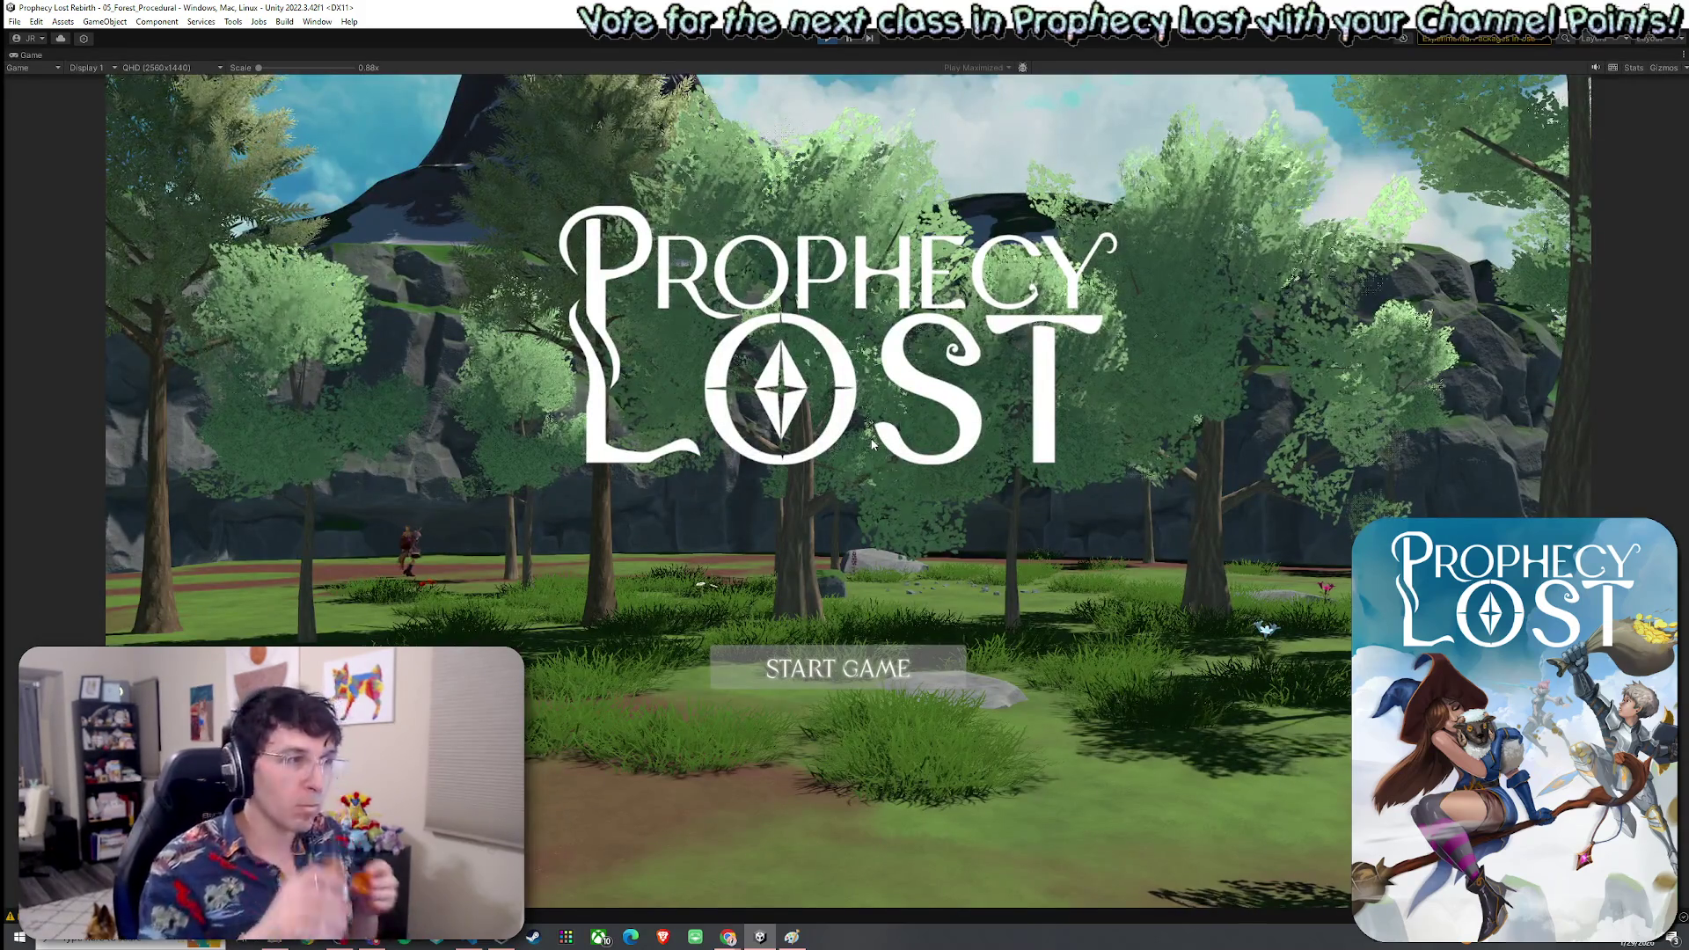
{"action": "left_click", "coordinate": [835, 690]}
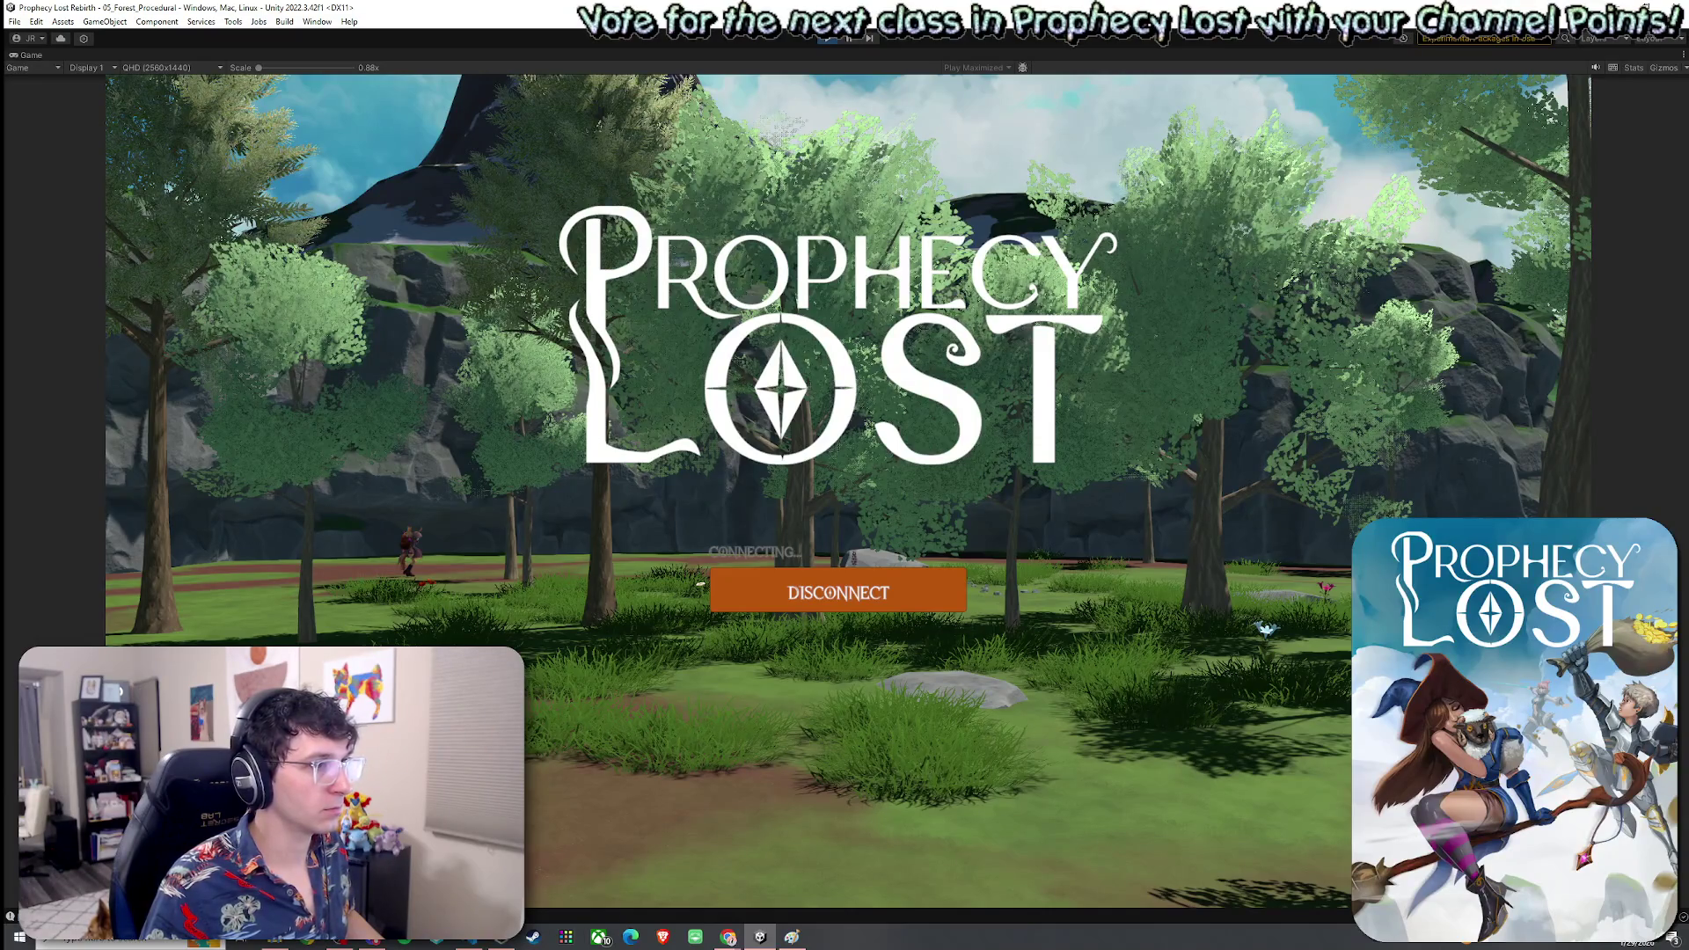
Run the character forward and equip the sword and shield from the inventory
{"action": "key", "text": "w"}
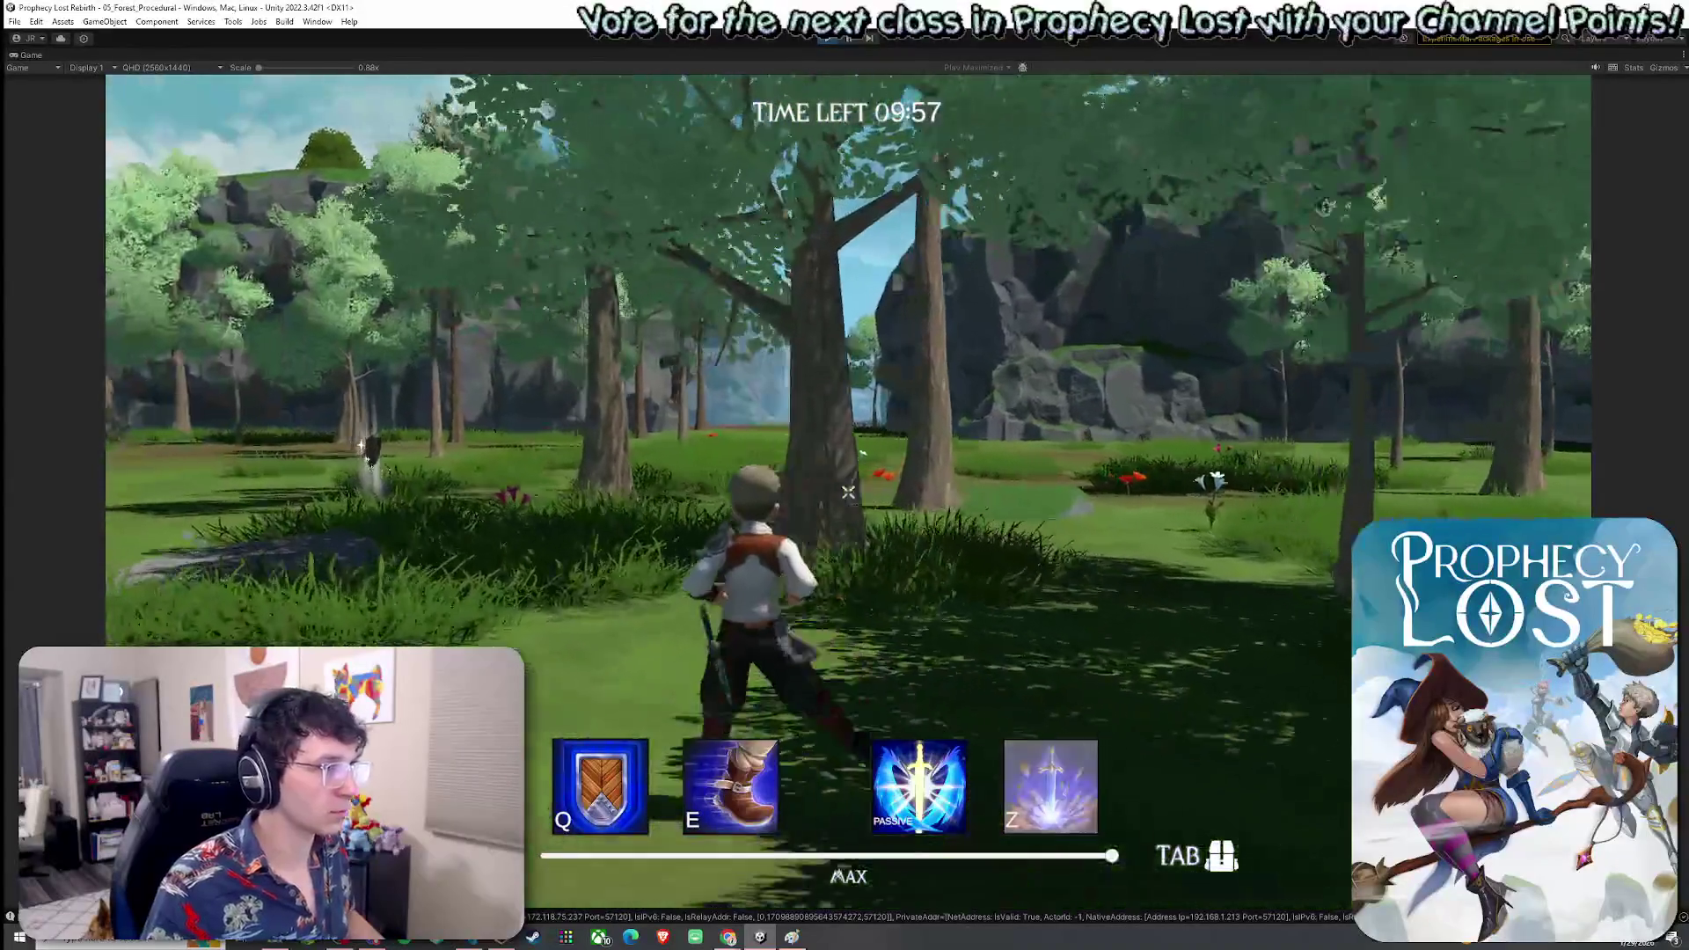
{"action": "key", "text": "w"}
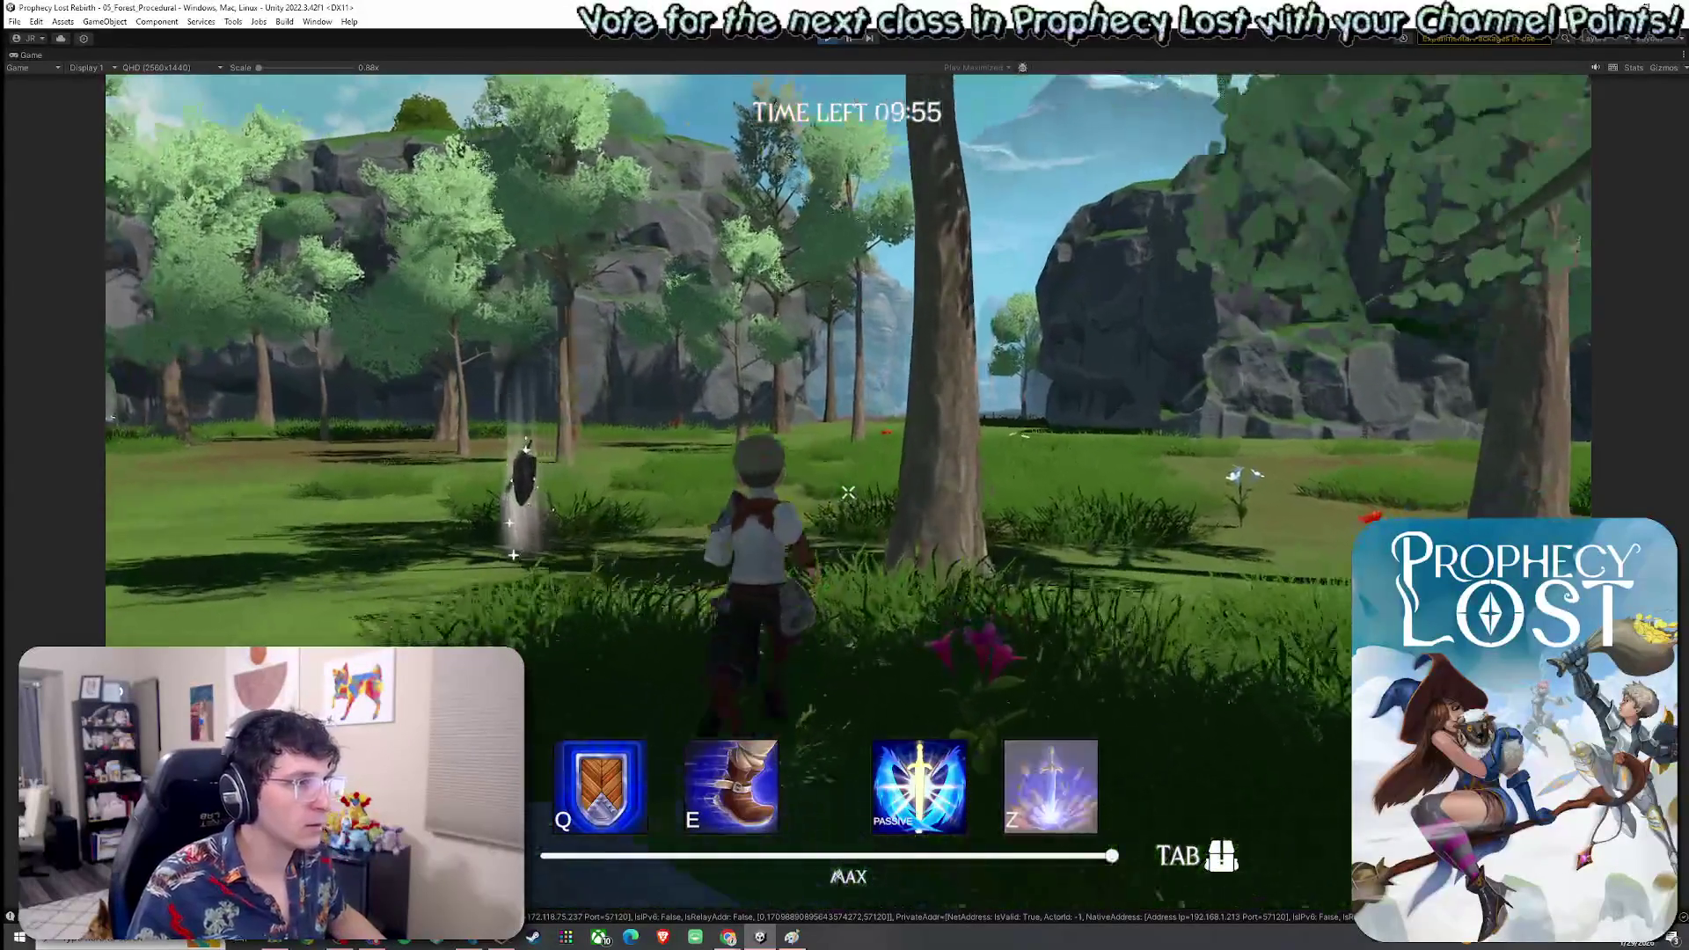
{"action": "key", "text": "Tab"}
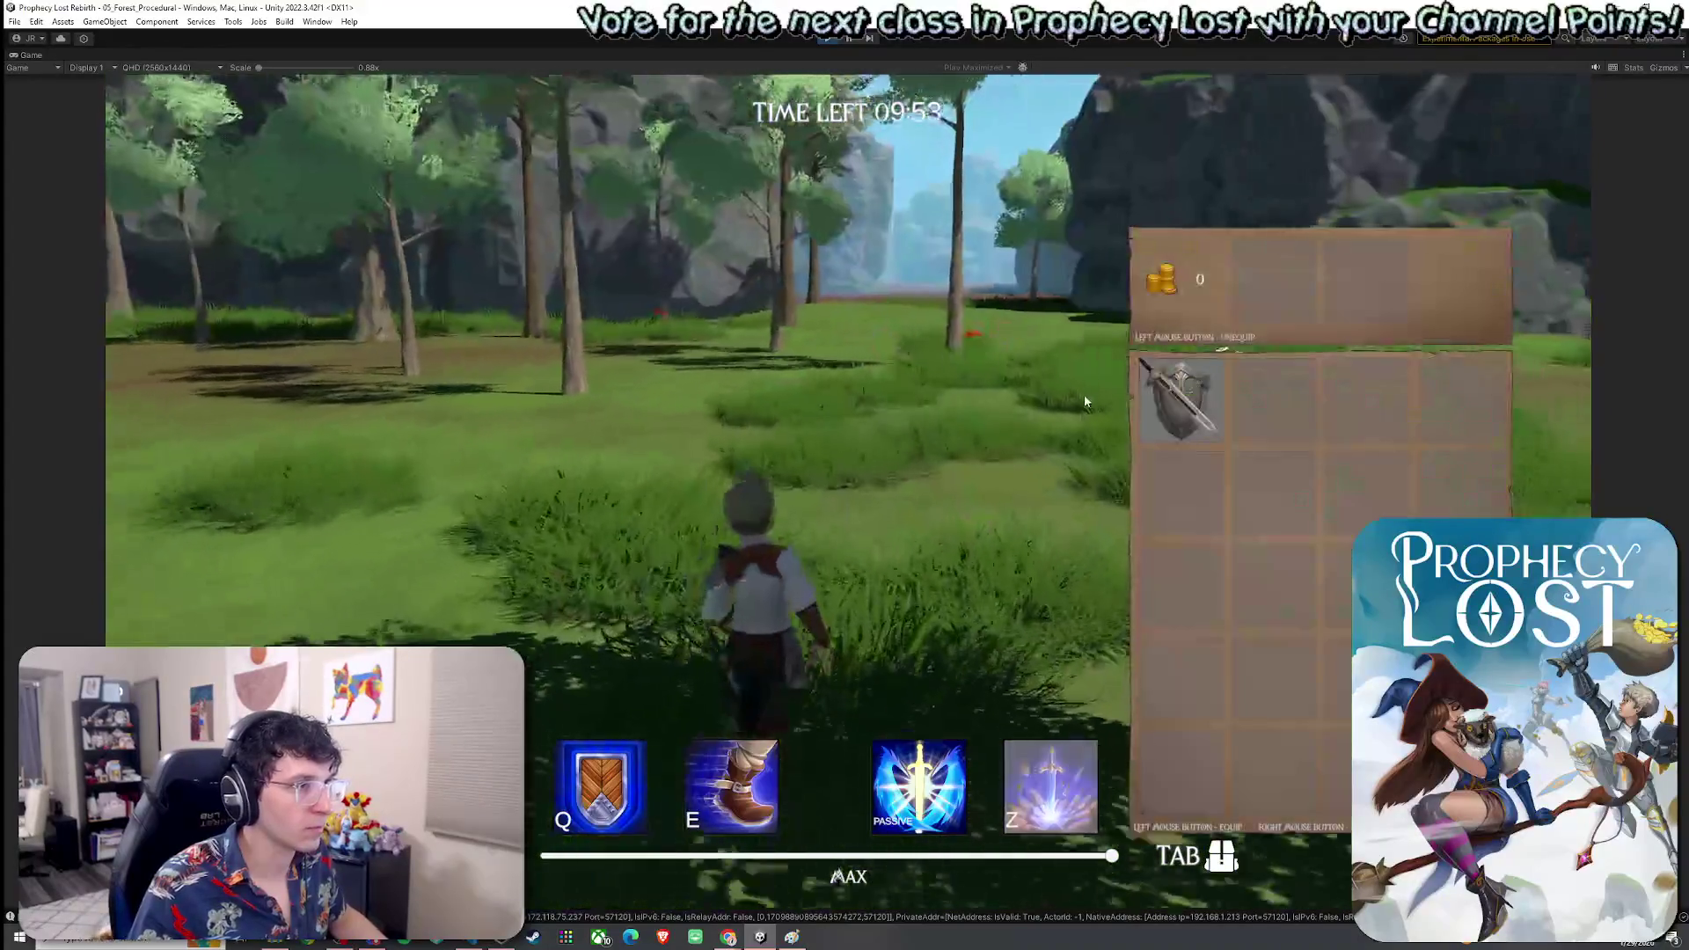
{"action": "left_click", "coordinate": [1170, 394]}
{"action": "key", "text": "Tab"}
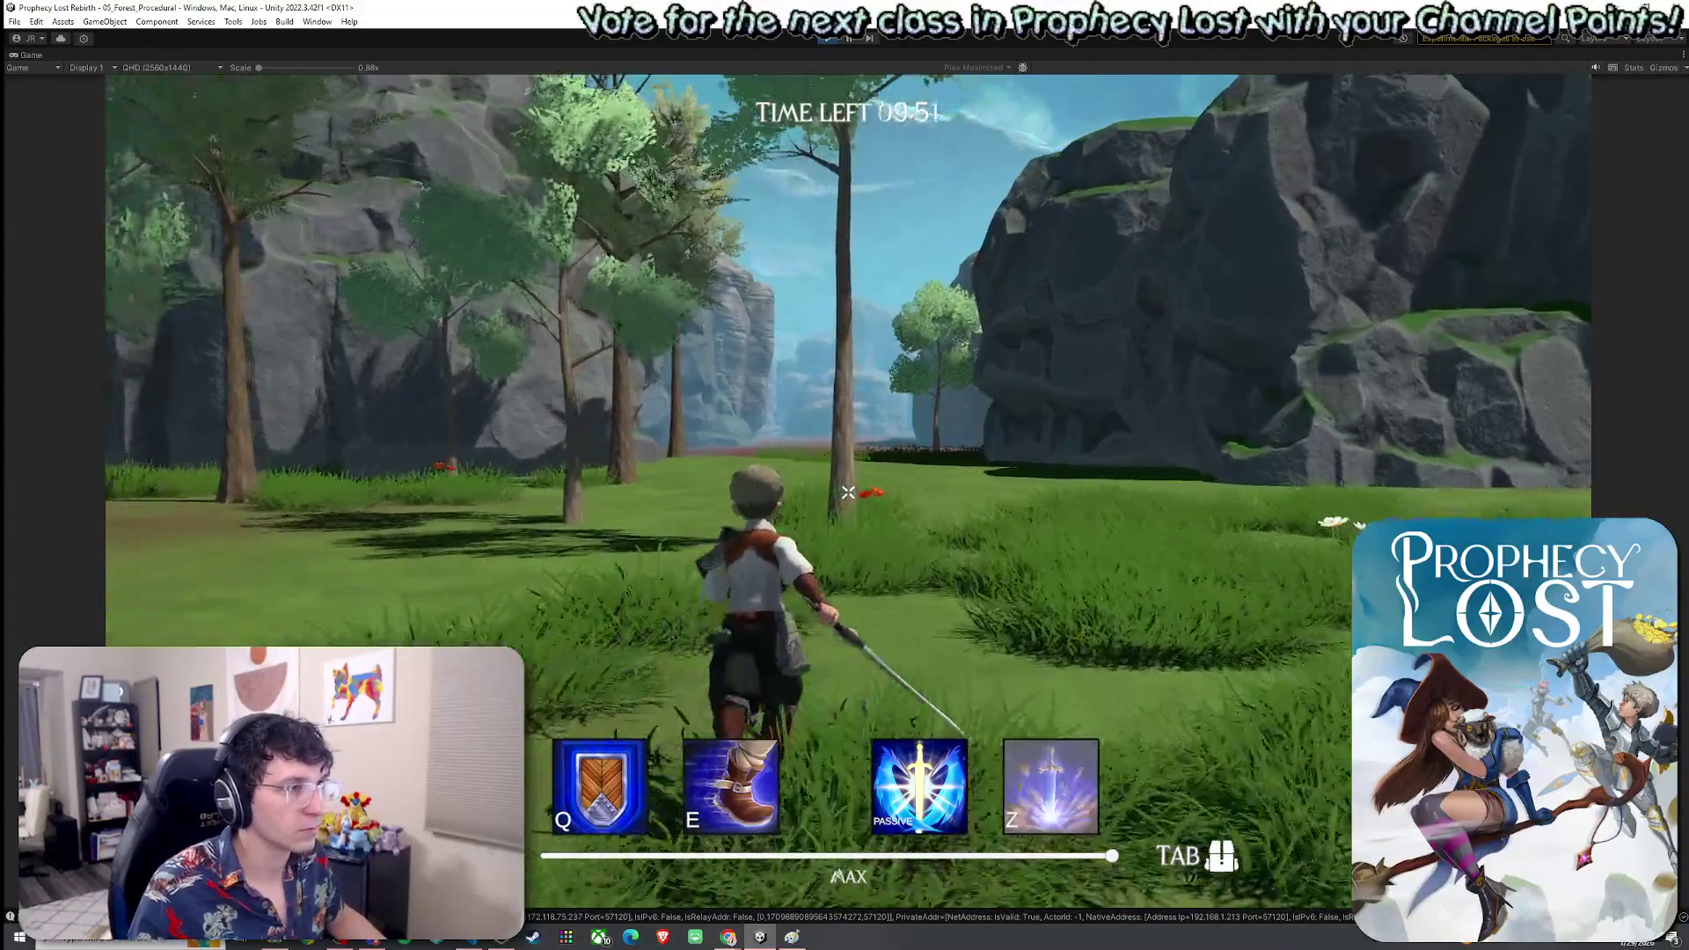
Run through the forest onto the dirt clearing up to the rock wall
{"action": "key", "text": "w"}
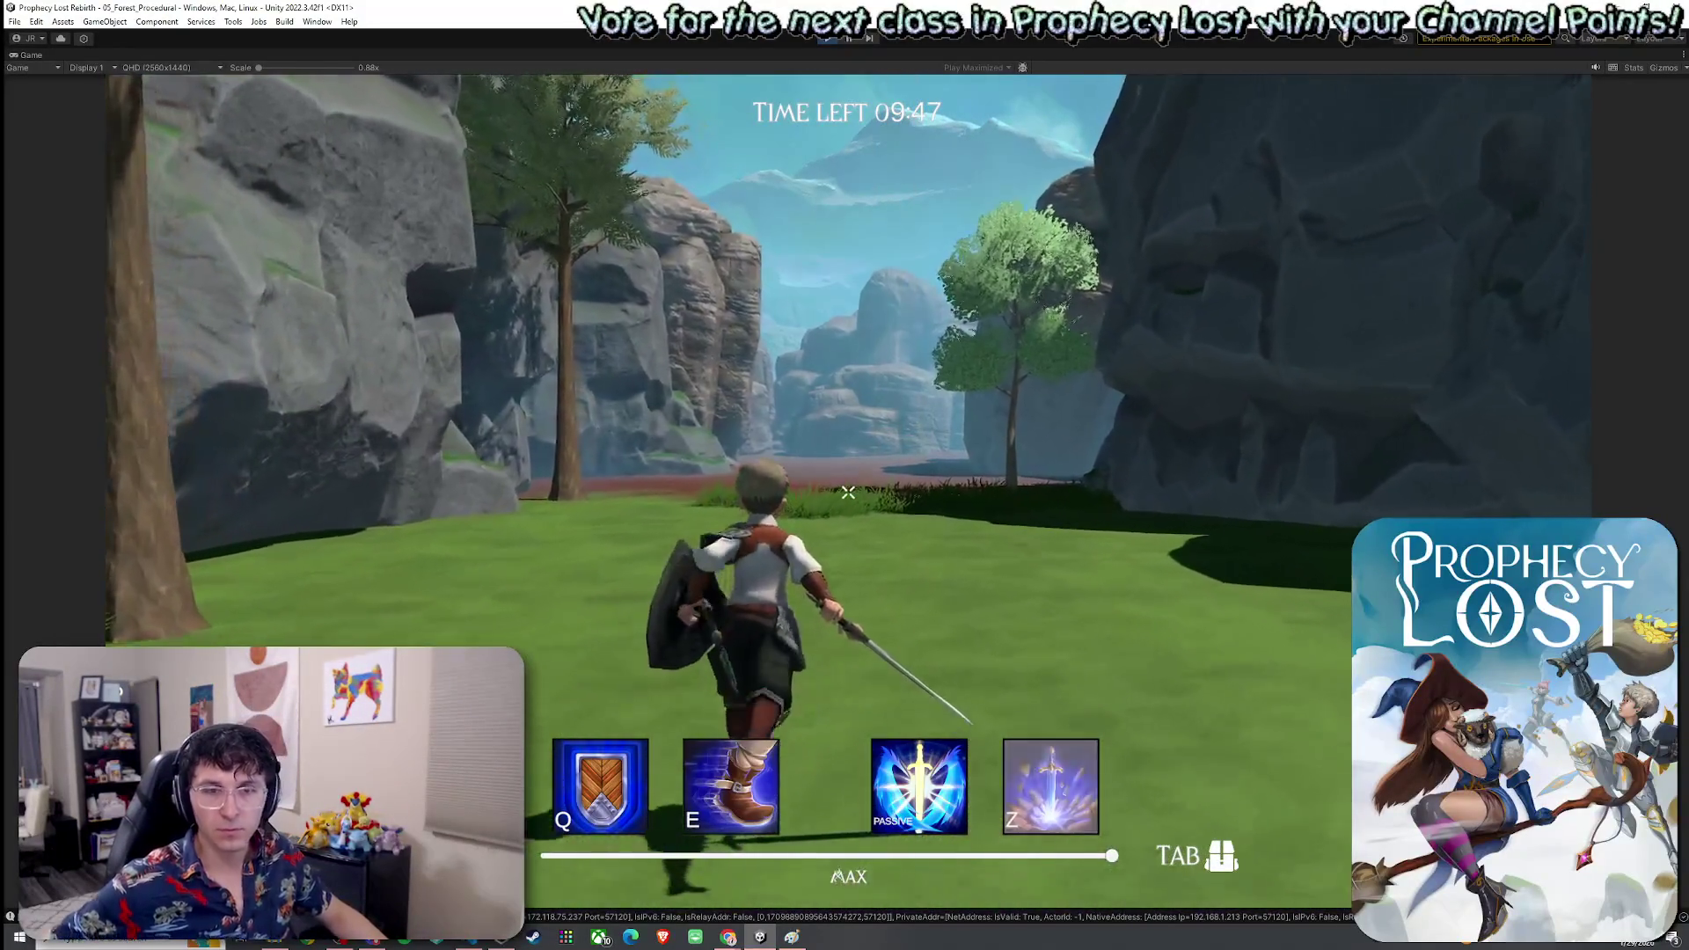
{"action": "key", "text": "w"}
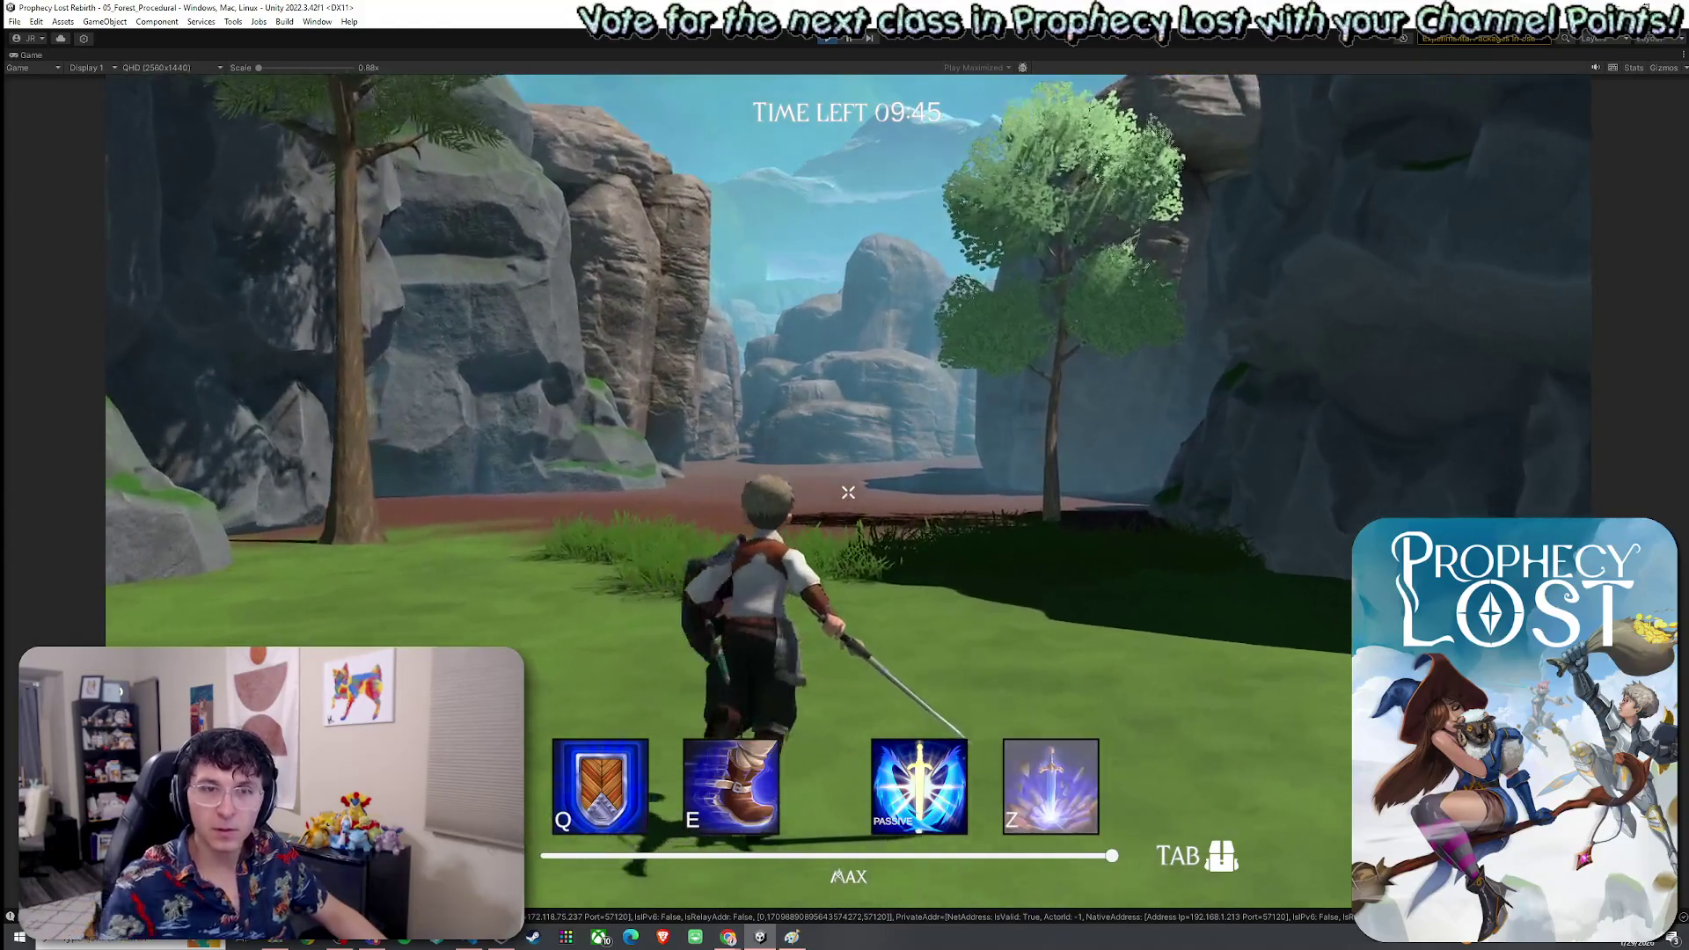
{"action": "key", "text": "w"}
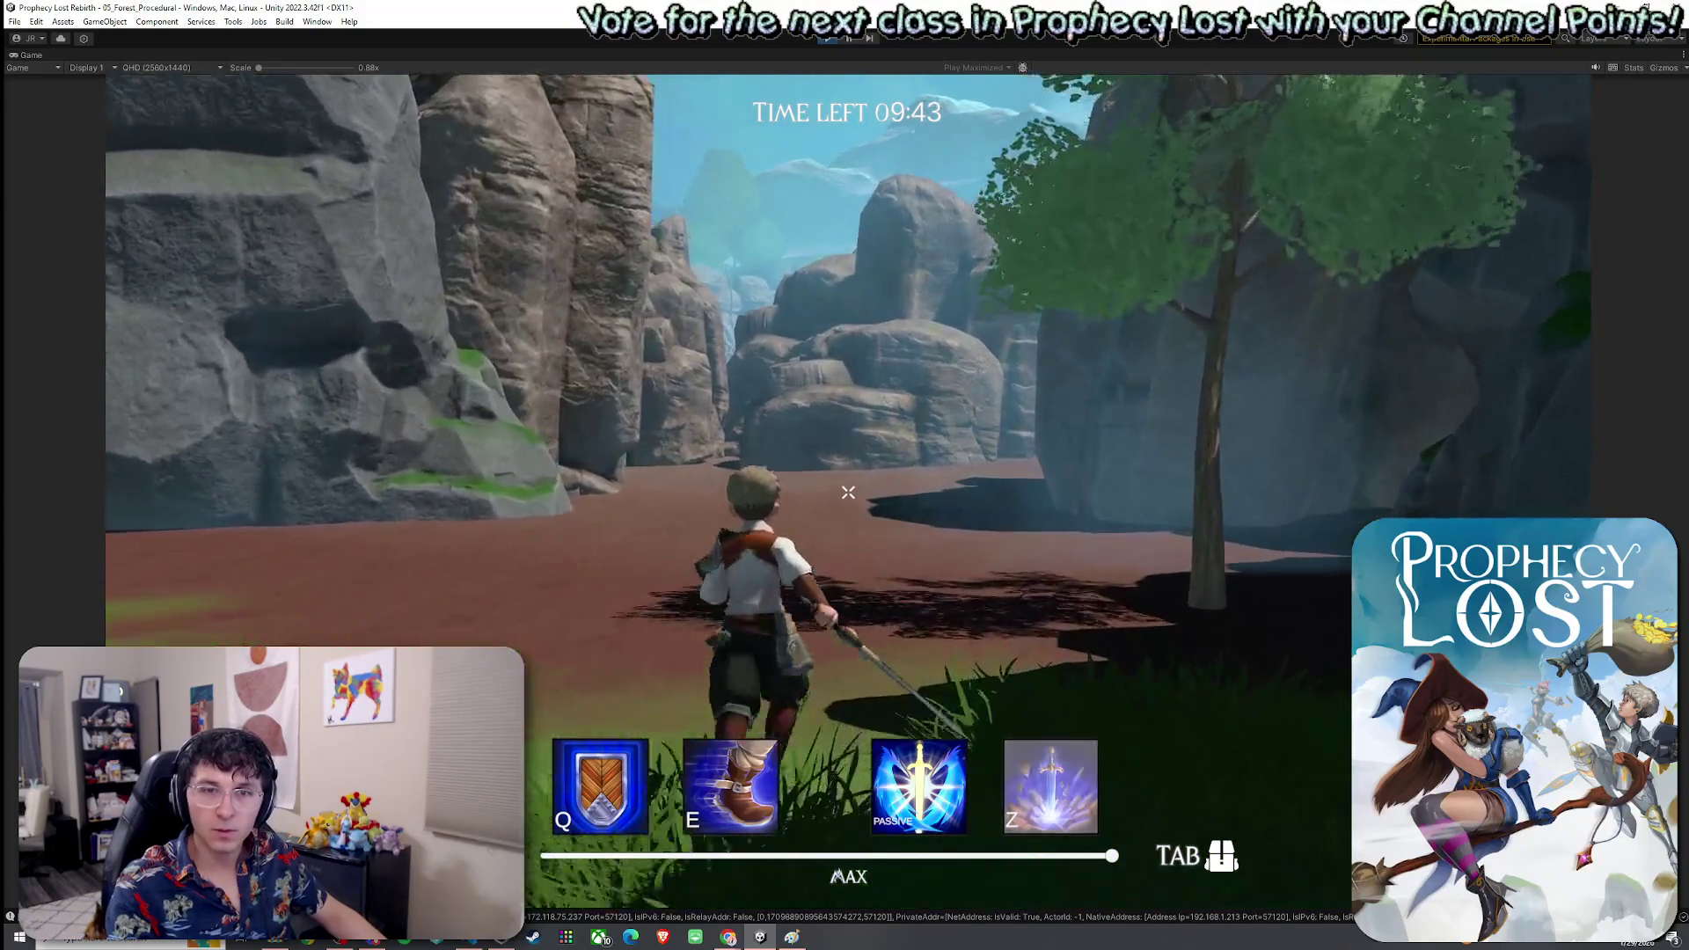
{"action": "key", "text": "w"}
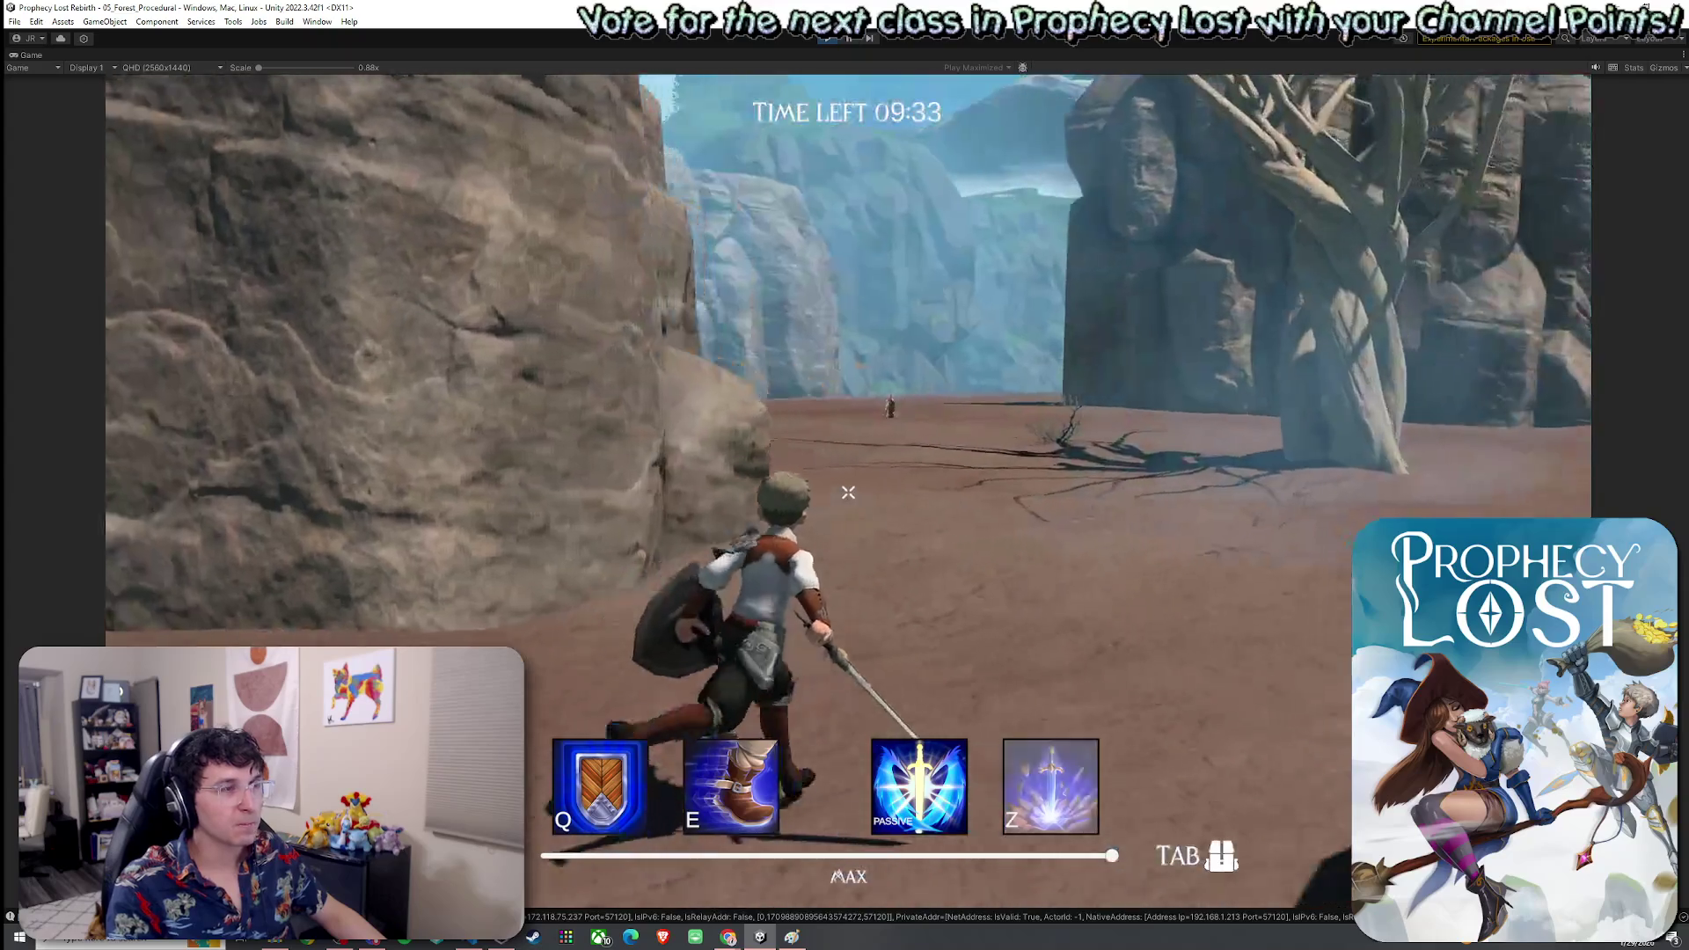
Run past the hammer brute through the canyon into the grassy clearing, then release the mouse
{"action": "key", "text": "w"}
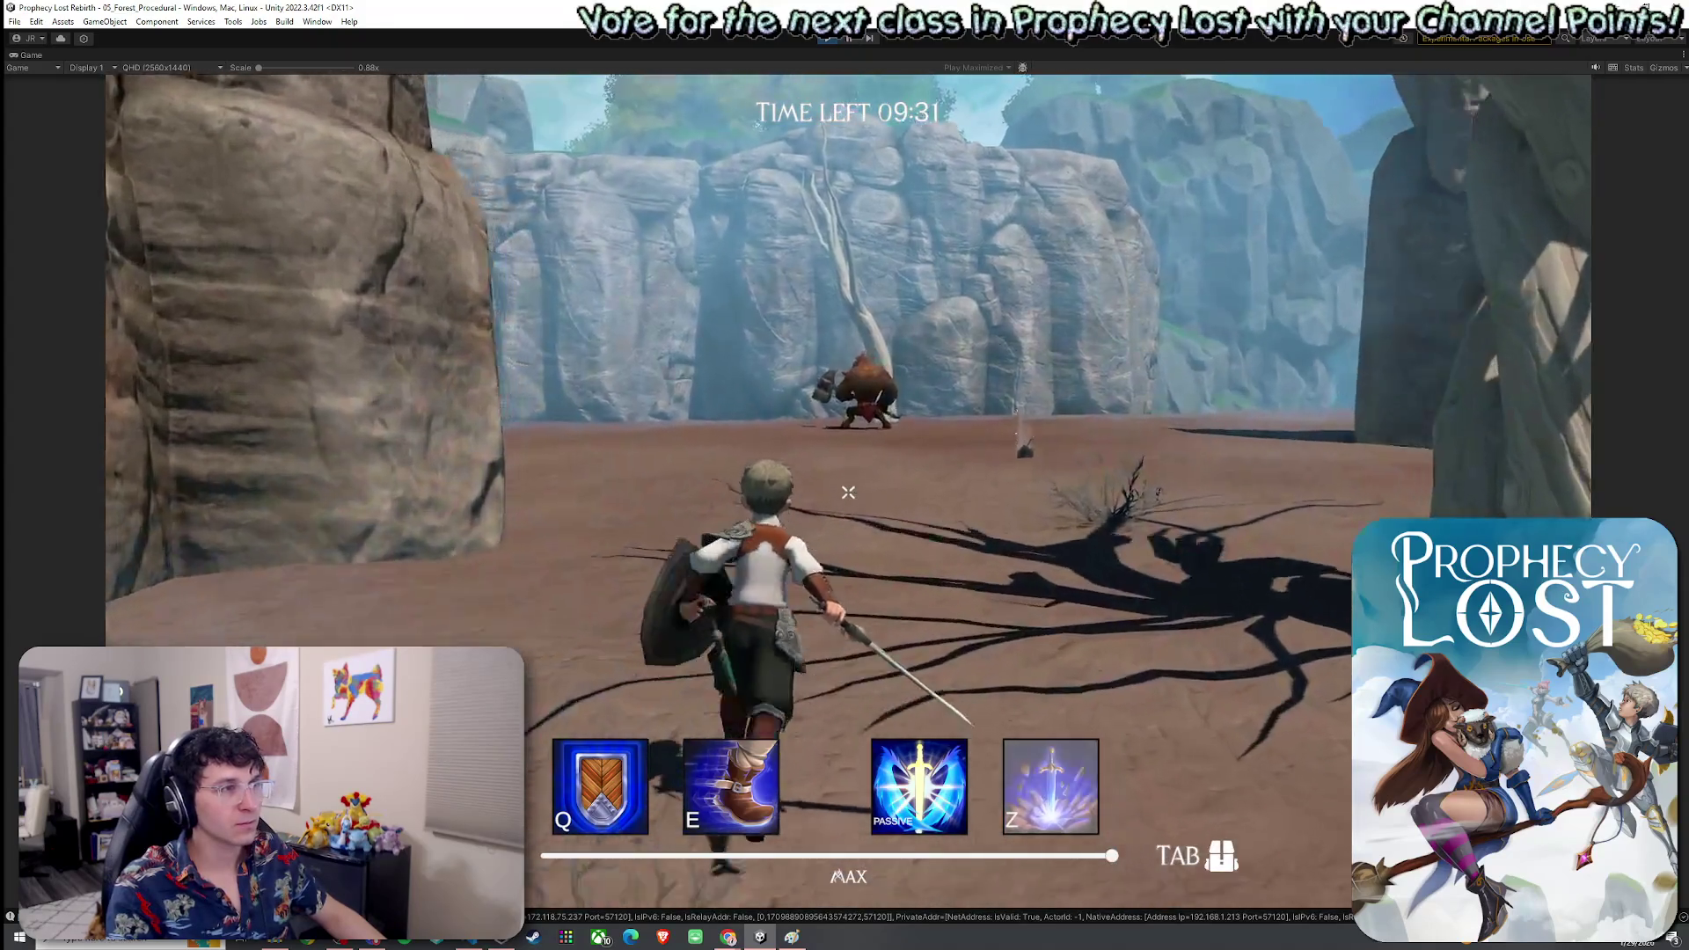
{"action": "key", "text": "w"}
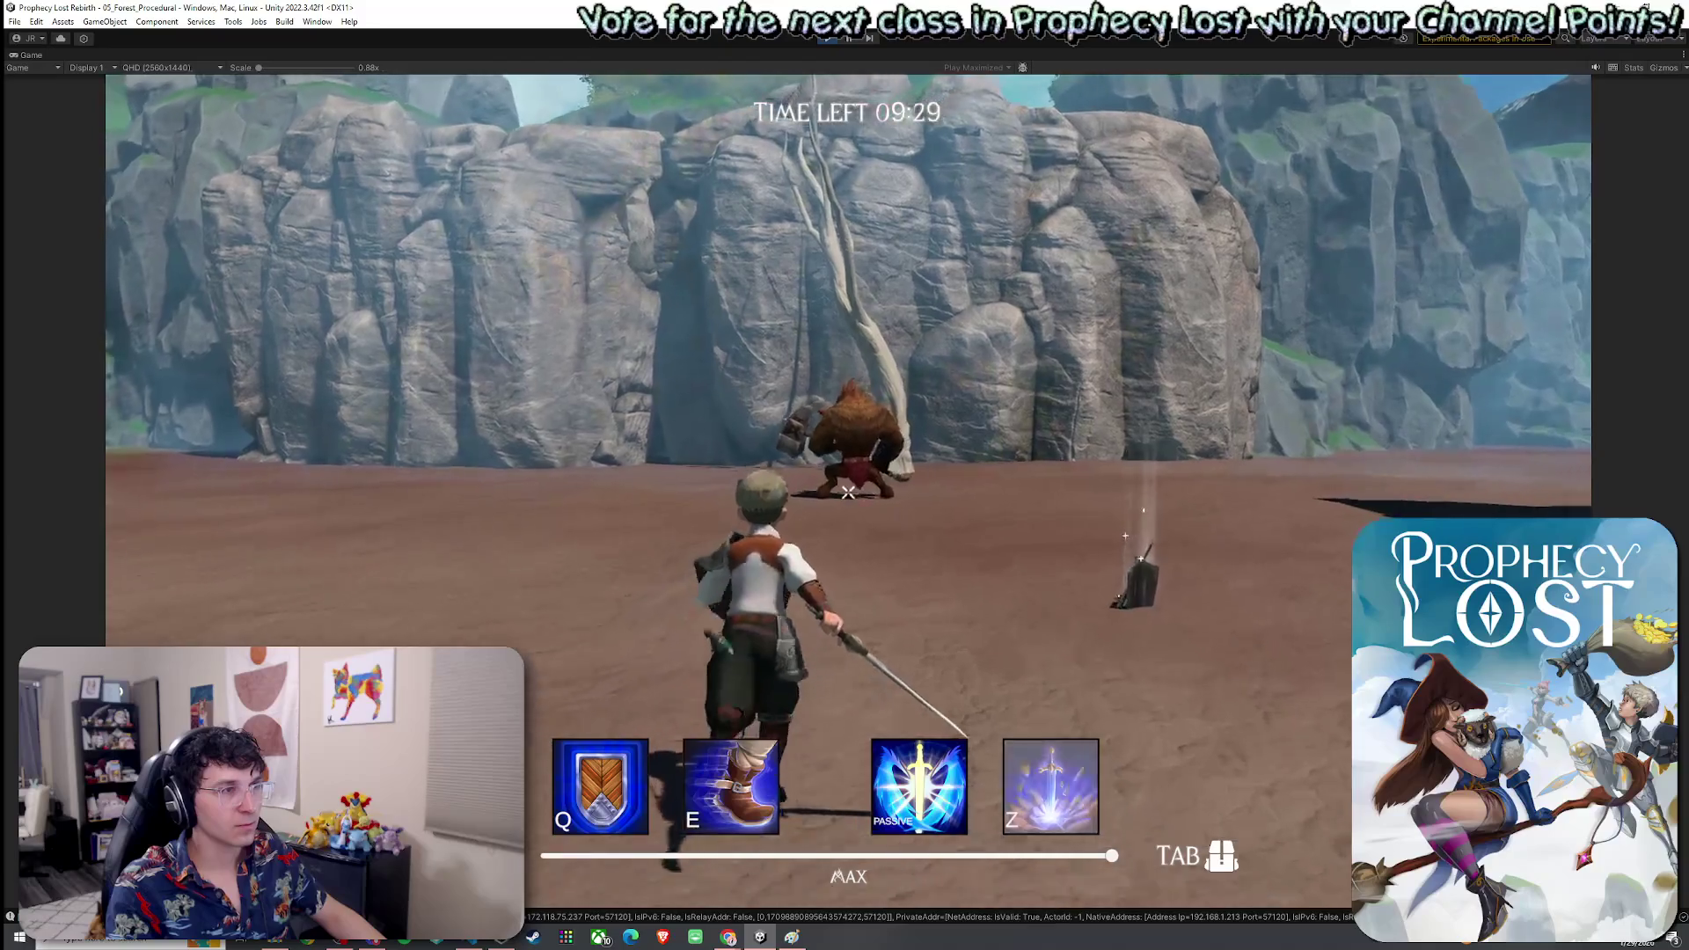
{"action": "key", "text": "w"}
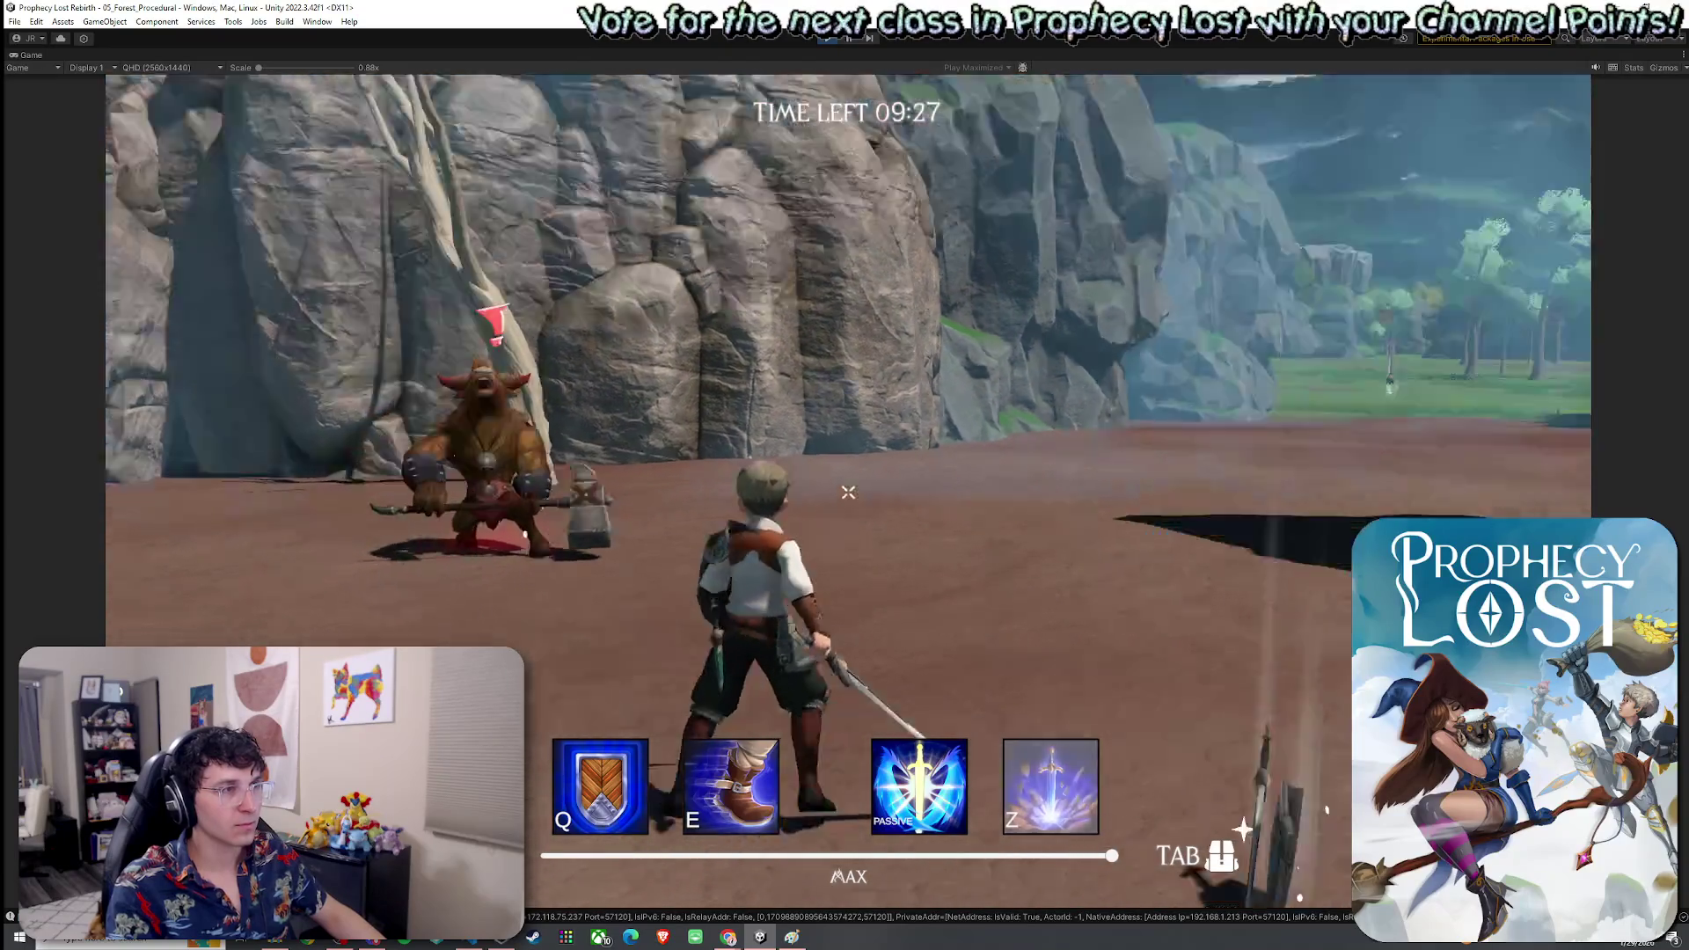
{"action": "key", "text": "w"}
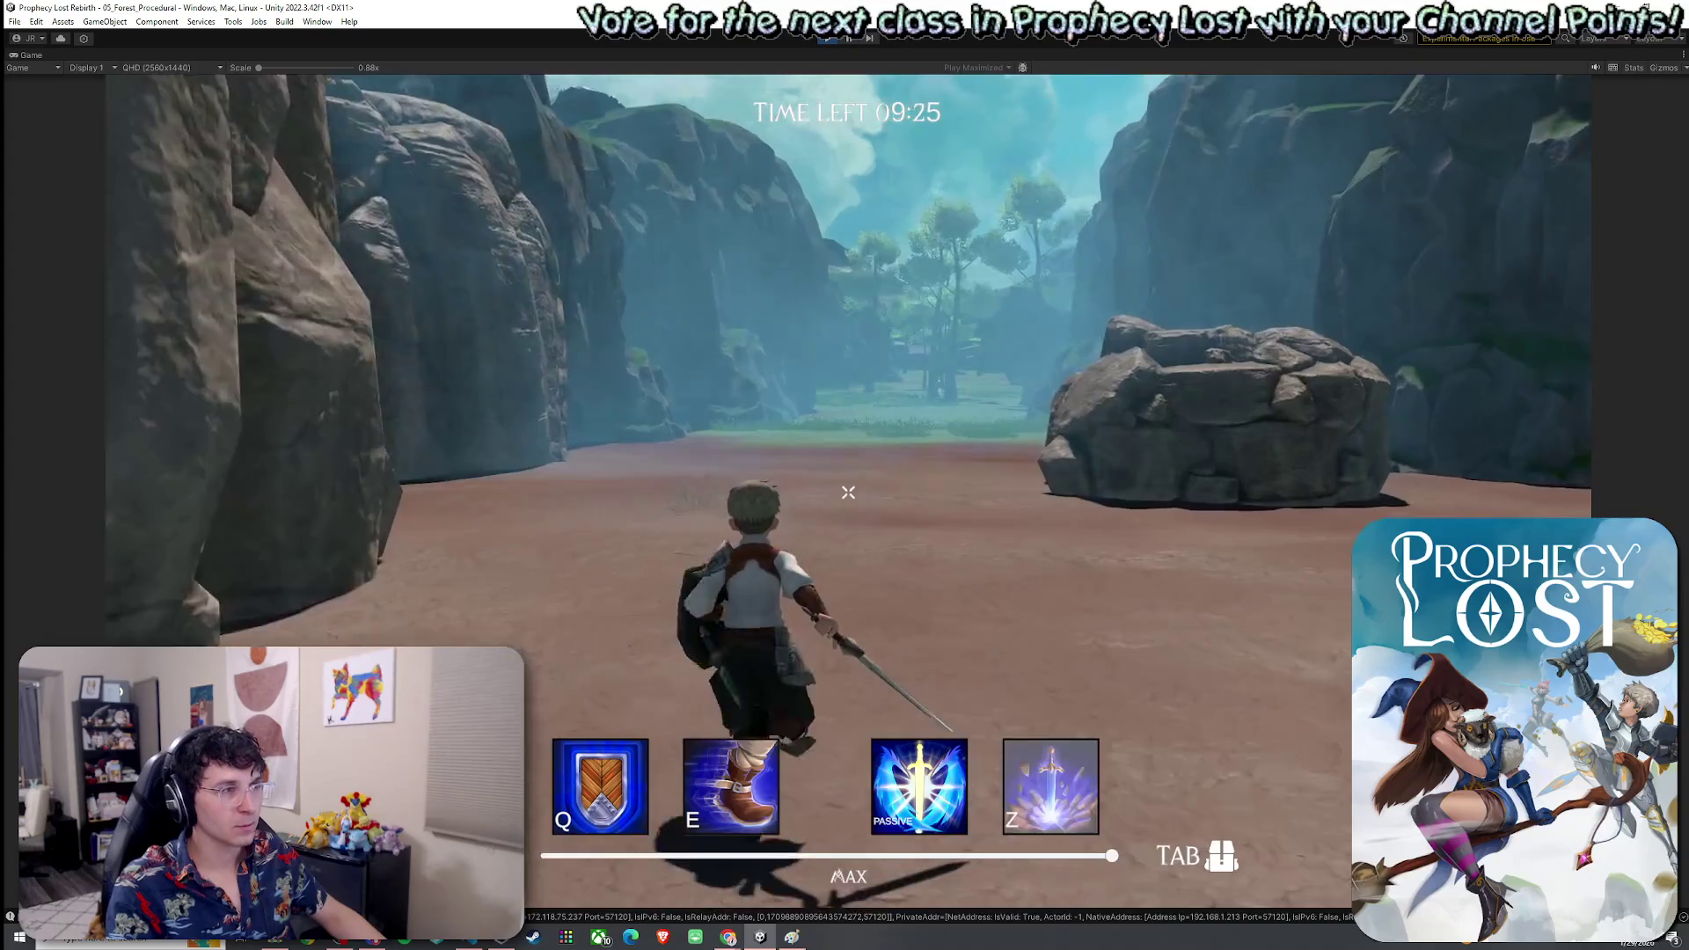
{"action": "key", "text": "w"}
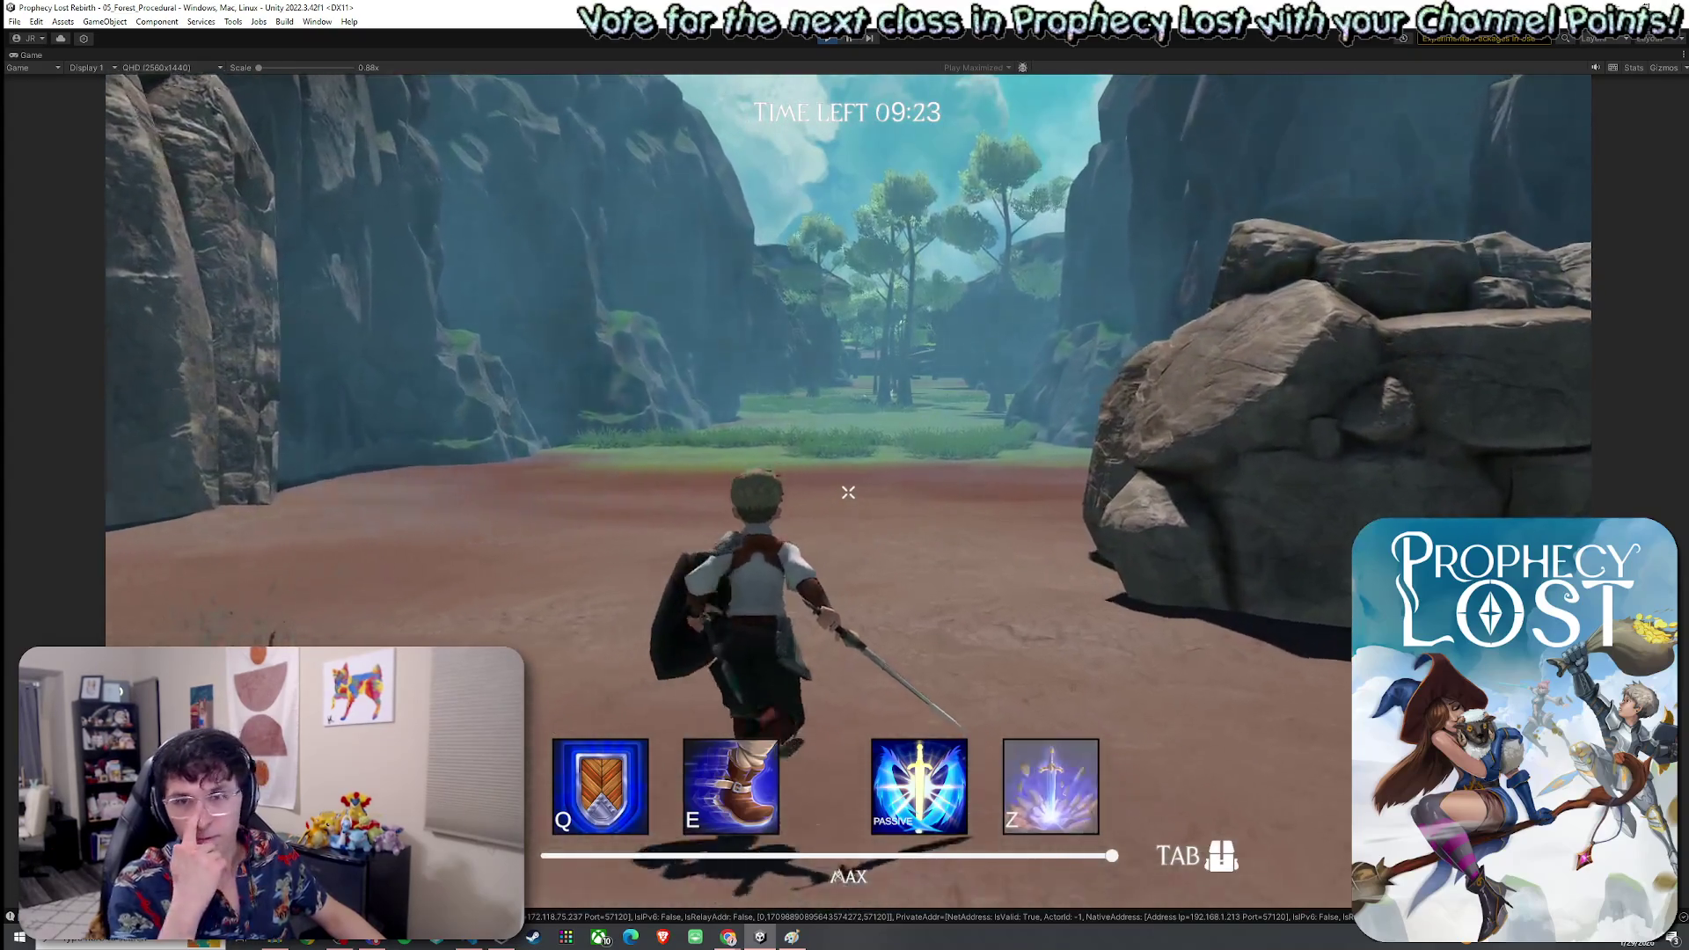
{"action": "key", "text": "w"}
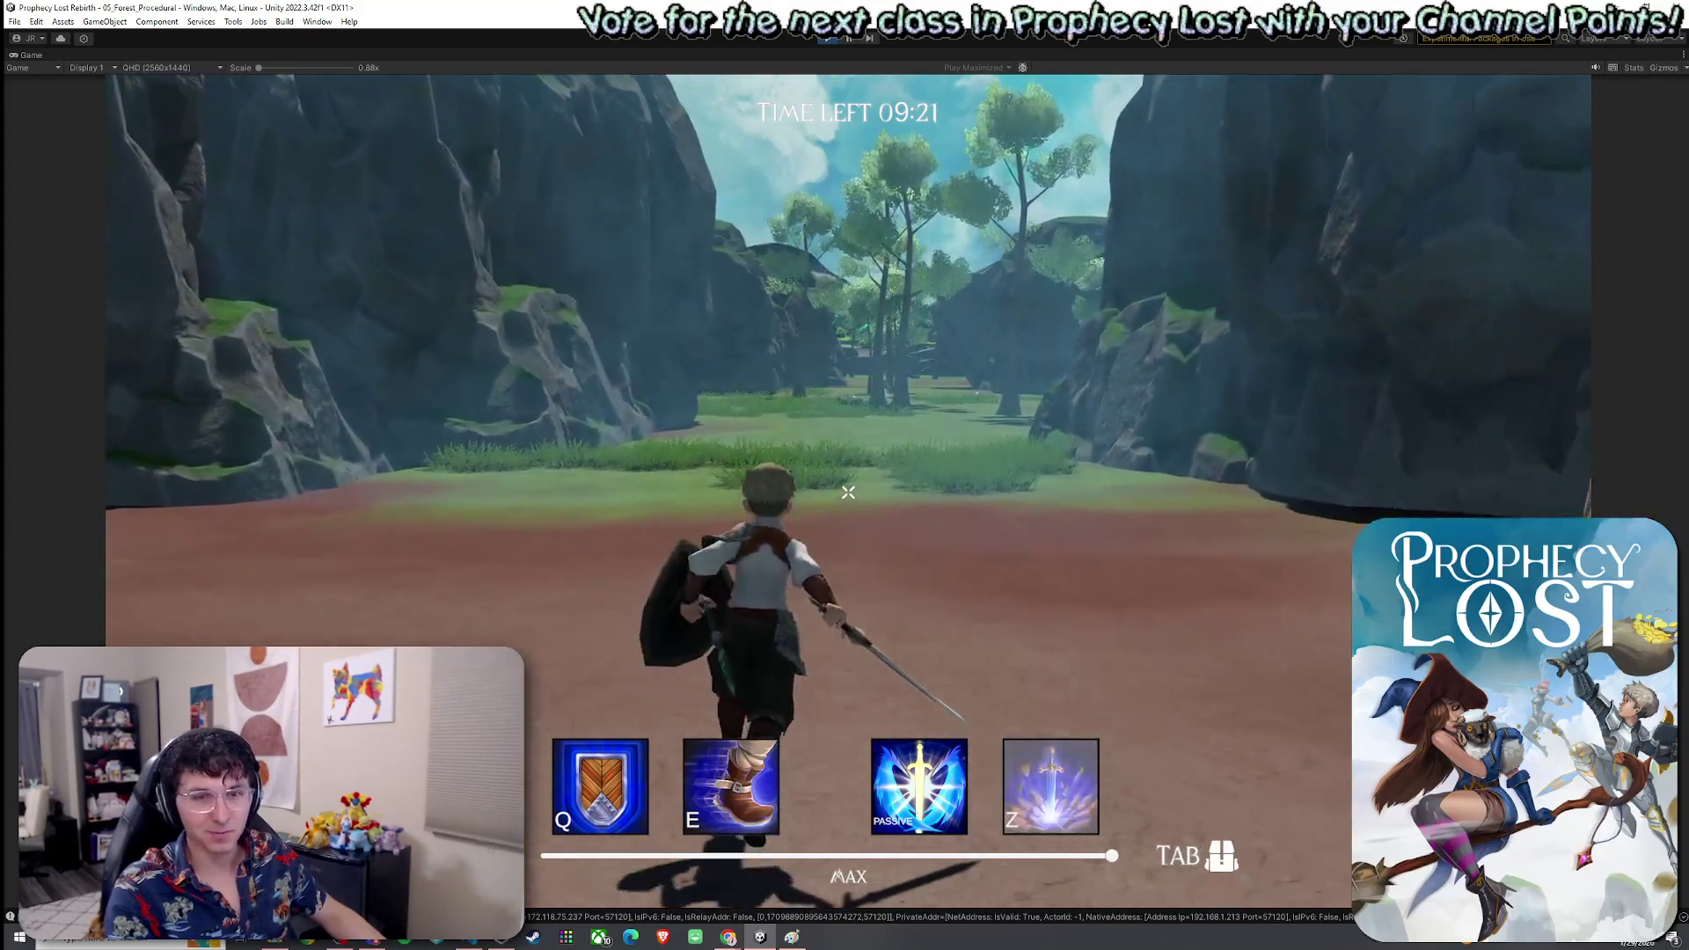
{"action": "key", "text": "w"}
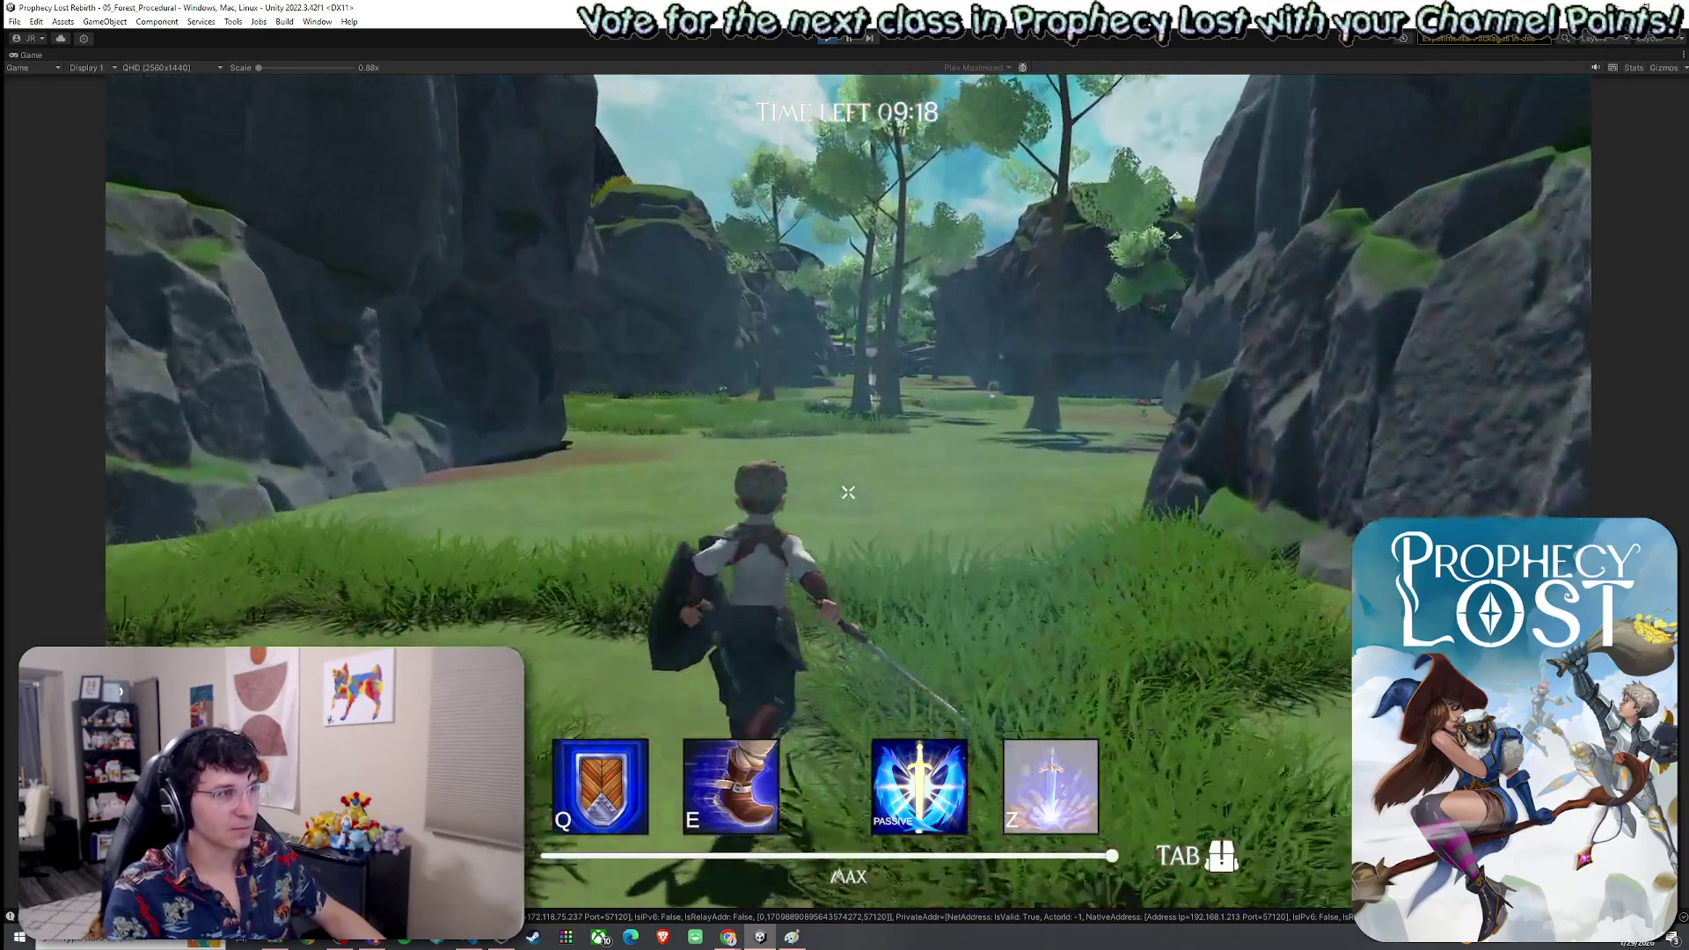
{"action": "key", "text": "super"}
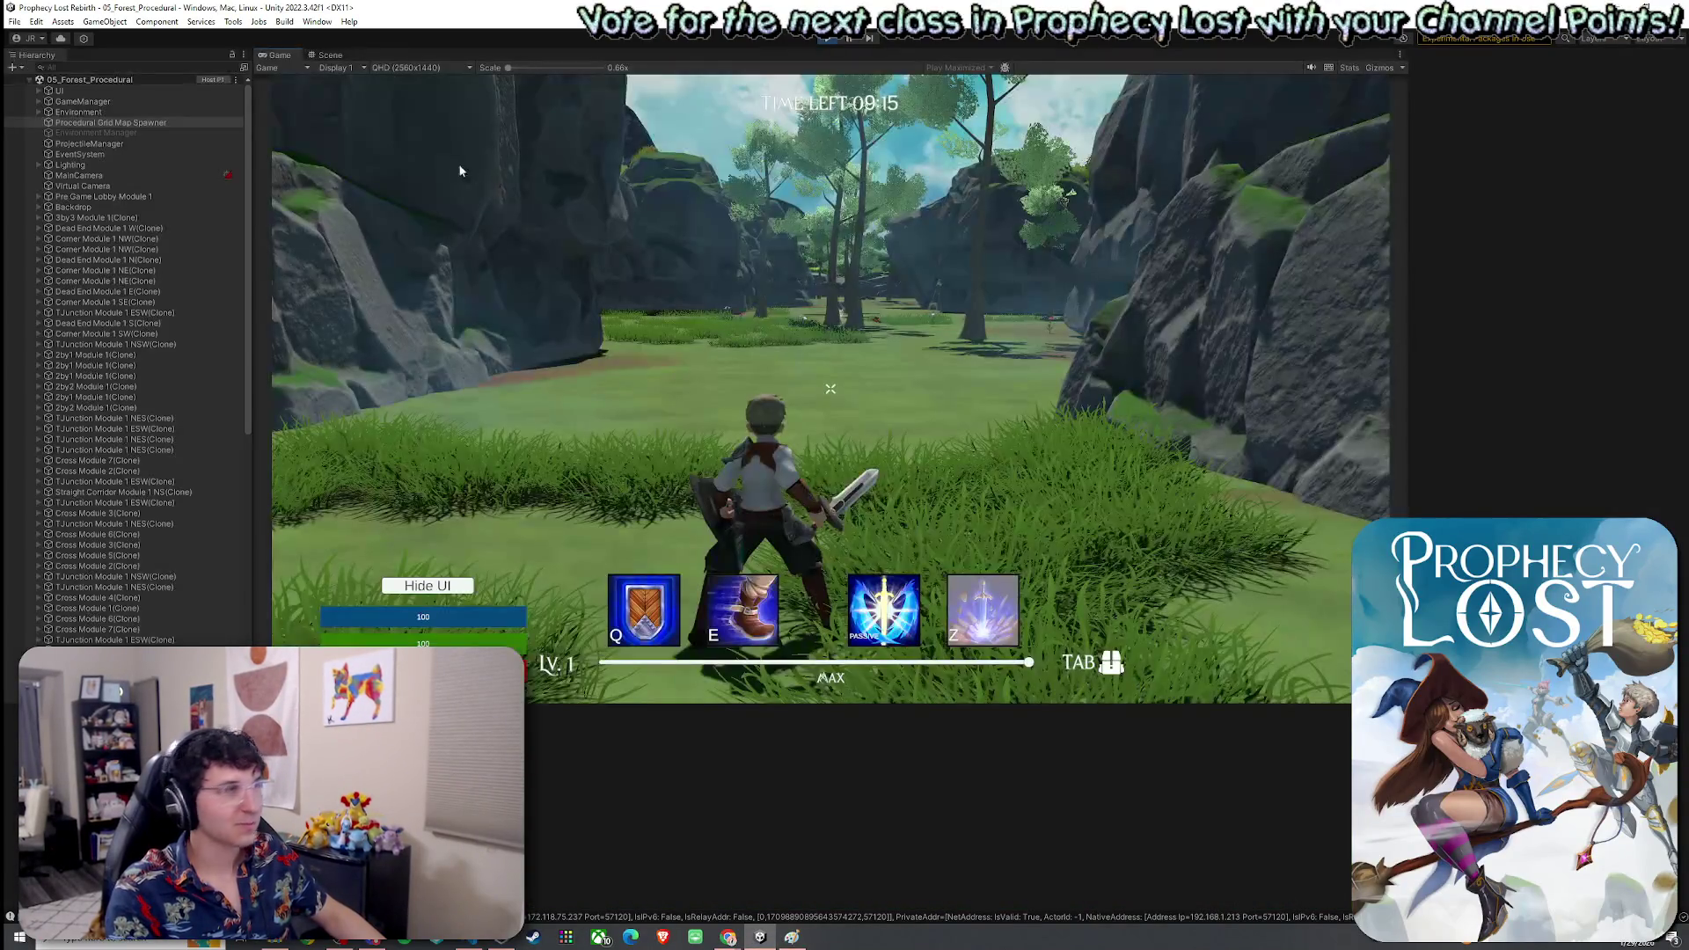
Switch to the Scene view, orbit the procedural map, and select Player(Clone) in the Hierarchy
{"action": "left_click", "coordinate": [330, 55]}
{"action": "mouse_move", "coordinate": [816, 508]}
{"action": "left_mouse_down"}
{"action": "mouse_move", "coordinate": [641, 482]}
{"action": "mouse_move", "coordinate": [867, 483]}
{"action": "left_mouse_up"}
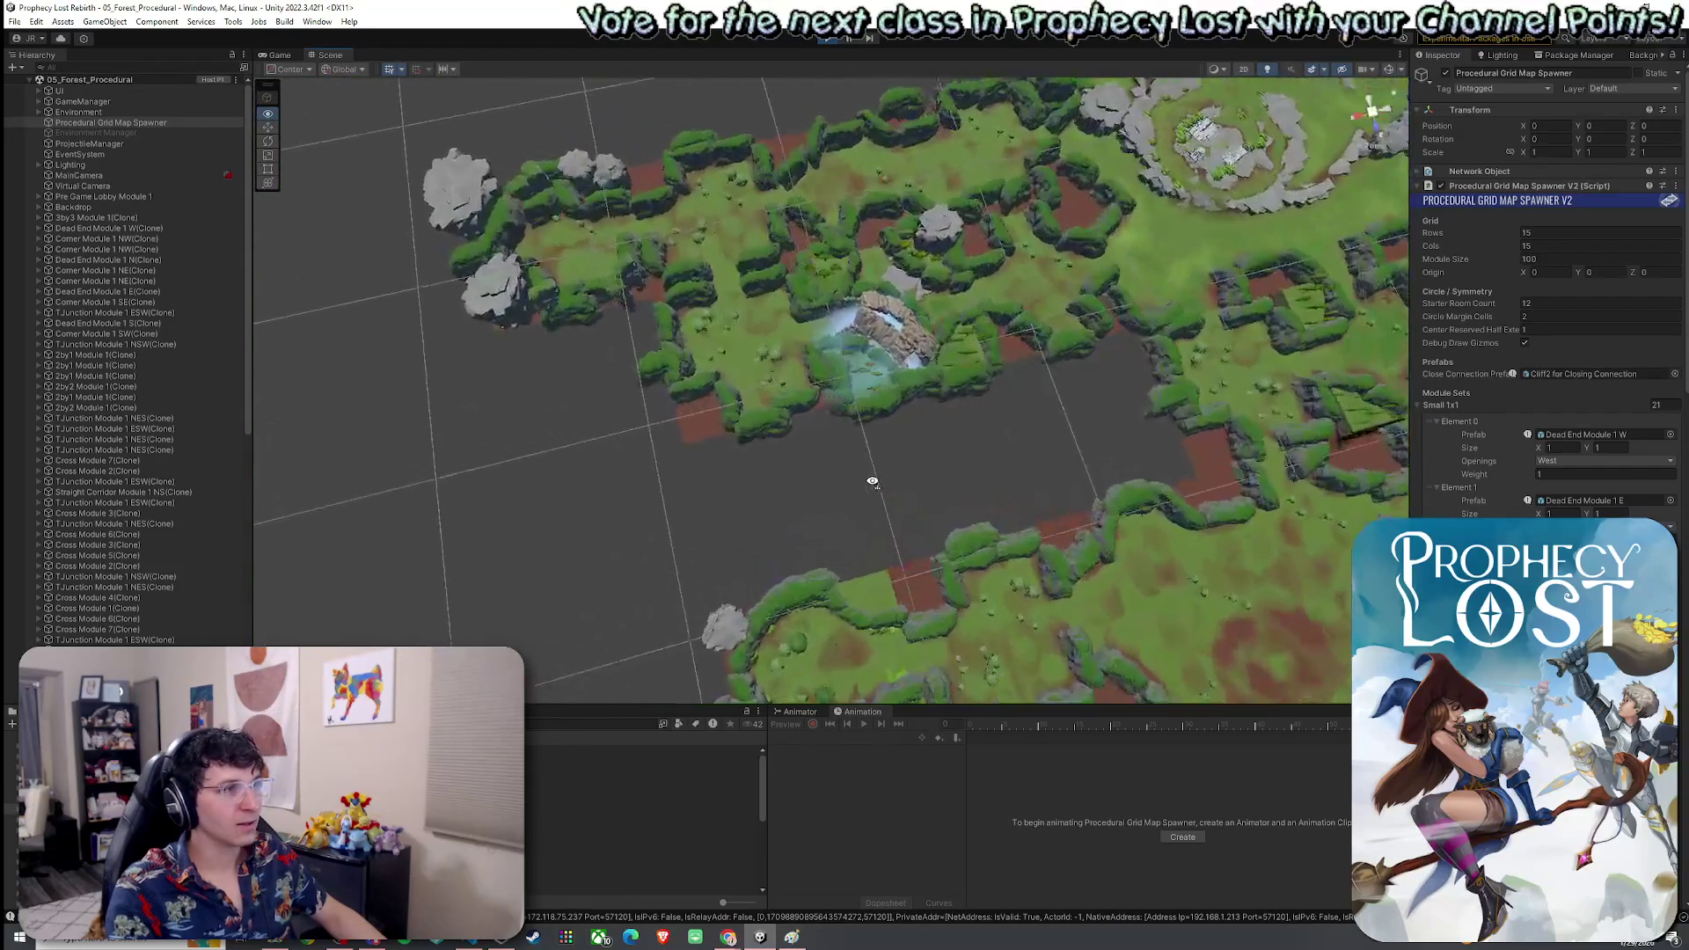
{"action": "scroll", "coordinate": [867, 482], "scroll_direction": "down", "scroll_amount": 10}
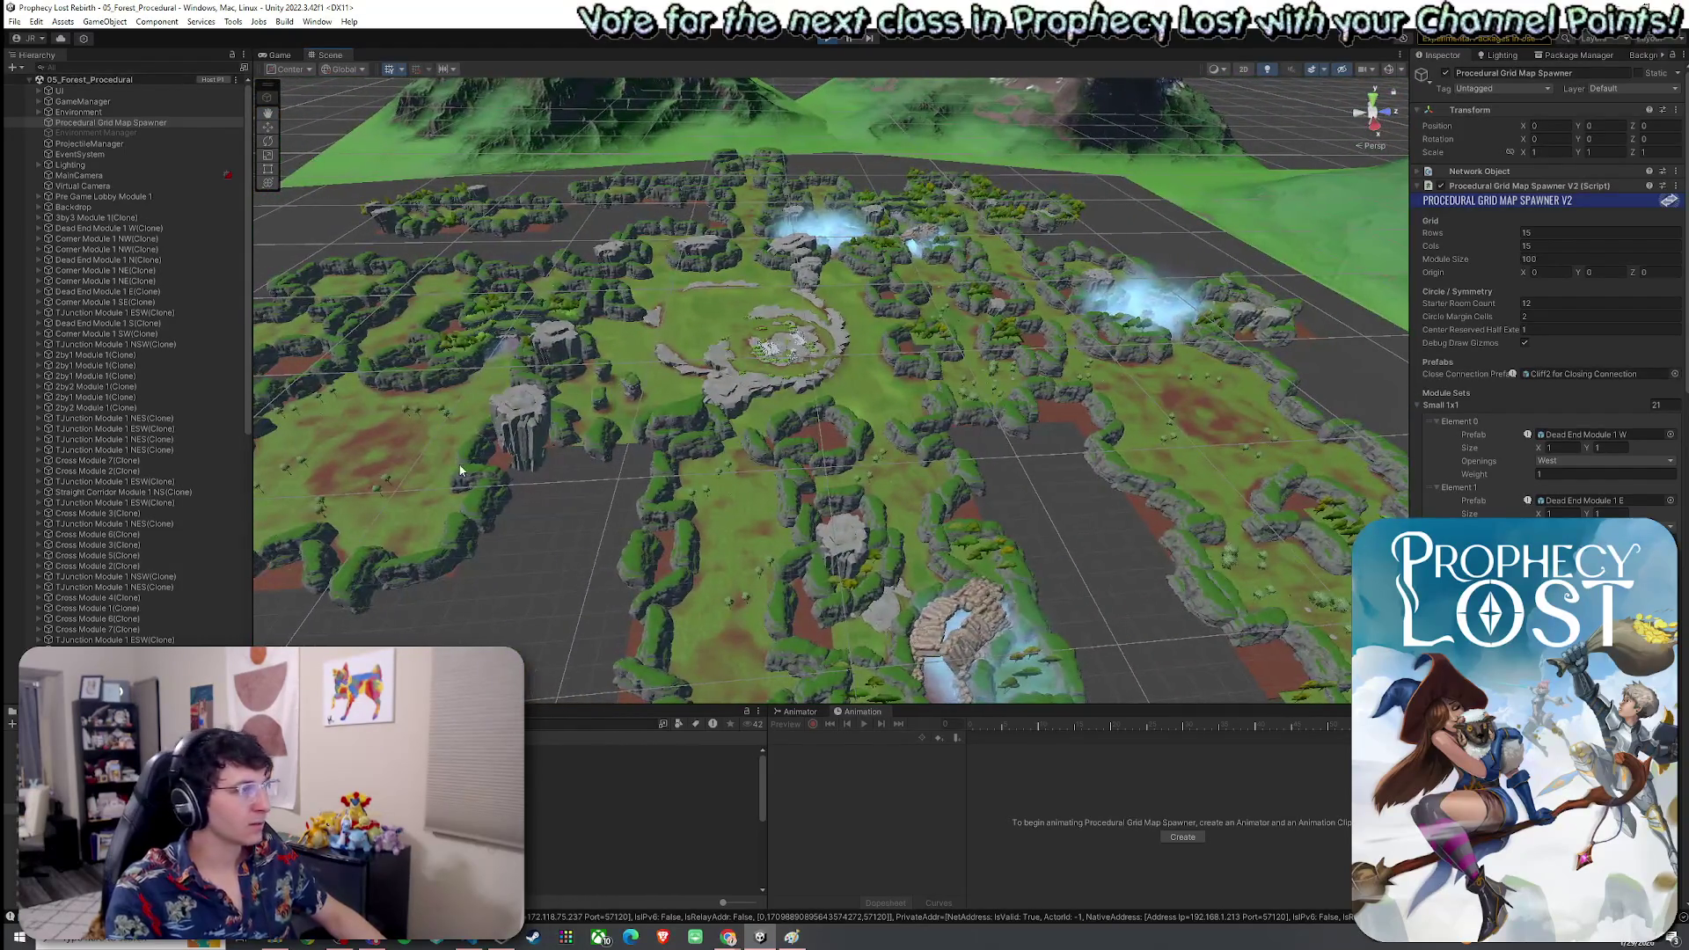
{"action": "scroll", "coordinate": [167, 508], "scroll_direction": "down", "scroll_amount": 10}
{"action": "left_click", "coordinate": [46, 337]}
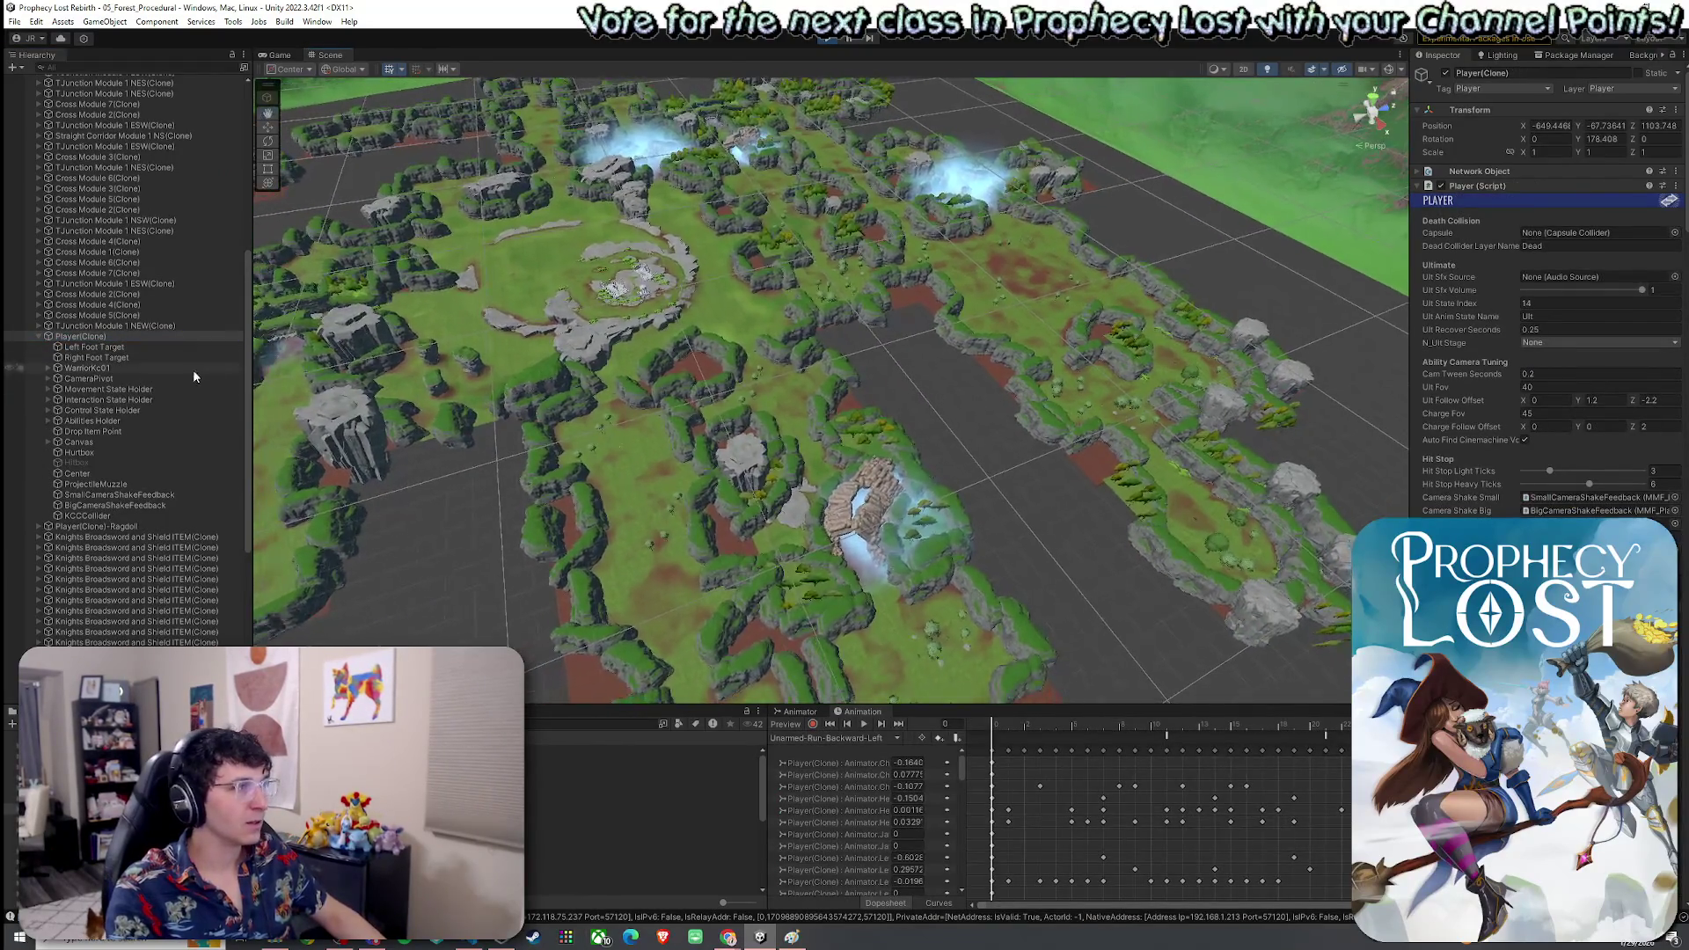
{"action": "left_click", "coordinate": [94, 348]}
{"action": "left_click_drag", "start_coordinate": [722, 440], "coordinate": [679, 411]}
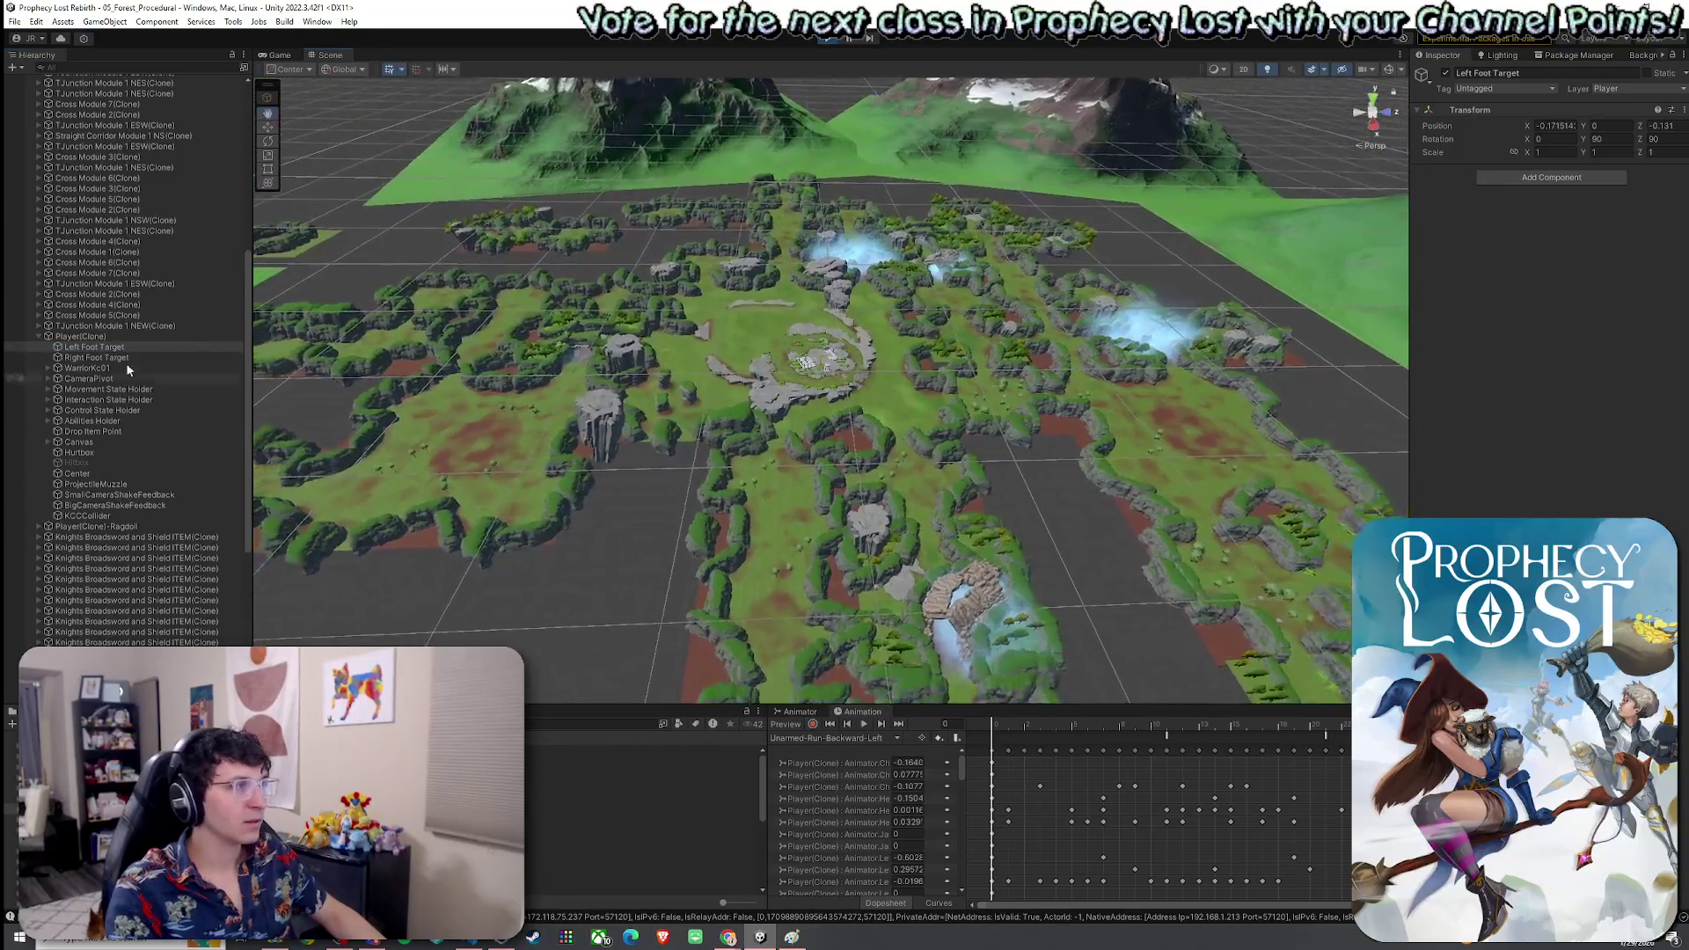
{"action": "left_click", "coordinate": [85, 337]}
Dock the Scene view beside the Game view, tilted down and framed on the player
{"action": "mouse_move", "coordinate": [331, 54]}
{"action": "left_mouse_down"}
{"action": "mouse_move", "coordinate": [669, 214]}
{"action": "mouse_move", "coordinate": [1274, 373]}
{"action": "mouse_move", "coordinate": [1236, 388]}
{"action": "left_mouse_up"}
{"action": "left_click_drag", "start_coordinate": [1175, 449], "coordinate": [1188, 387]}
{"action": "double_click", "coordinate": [89, 340]}
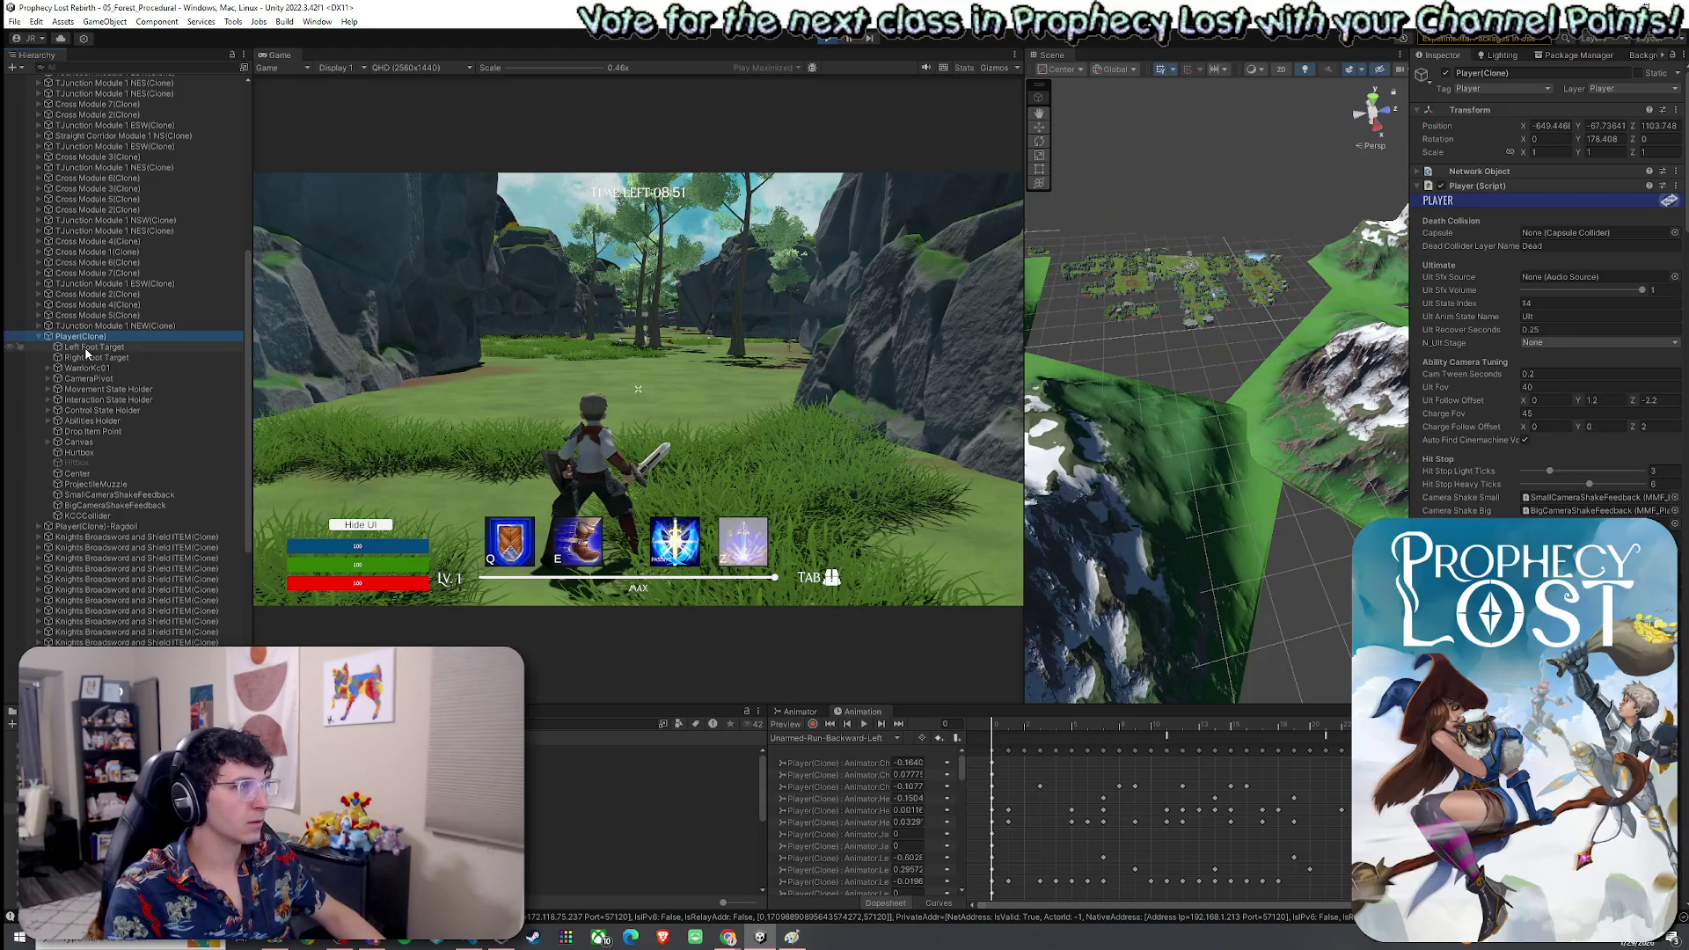
{"action": "left_click", "coordinate": [86, 349]}
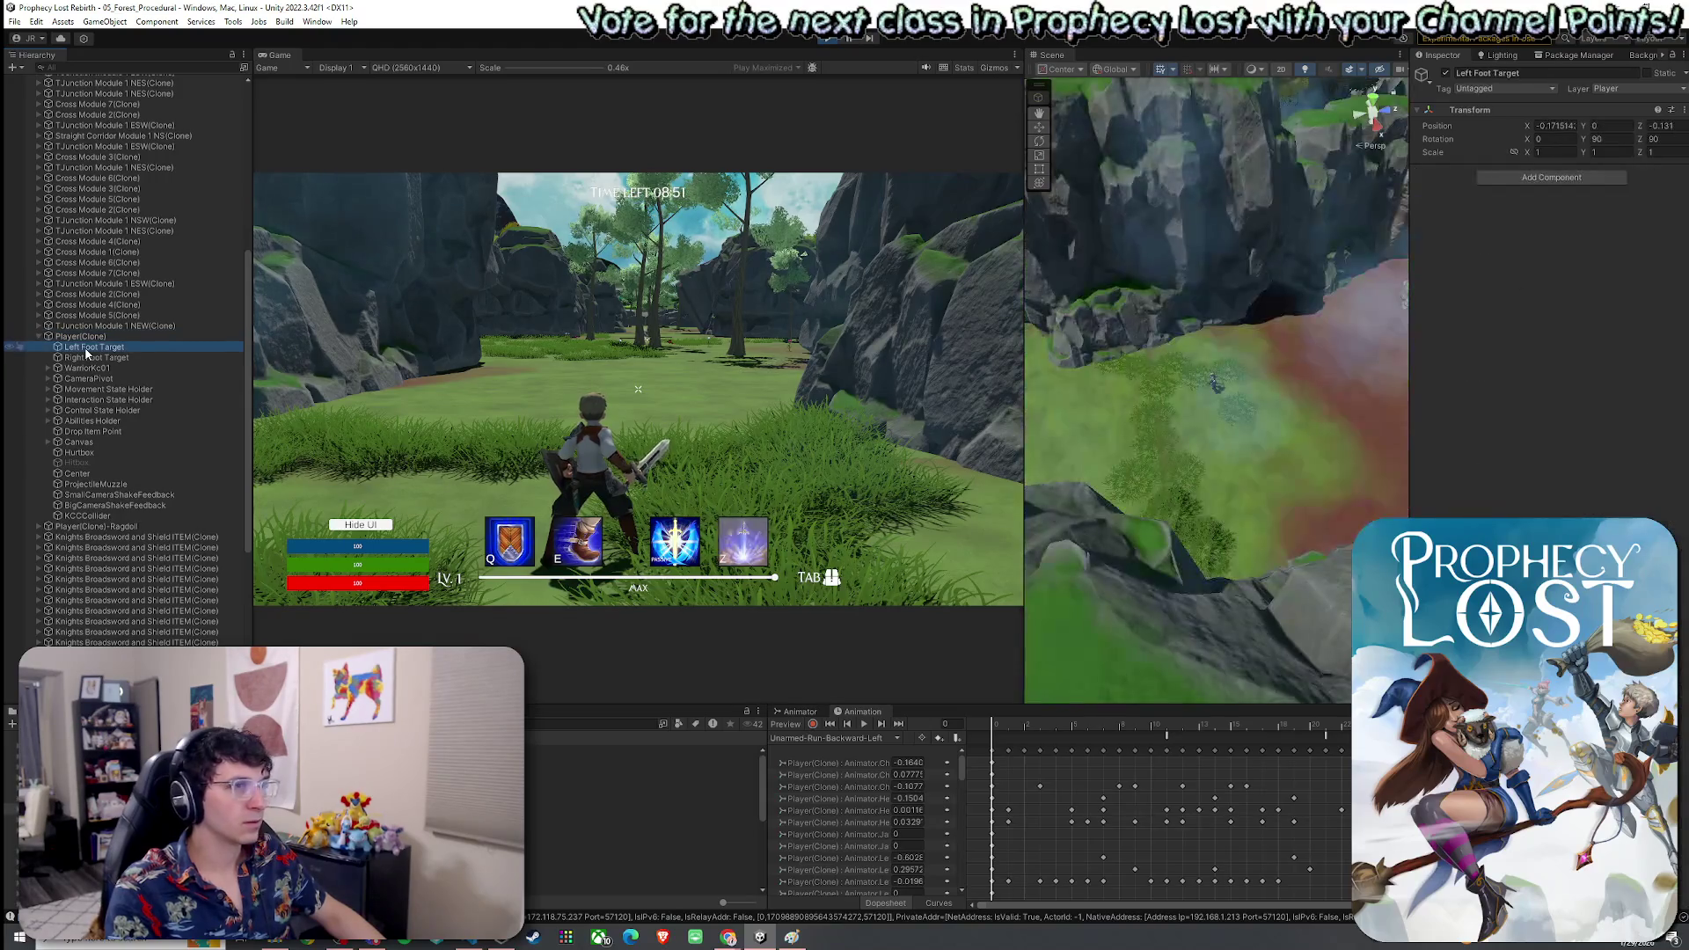
{"action": "mouse_move", "coordinate": [1126, 459]}
{"action": "left_mouse_down"}
{"action": "mouse_move", "coordinate": [403, 443]}
{"action": "mouse_move", "coordinate": [906, 428]}
{"action": "mouse_move", "coordinate": [1001, 387]}
{"action": "mouse_move", "coordinate": [1431, 497]}
{"action": "mouse_move", "coordinate": [917, 493]}
{"action": "mouse_move", "coordinate": [685, 404]}
{"action": "mouse_move", "coordinate": [1162, 322]}
{"action": "mouse_move", "coordinate": [1192, 379]}
{"action": "mouse_move", "coordinate": [1481, 463]}
{"action": "left_mouse_up"}
{"action": "key", "text": "f"}
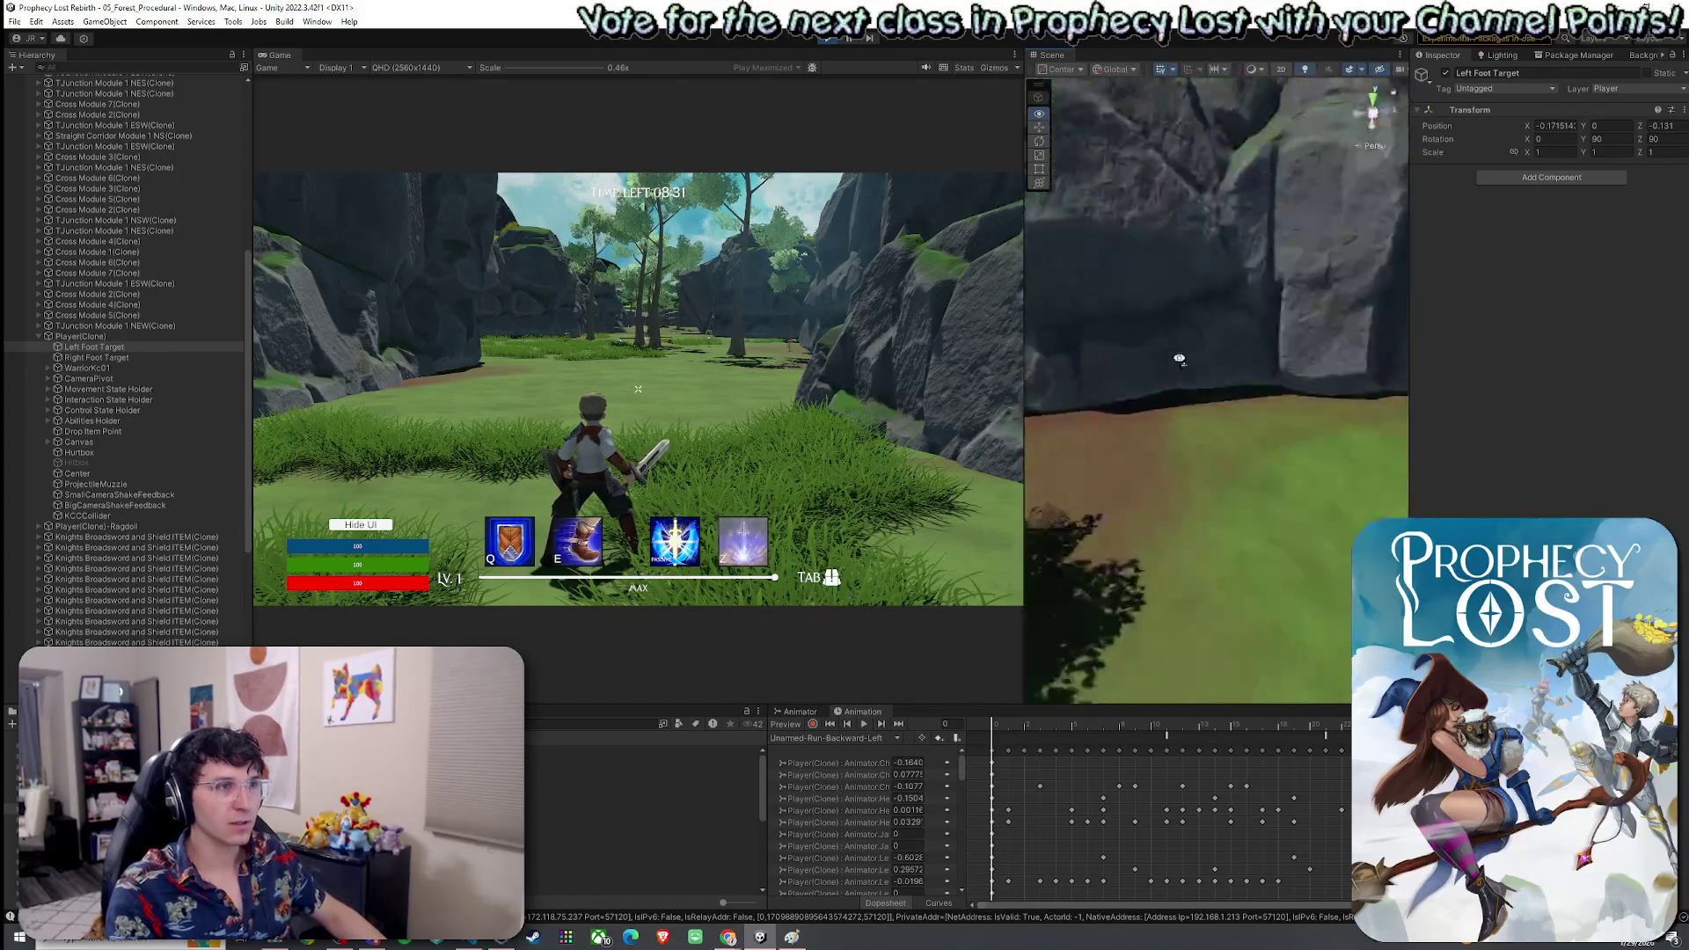
{"action": "mouse_move", "coordinate": [1459, 268]}
{"action": "left_mouse_down"}
{"action": "mouse_move", "coordinate": [1401, 320]}
{"action": "mouse_move", "coordinate": [1437, 489]}
{"action": "mouse_move", "coordinate": [1296, 411]}
{"action": "mouse_move", "coordinate": [1449, 461]}
{"action": "mouse_move", "coordinate": [1222, 554]}
{"action": "mouse_move", "coordinate": [1062, 510]}
{"action": "mouse_move", "coordinate": [890, 500]}
{"action": "mouse_move", "coordinate": [872, 527]}
{"action": "mouse_move", "coordinate": [1155, 323]}
{"action": "mouse_move", "coordinate": [1086, 279]}
{"action": "mouse_move", "coordinate": [1129, 282]}
{"action": "left_mouse_up"}
{"action": "left_click_drag", "start_coordinate": [1488, 417], "coordinate": [1592, 468]}
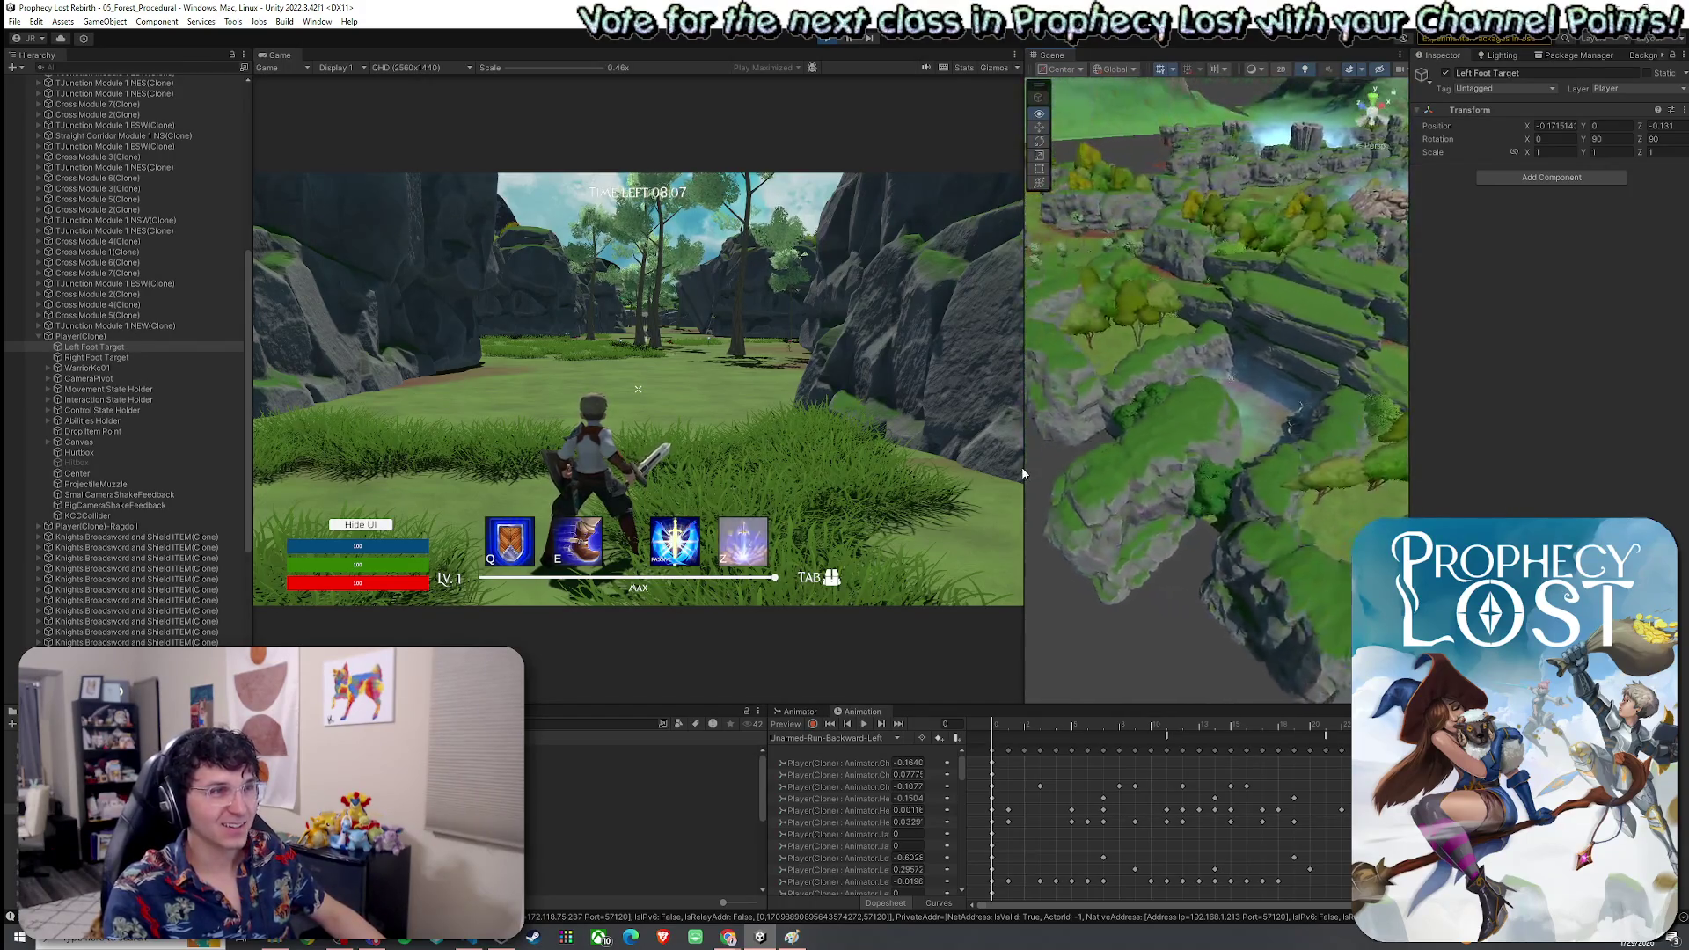
{"action": "left_click_drag", "start_coordinate": [1167, 455], "coordinate": [1214, 451]}
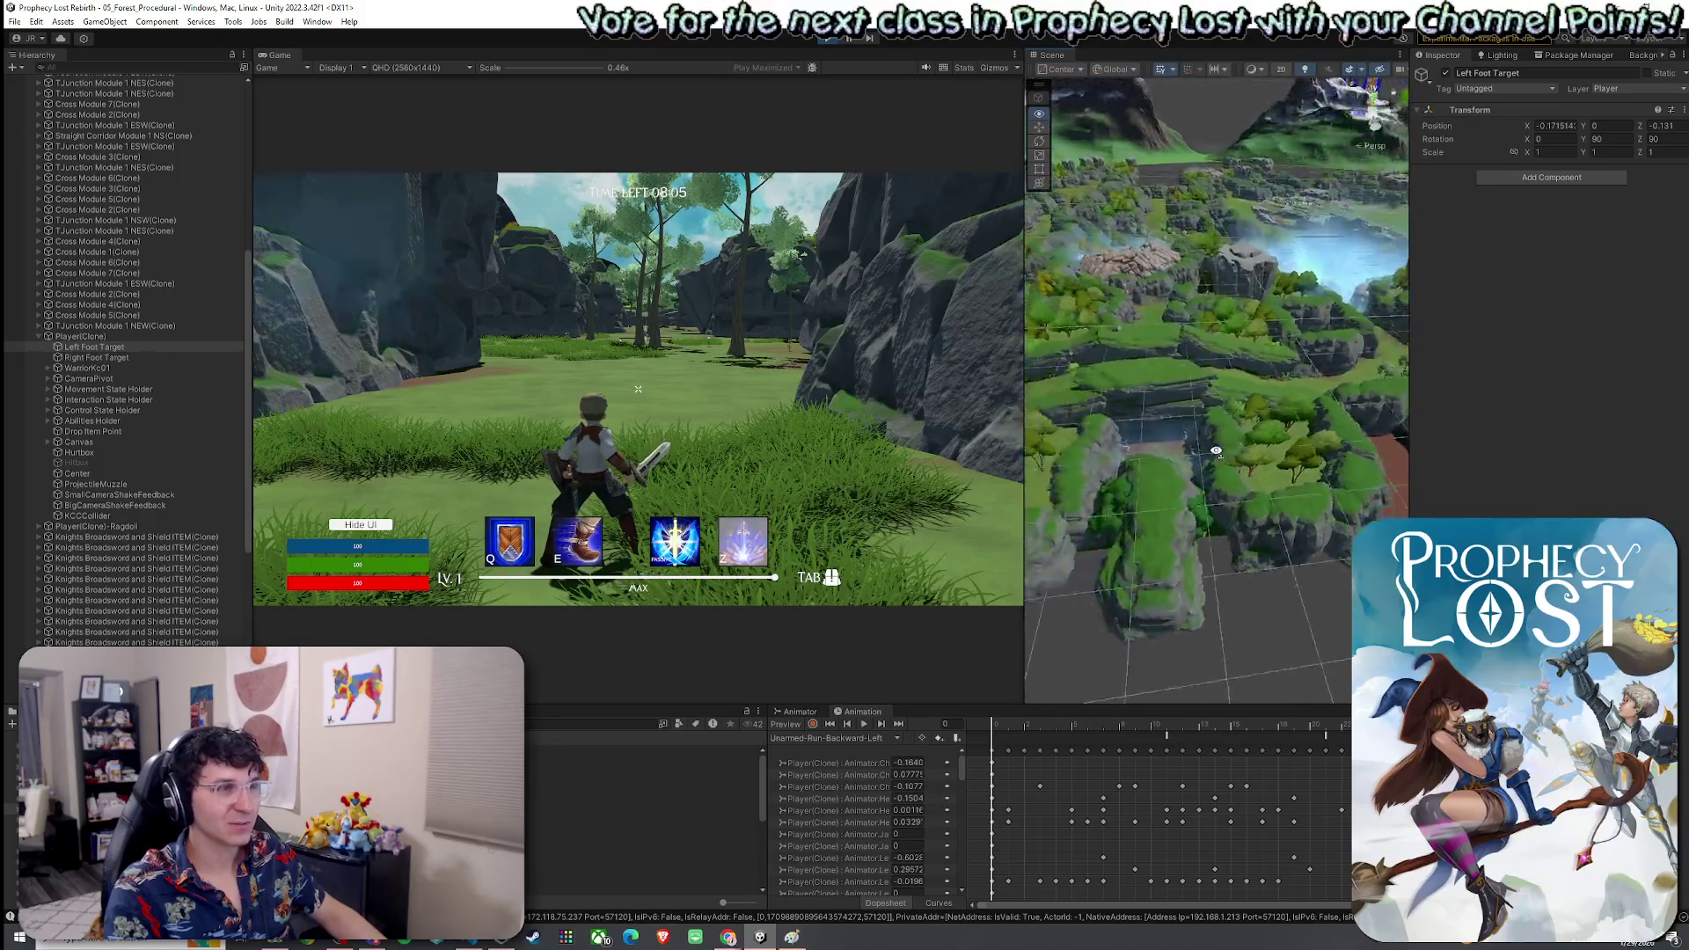
{"action": "left_click_drag", "start_coordinate": [1465, 491], "coordinate": [1586, 484]}
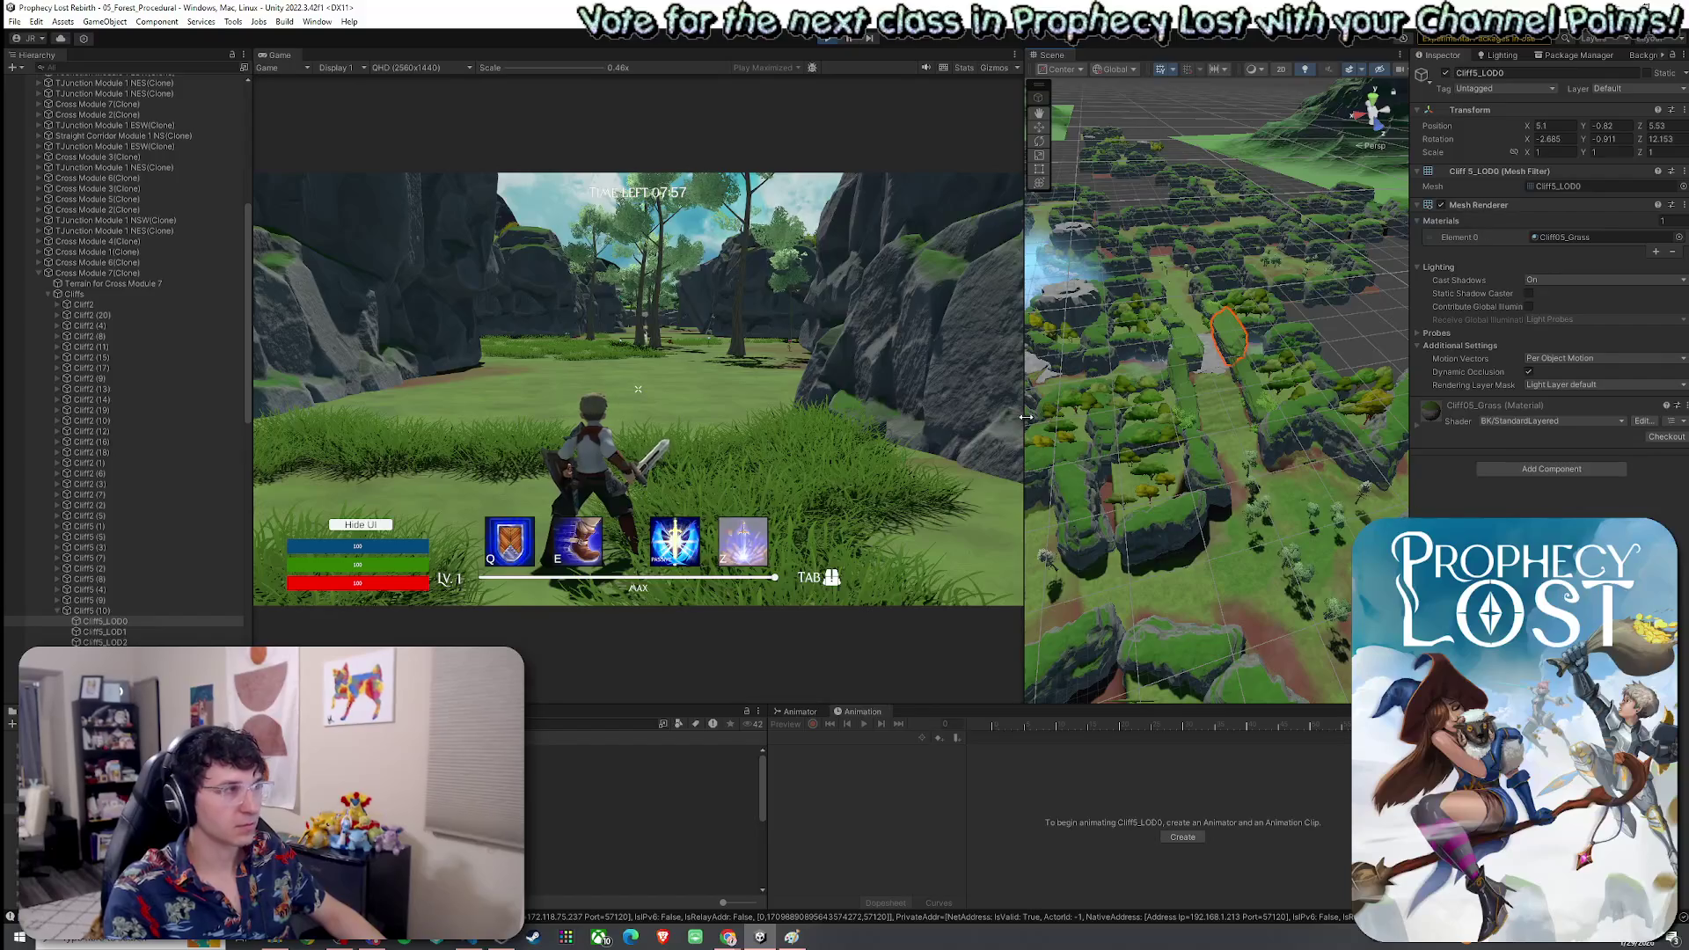
Inspect the Cliff5 (10) cliff and its Cliff5_LOD2 mesh in the Hierarchy
{"action": "key", "text": "Down"}
{"action": "key", "text": "Down"}
{"action": "key", "text": "Down"}
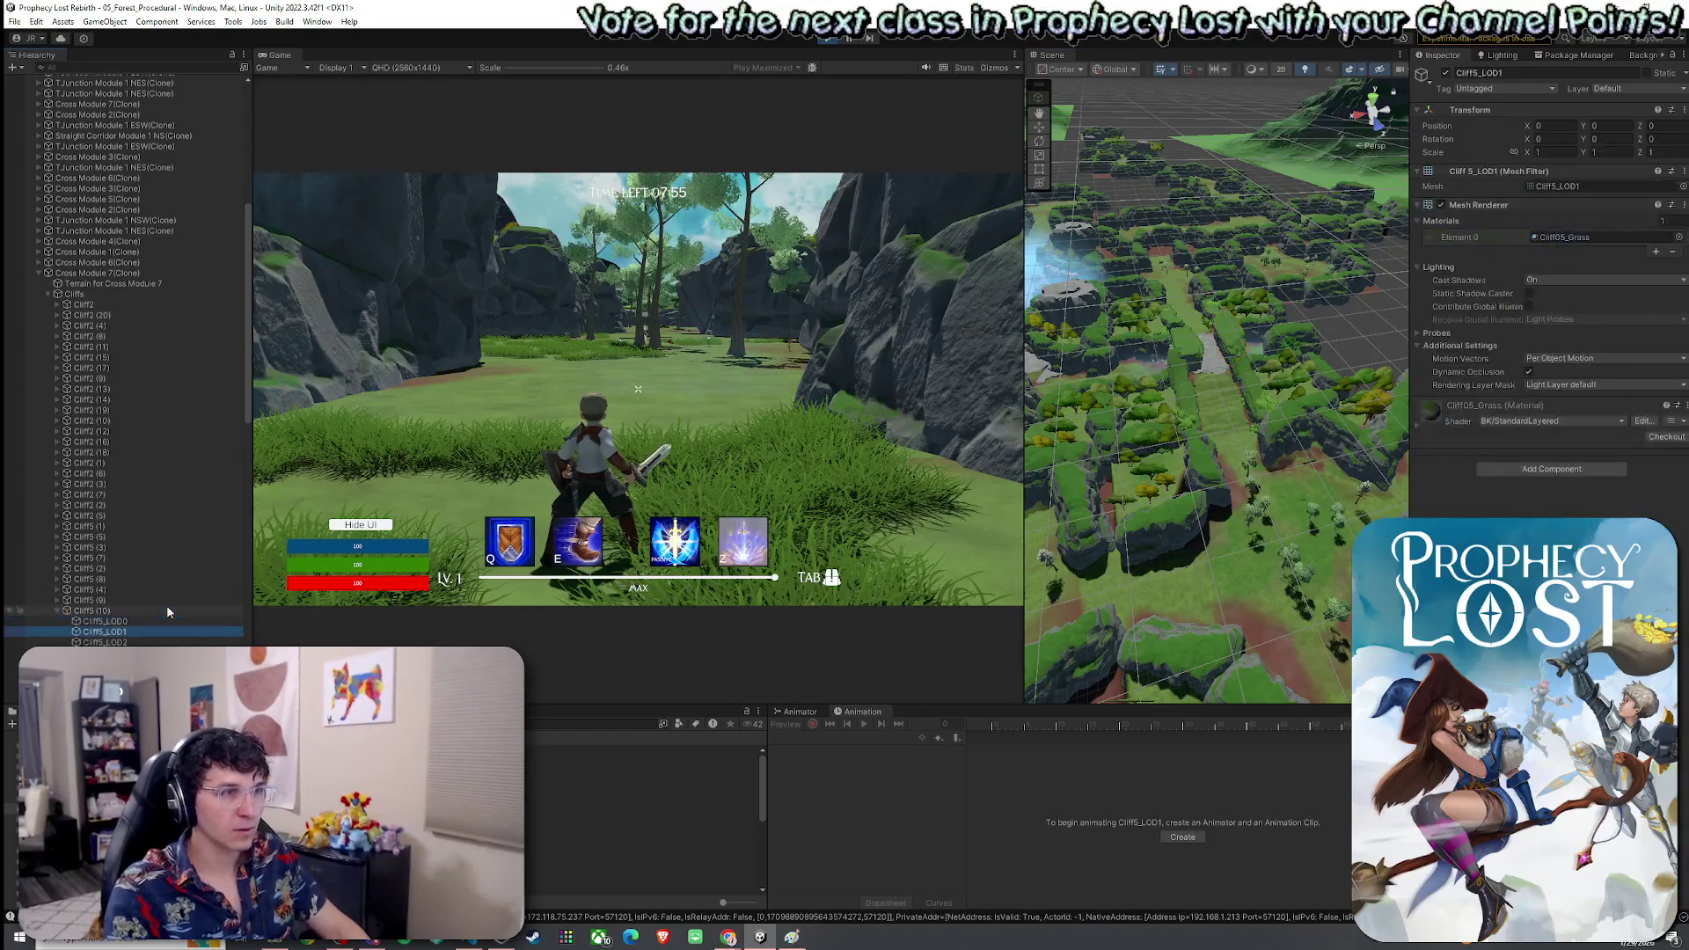
{"action": "left_click", "coordinate": [218, 613]}
{"action": "key", "text": "Down"}
{"action": "key", "text": "Down"}
{"action": "key", "text": "Down"}
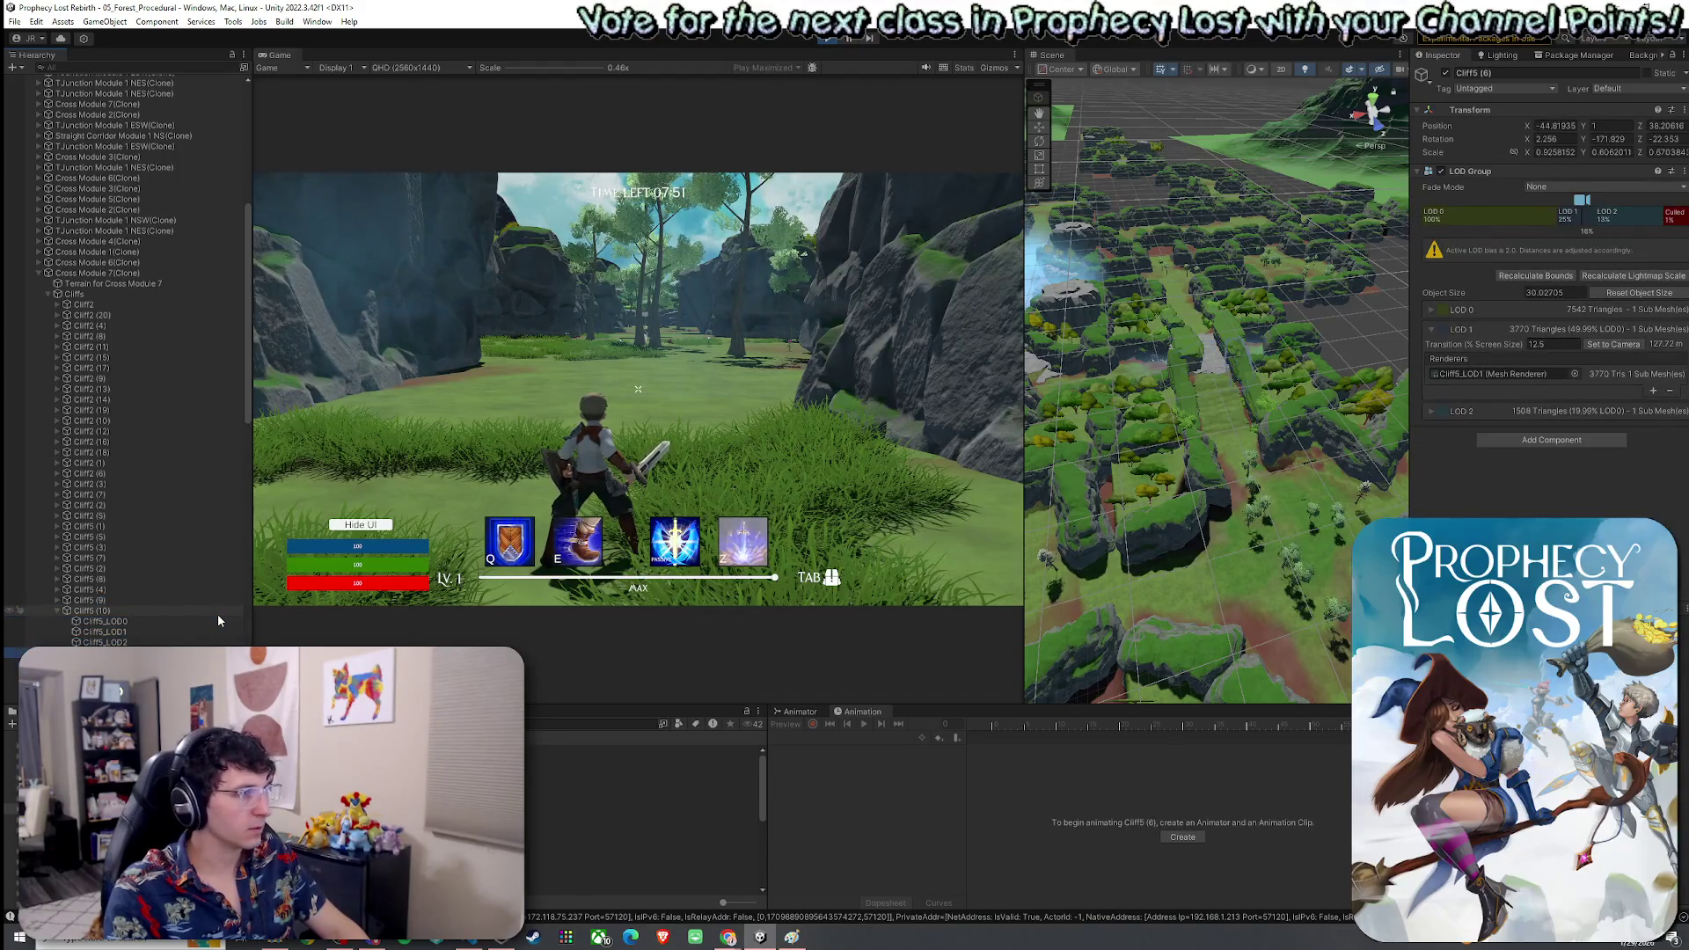
{"action": "key", "text": "Up"}
{"action": "key", "text": "Up"}
{"action": "key", "text": "Up"}
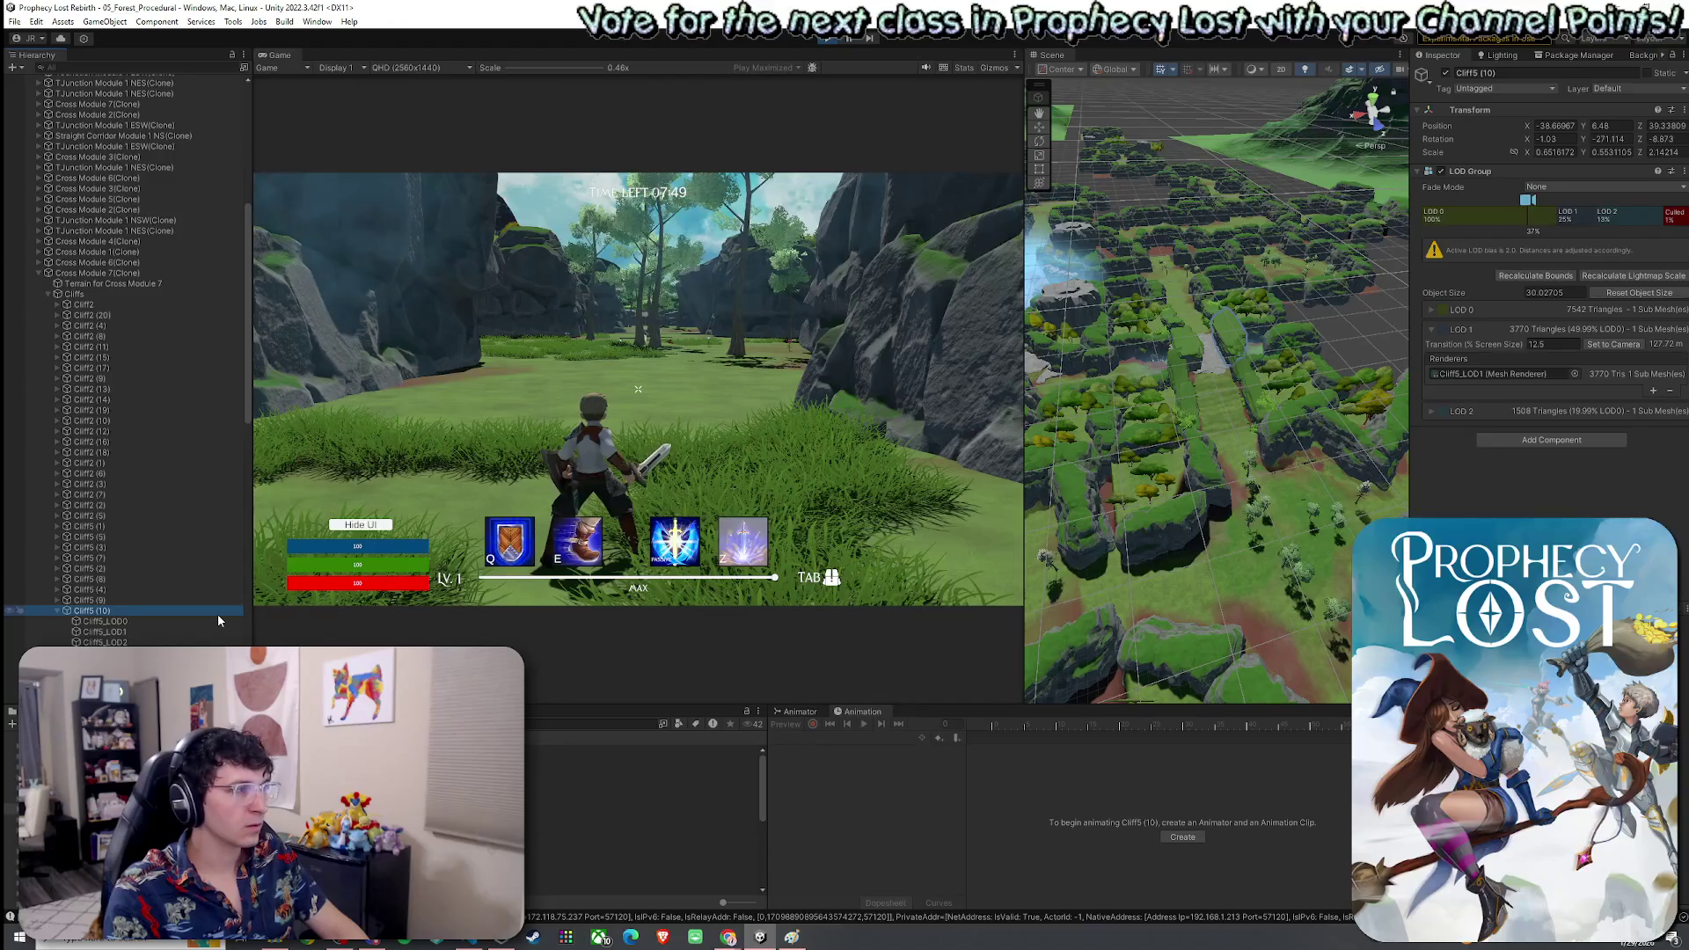
Select Terrain for Cross Module 7, fly over the terrain maze, and pick Cliff5_LOD0
{"action": "left_click_drag", "start_coordinate": [1100, 492], "coordinate": [1095, 455]}
{"action": "left_click", "coordinate": [1208, 373]}
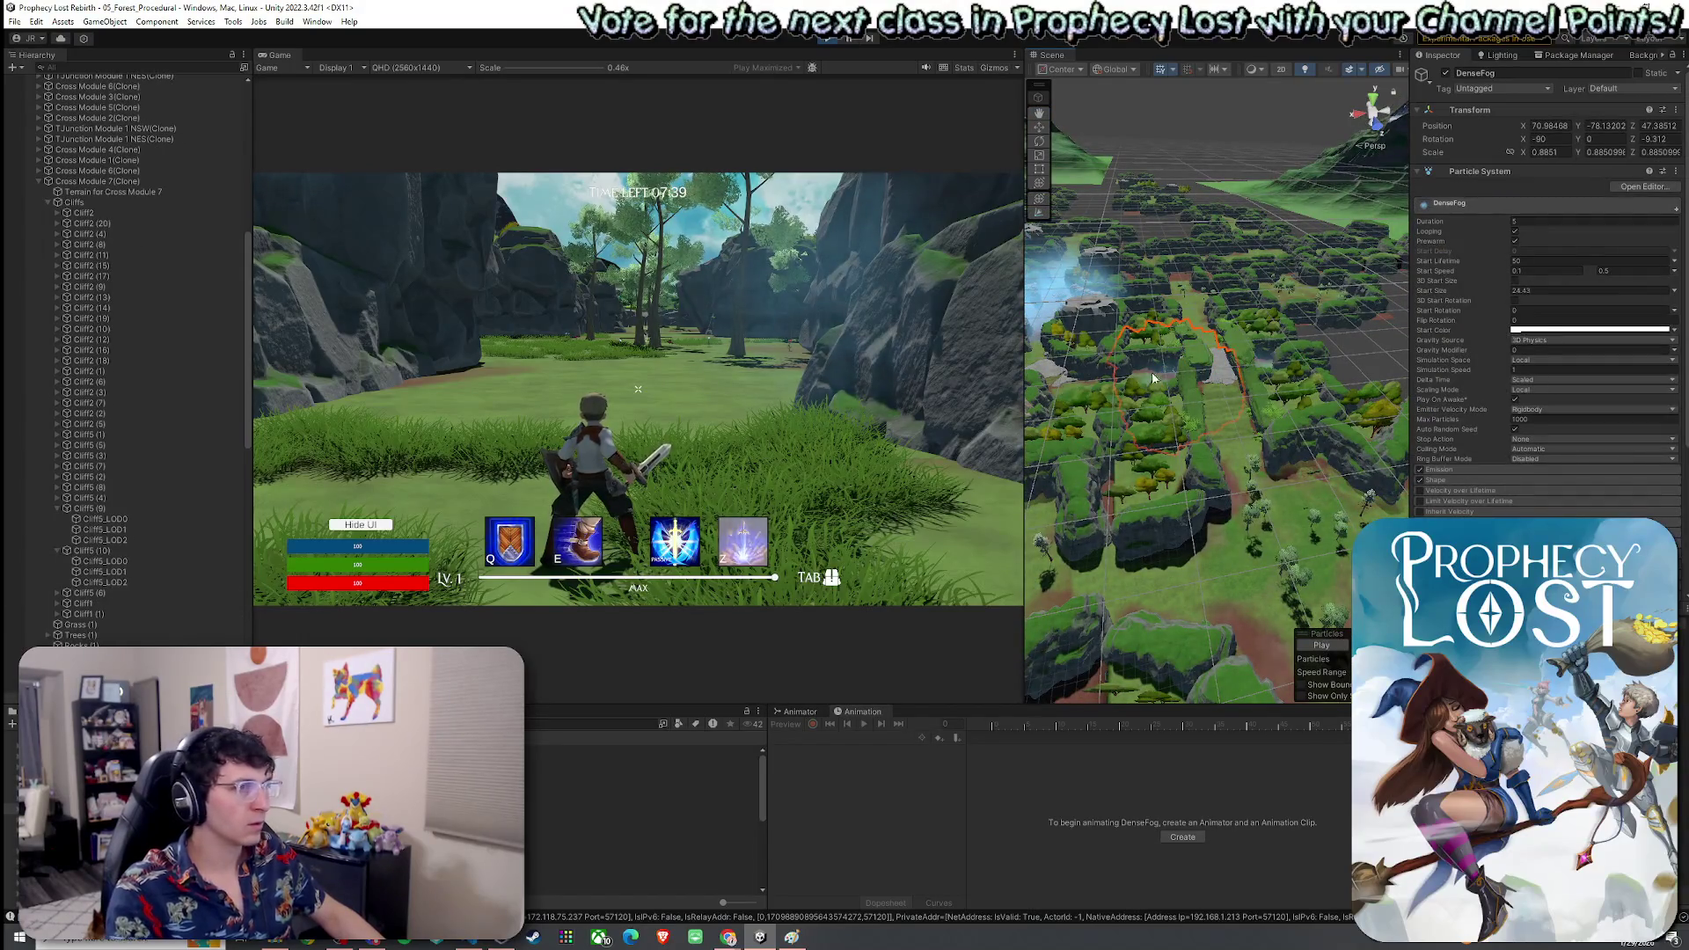
{"action": "left_click", "coordinate": [1205, 361]}
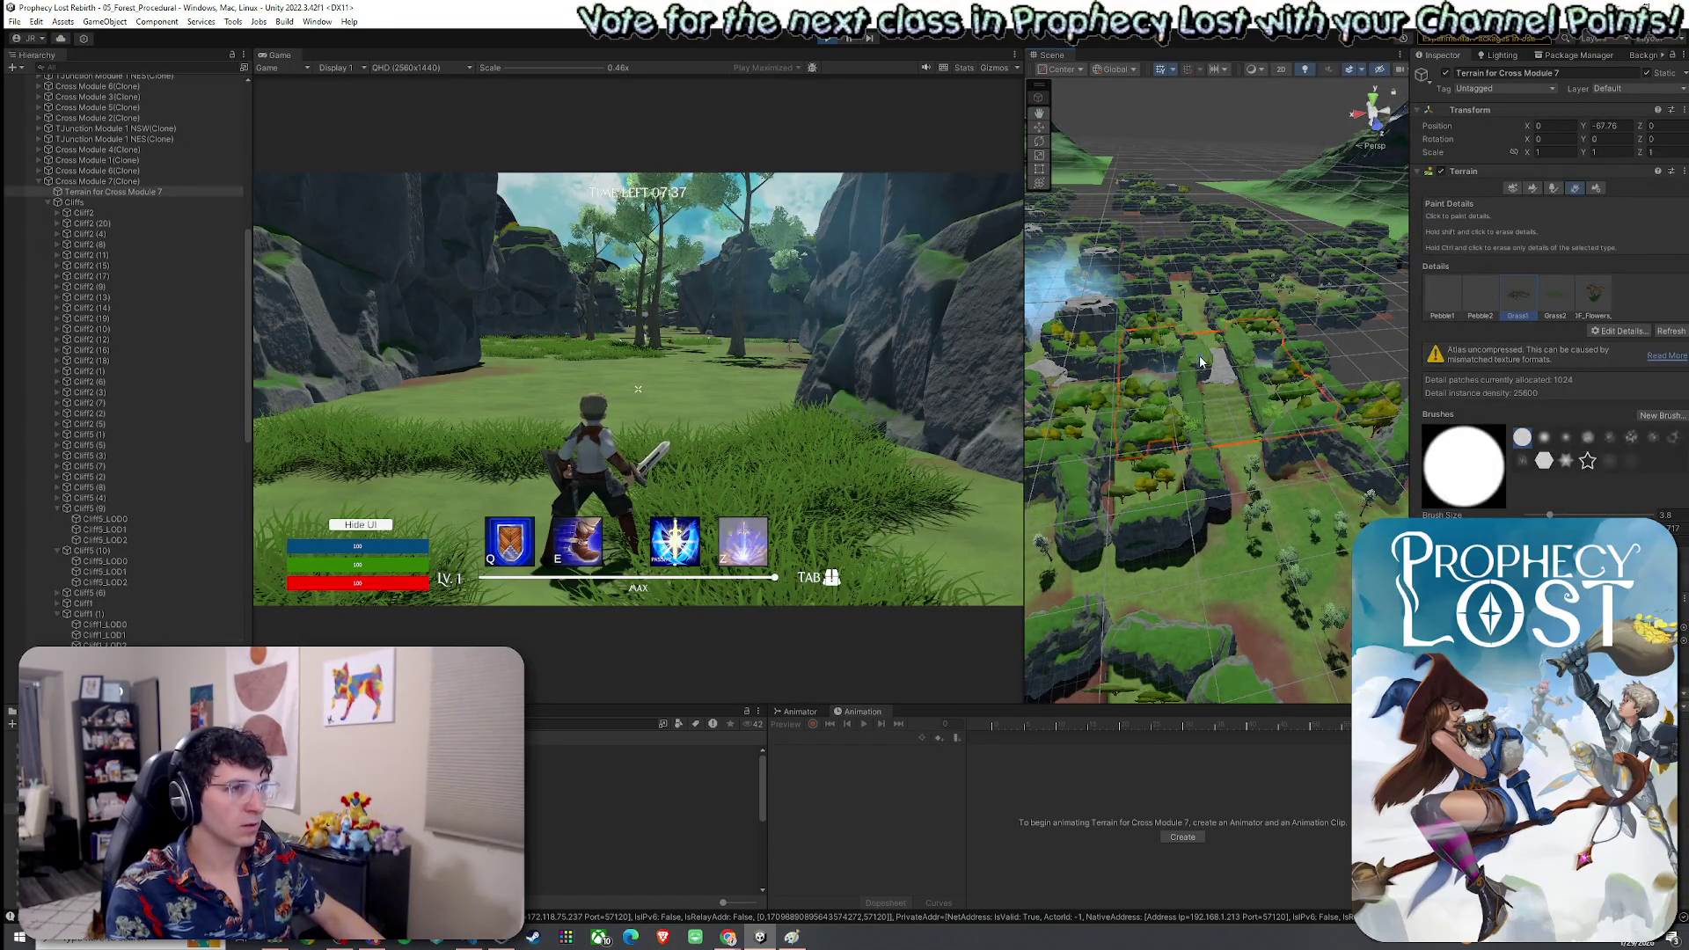
{"action": "mouse_move", "coordinate": [1206, 382]}
{"action": "left_mouse_down"}
{"action": "mouse_move", "coordinate": [1218, 365]}
{"action": "mouse_move", "coordinate": [1140, 349]}
{"action": "mouse_move", "coordinate": [1146, 396]}
{"action": "left_mouse_up"}
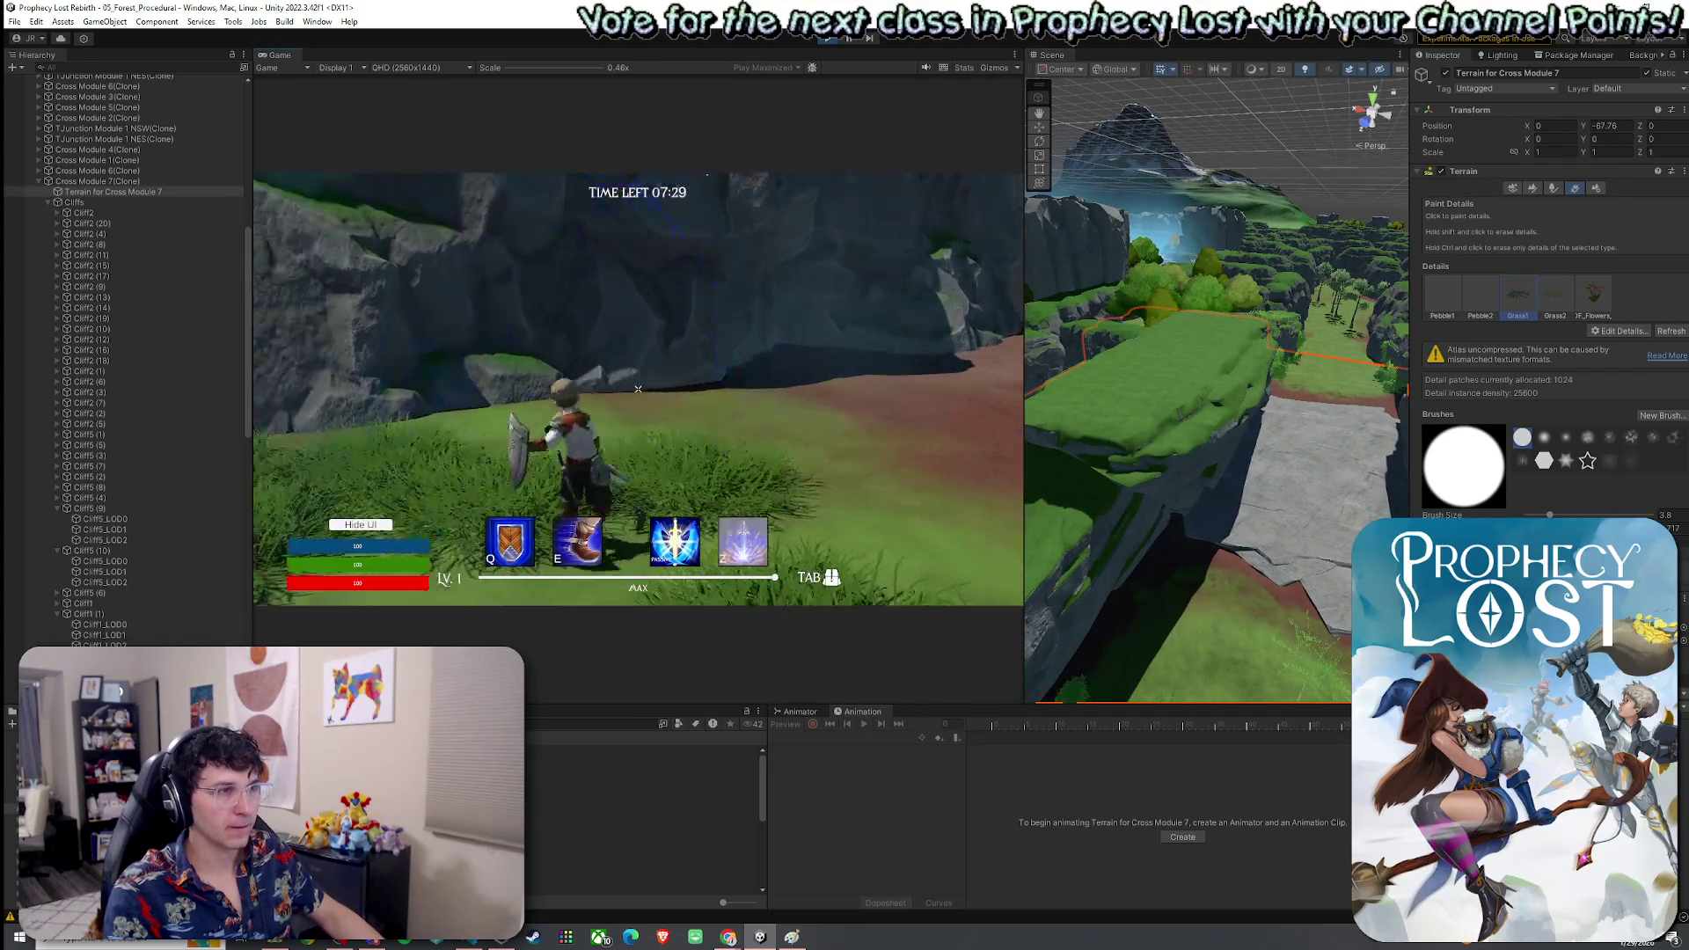
{"action": "left_click_drag", "start_coordinate": [1139, 464], "coordinate": [1230, 305]}
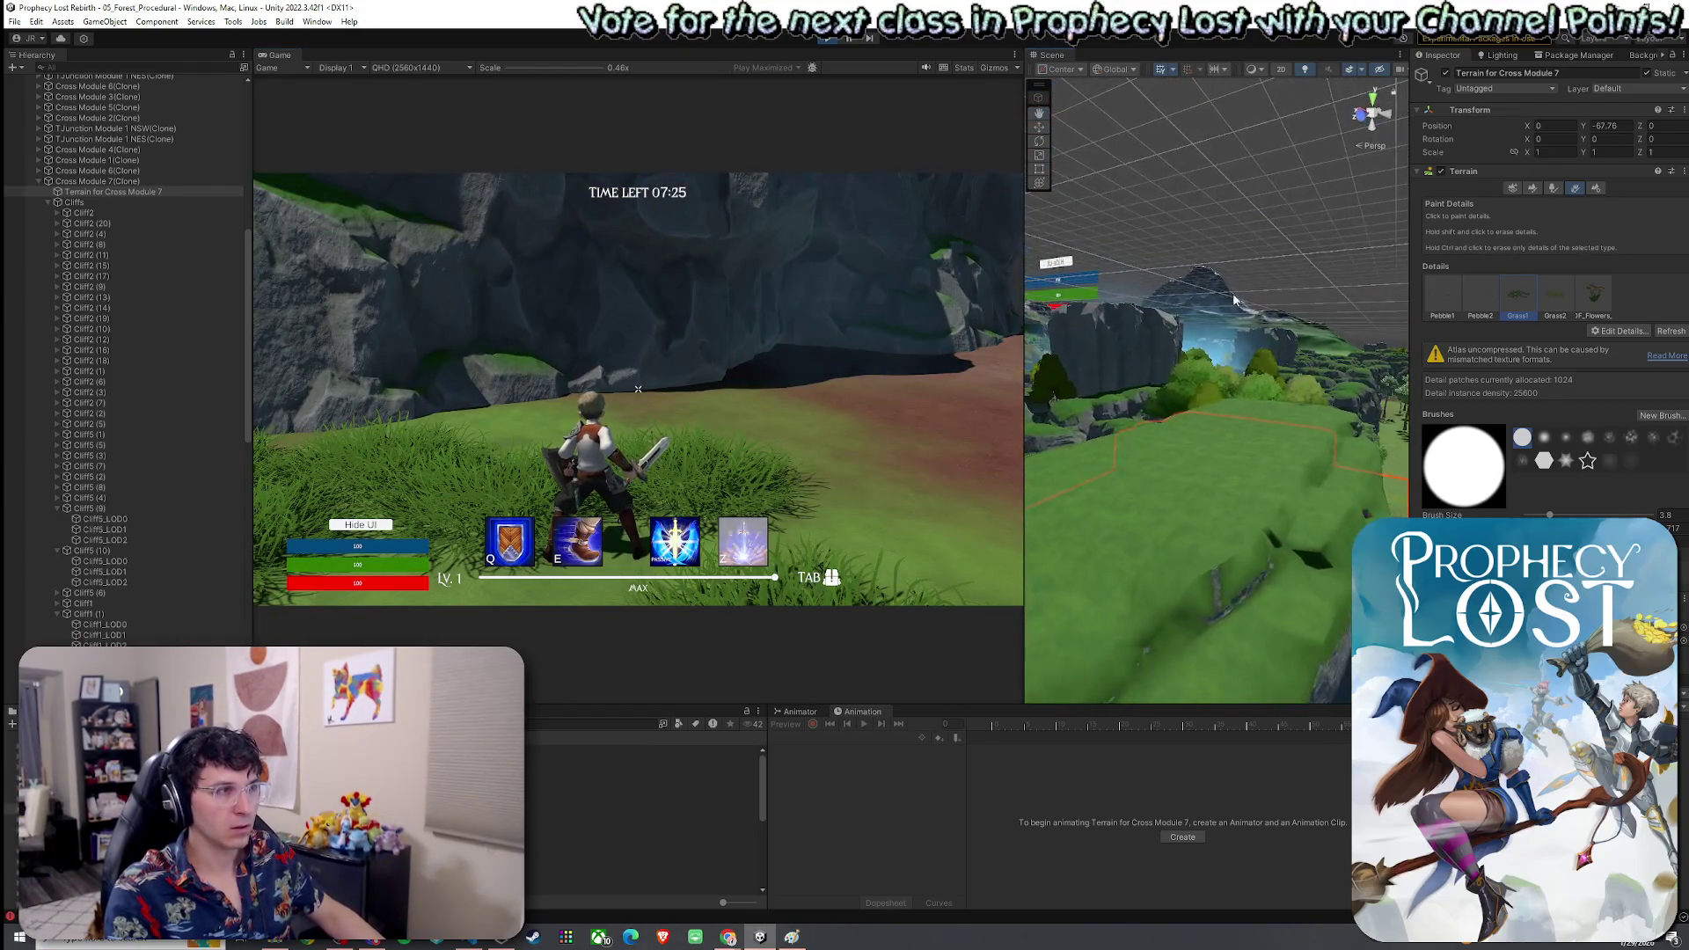
{"action": "left_click", "coordinate": [1207, 526]}
Frame Cliff5 (9) in the scene and step through its LOD meshes to Cliff5_LOD1
{"action": "key", "text": "f"}
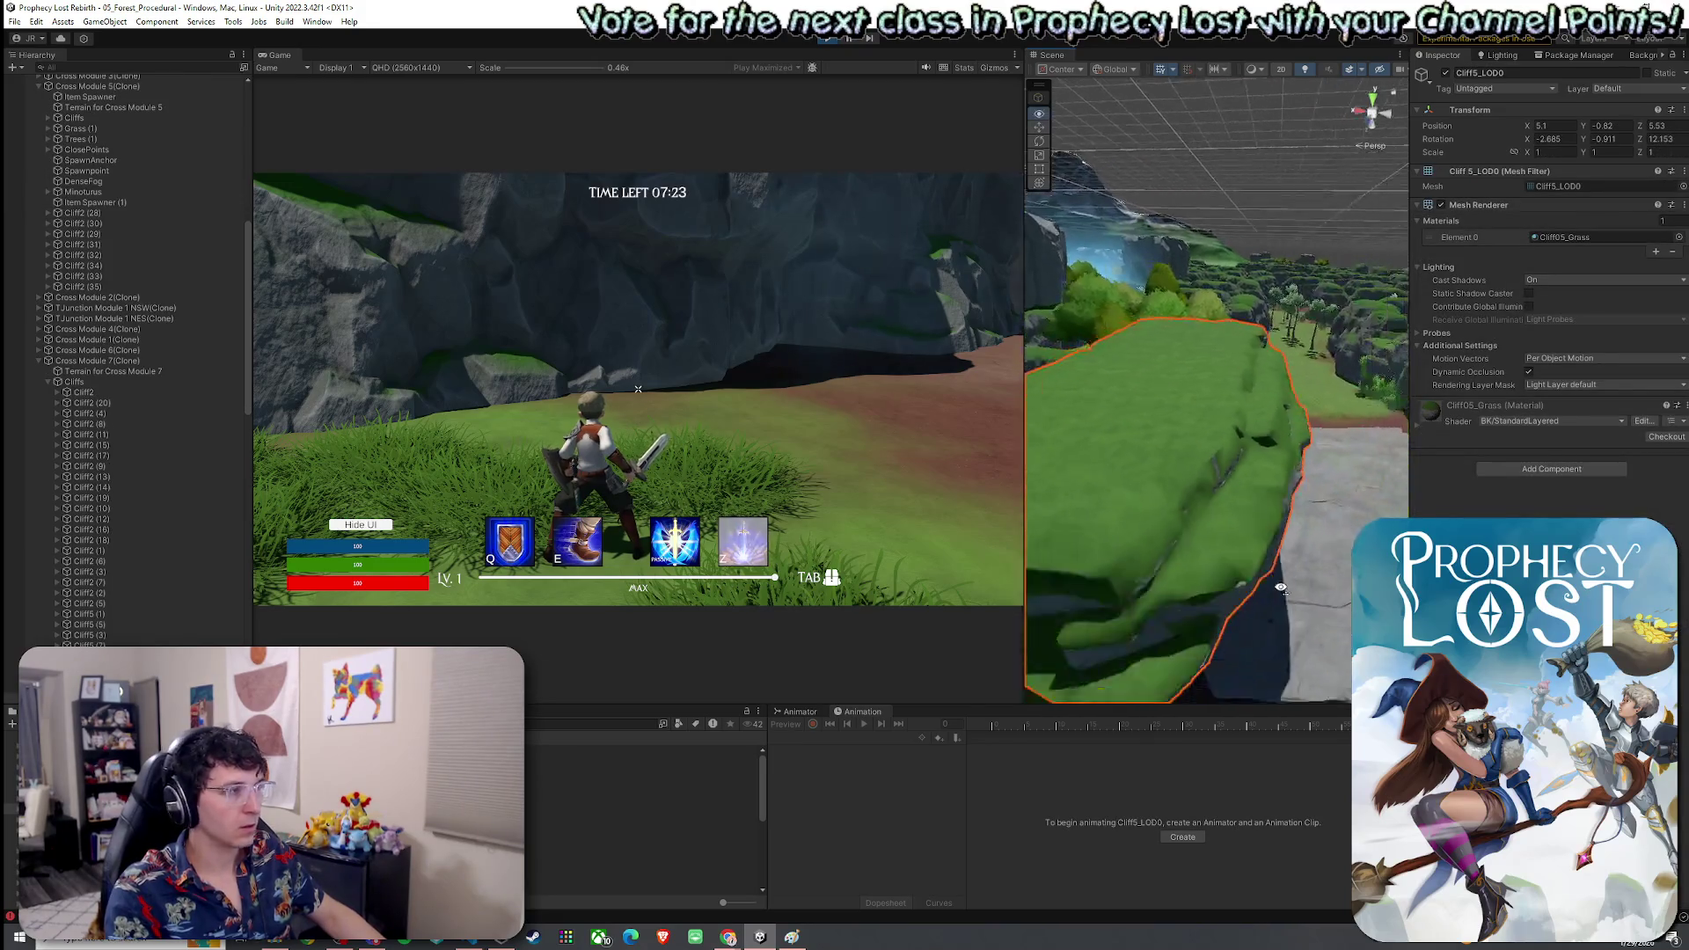
{"action": "left_click", "coordinate": [148, 528]}
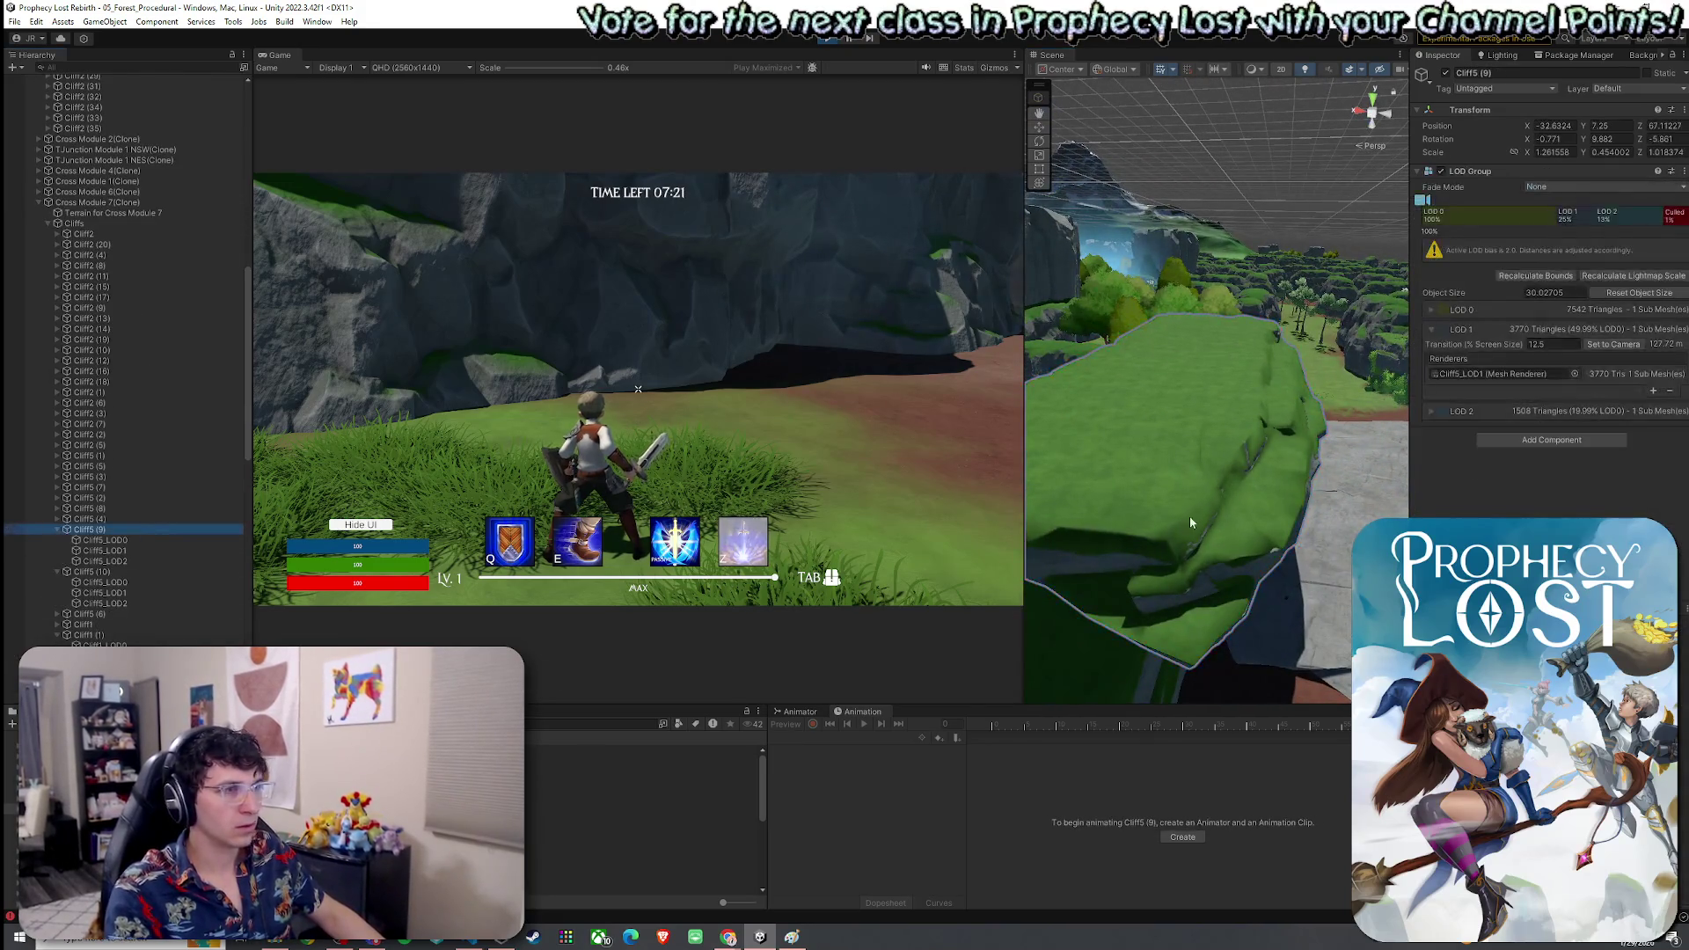
{"action": "key", "text": "f"}
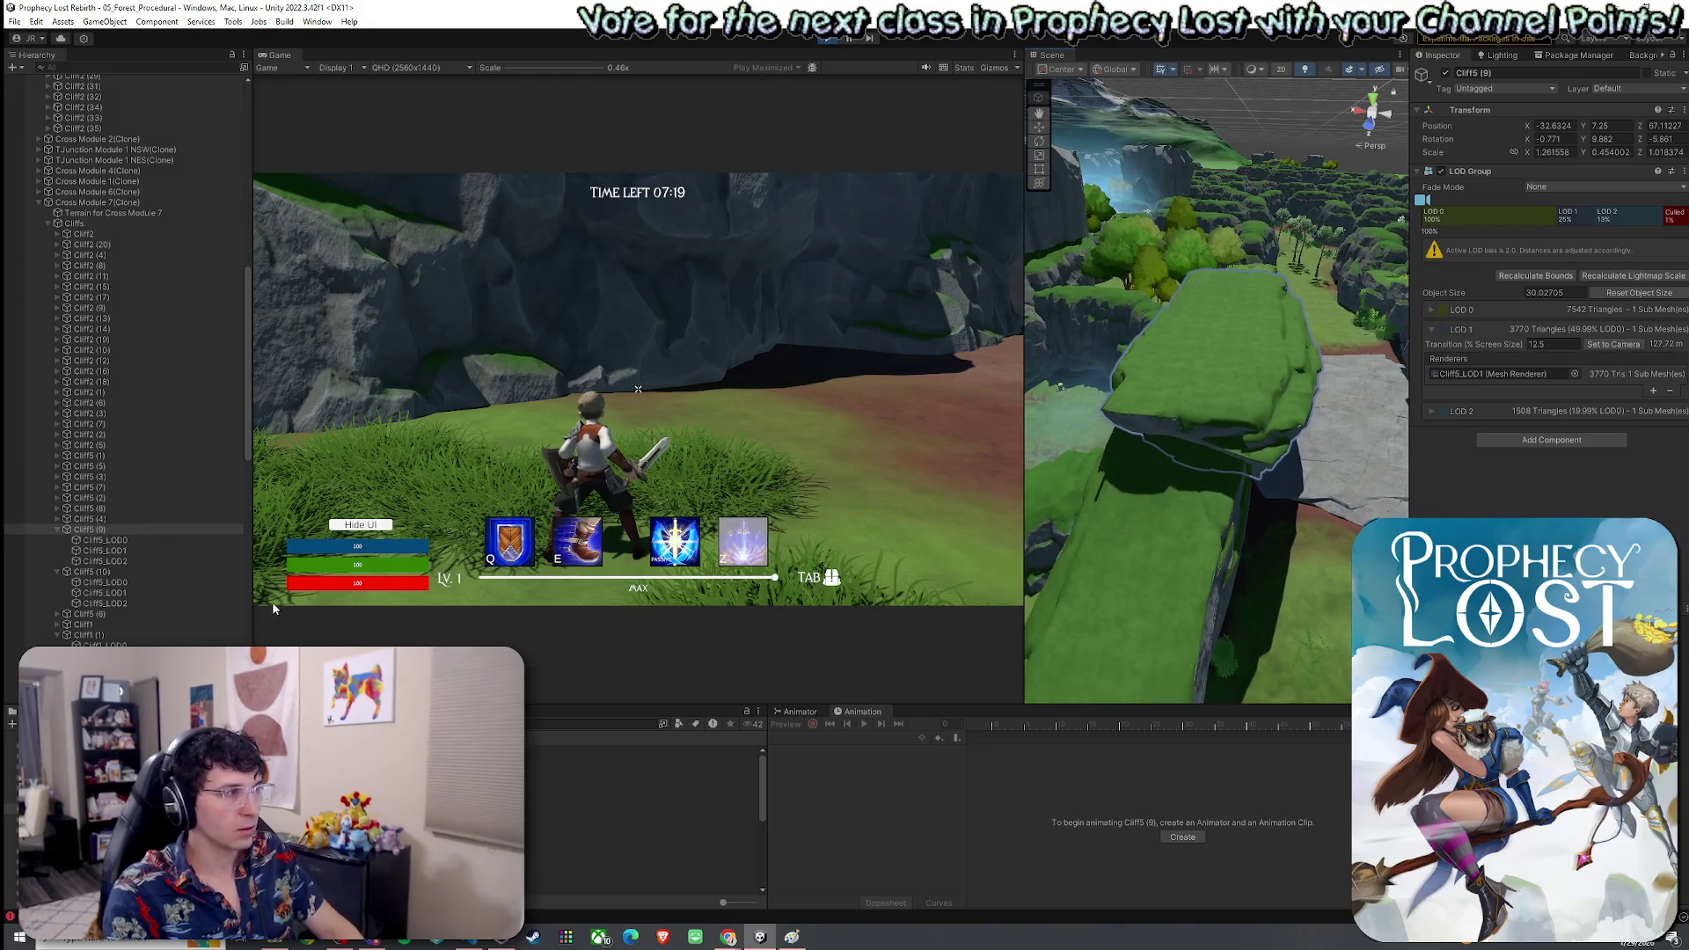
{"action": "key", "text": "Down"}
{"action": "key", "text": "Down"}
{"action": "key", "text": "Down"}
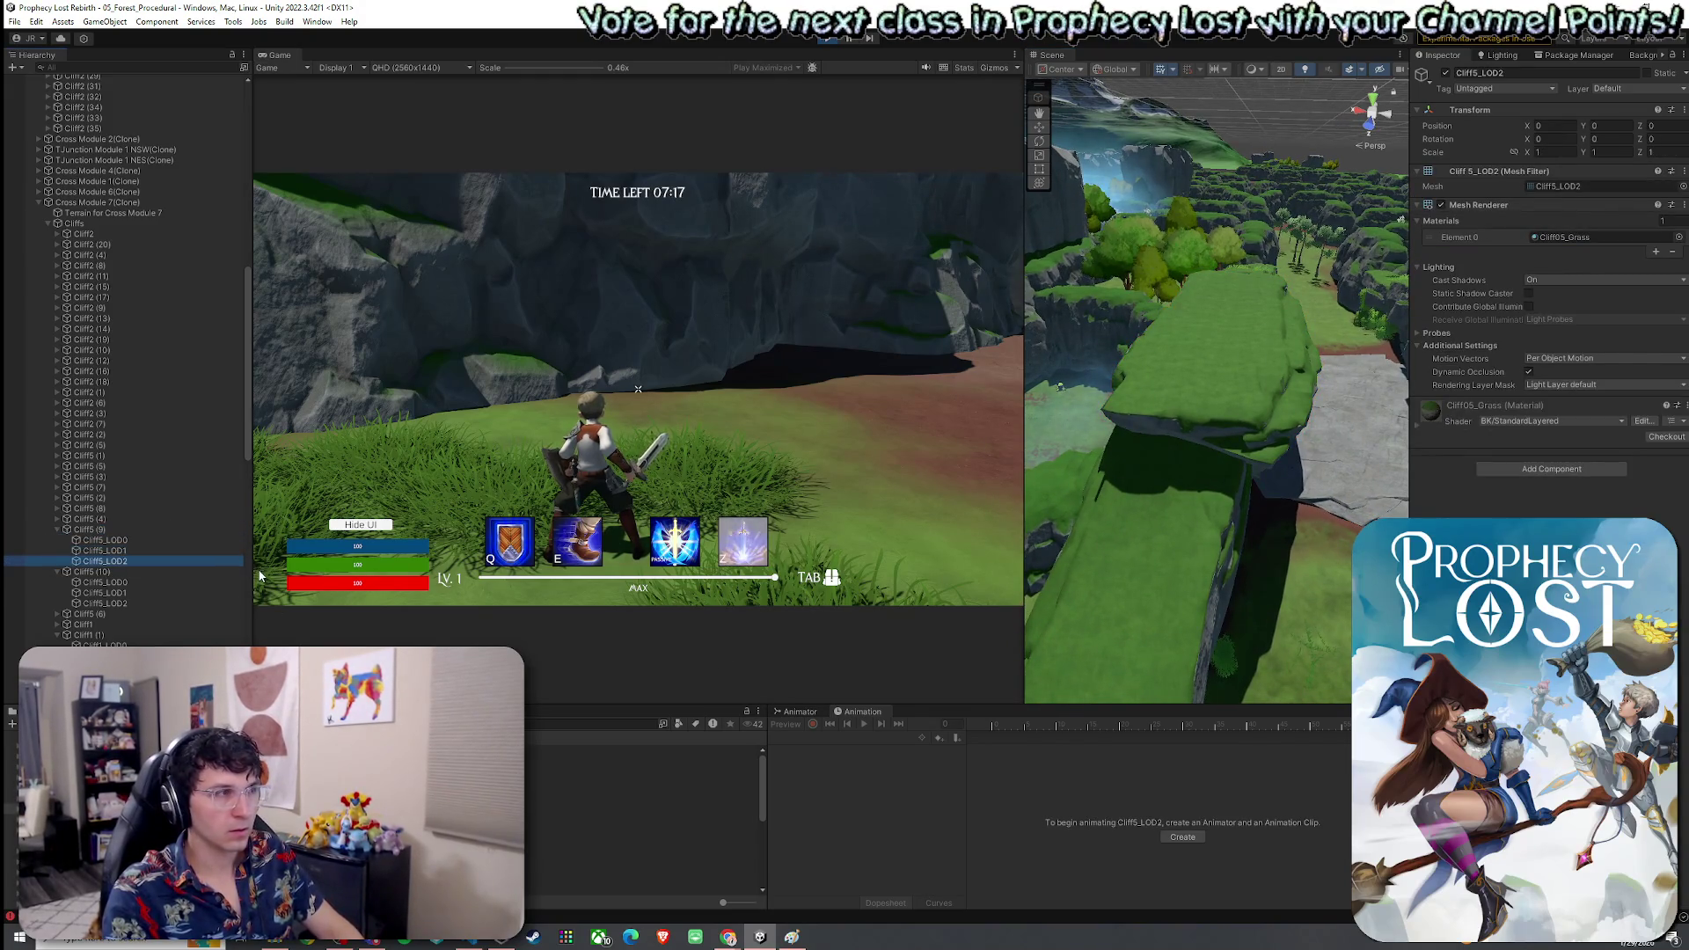
{"action": "key", "text": "Up"}
{"action": "key", "text": "Up"}
{"action": "key", "text": "Down"}
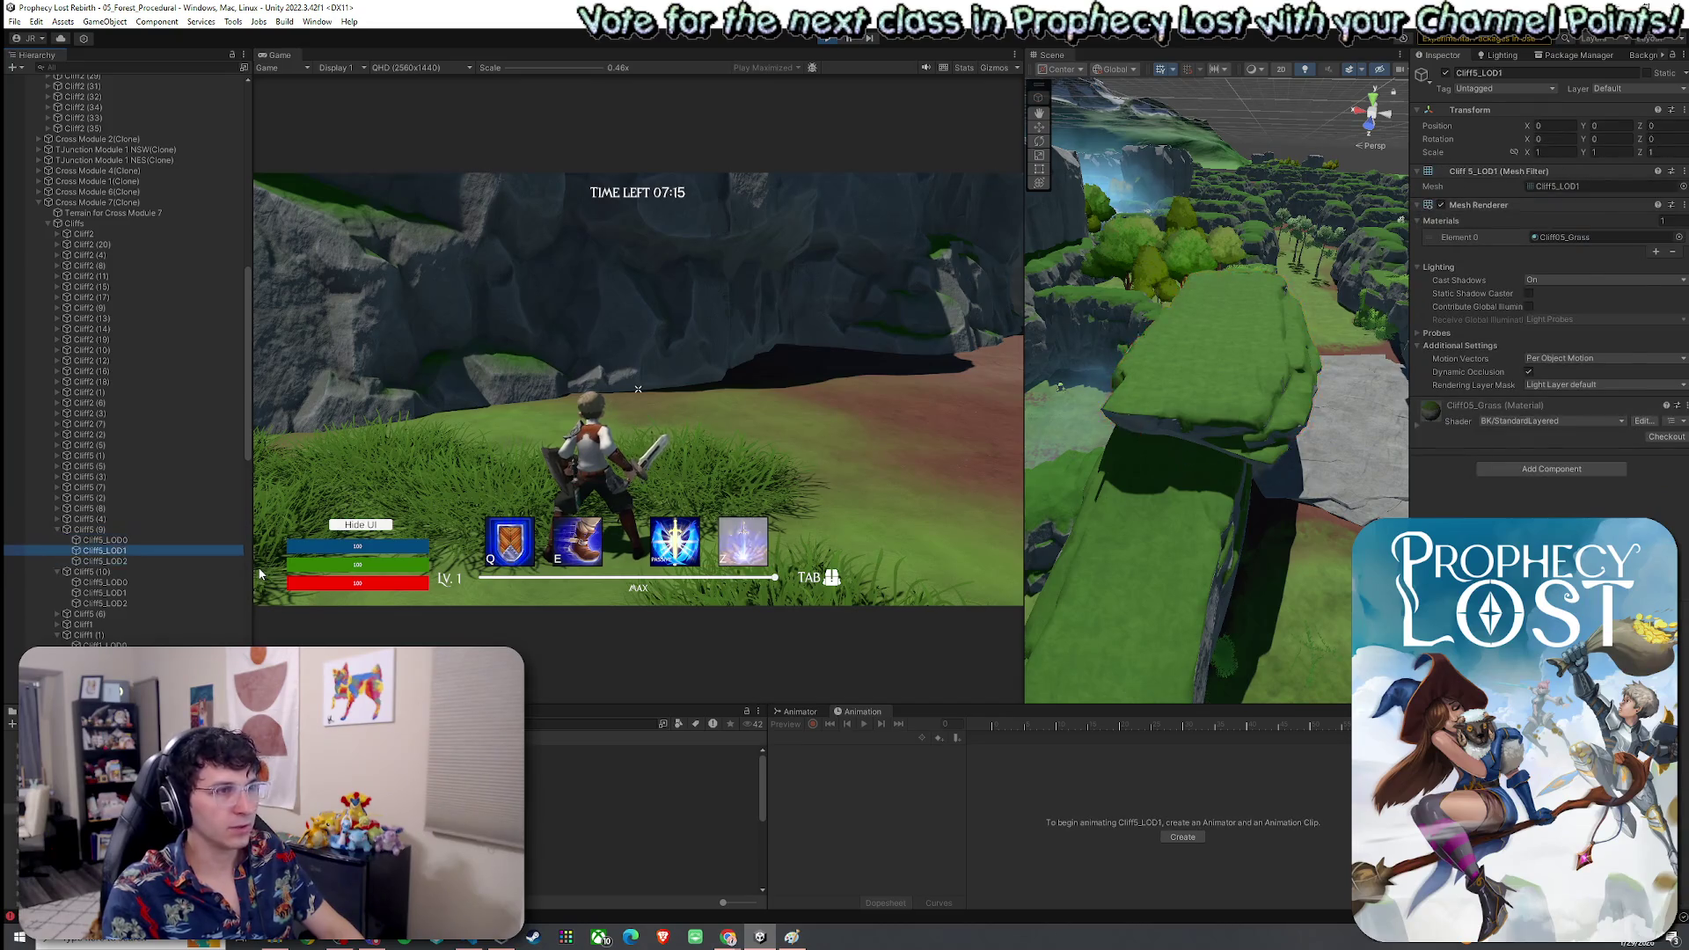
{"action": "key", "text": "Up"}
{"action": "key", "text": "Down"}
{"action": "key", "text": "Down"}
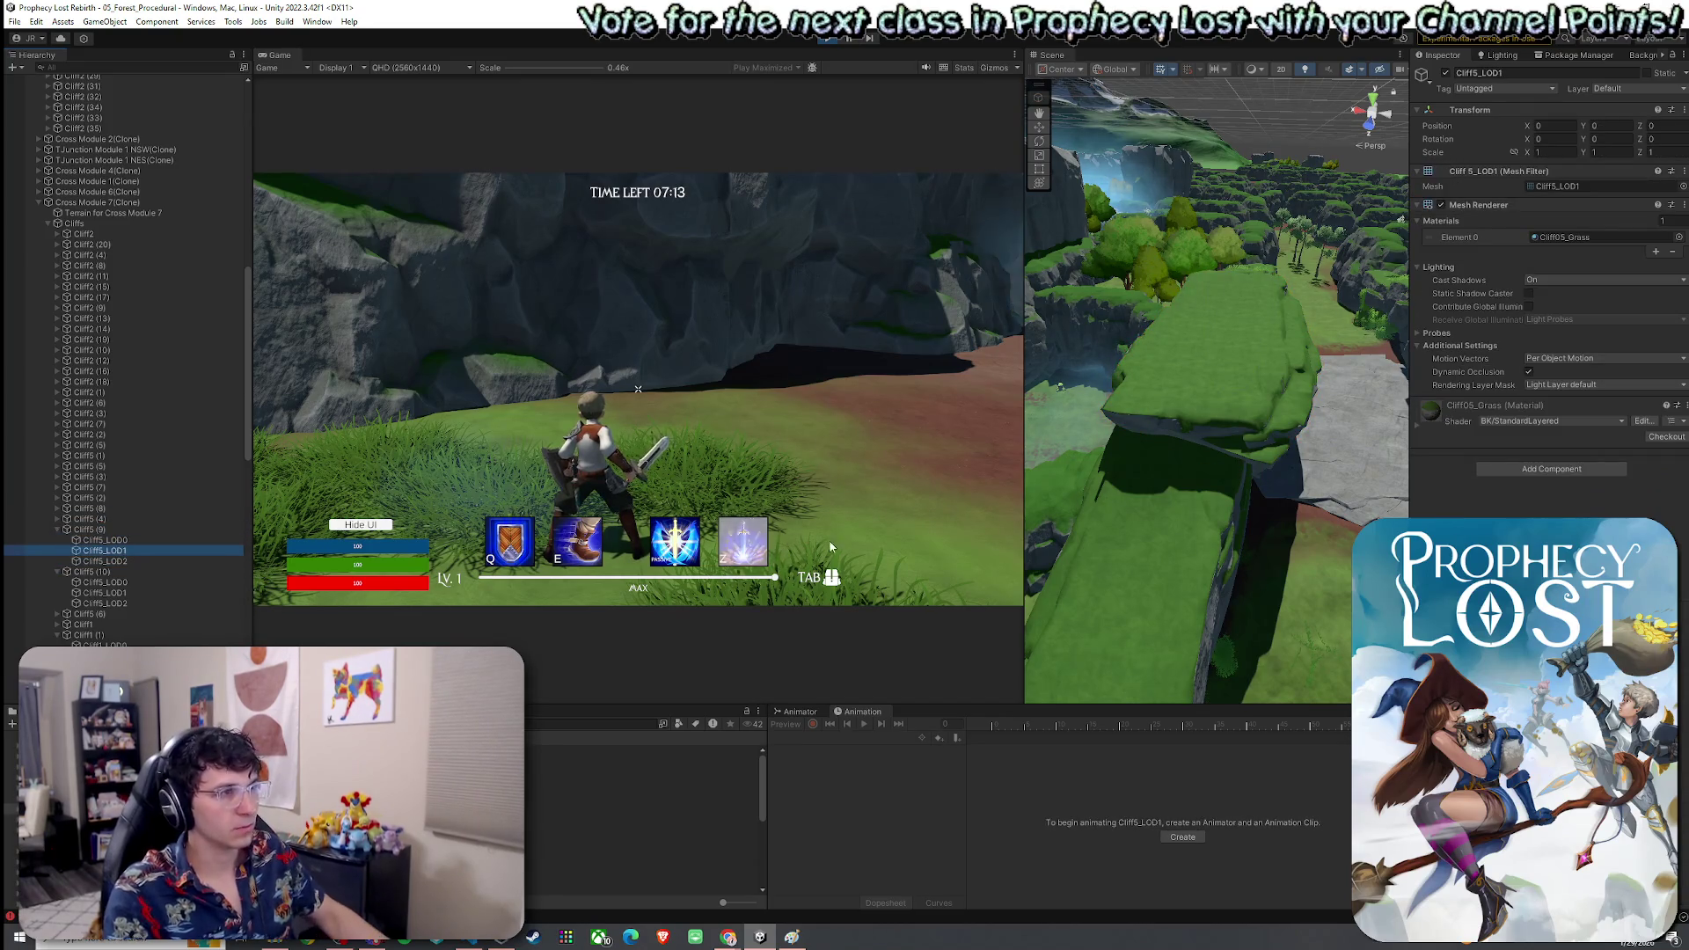
{"action": "scroll", "coordinate": [1202, 451], "scroll_direction": "down", "scroll_amount": 10}
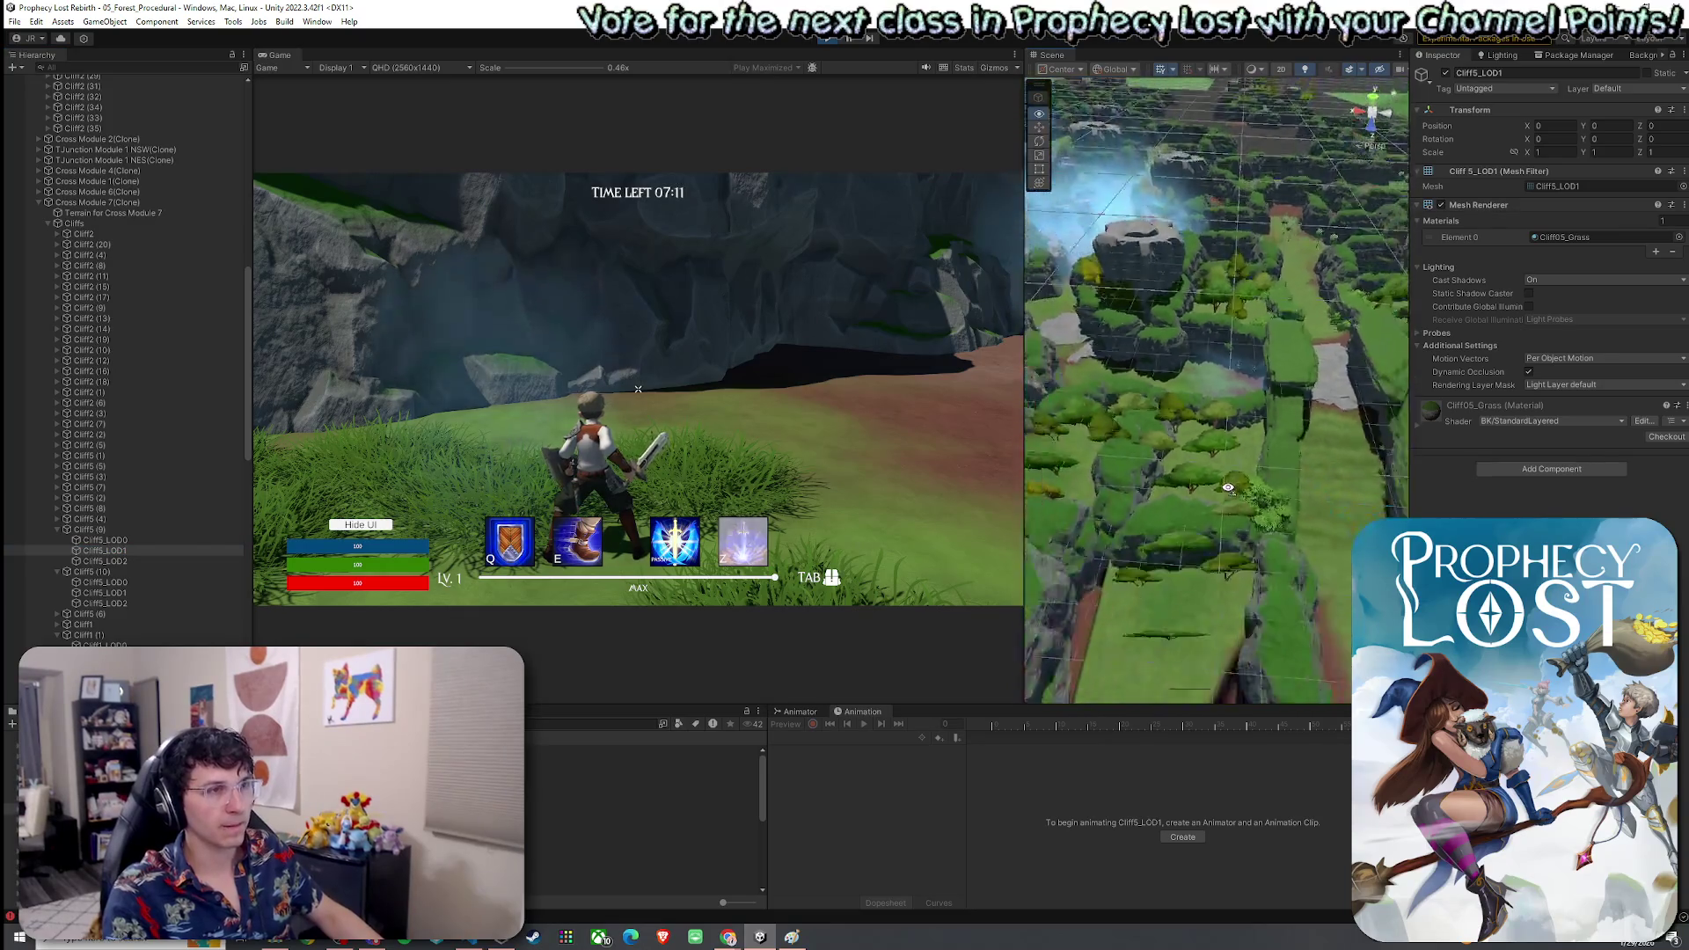
{"action": "scroll", "coordinate": [1218, 491], "scroll_direction": "down", "scroll_amount": 5}
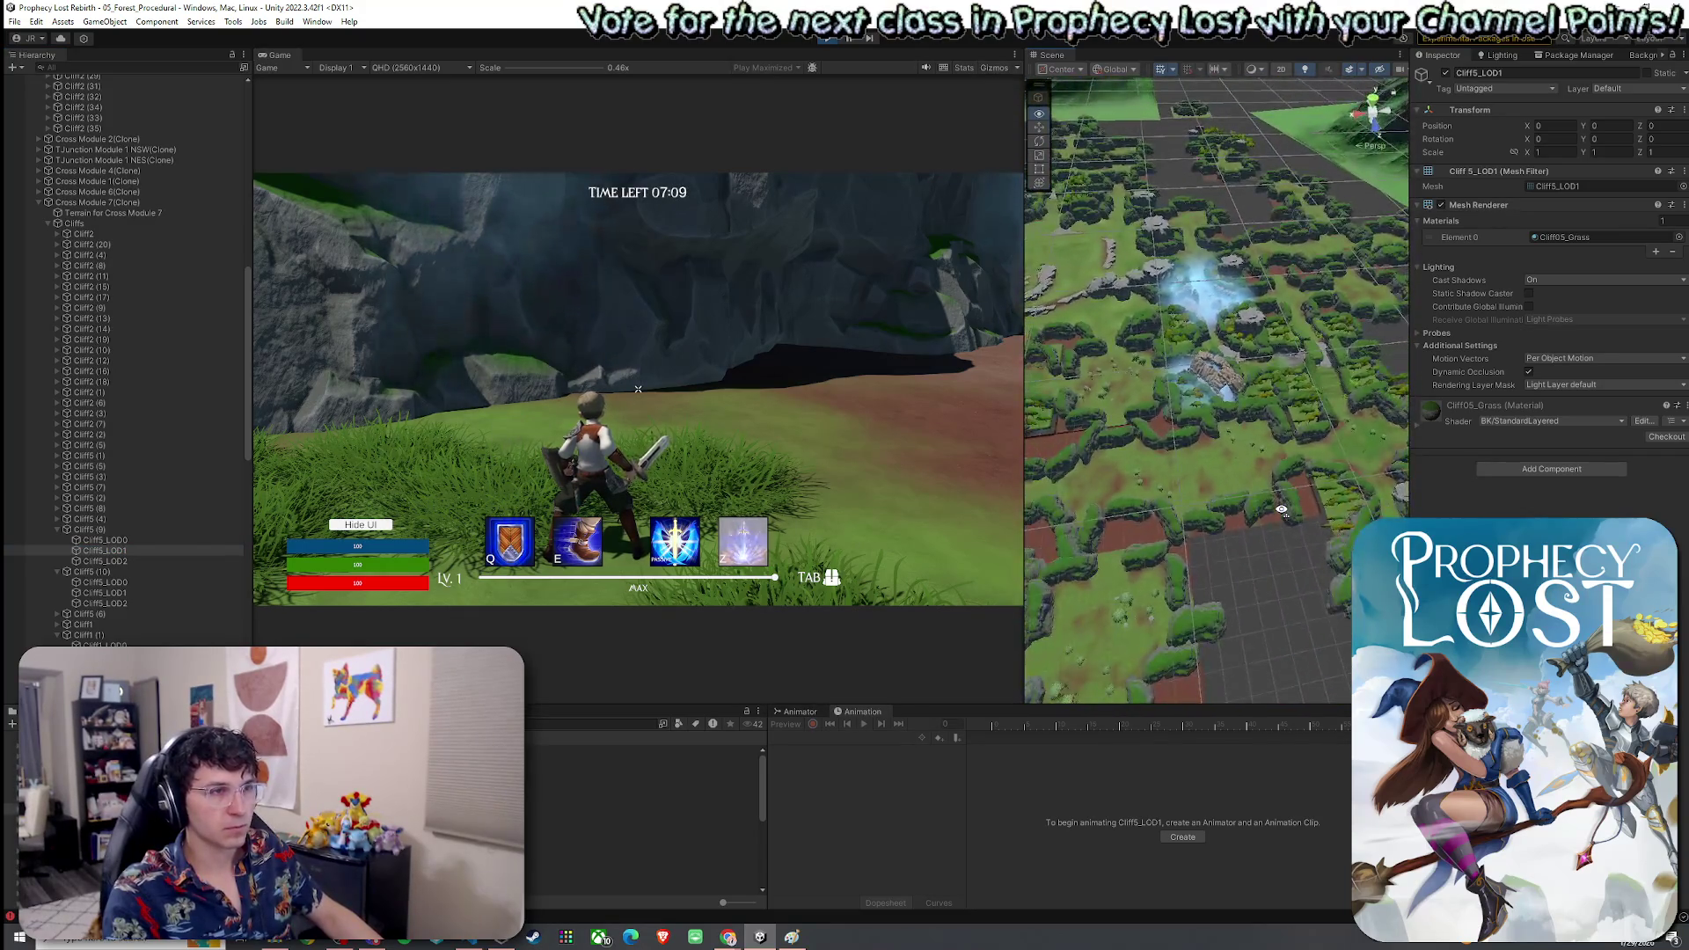
Orbit the scene view over the level, then run the character toward the rock
{"action": "left_click_drag", "start_coordinate": [1280, 510], "coordinate": [1179, 517]}
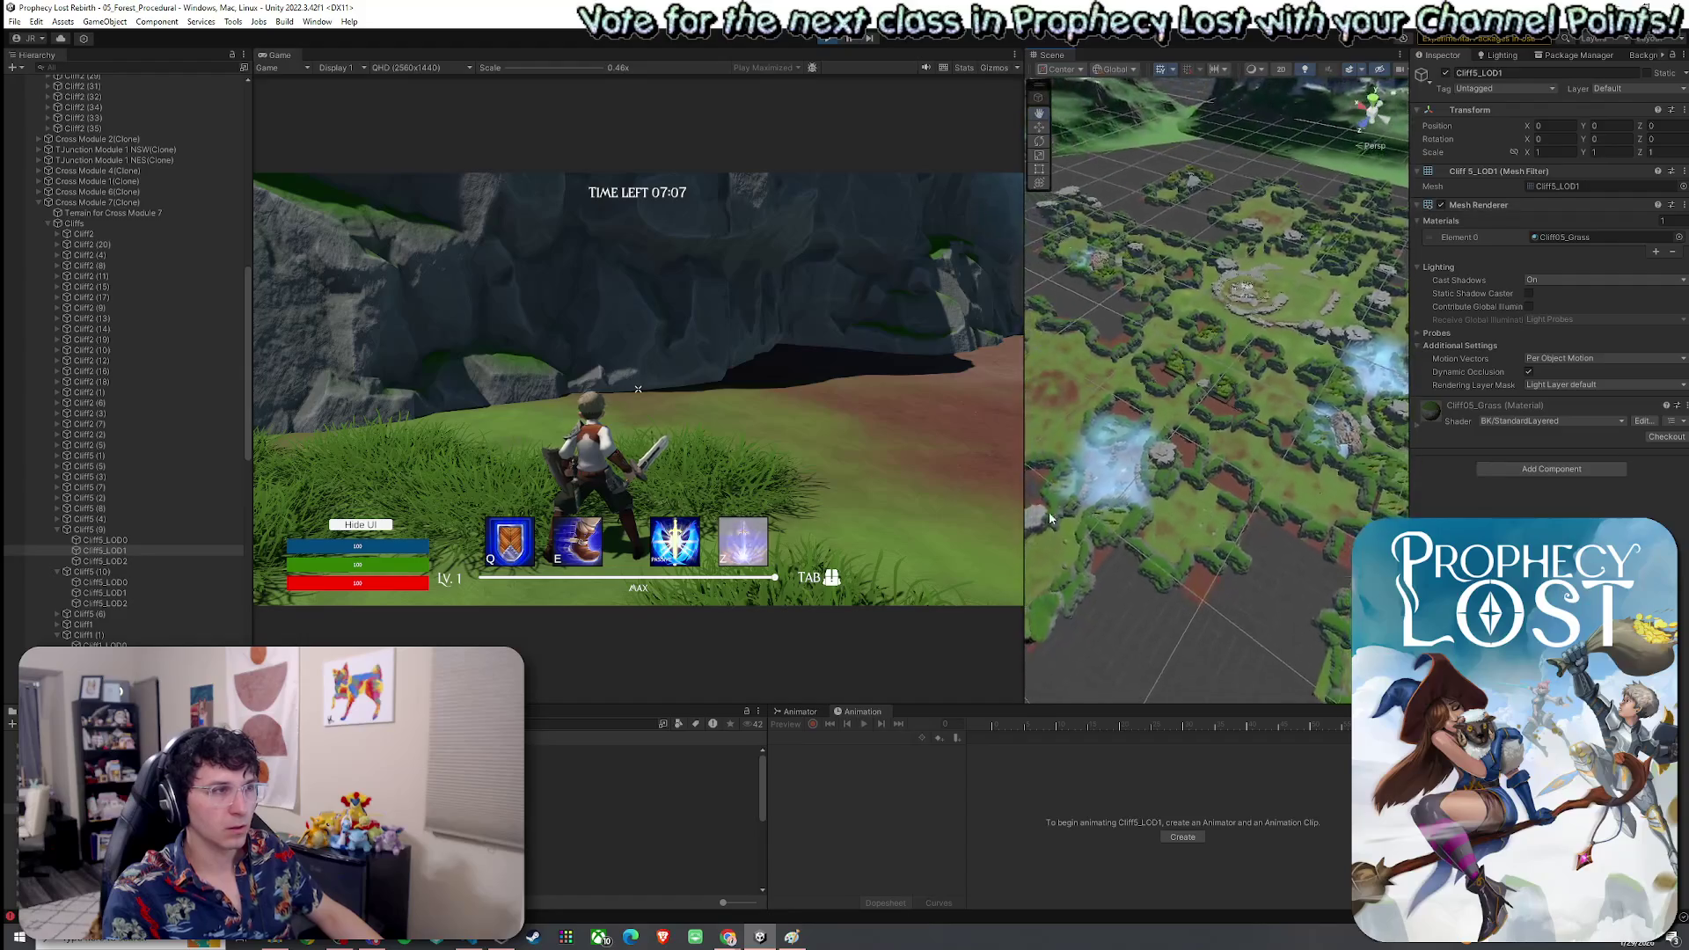
{"action": "scroll", "coordinate": [157, 556], "scroll_direction": "down", "scroll_amount": 5}
{"action": "left_click", "coordinate": [630, 500]}
{"action": "key", "text": "w"}
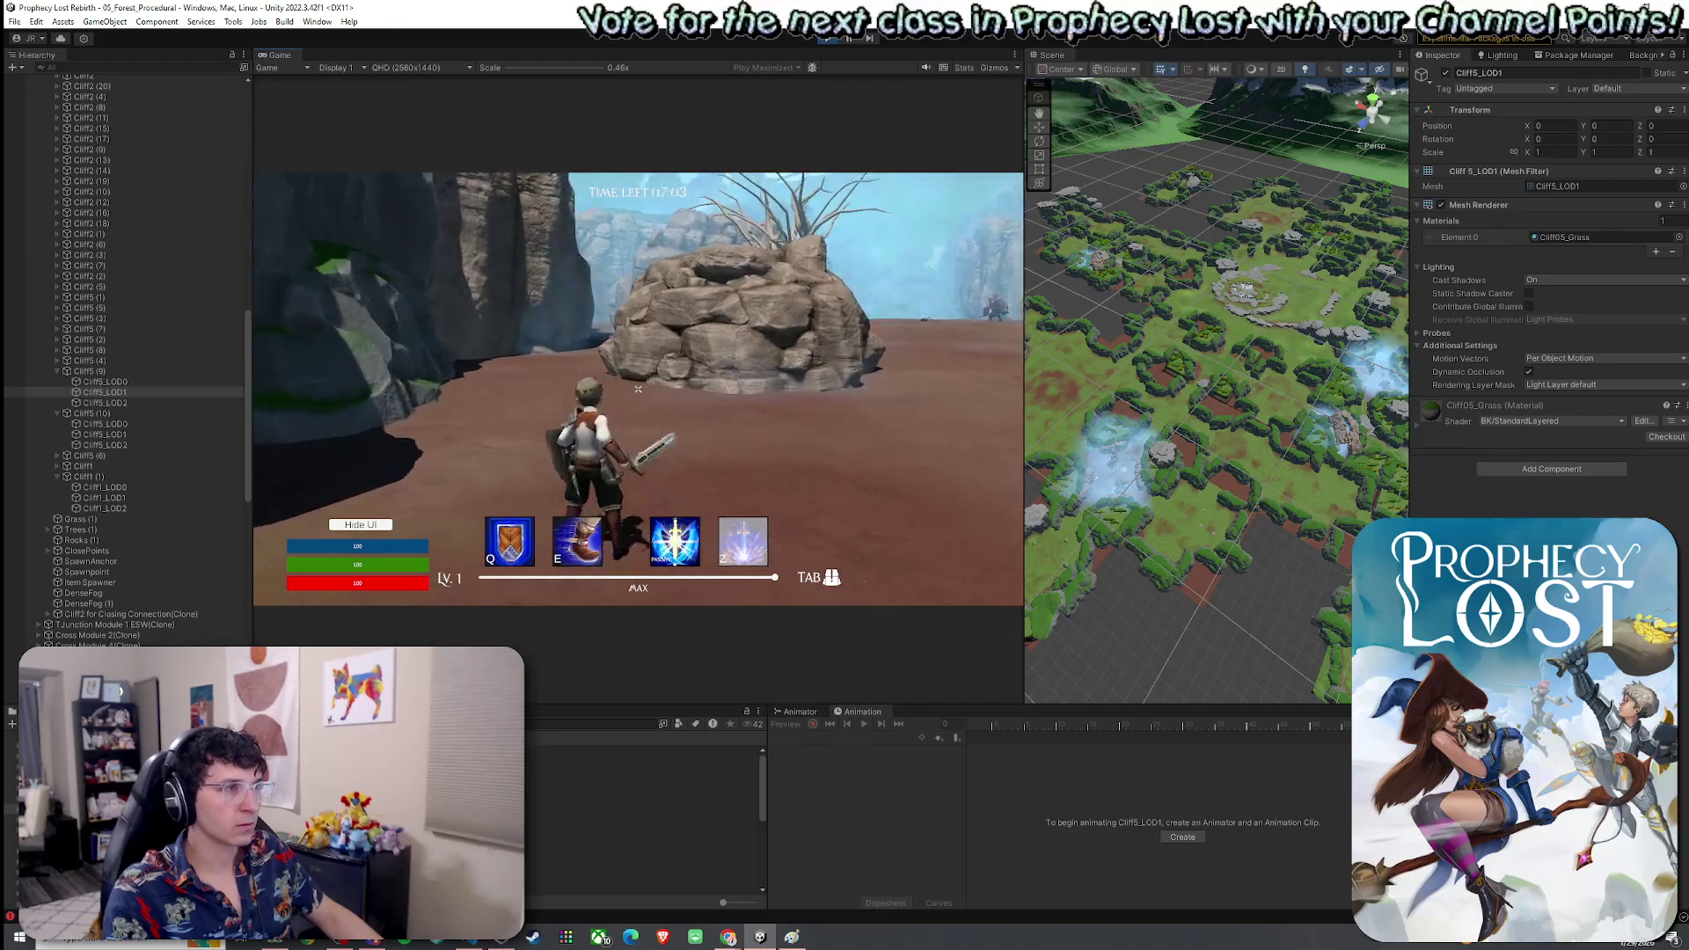
{"action": "key", "text": "super"}
Collapse the Cliffs group and Cross Module 7(Clone), then frame Player(Clone)
{"action": "scroll", "coordinate": [110, 352], "scroll_direction": "up", "scroll_amount": 6}
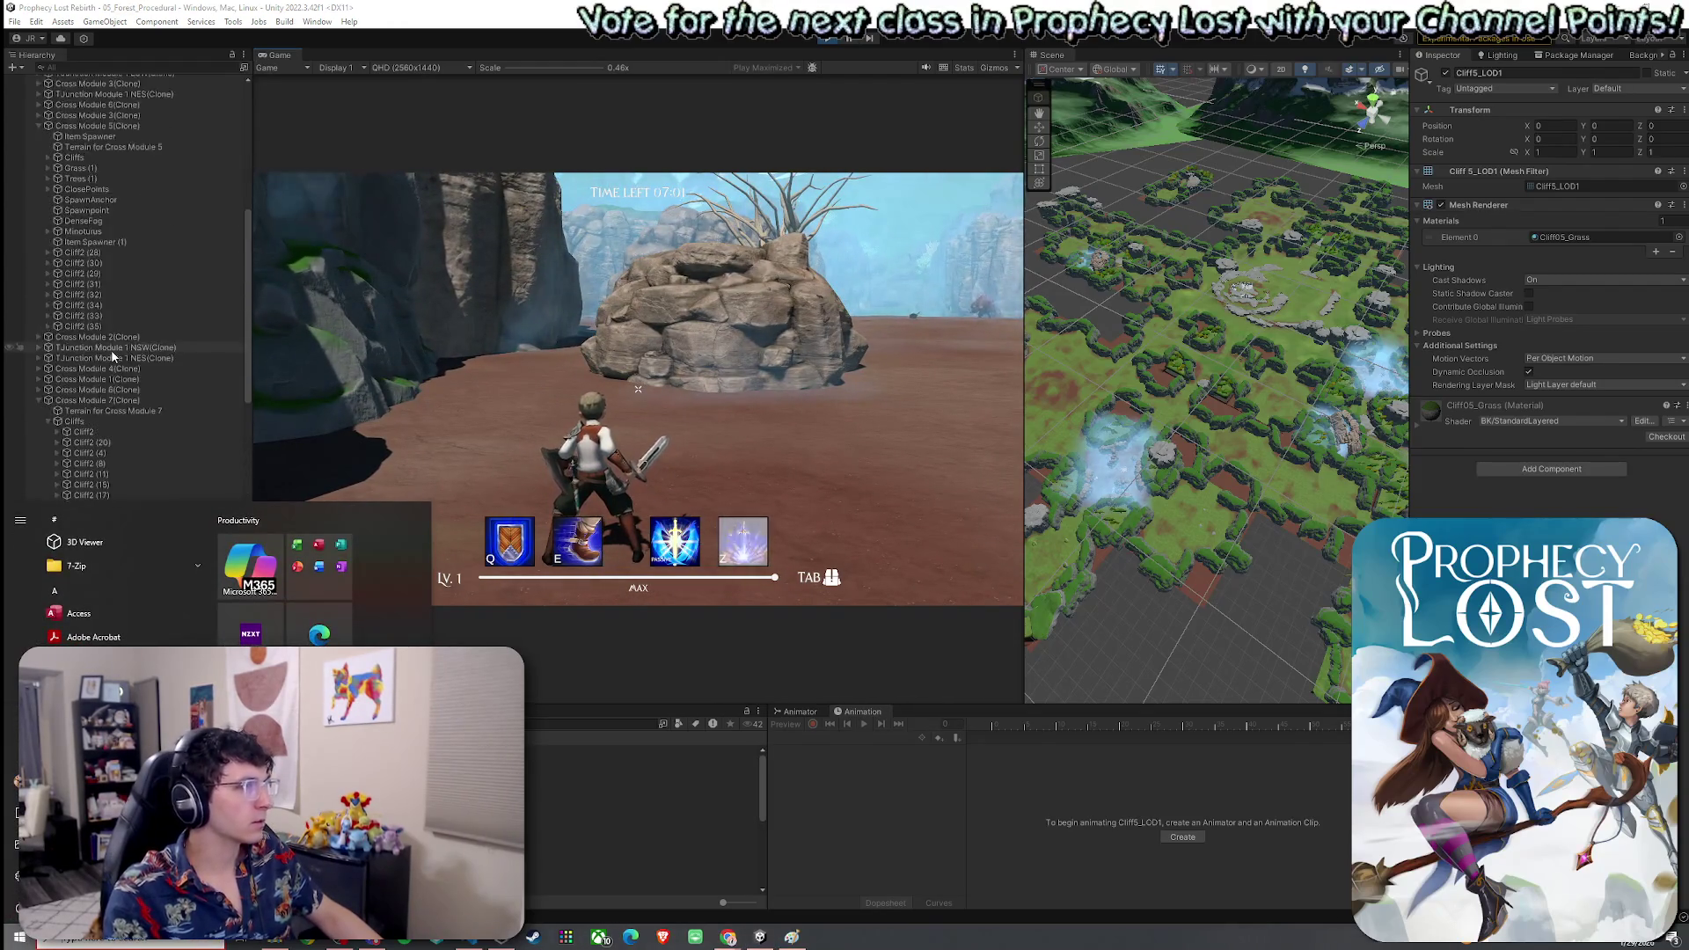
{"action": "left_click", "coordinate": [55, 273]}
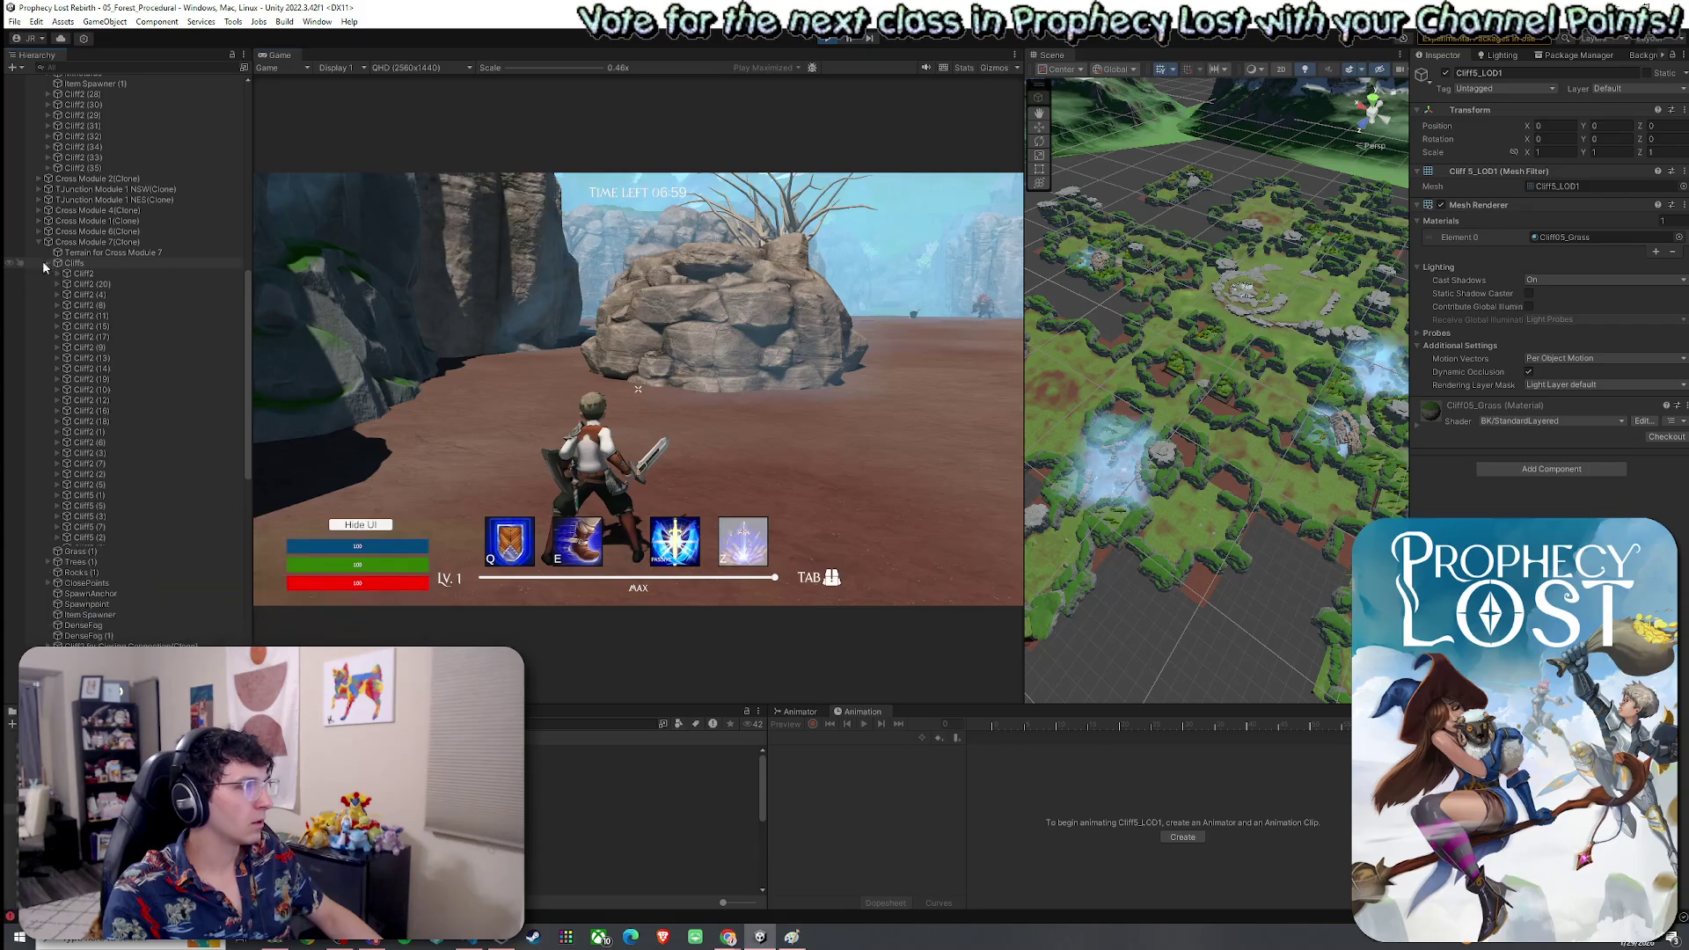
{"action": "left_click", "coordinate": [47, 263]}
{"action": "left_click", "coordinate": [38, 241]}
{"action": "double_click", "coordinate": [81, 306]}
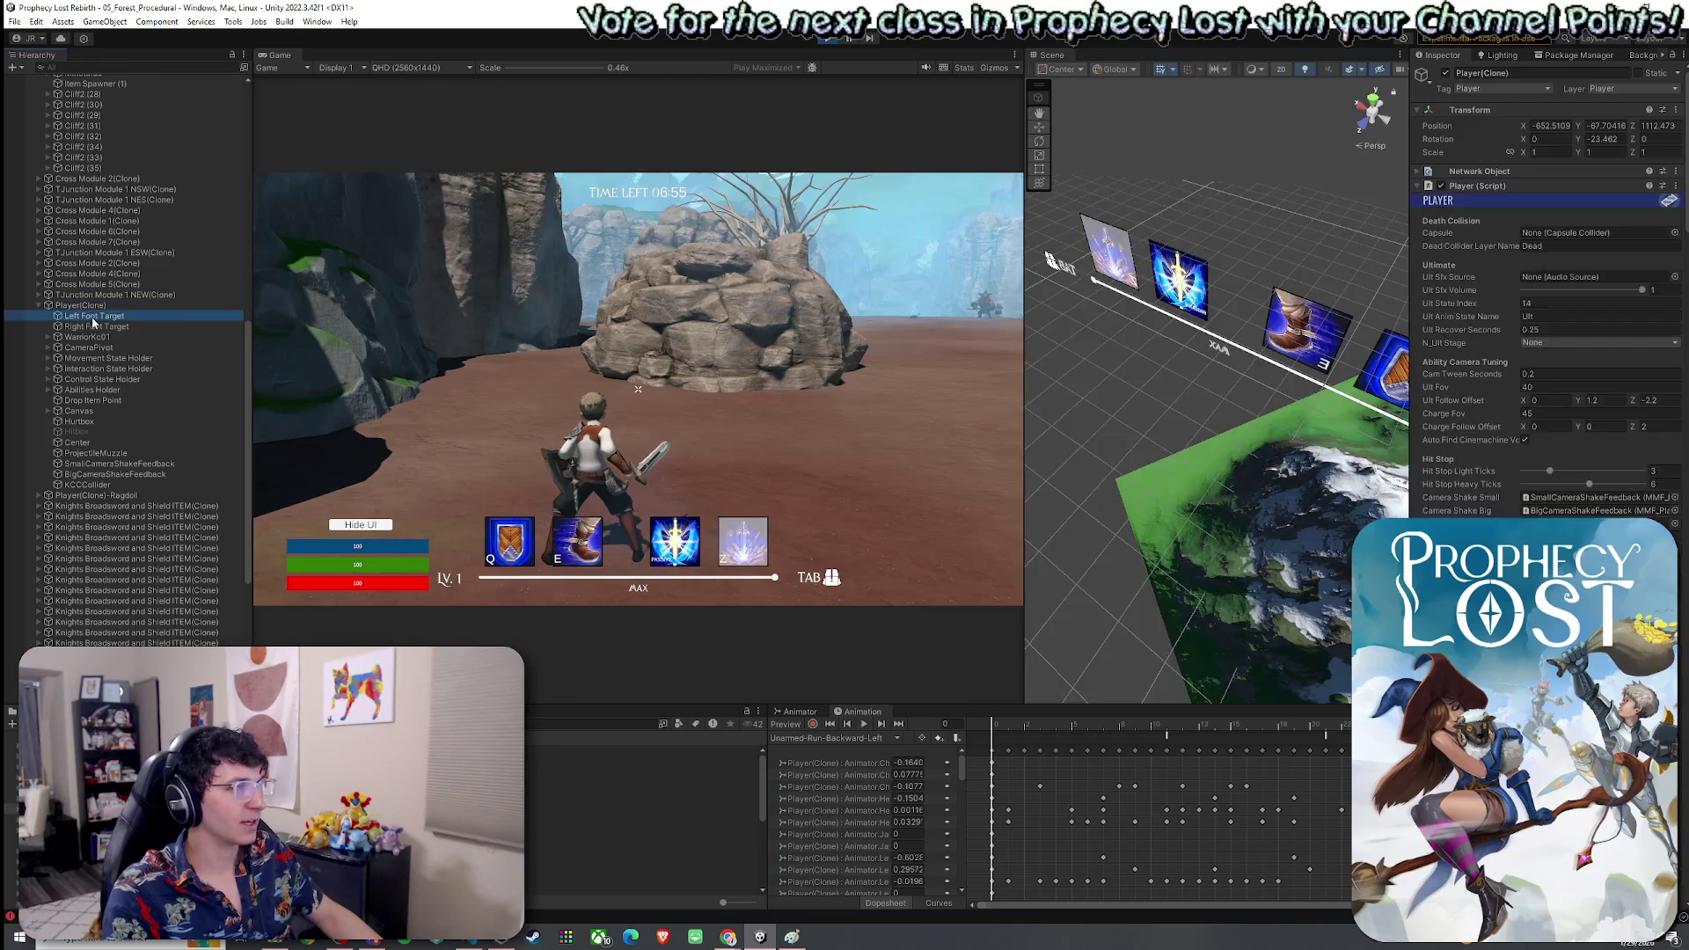
Show Player(Clone)'s Left Foot Target in the Inspector and frame it in the Scene view
{"action": "double_click", "coordinate": [93, 318]}
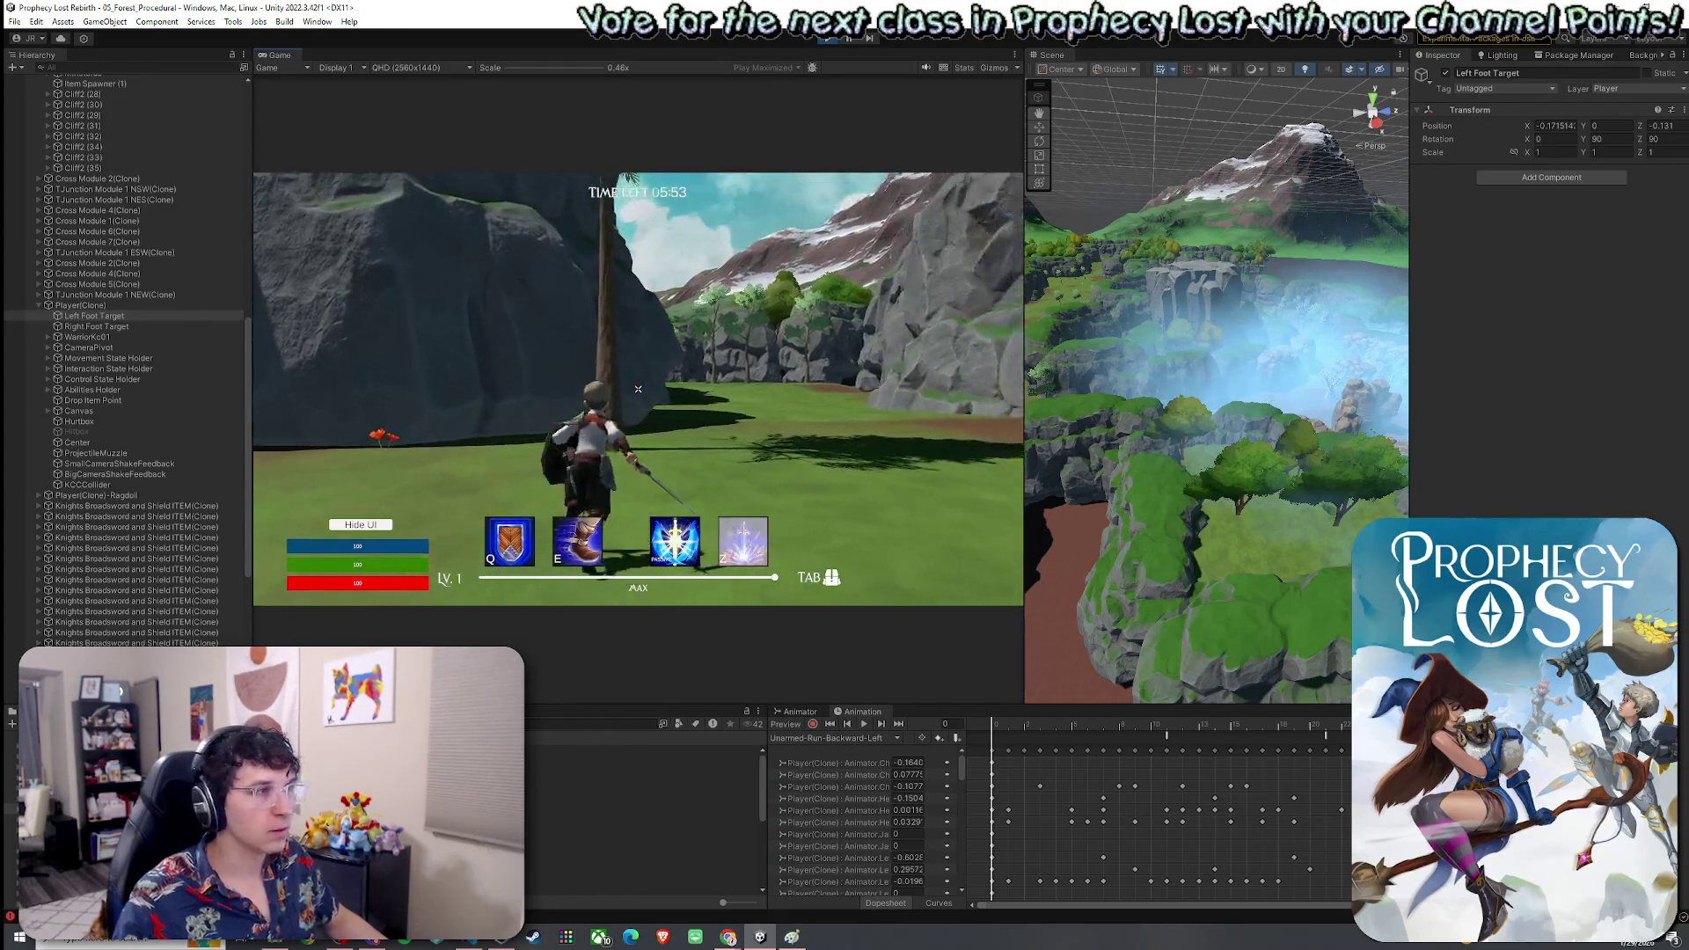
Run the character past the rocks toward the open grassy clearing
{"action": "key", "text": "w"}
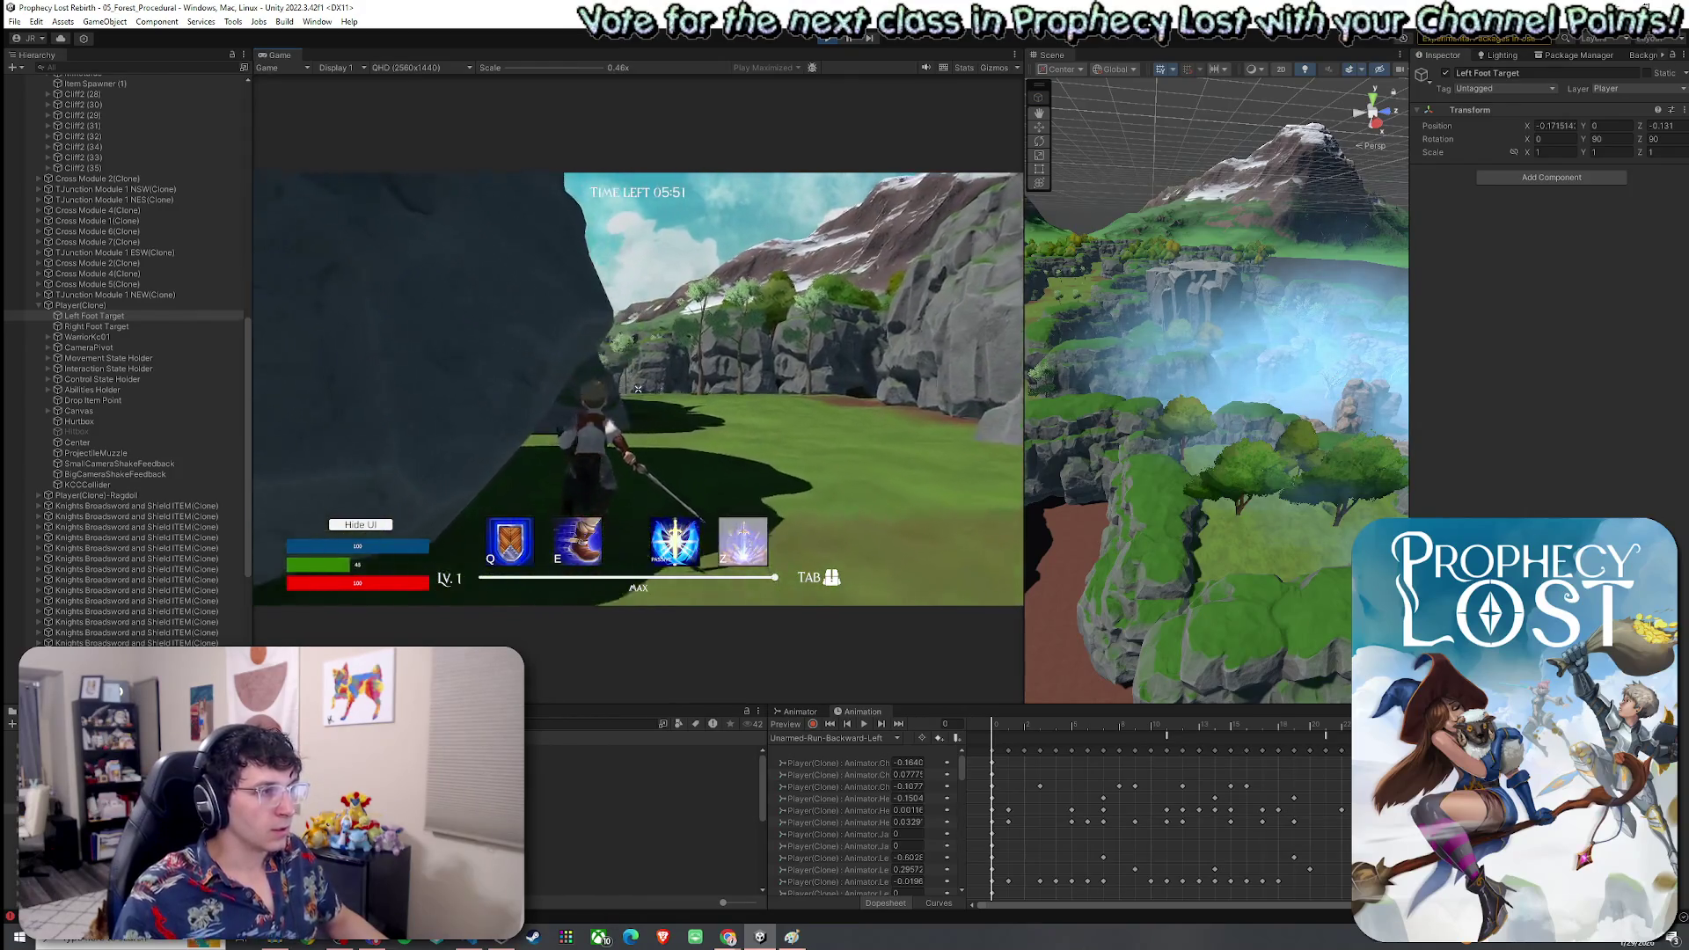
{"action": "key", "text": "w"}
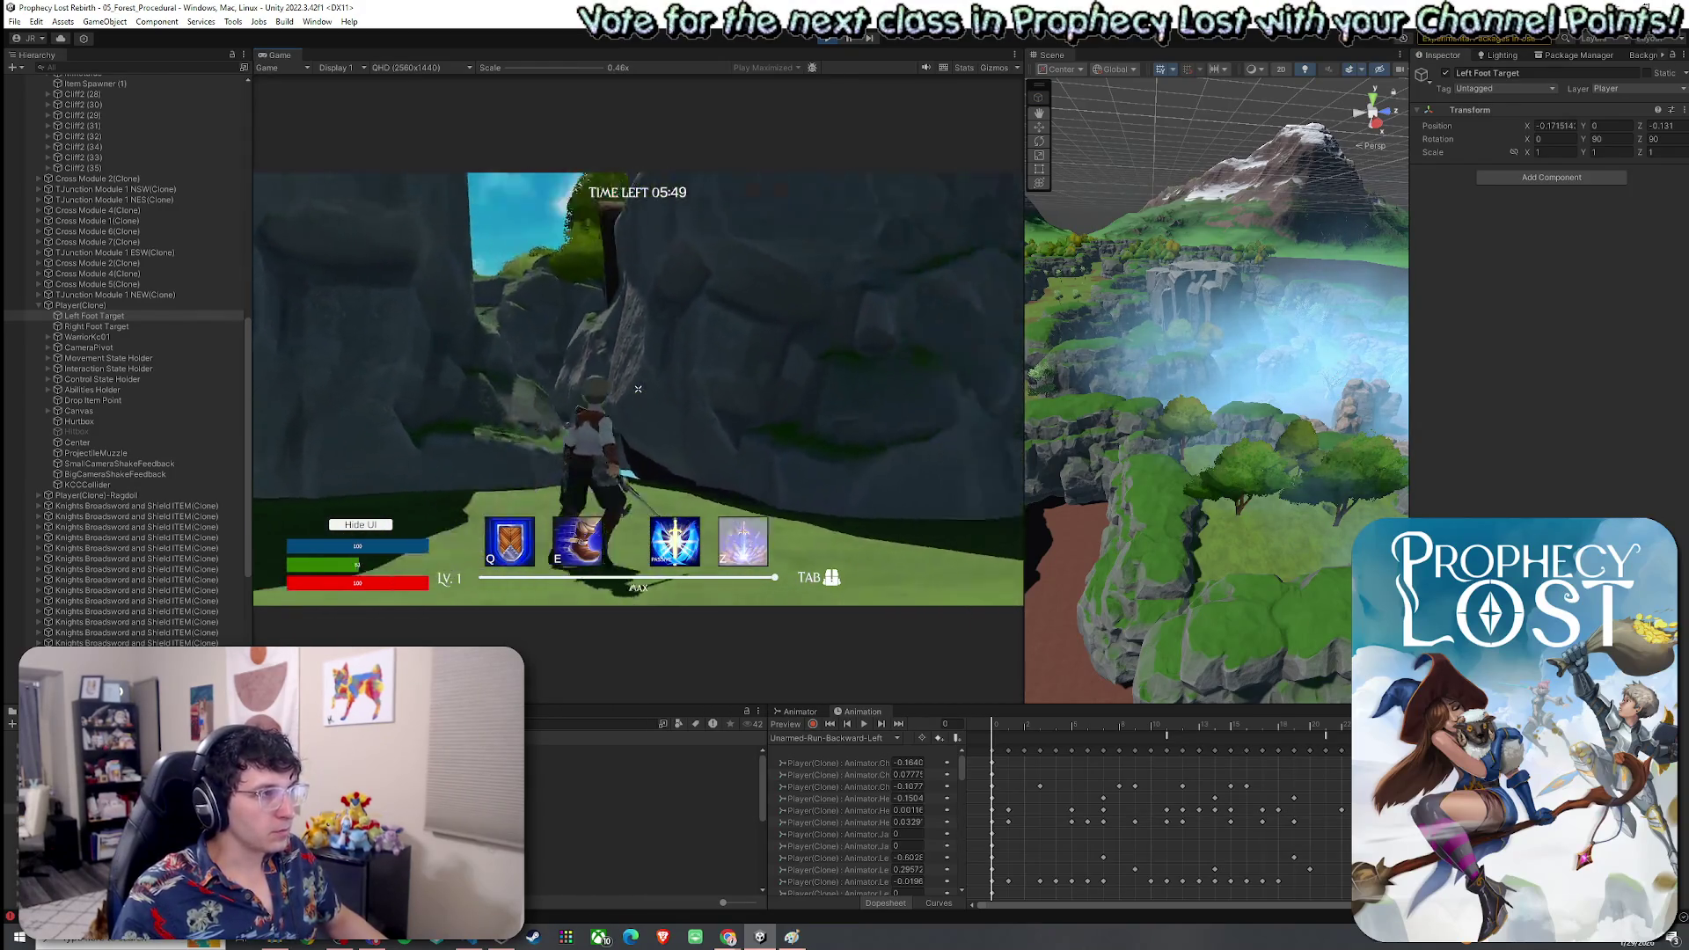
{"action": "key", "text": "w"}
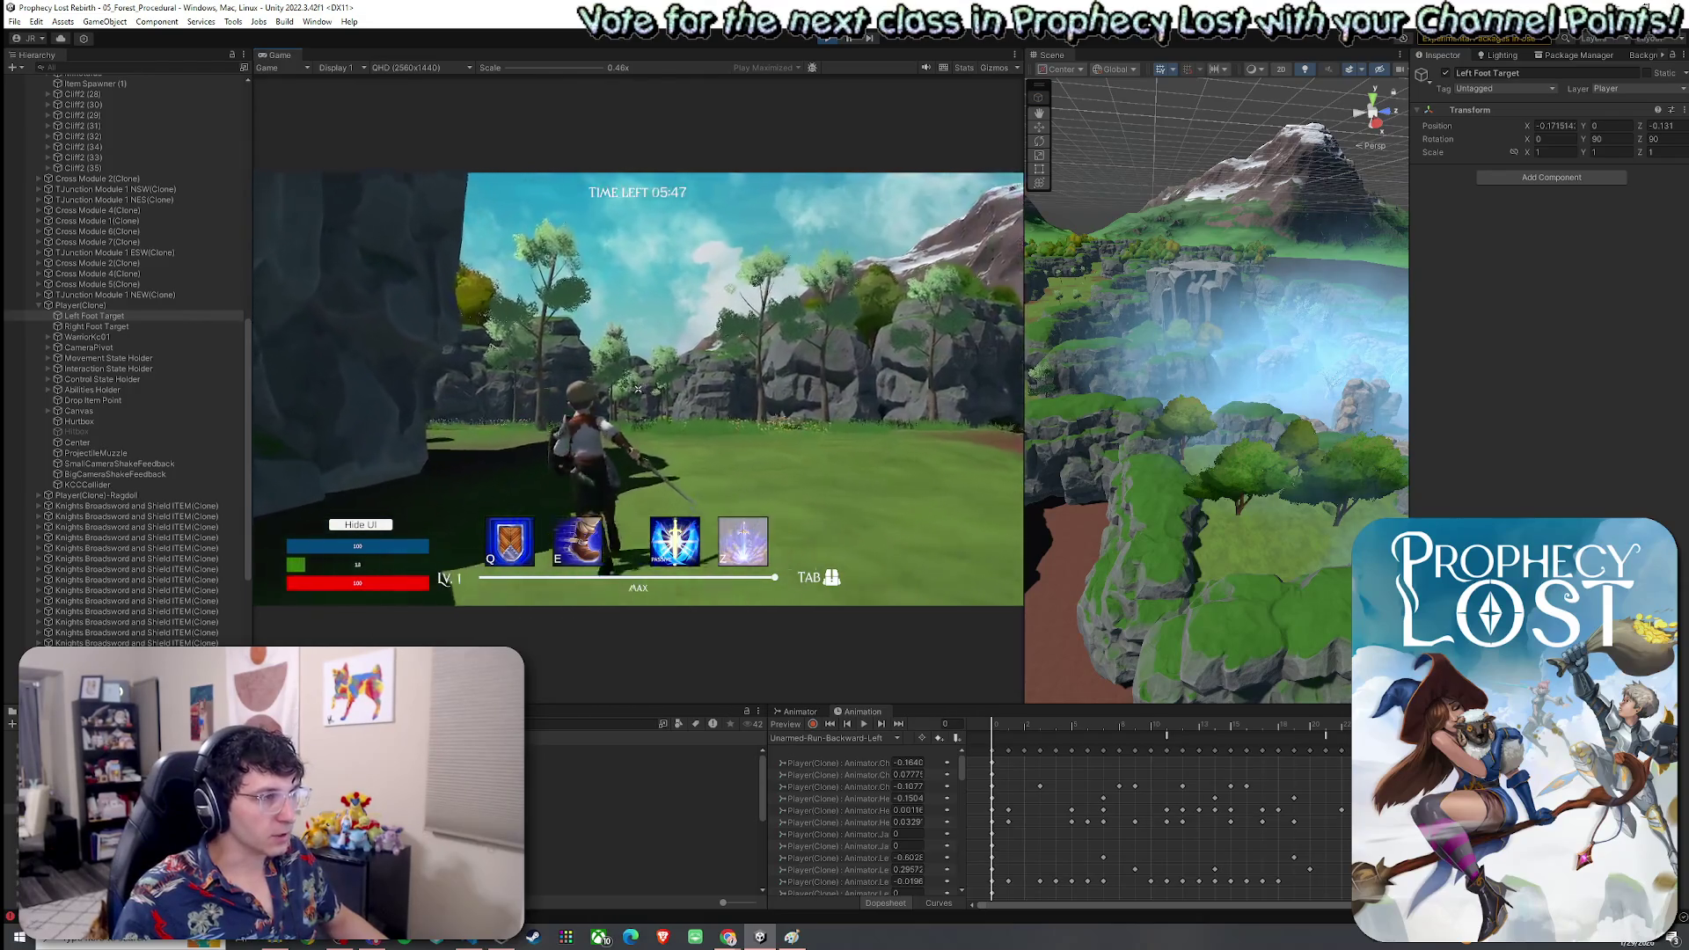
{"action": "key", "text": "w"}
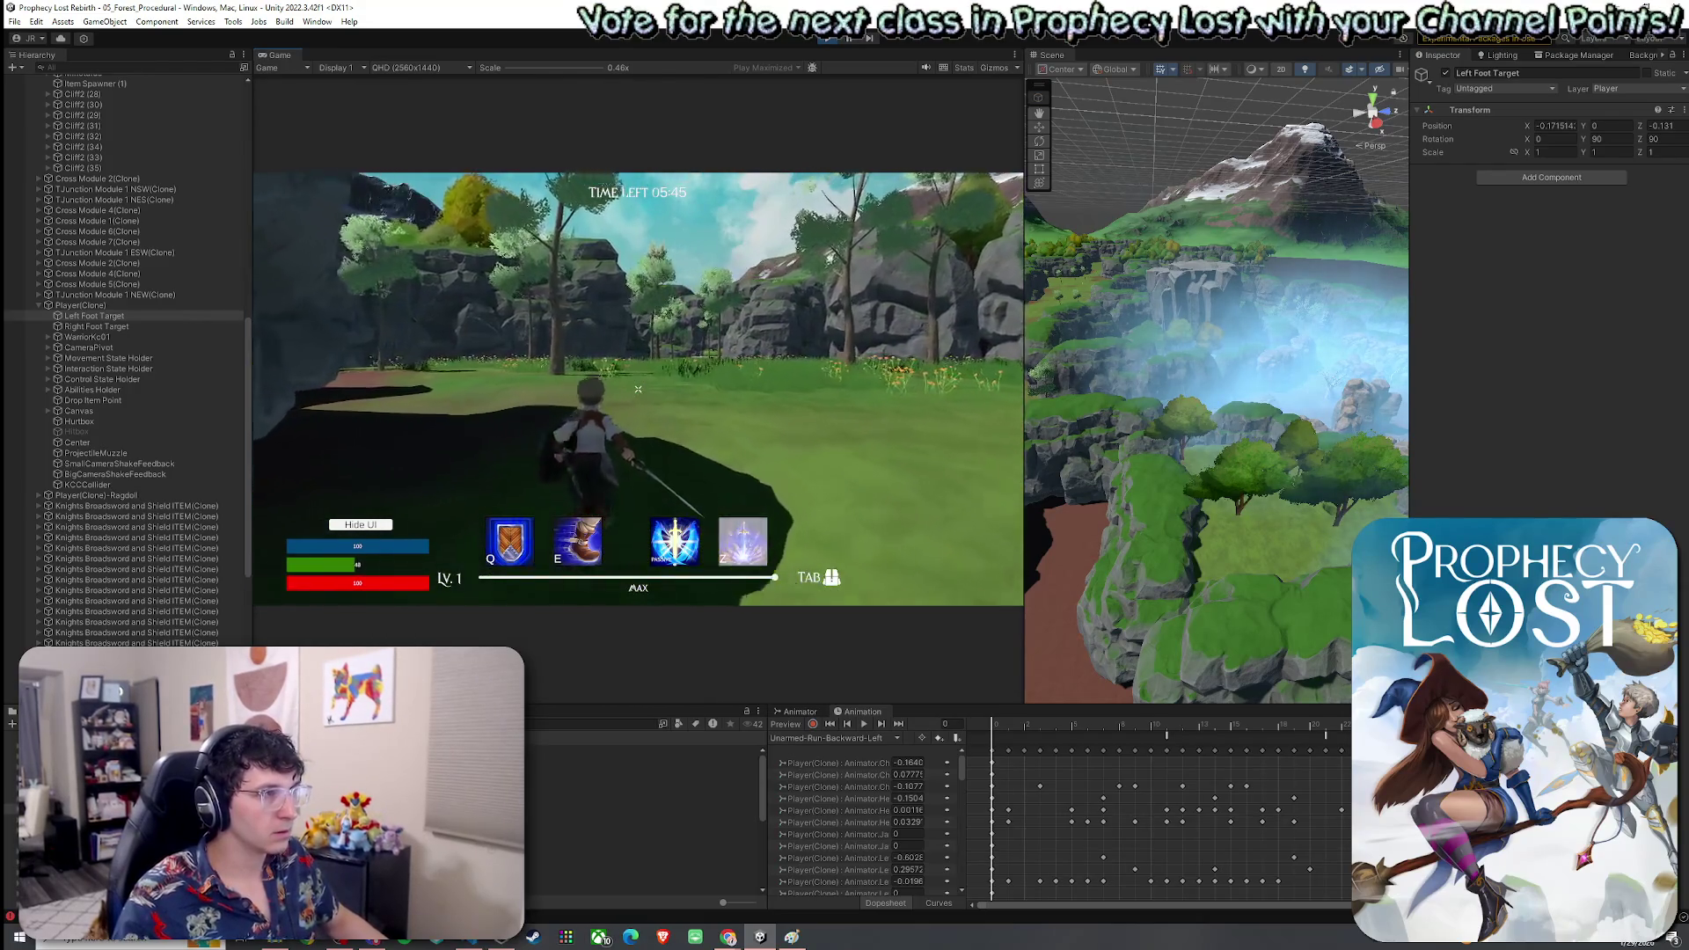
Frame Left Foot Target, pull the scene view back over the terrain, and maximize the Game view
{"action": "key", "text": "super"}
{"action": "left_click", "coordinate": [93, 318]}
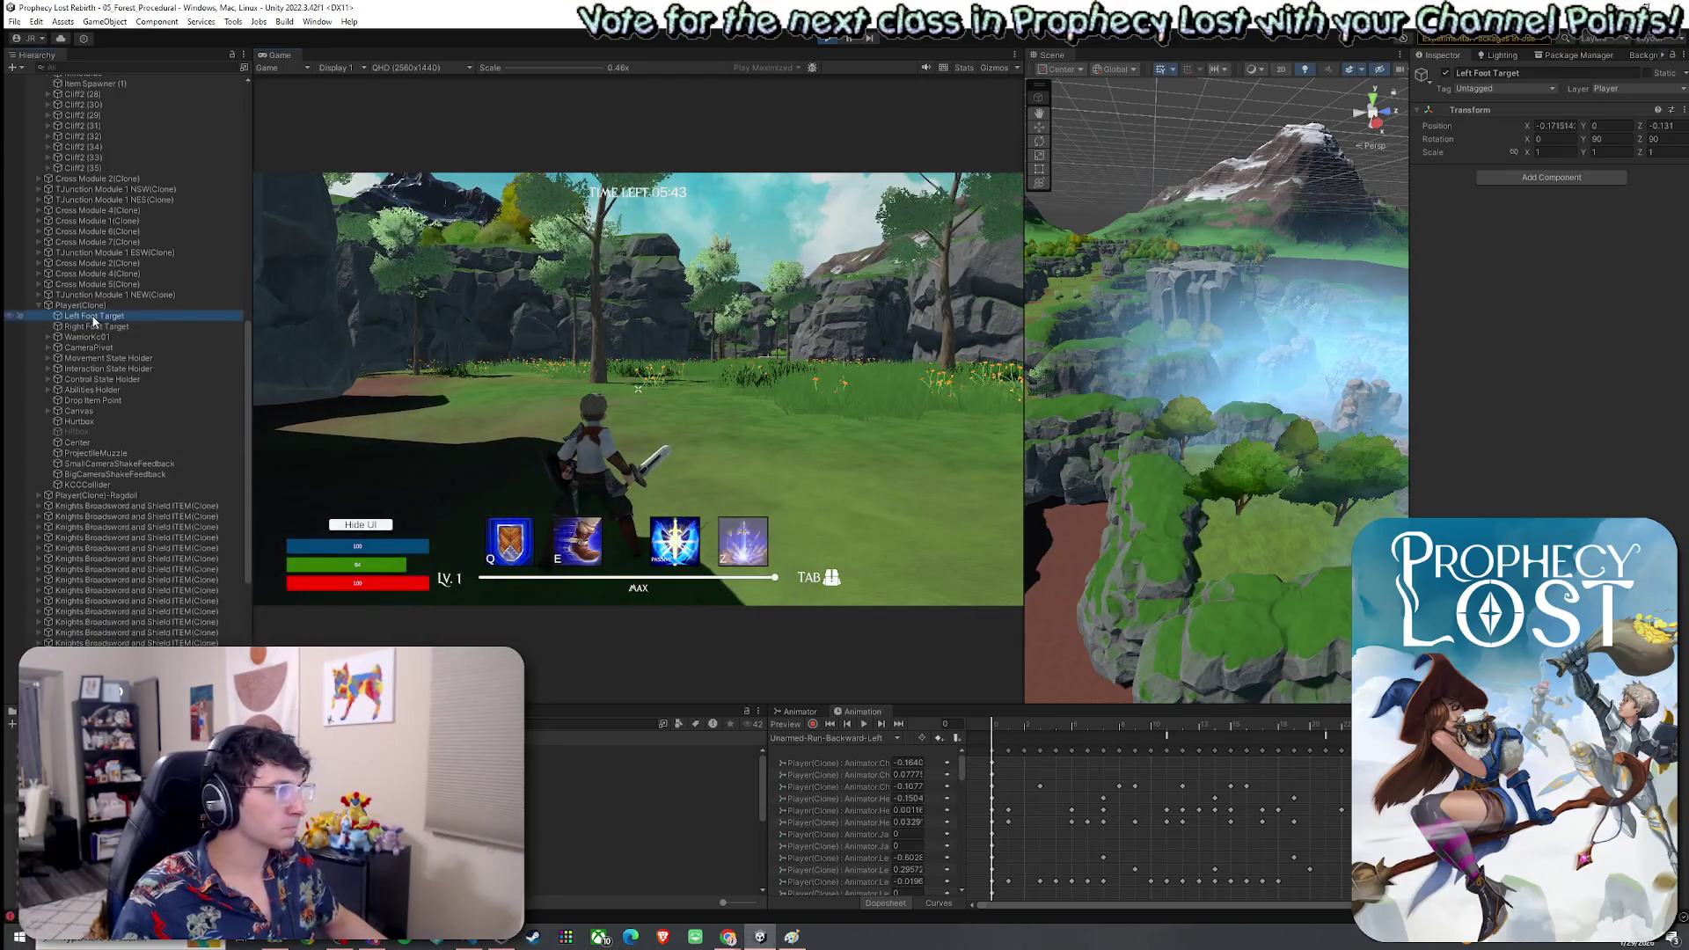
{"action": "key", "text": "f"}
{"action": "mouse_move", "coordinate": [1197, 359]}
{"action": "left_mouse_down"}
{"action": "mouse_move", "coordinate": [1127, 392]}
{"action": "mouse_move", "coordinate": [1203, 407]}
{"action": "mouse_move", "coordinate": [1135, 409]}
{"action": "left_mouse_up"}
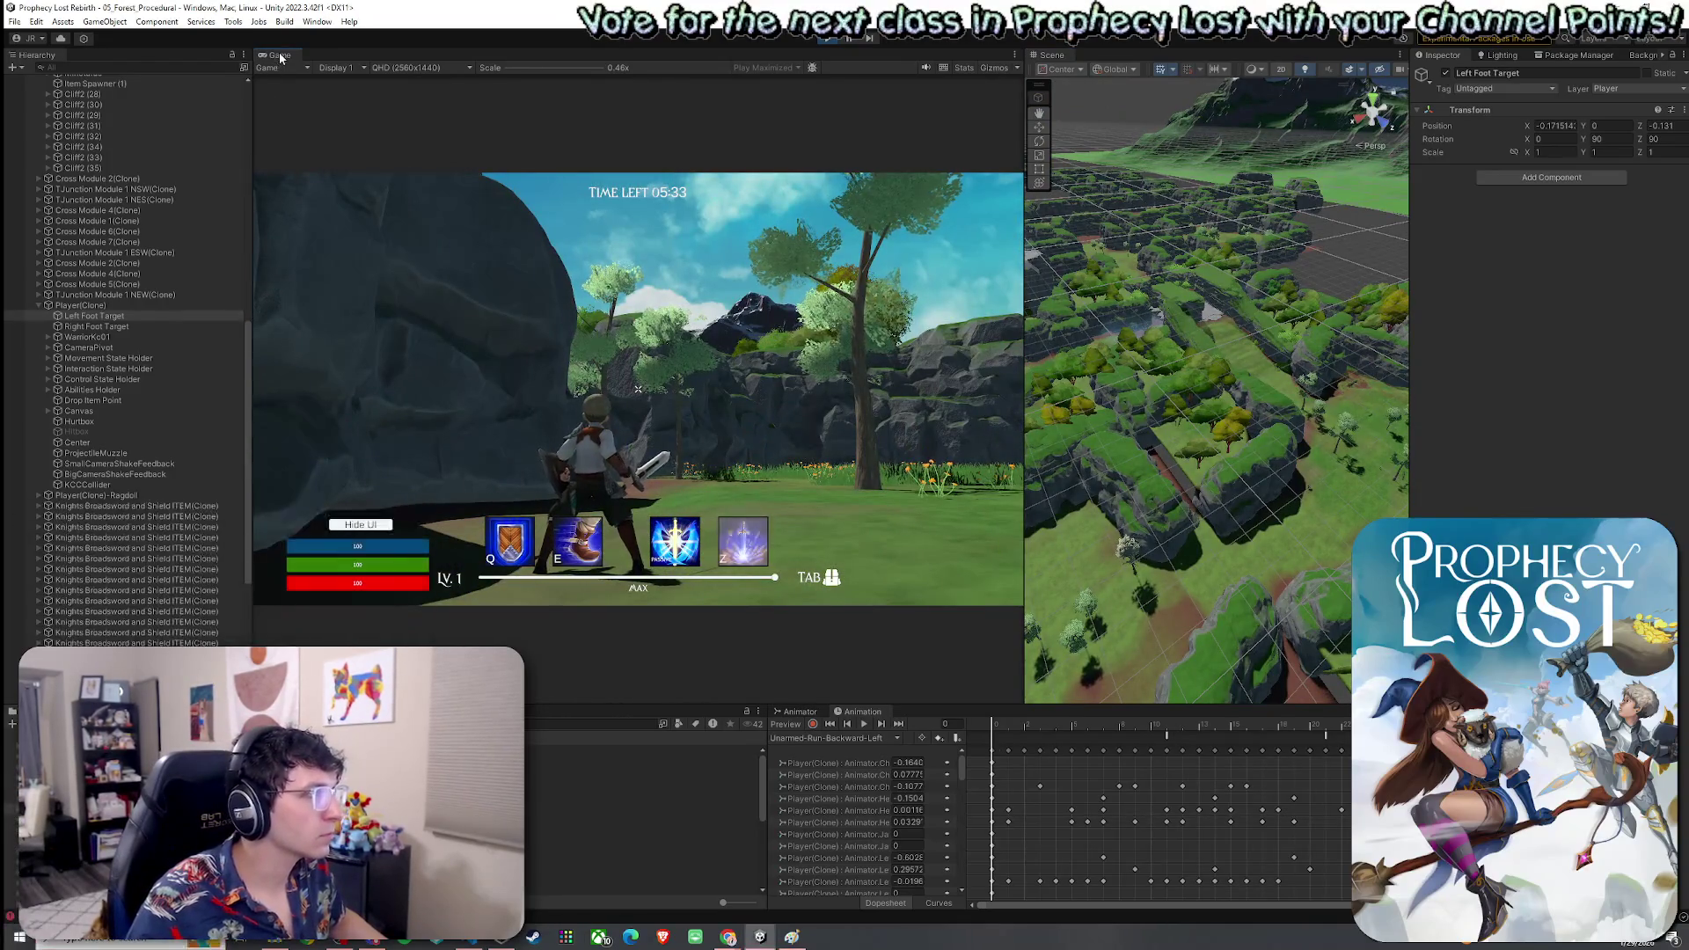
{"action": "key", "text": "shift+space"}
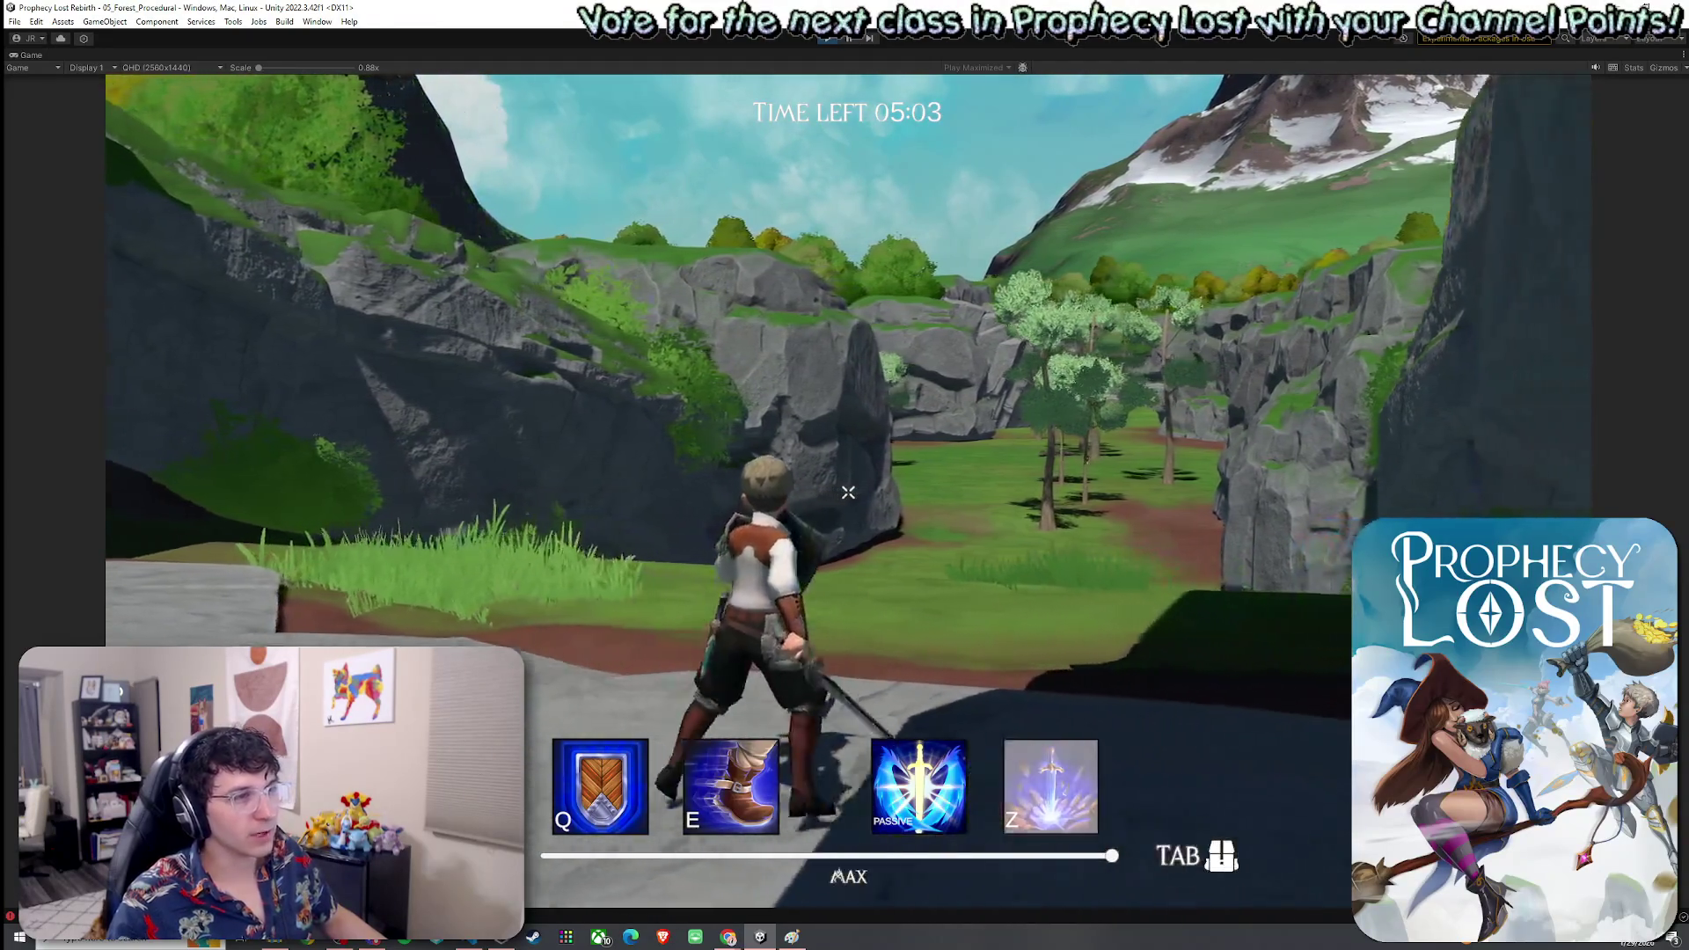
Run the character across the grey rock ledge and grassy slope into the treed valley
{"action": "key", "text": "w"}
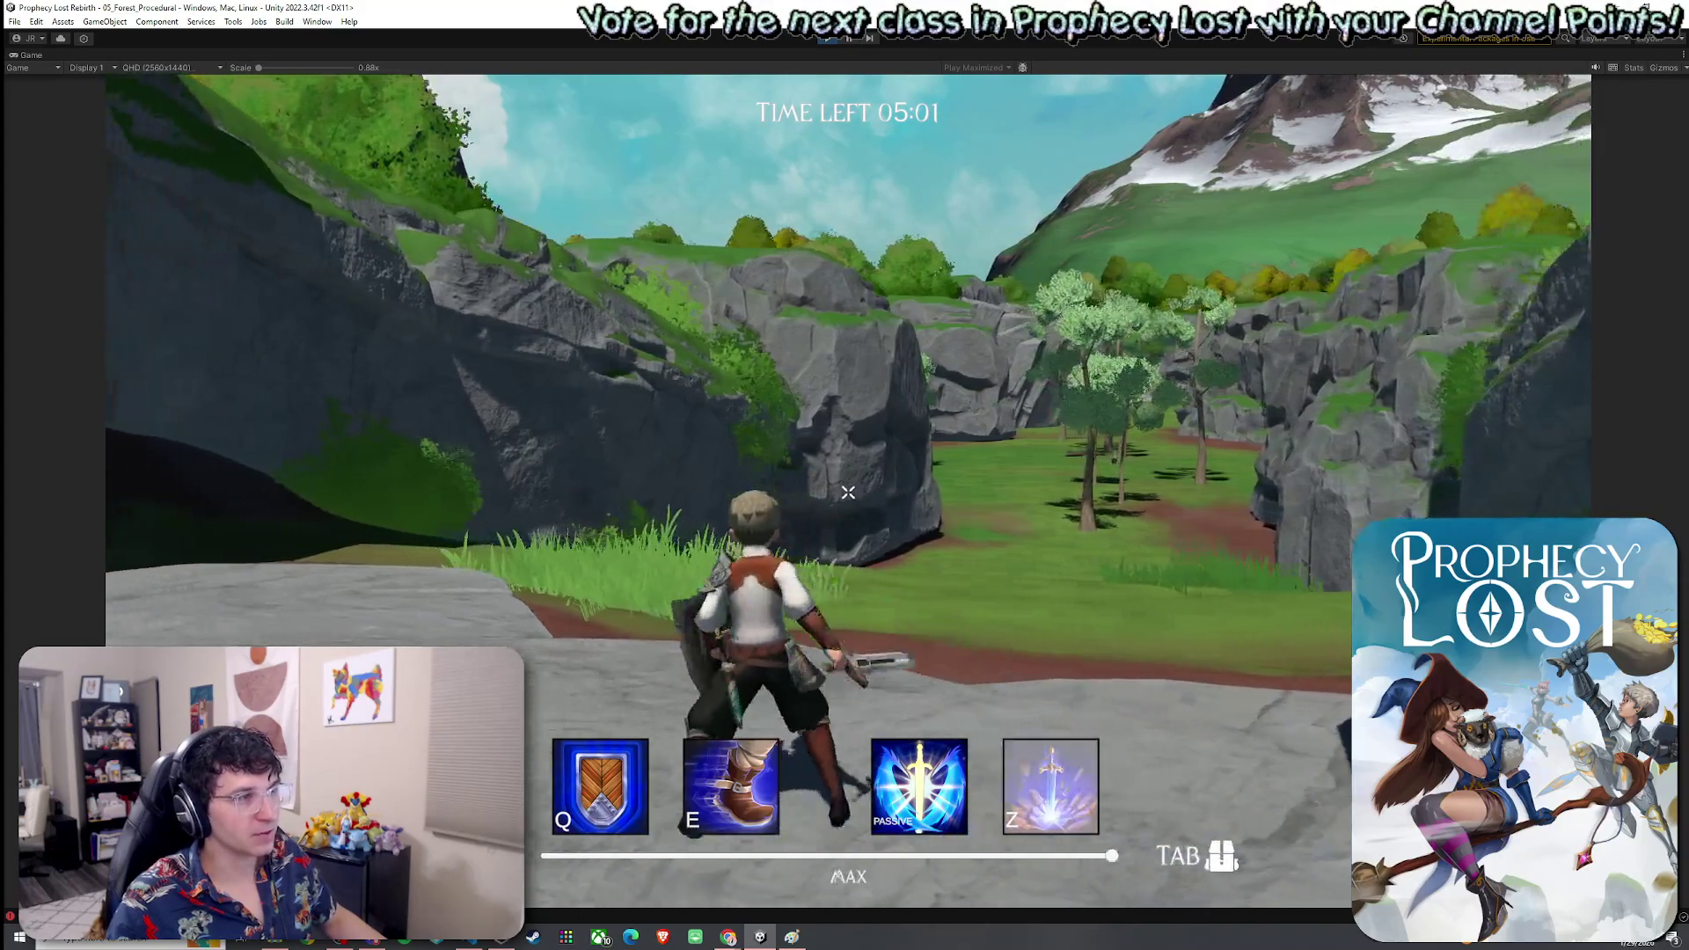
{"action": "key", "text": "w"}
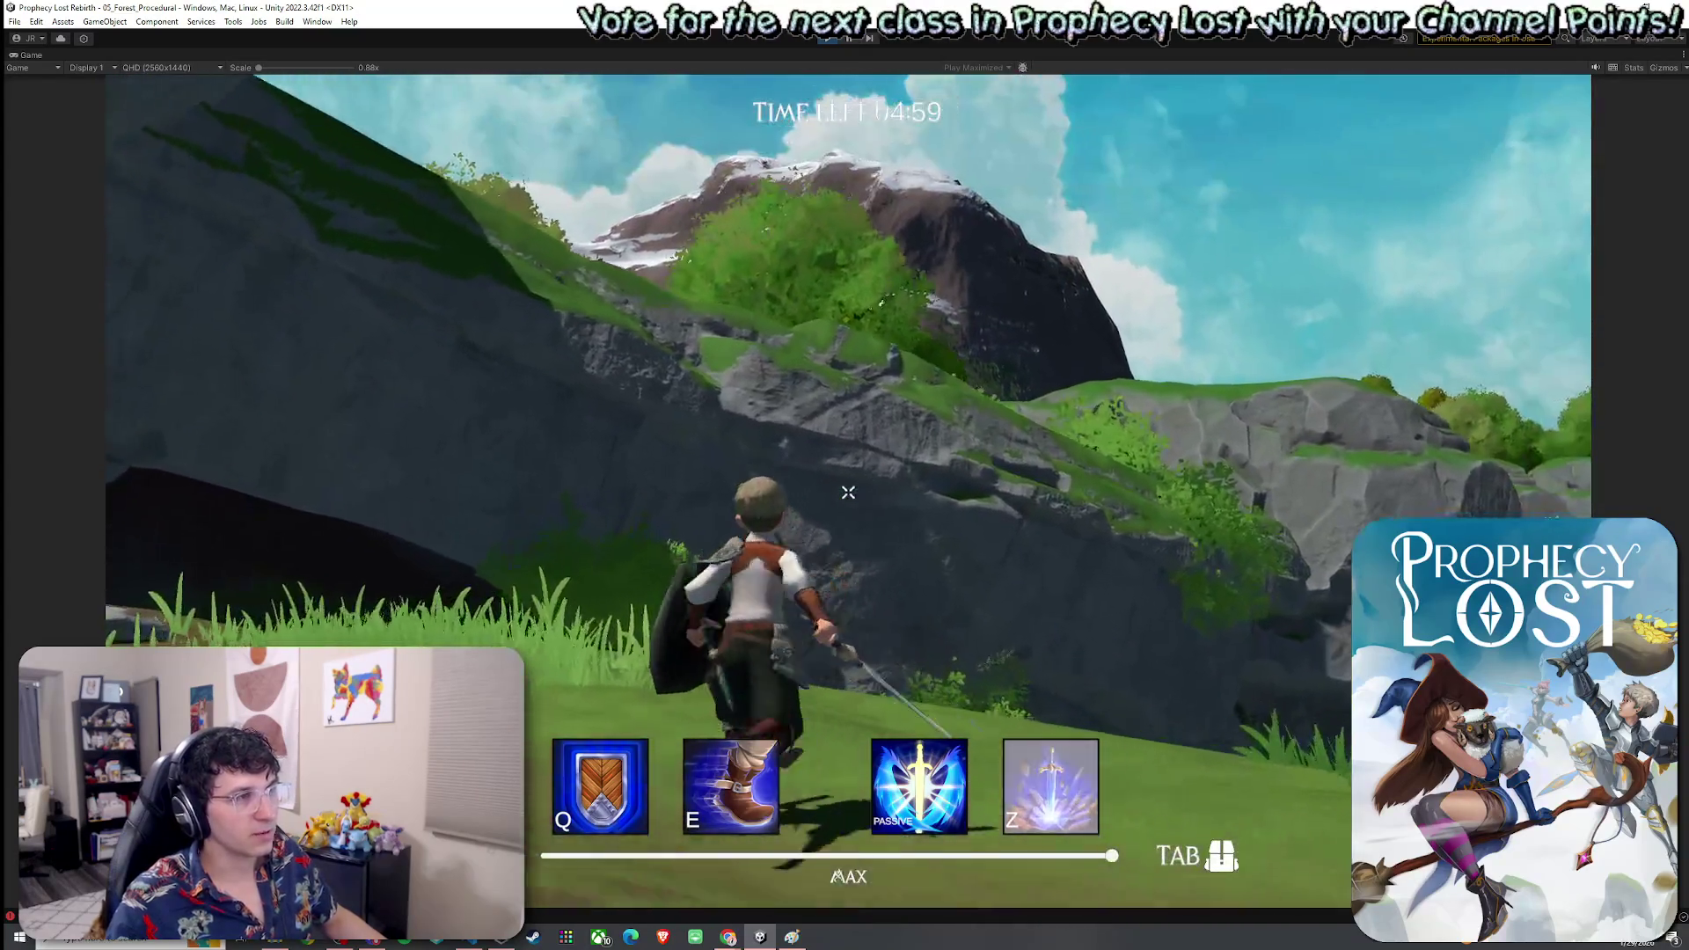
{"action": "key", "text": "w"}
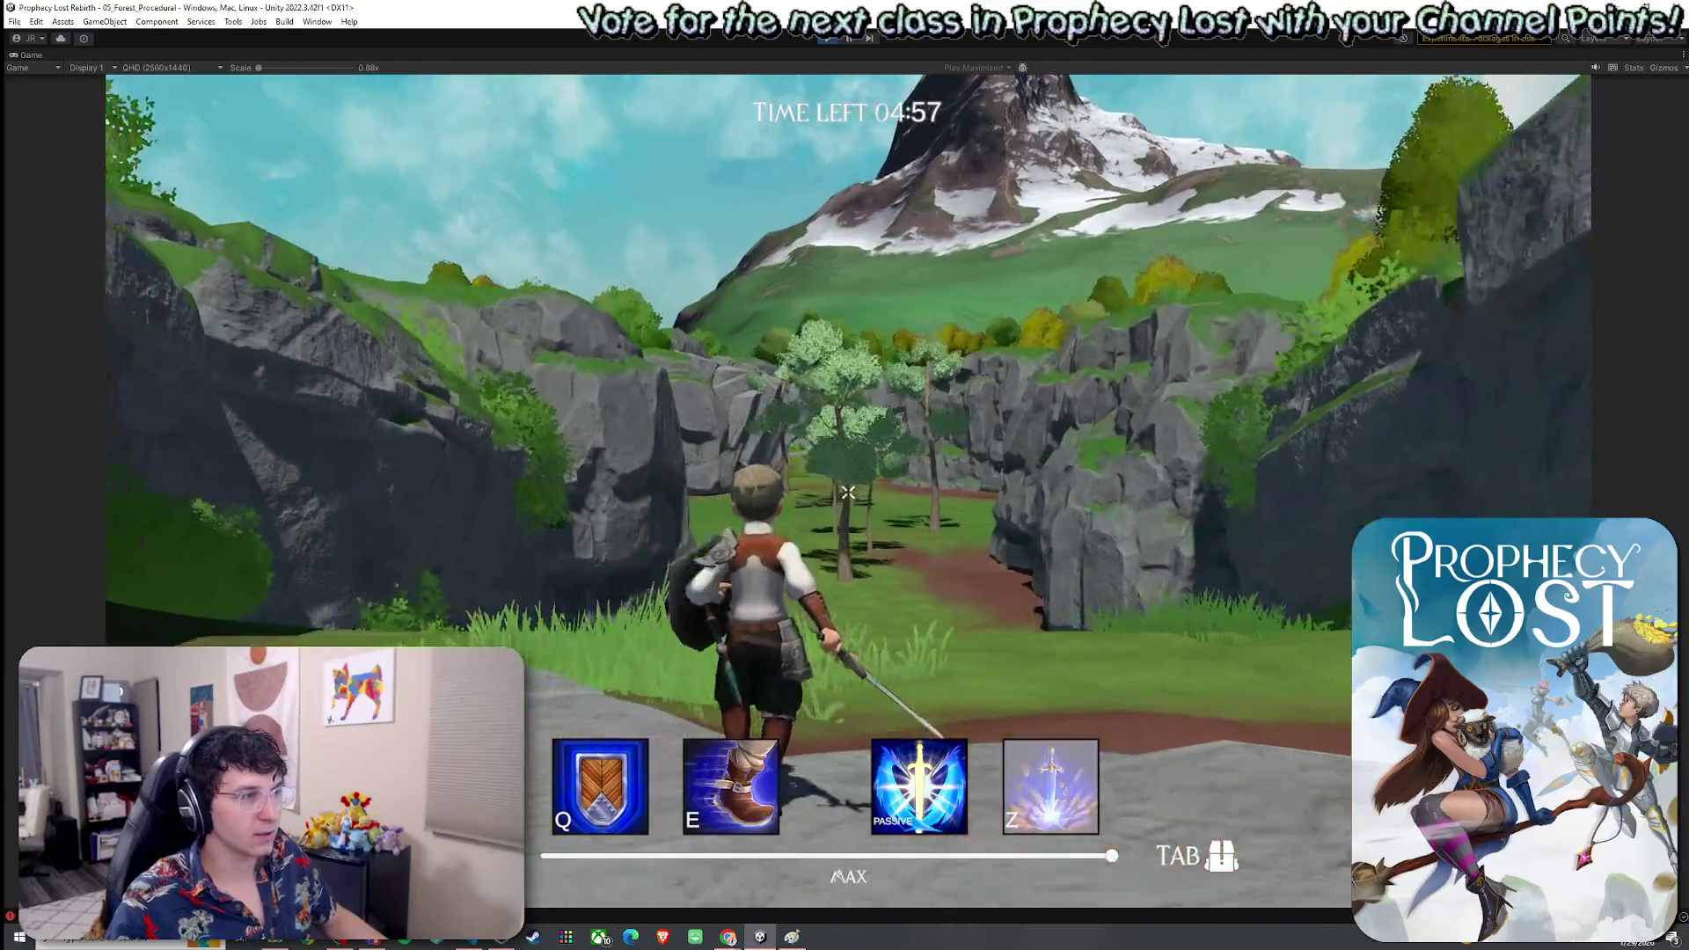
{"action": "key", "text": "w"}
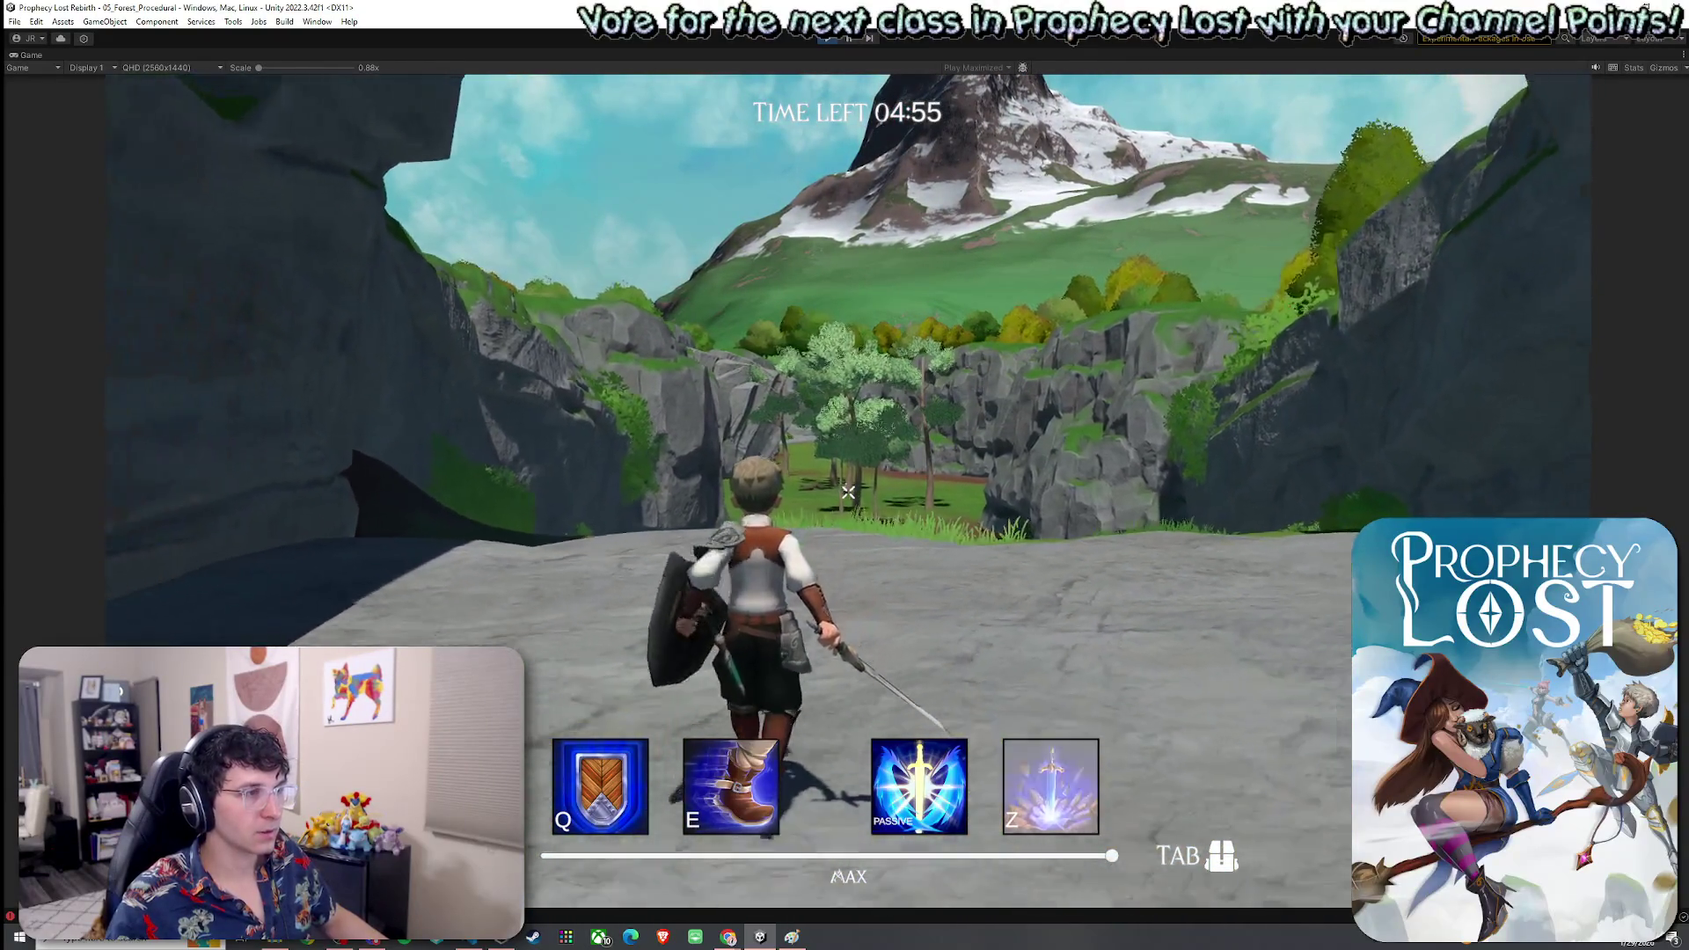
{"action": "key", "text": "w"}
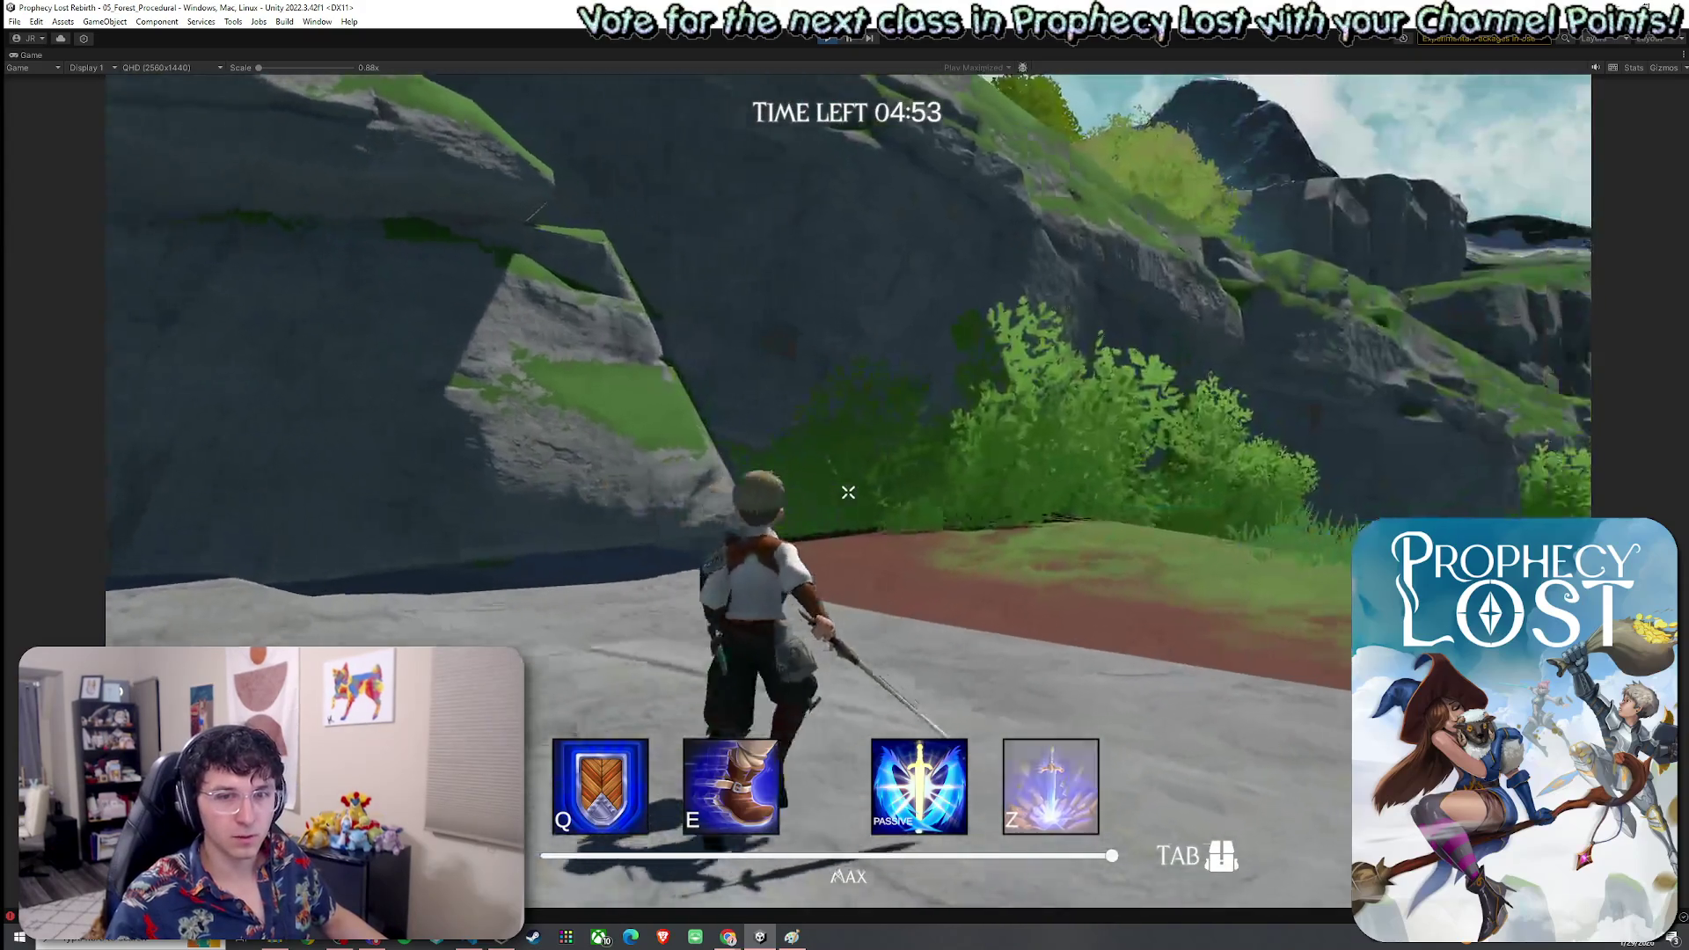
{"action": "key", "text": "w"}
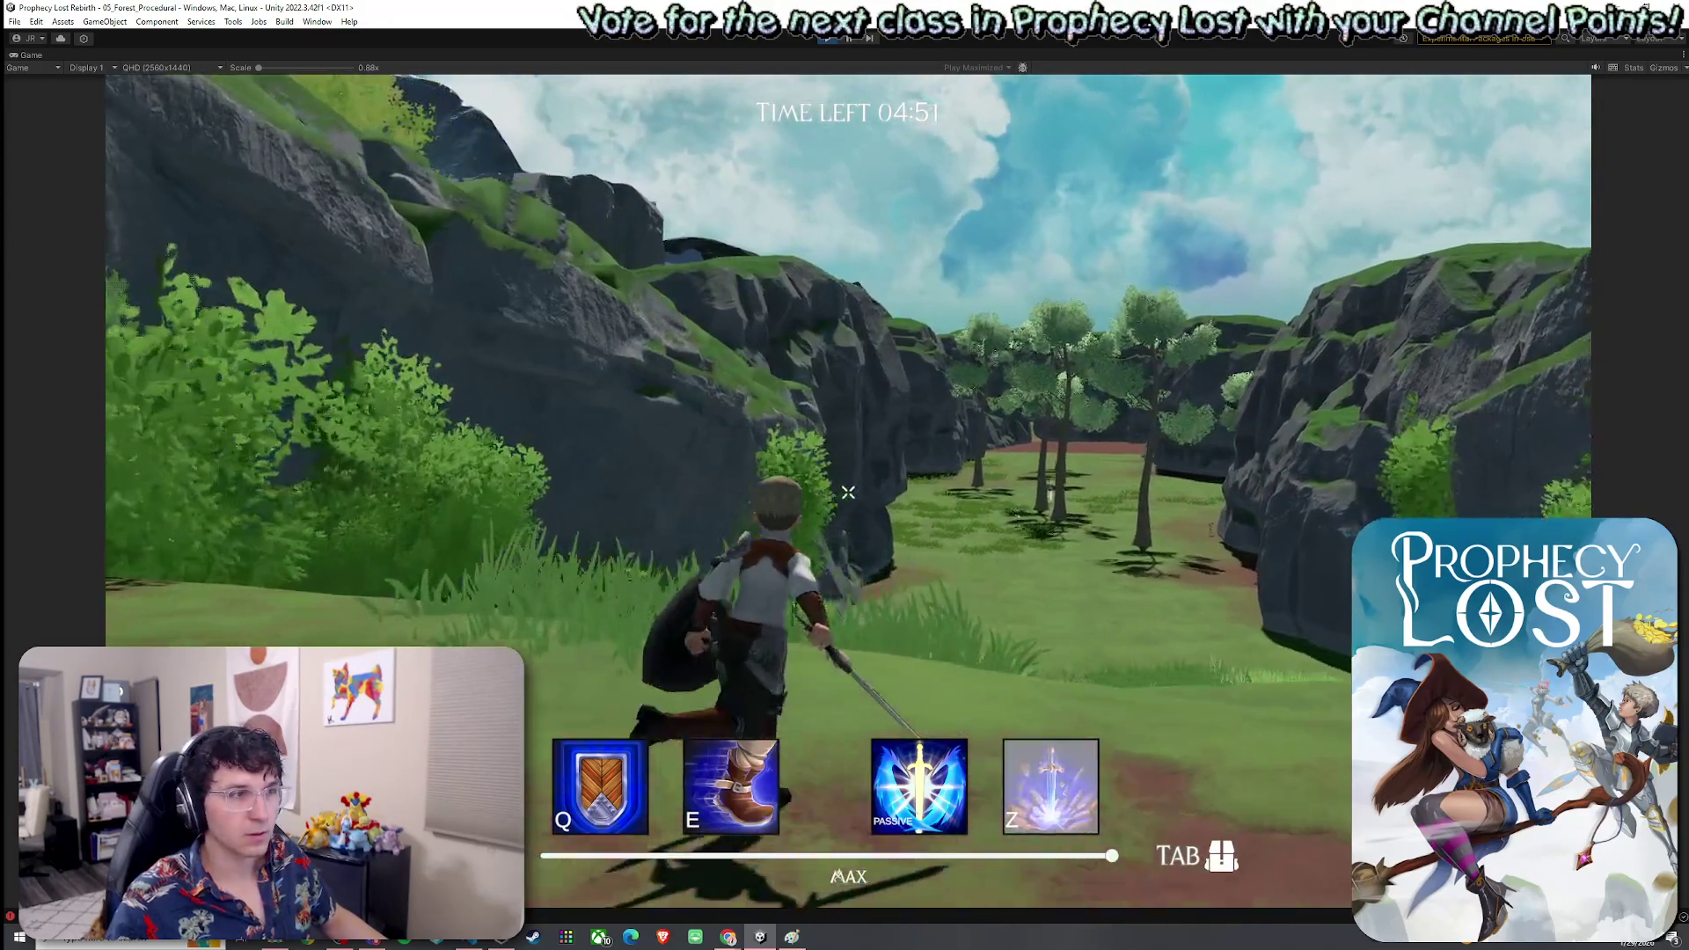
{"action": "key", "text": "w"}
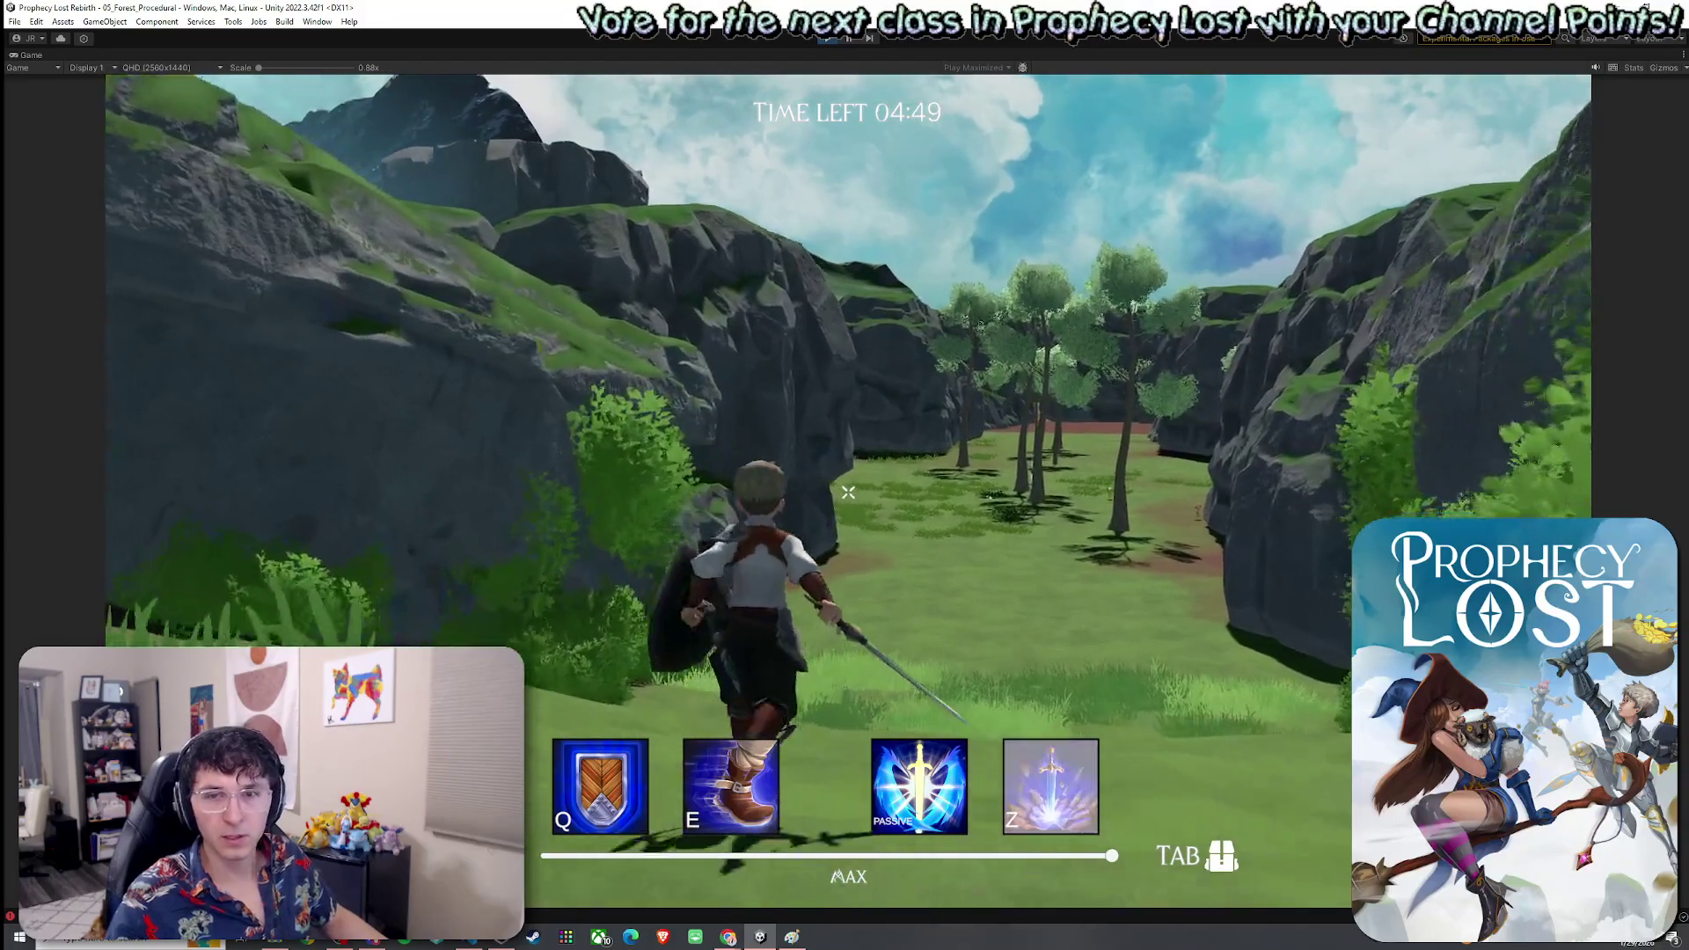
{"action": "key", "text": "w"}
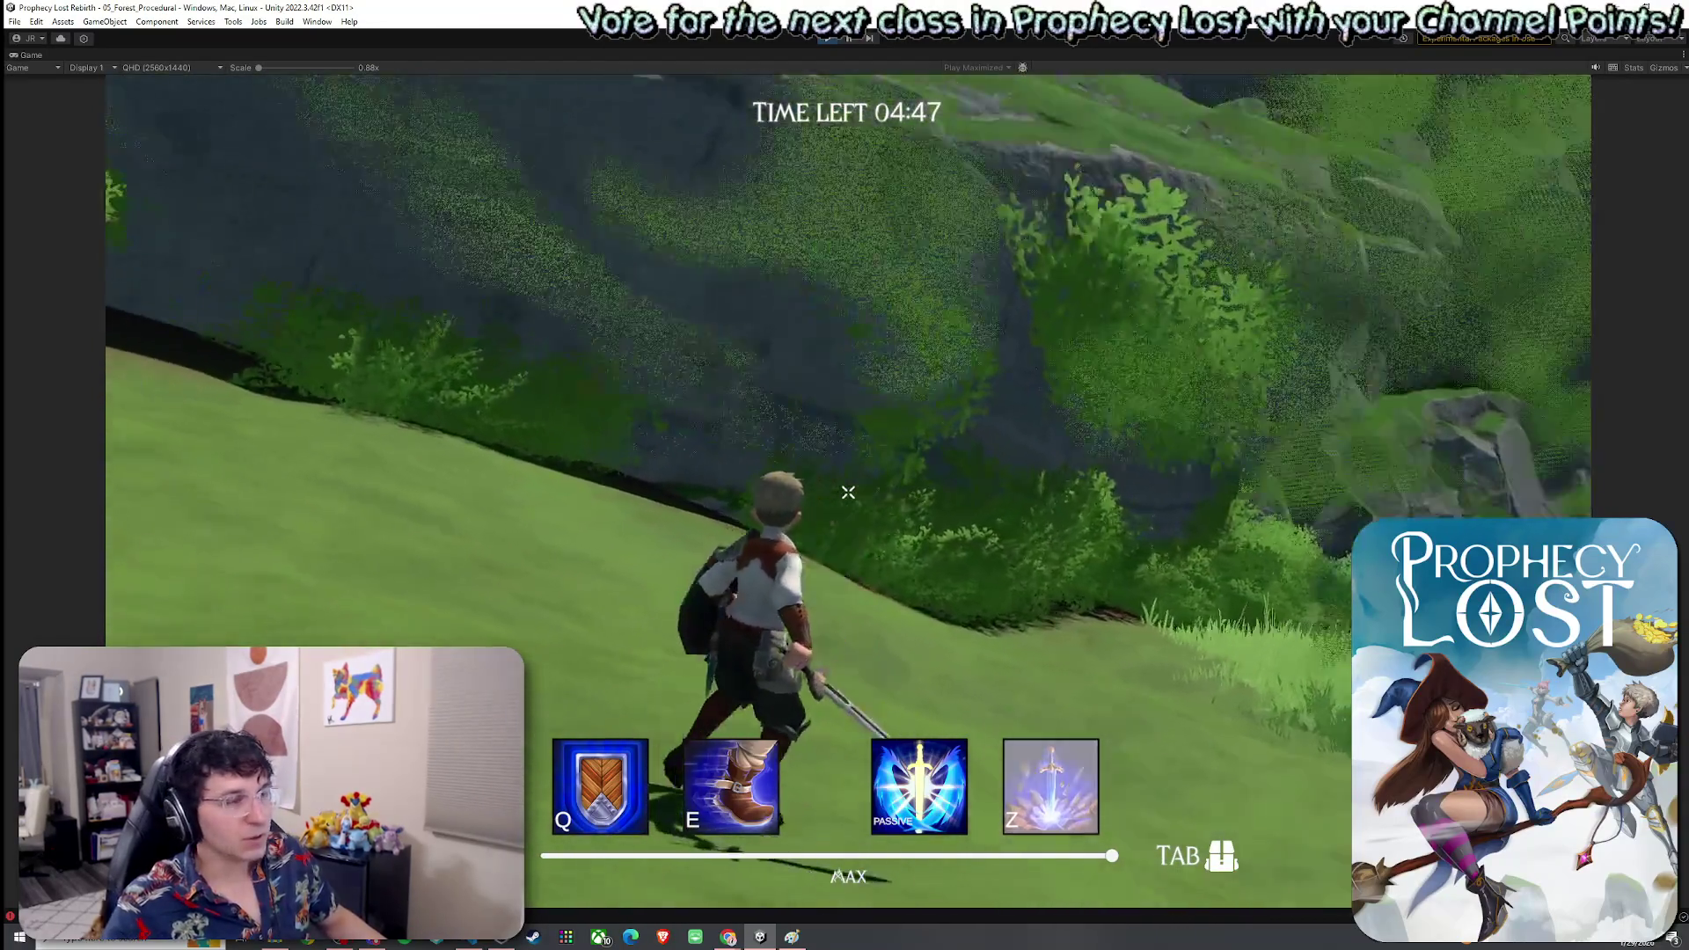
{"action": "key", "text": "w"}
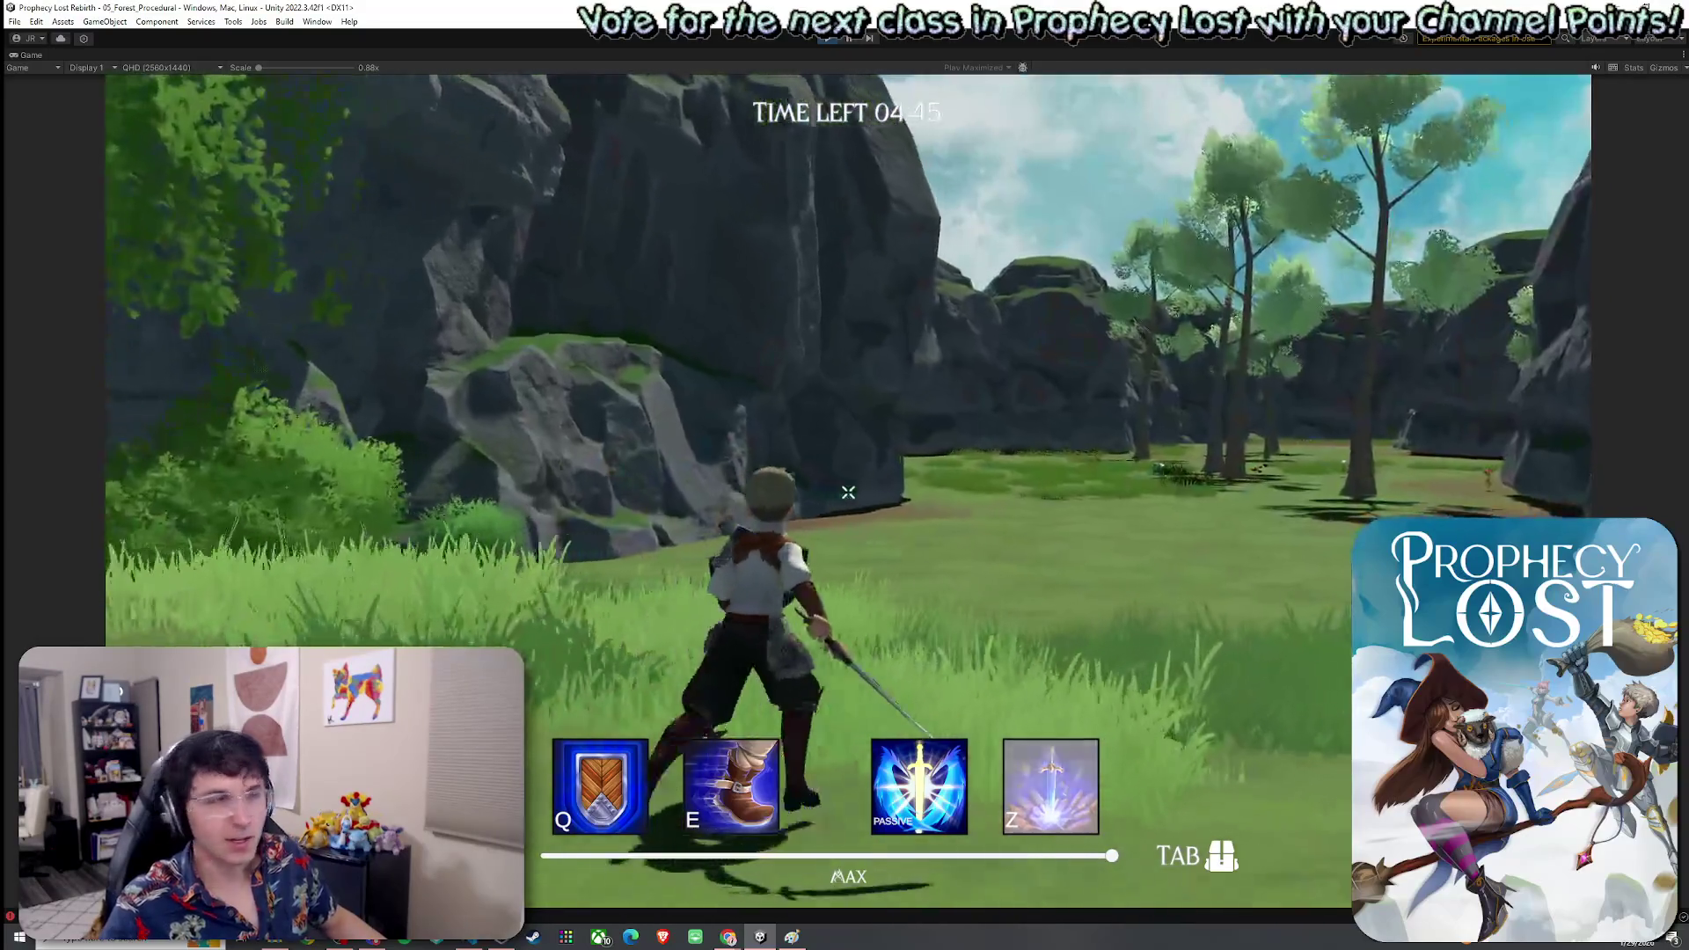
{"action": "key", "text": "w"}
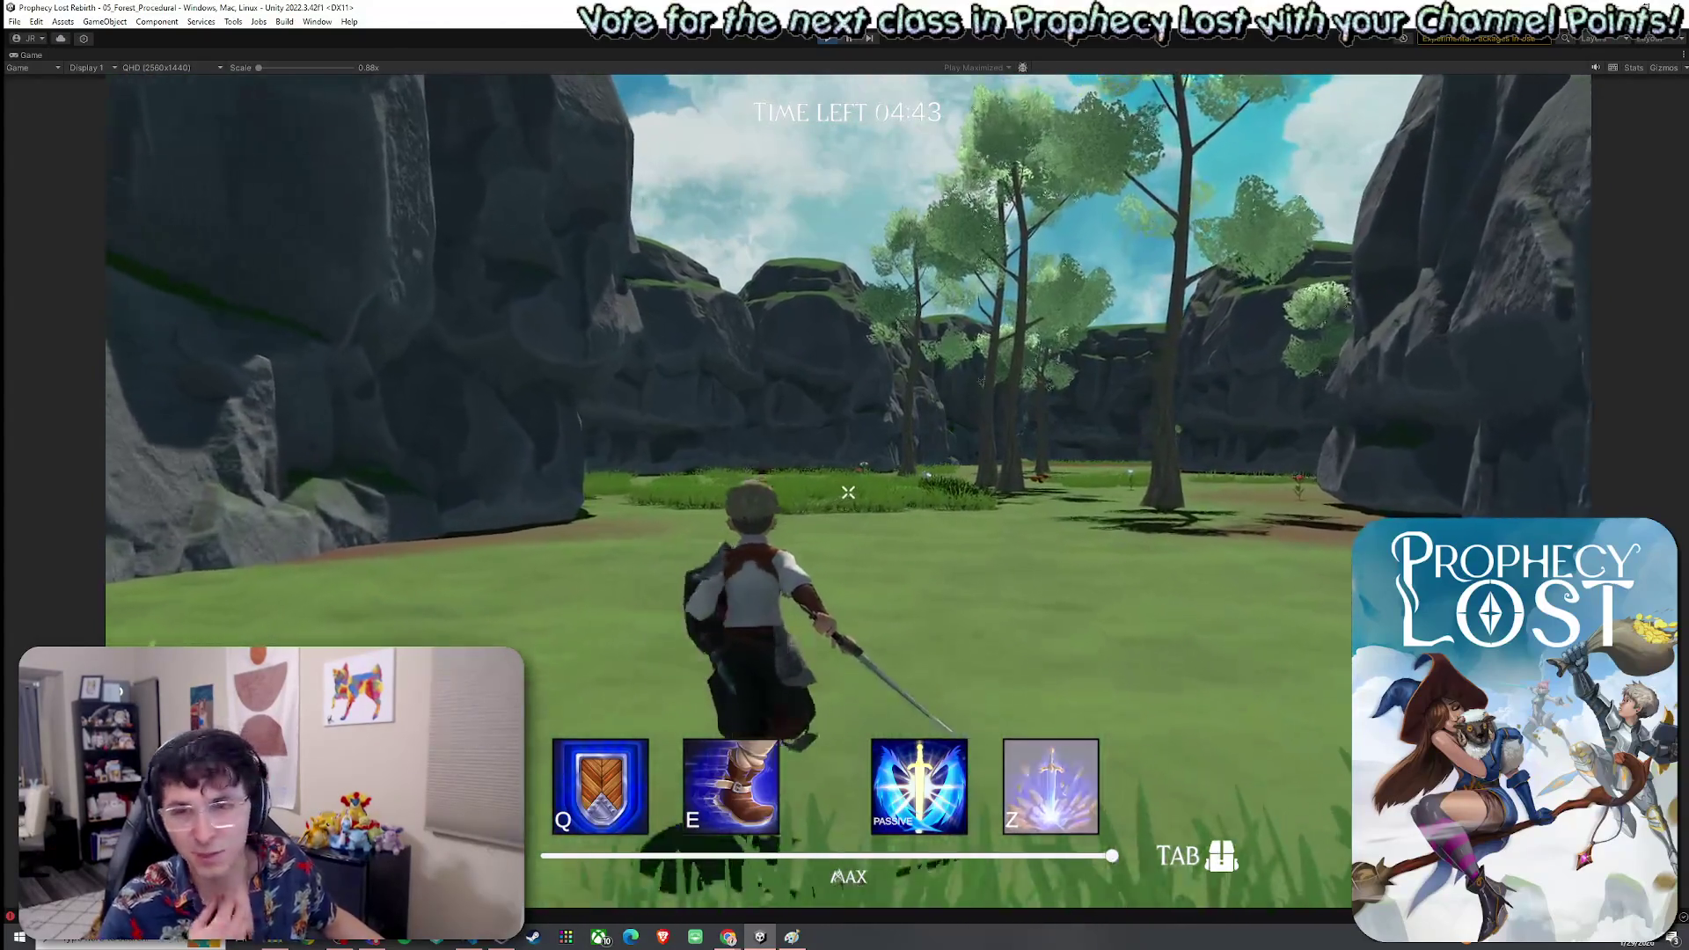
{"action": "key", "text": "w"}
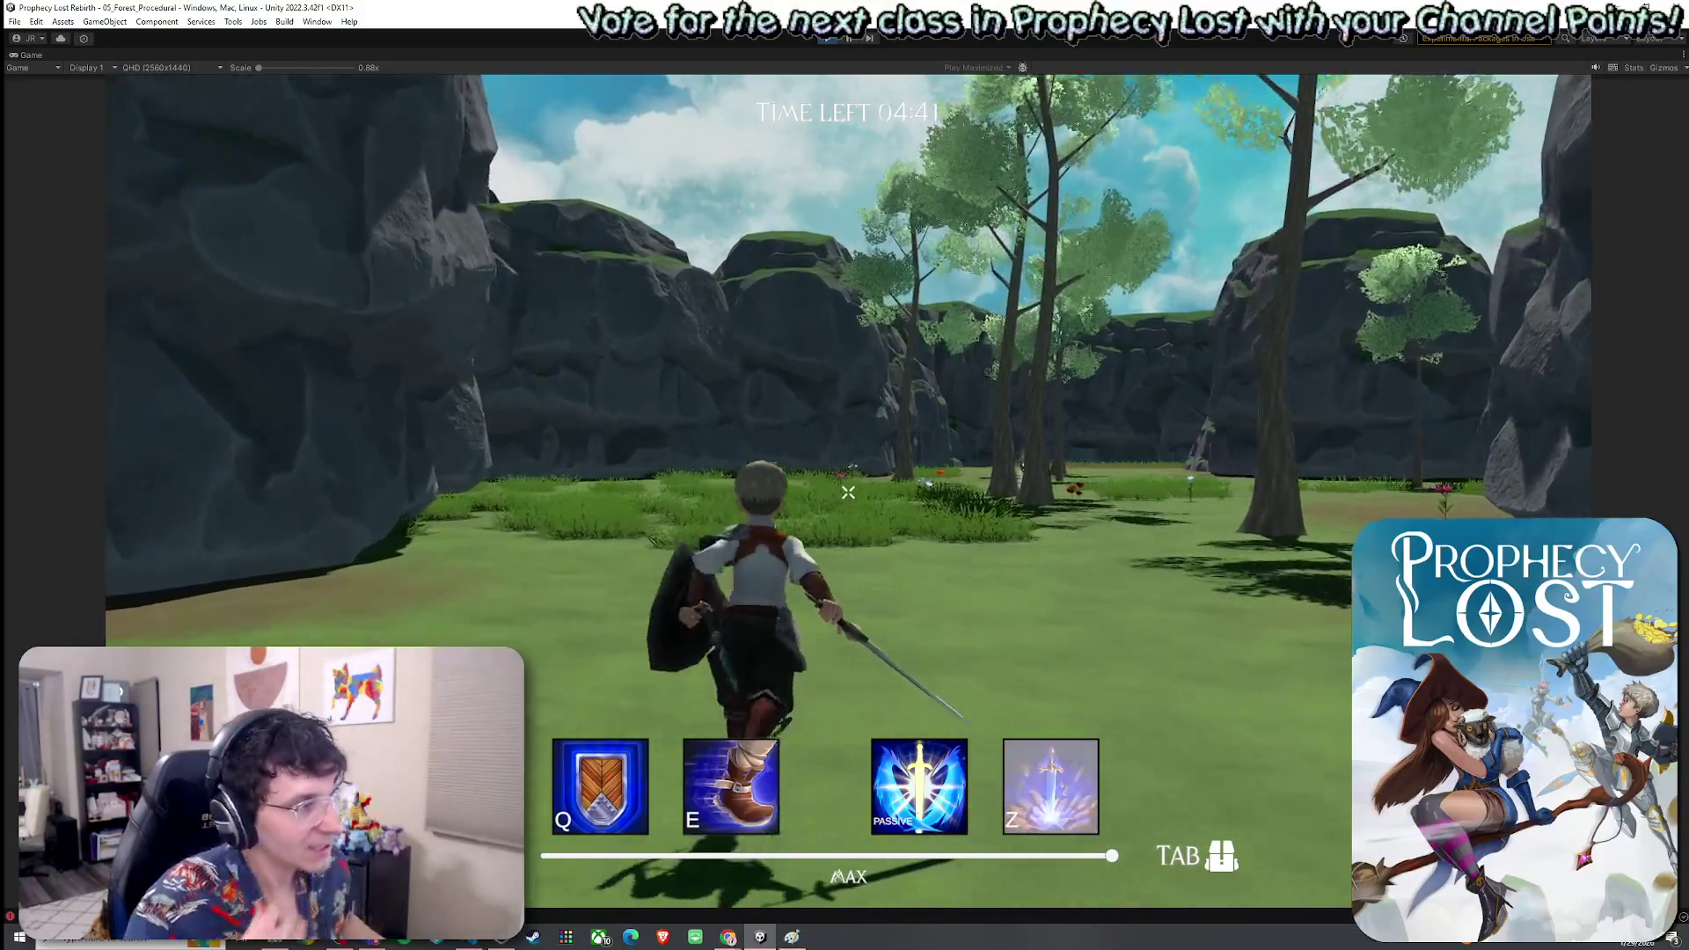
{"action": "key", "text": "w"}
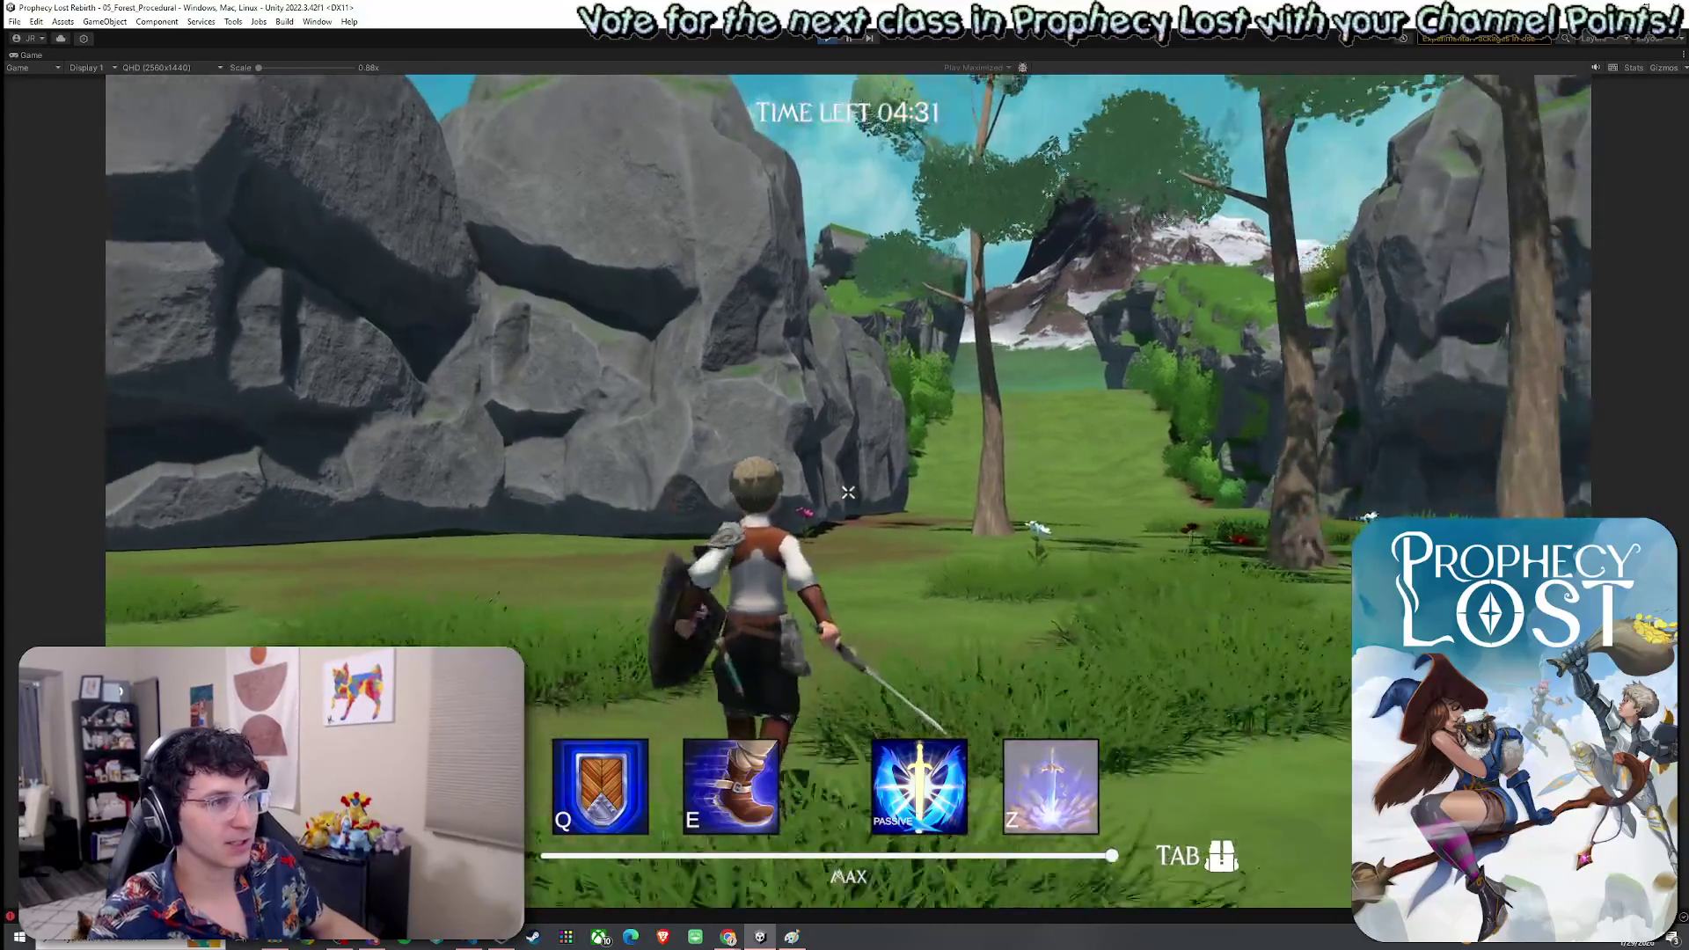
{"action": "key", "text": "w"}
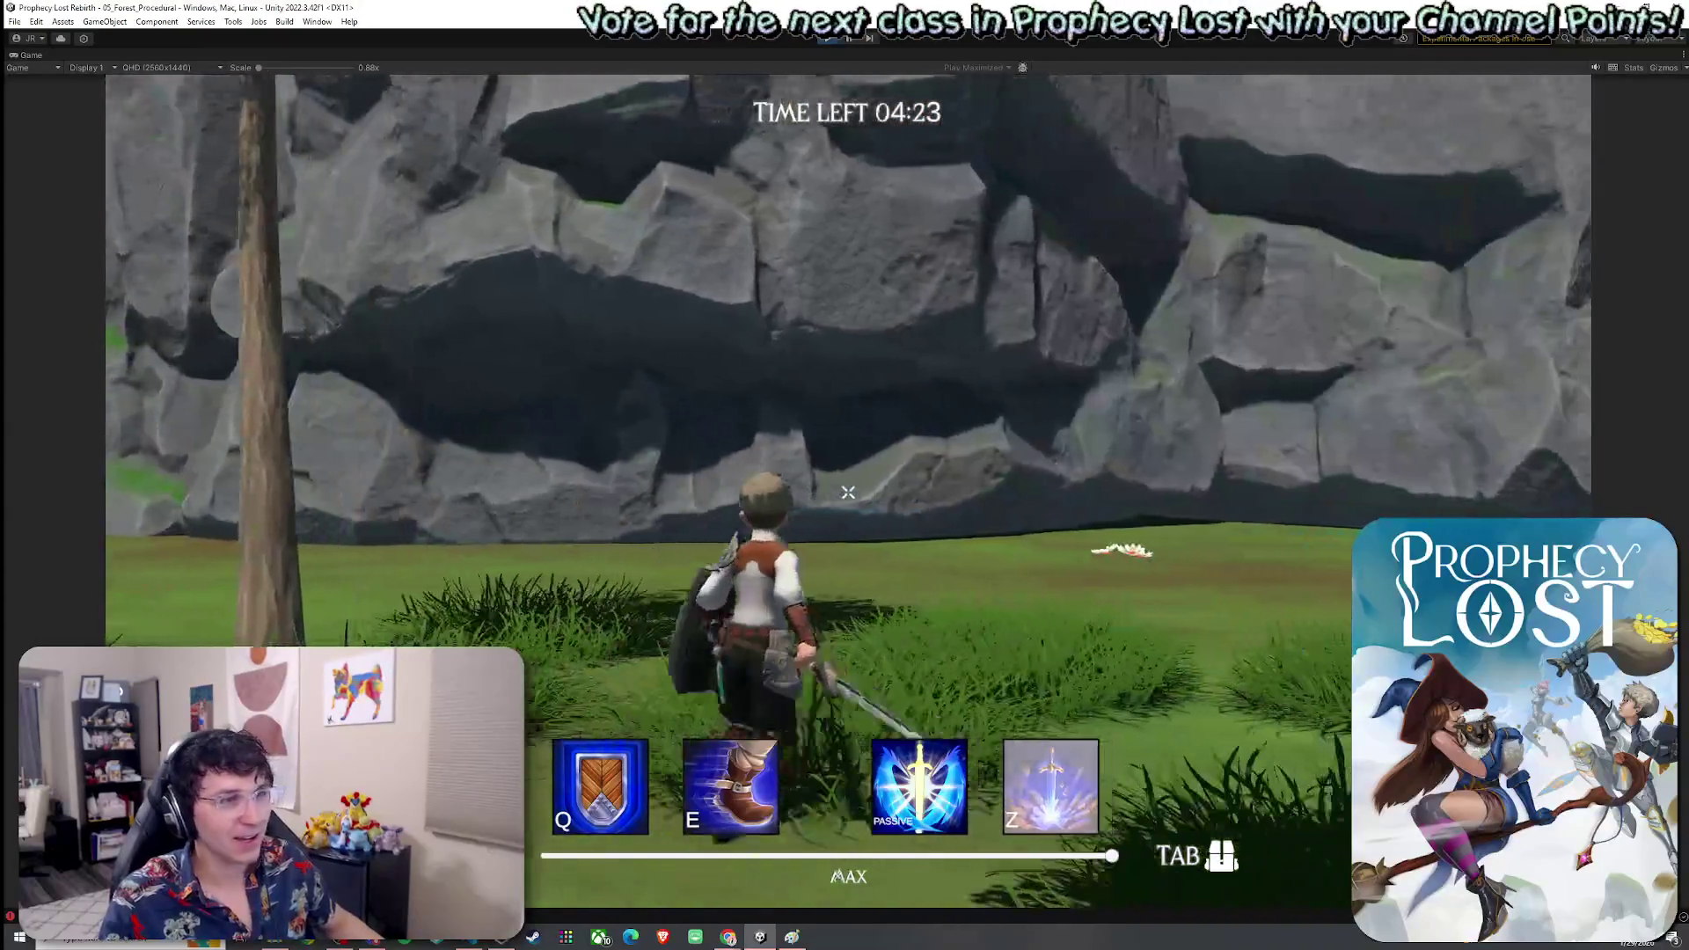
Climb the grey cliff past the big rock, run to the meadow, then exit fullscreen and select the player
{"action": "key", "text": "a"}
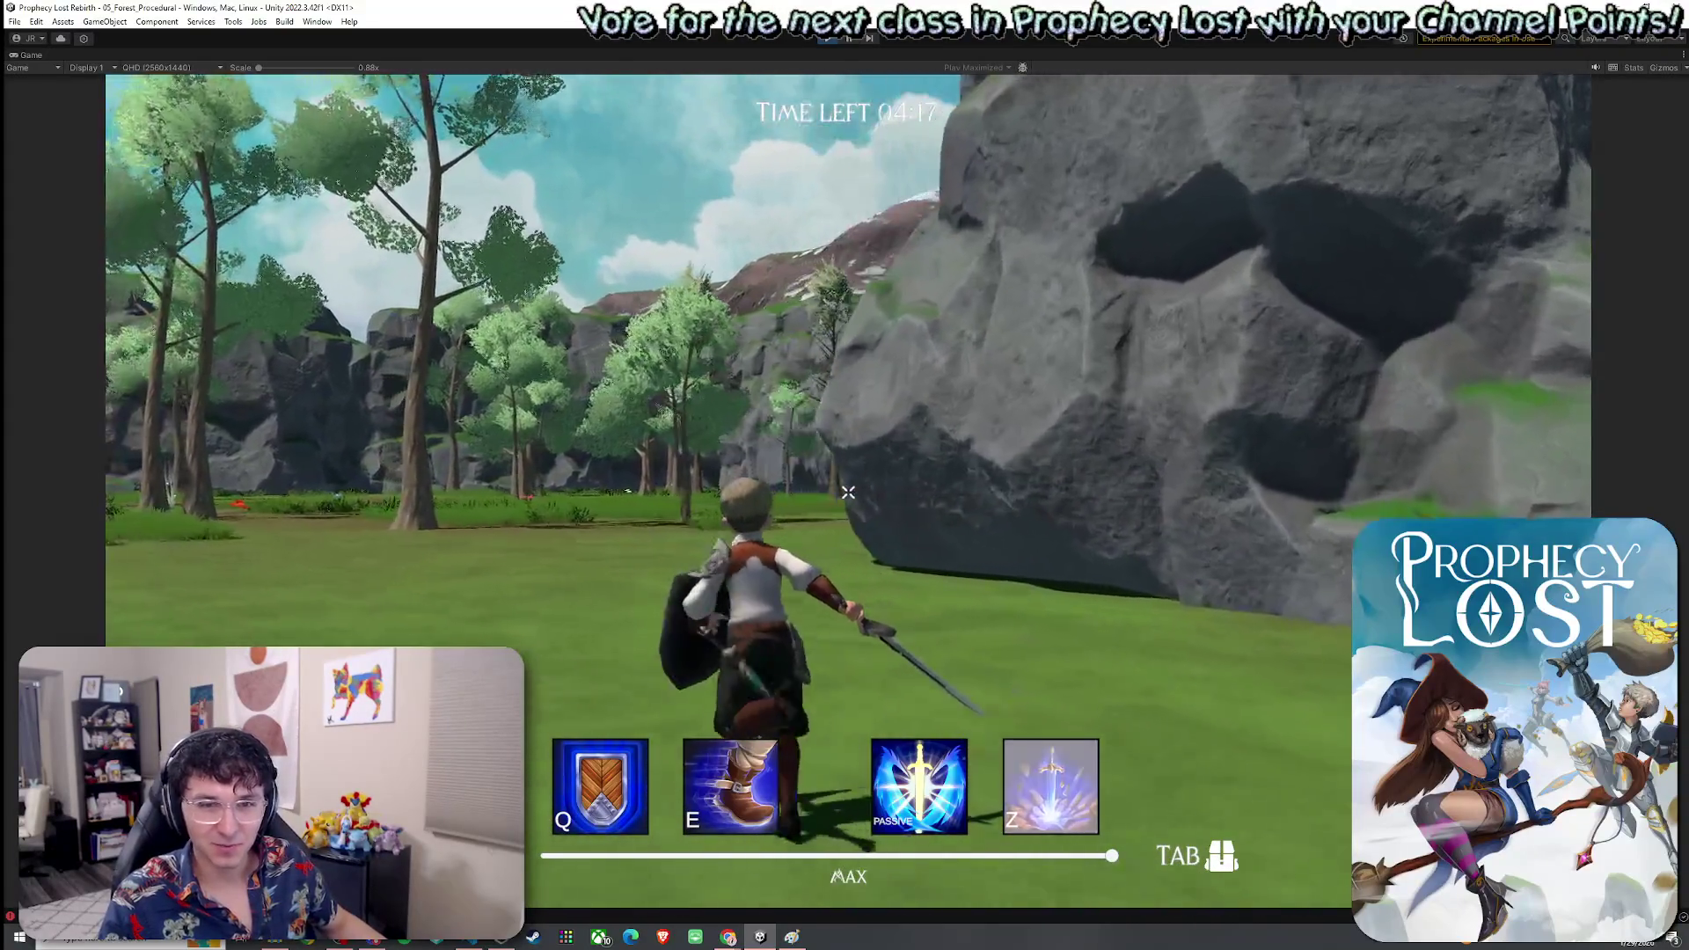
{"action": "key", "text": "d"}
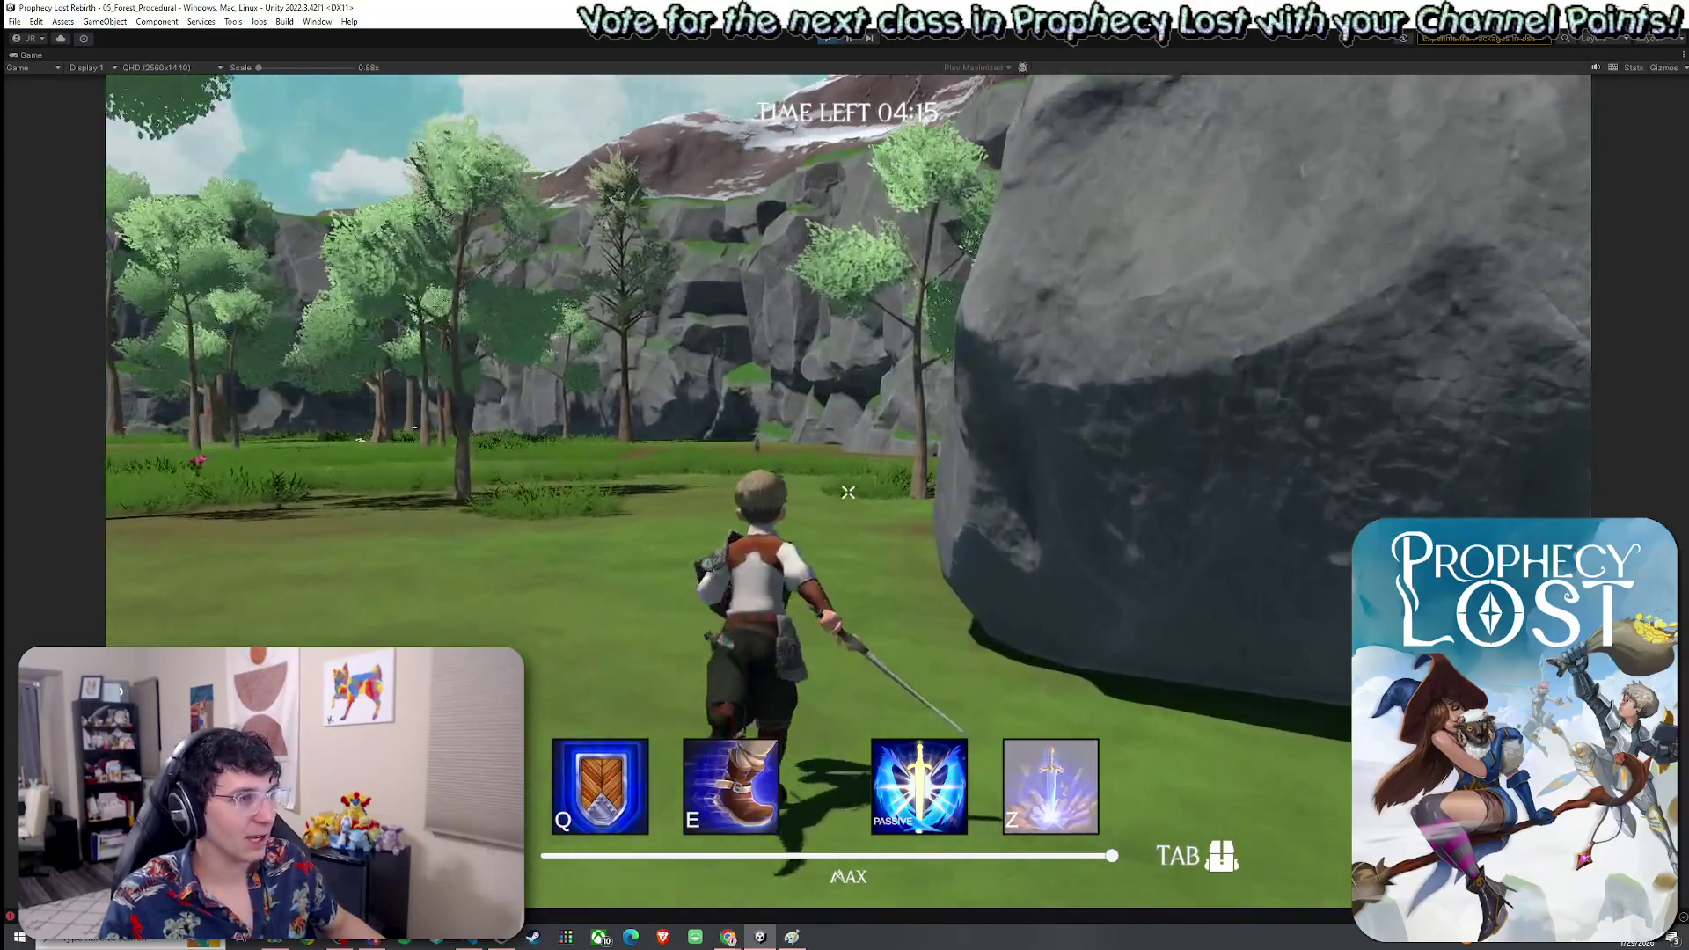
{"action": "key", "text": "w"}
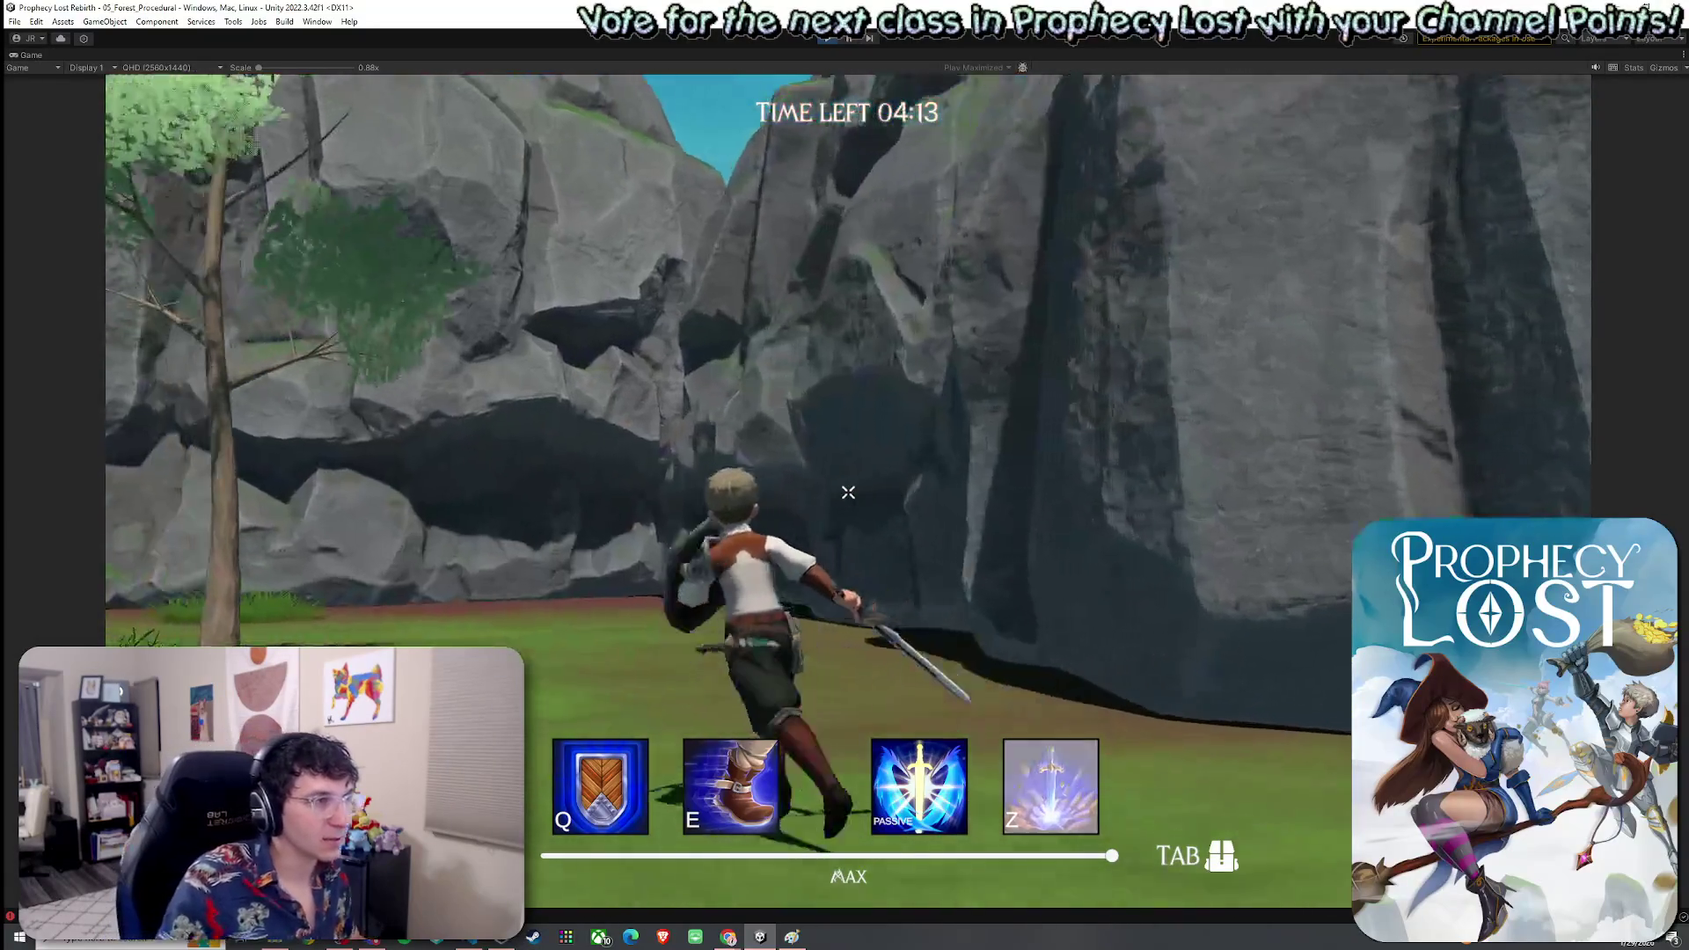
{"action": "key", "text": "w"}
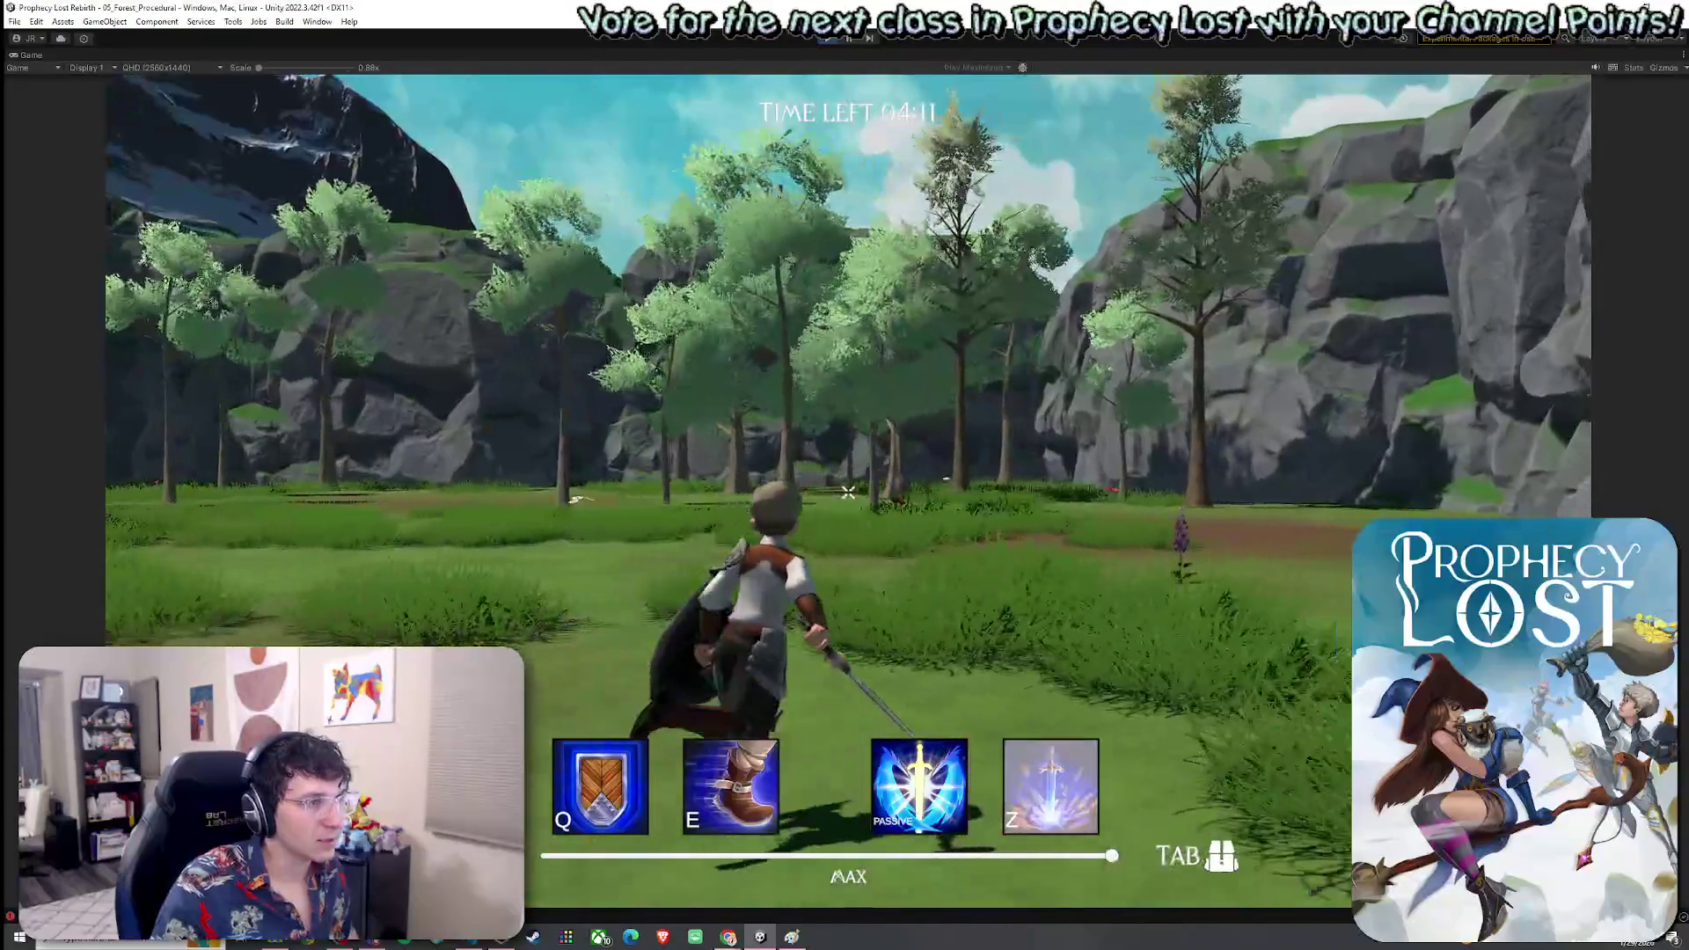
{"action": "key", "text": "w"}
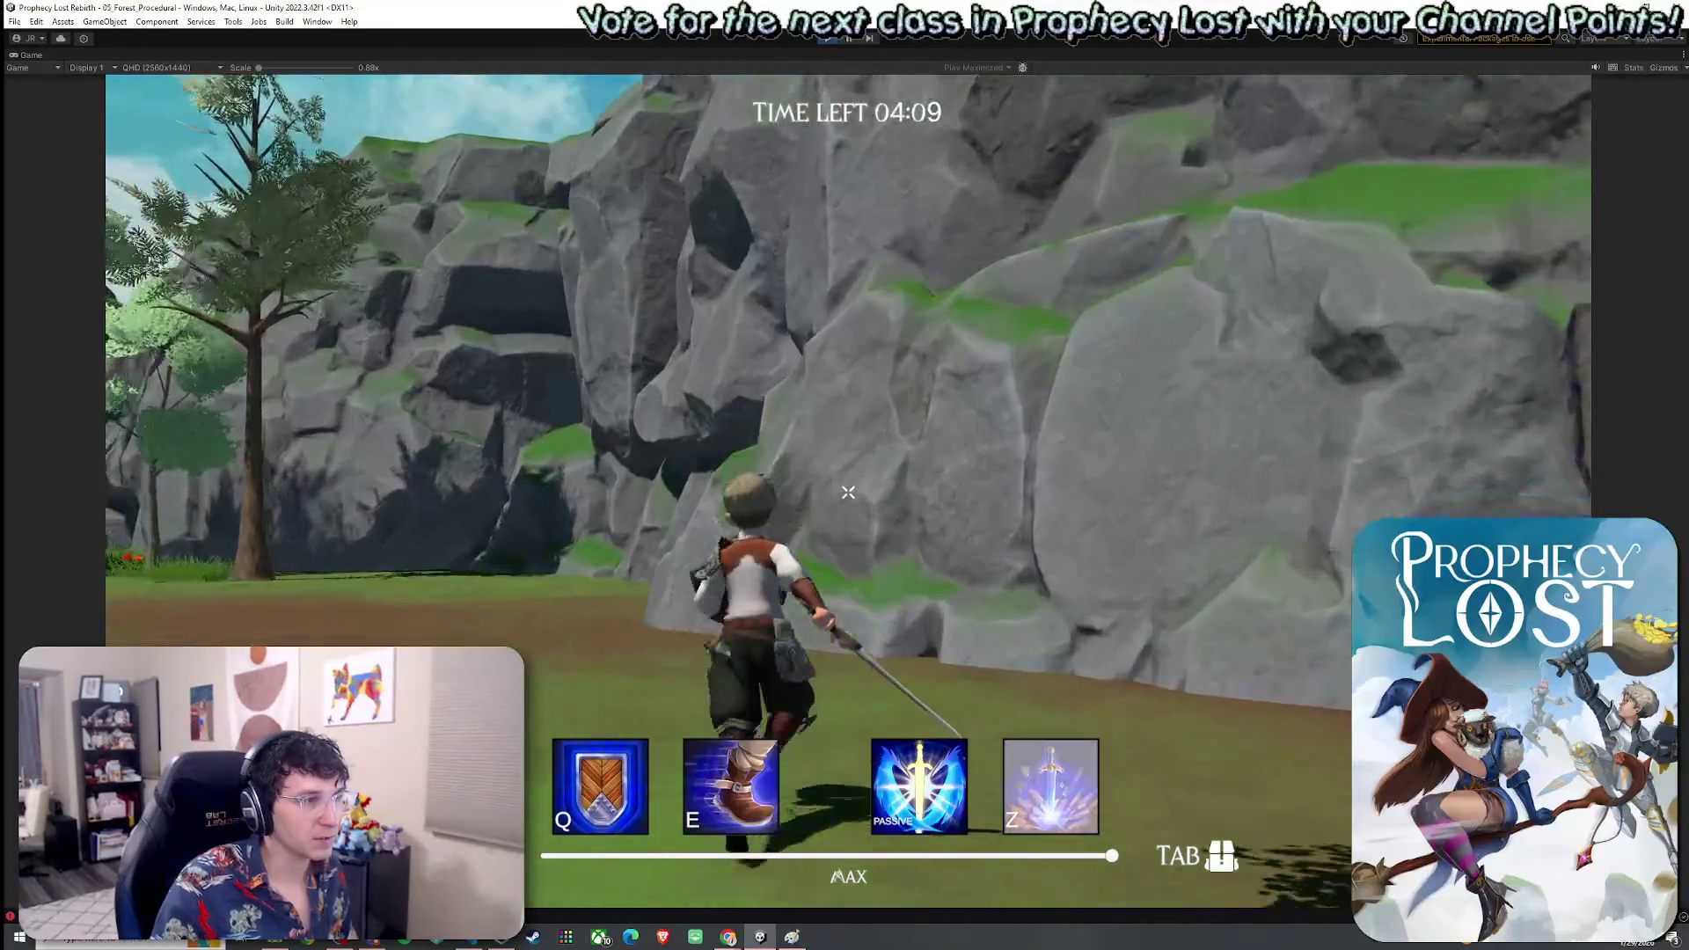
{"action": "key", "text": "w"}
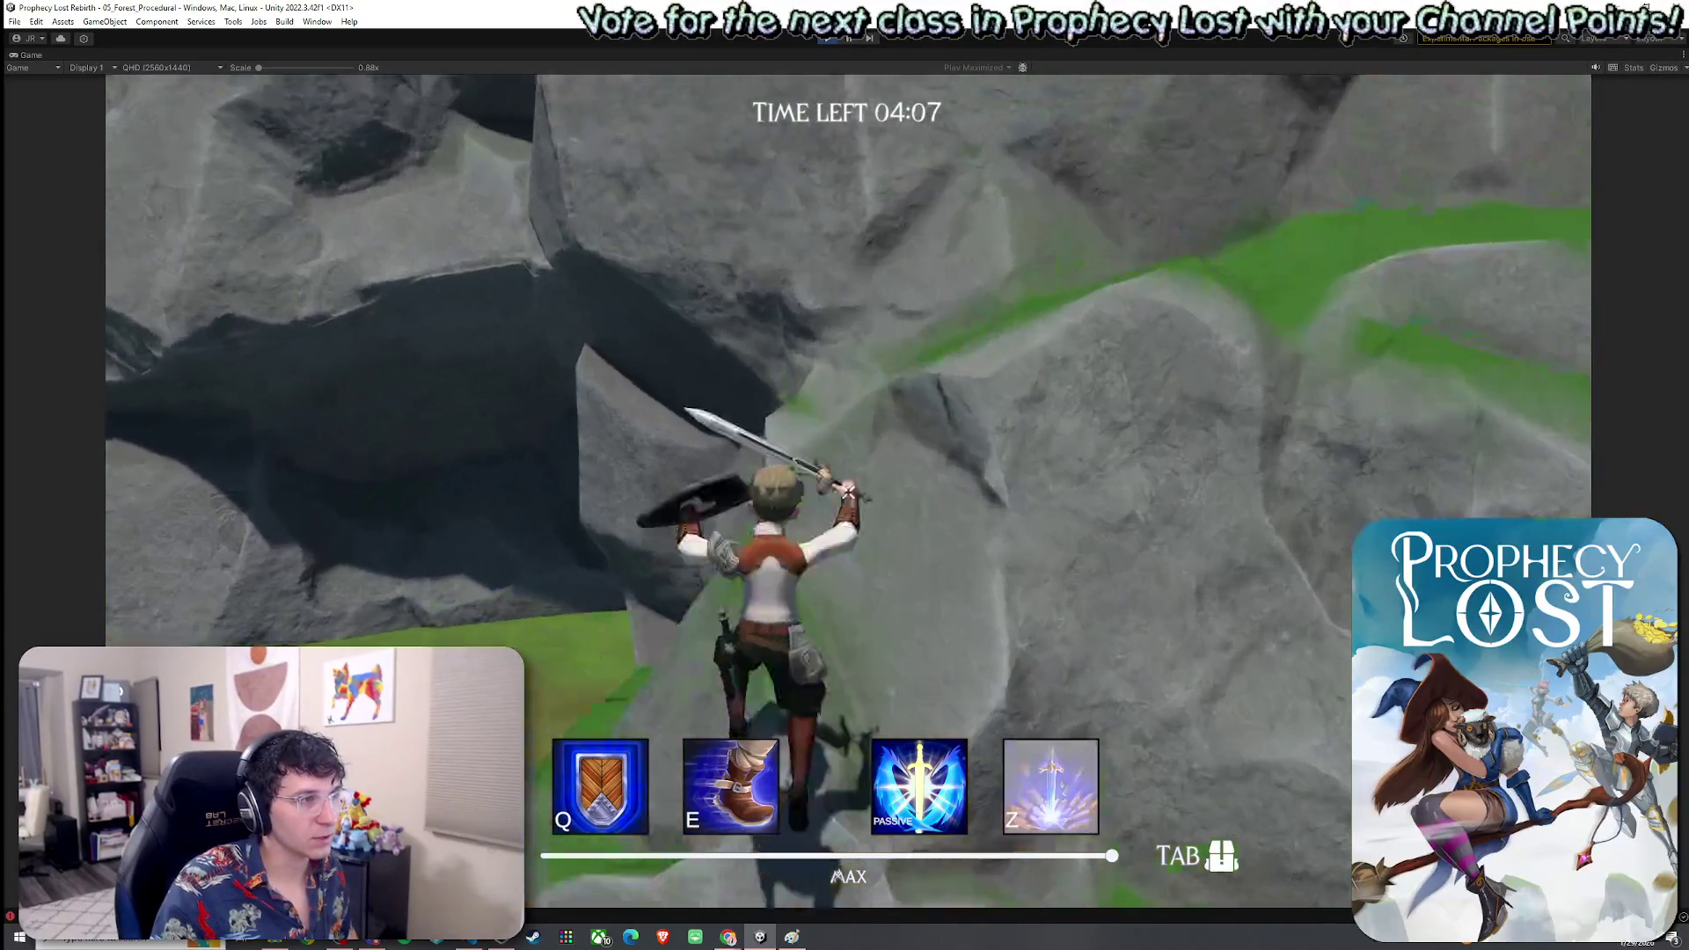
{"action": "key", "text": "w"}
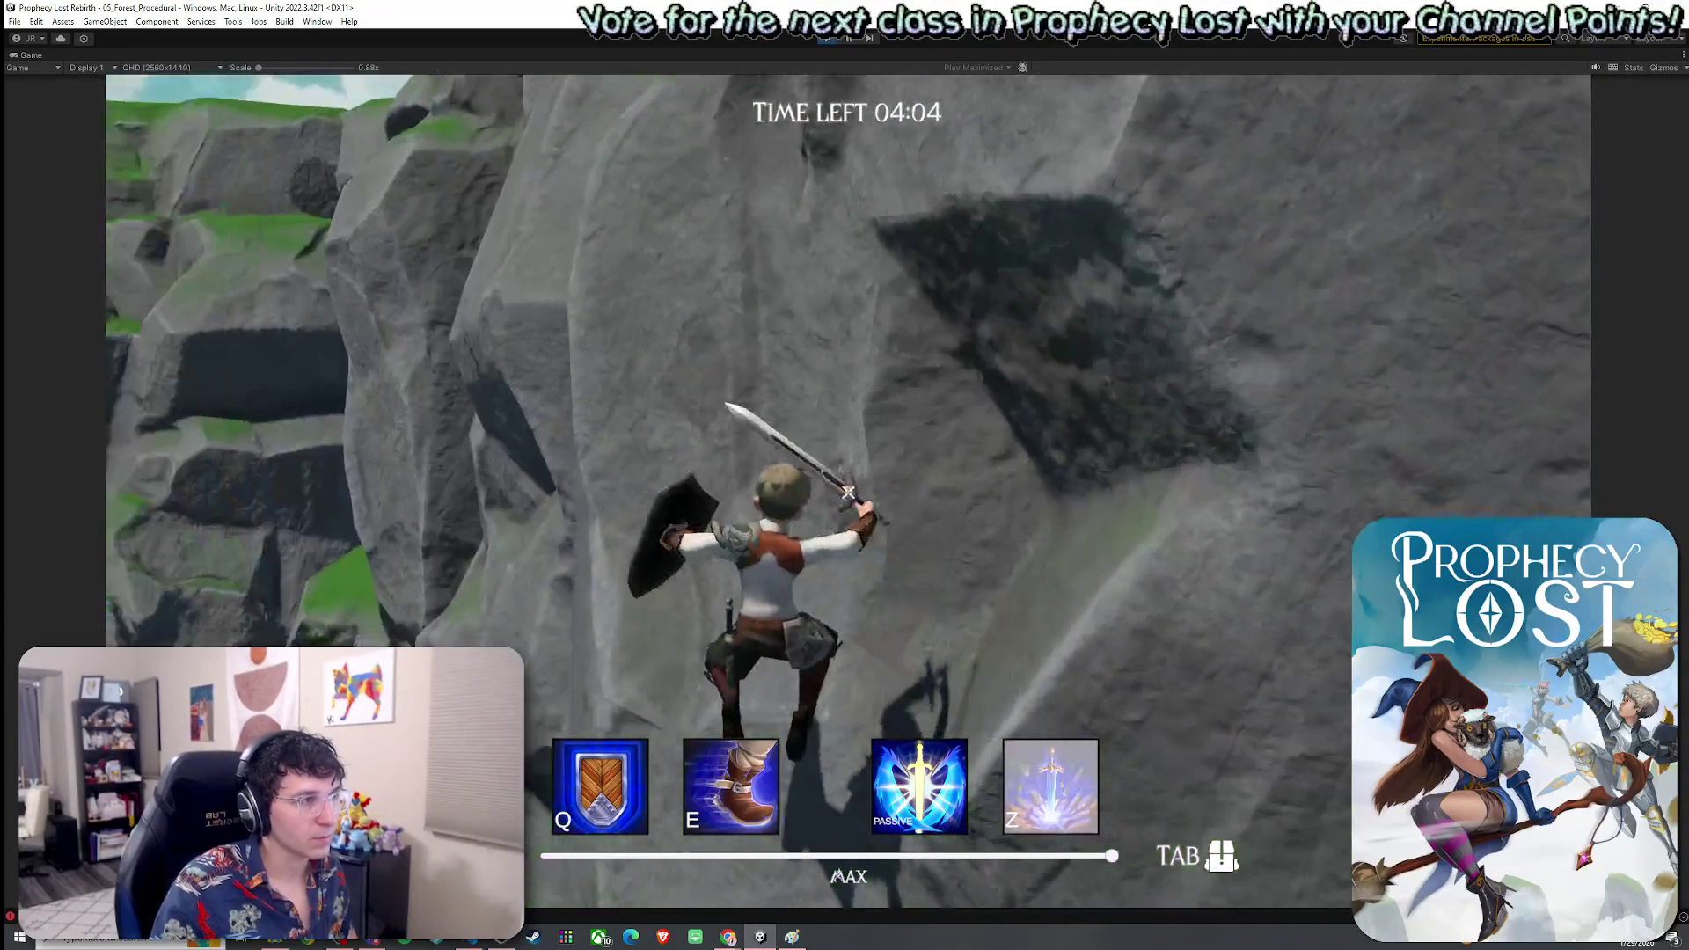
{"action": "key", "text": "w"}
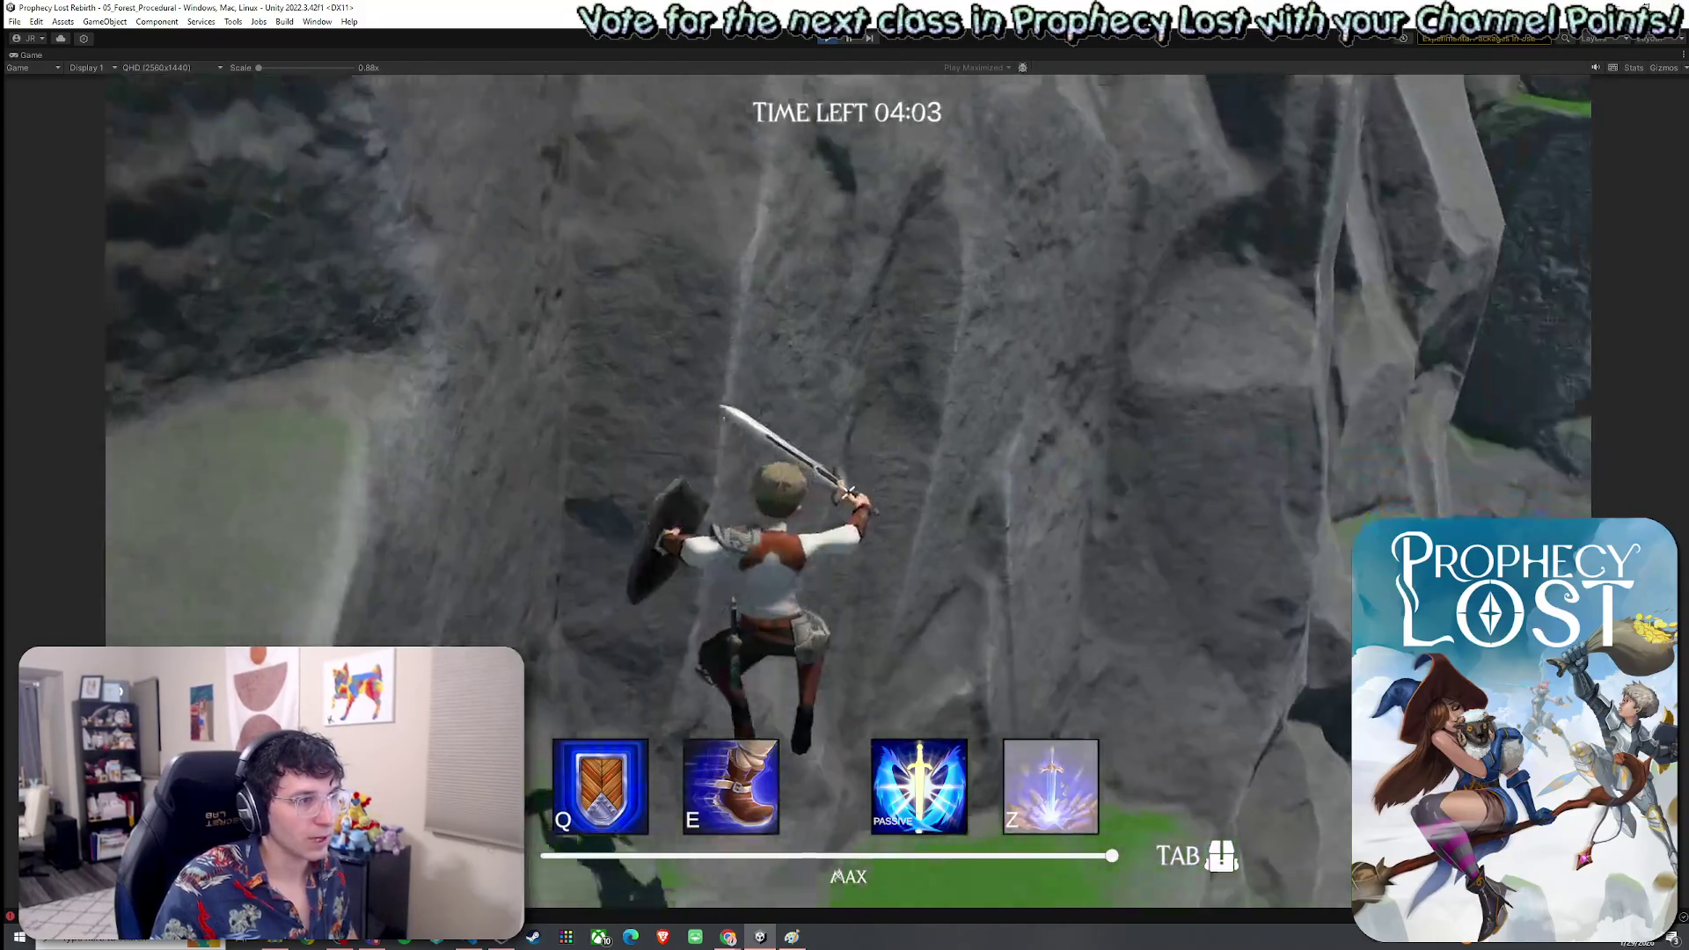
{"action": "key", "text": "w"}
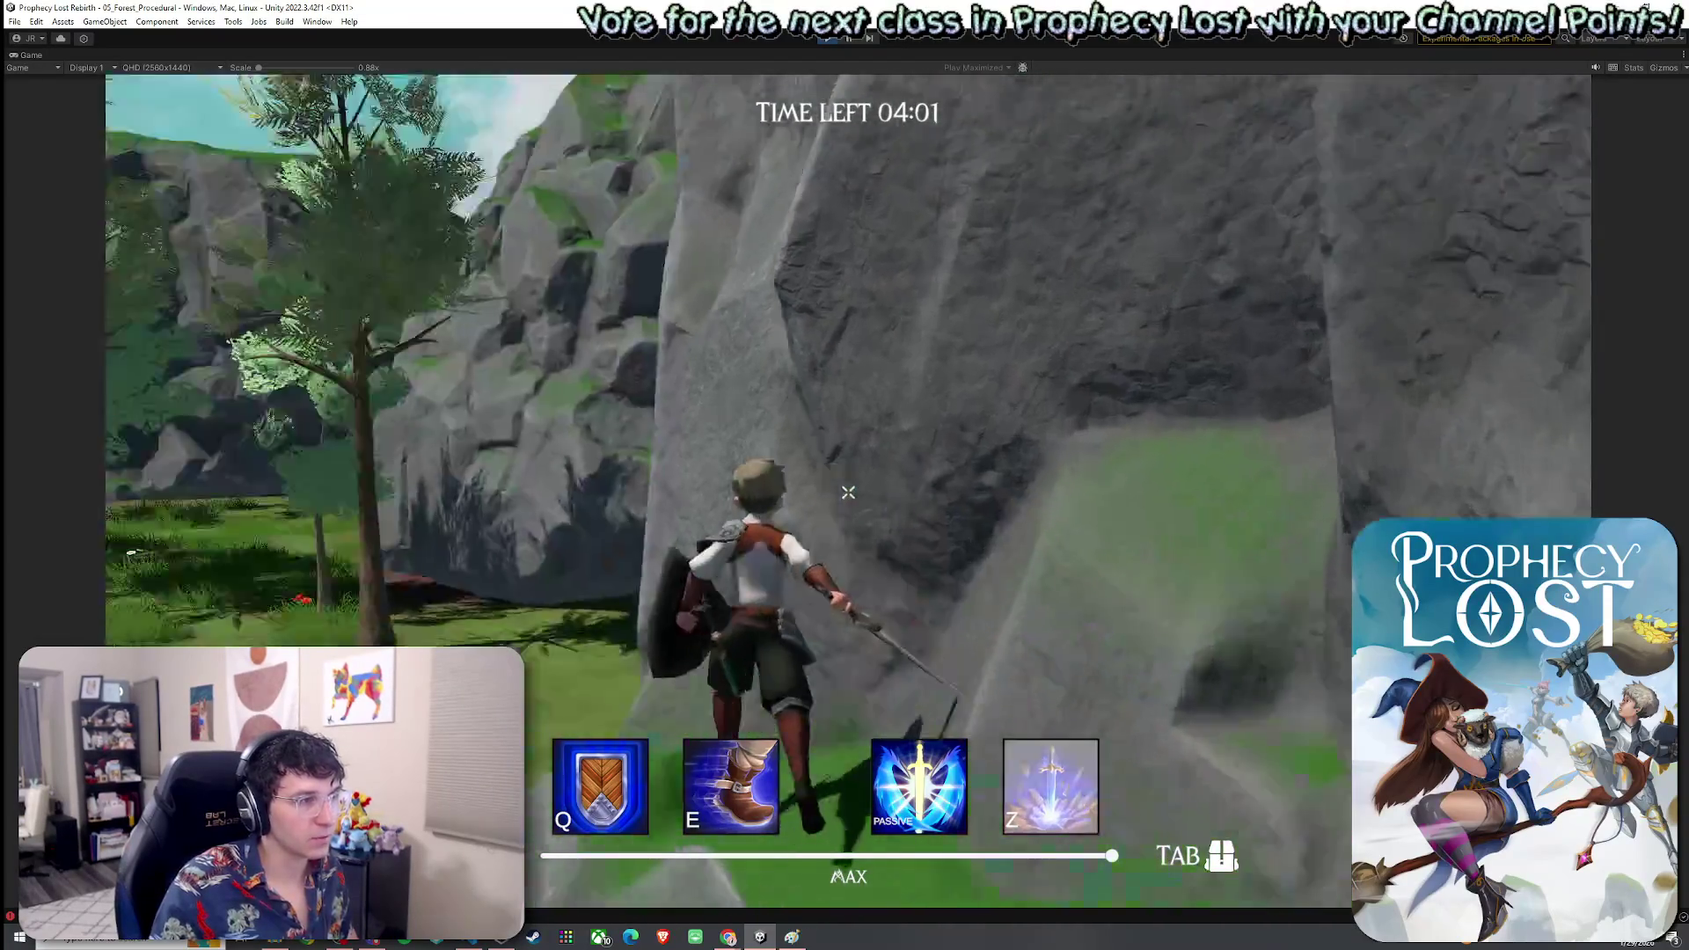
{"action": "key", "text": "w"}
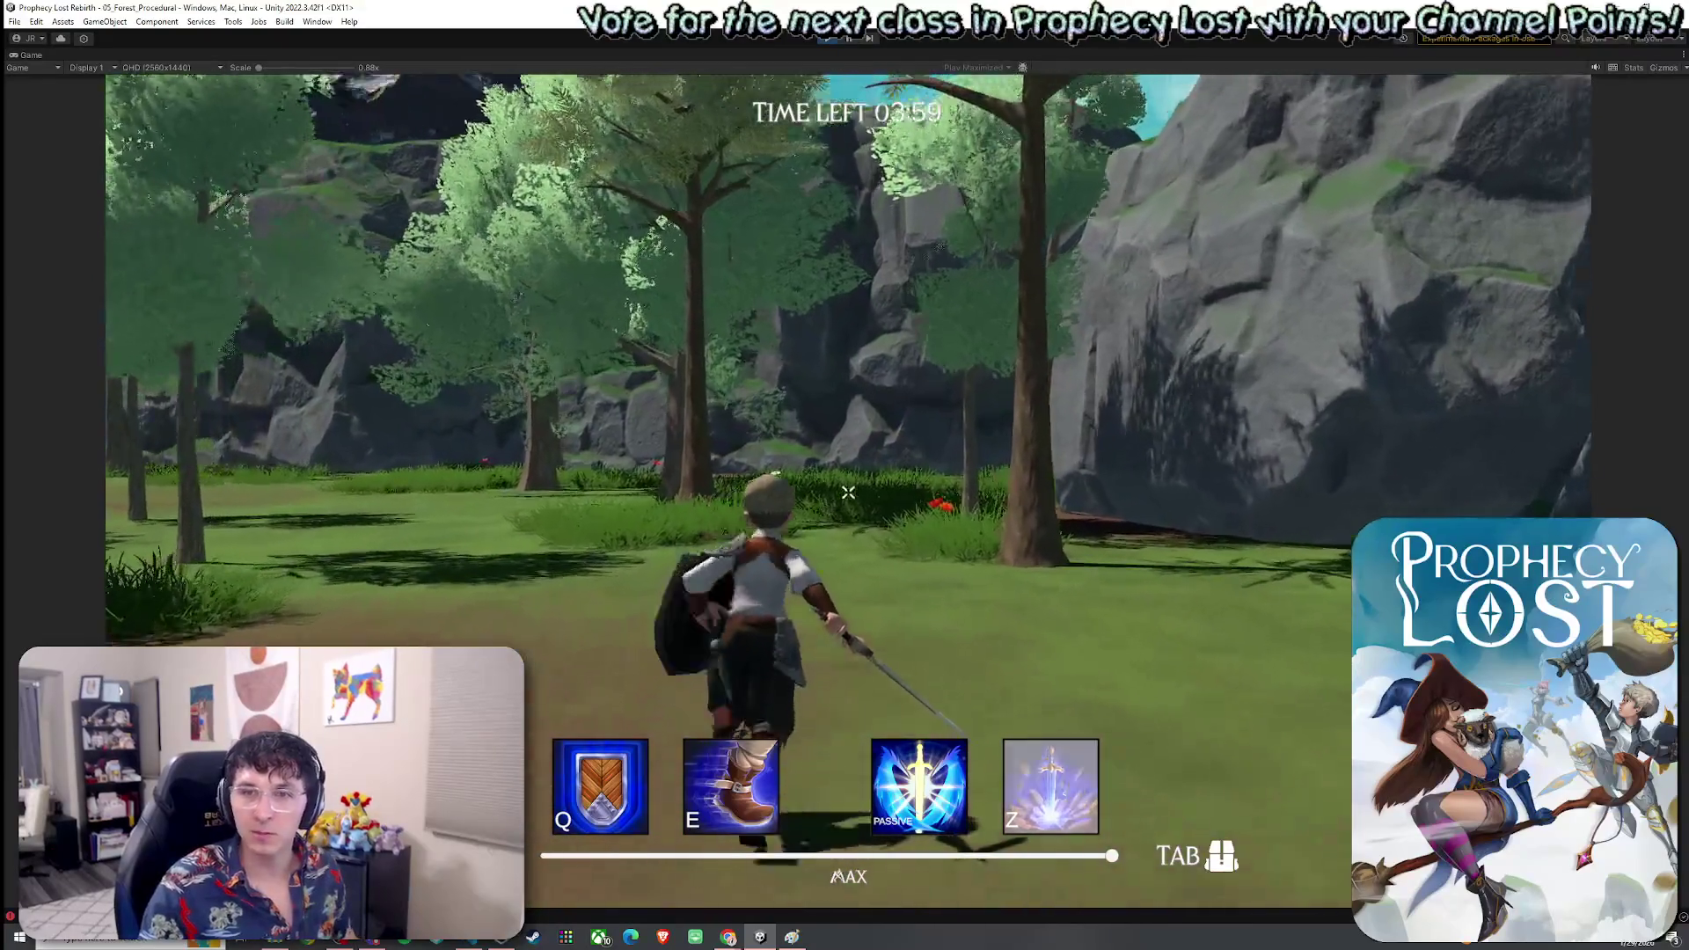
{"action": "key", "text": "w"}
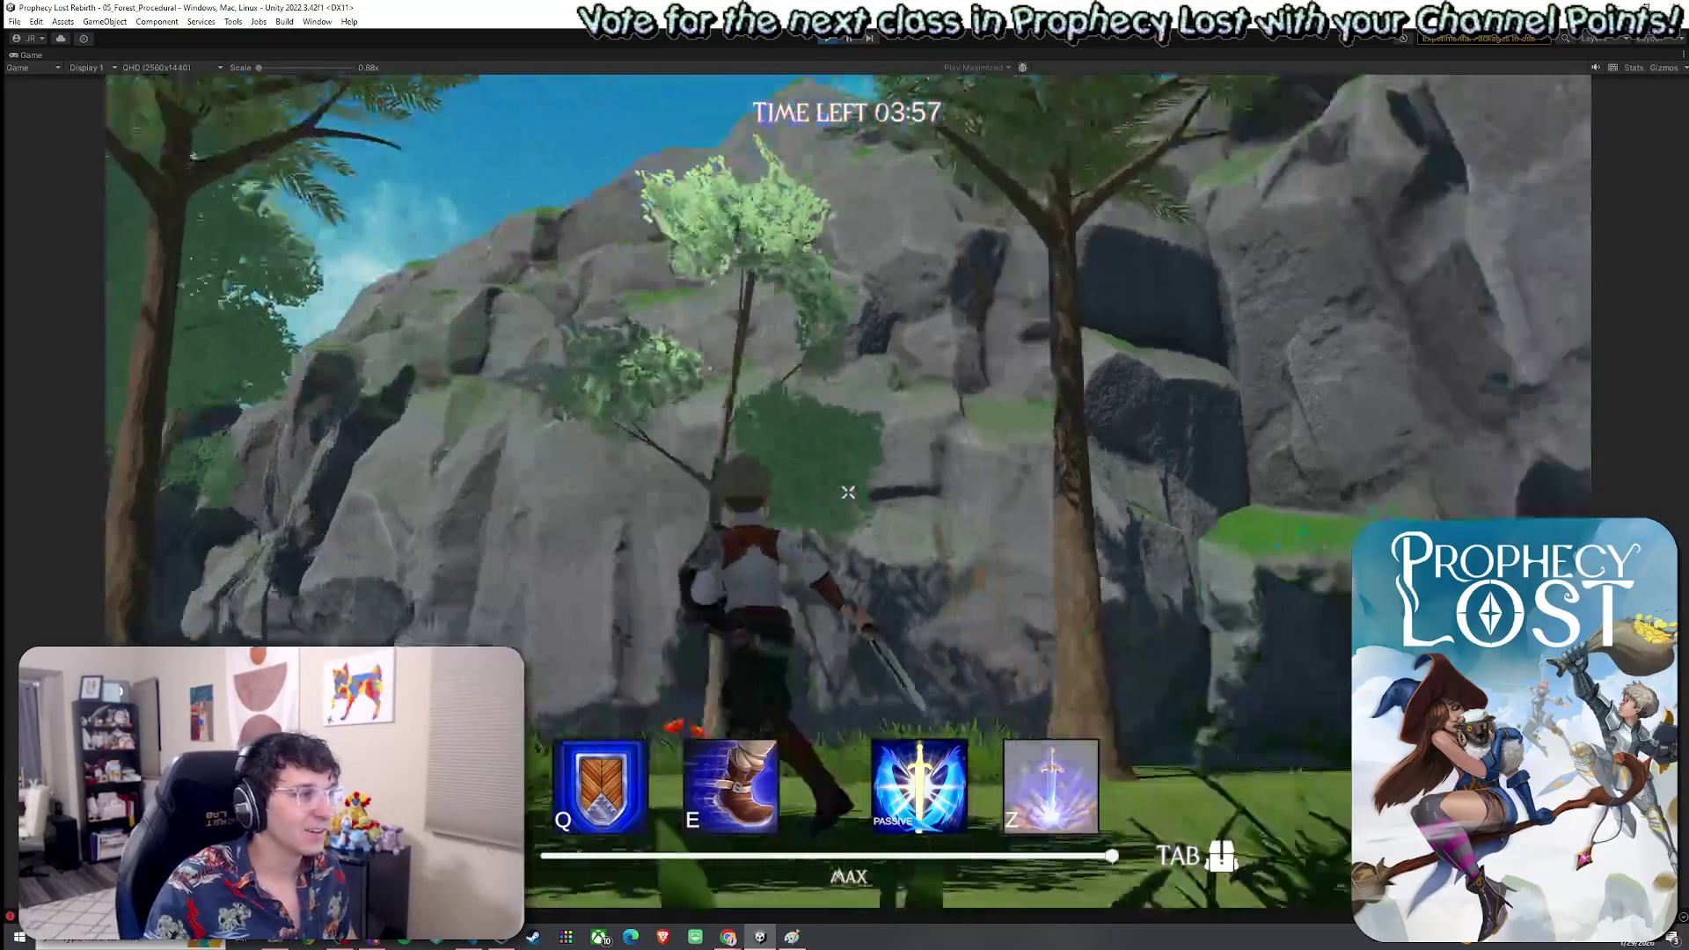
{"action": "key", "text": "w"}
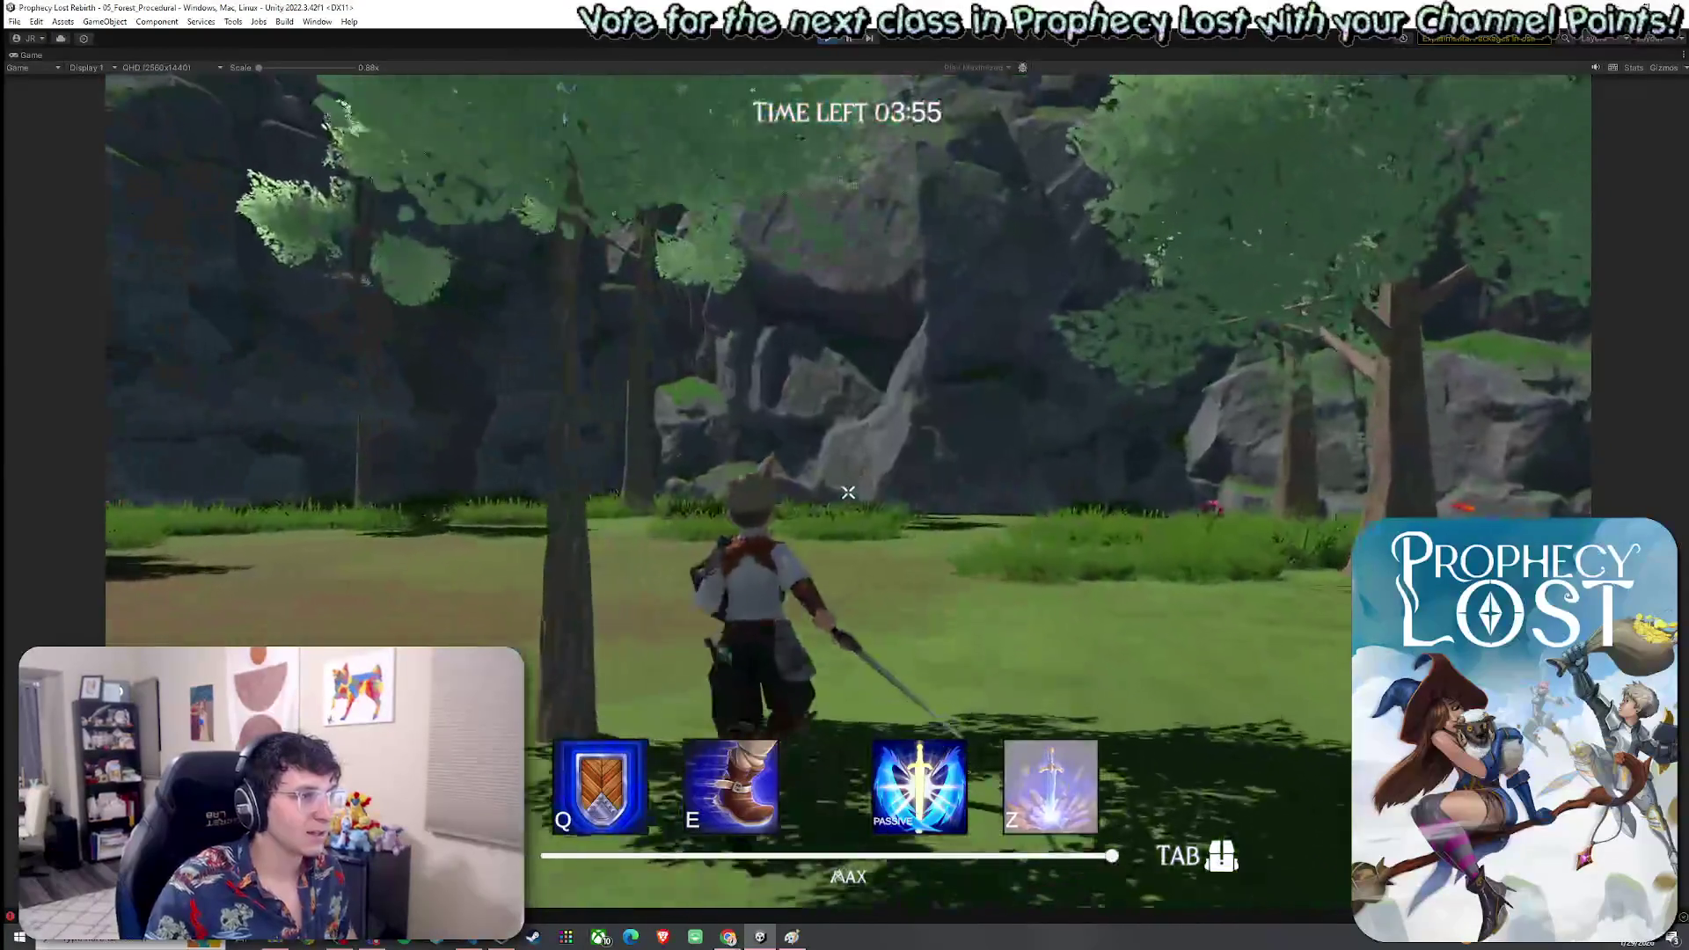
{"action": "key", "text": "w"}
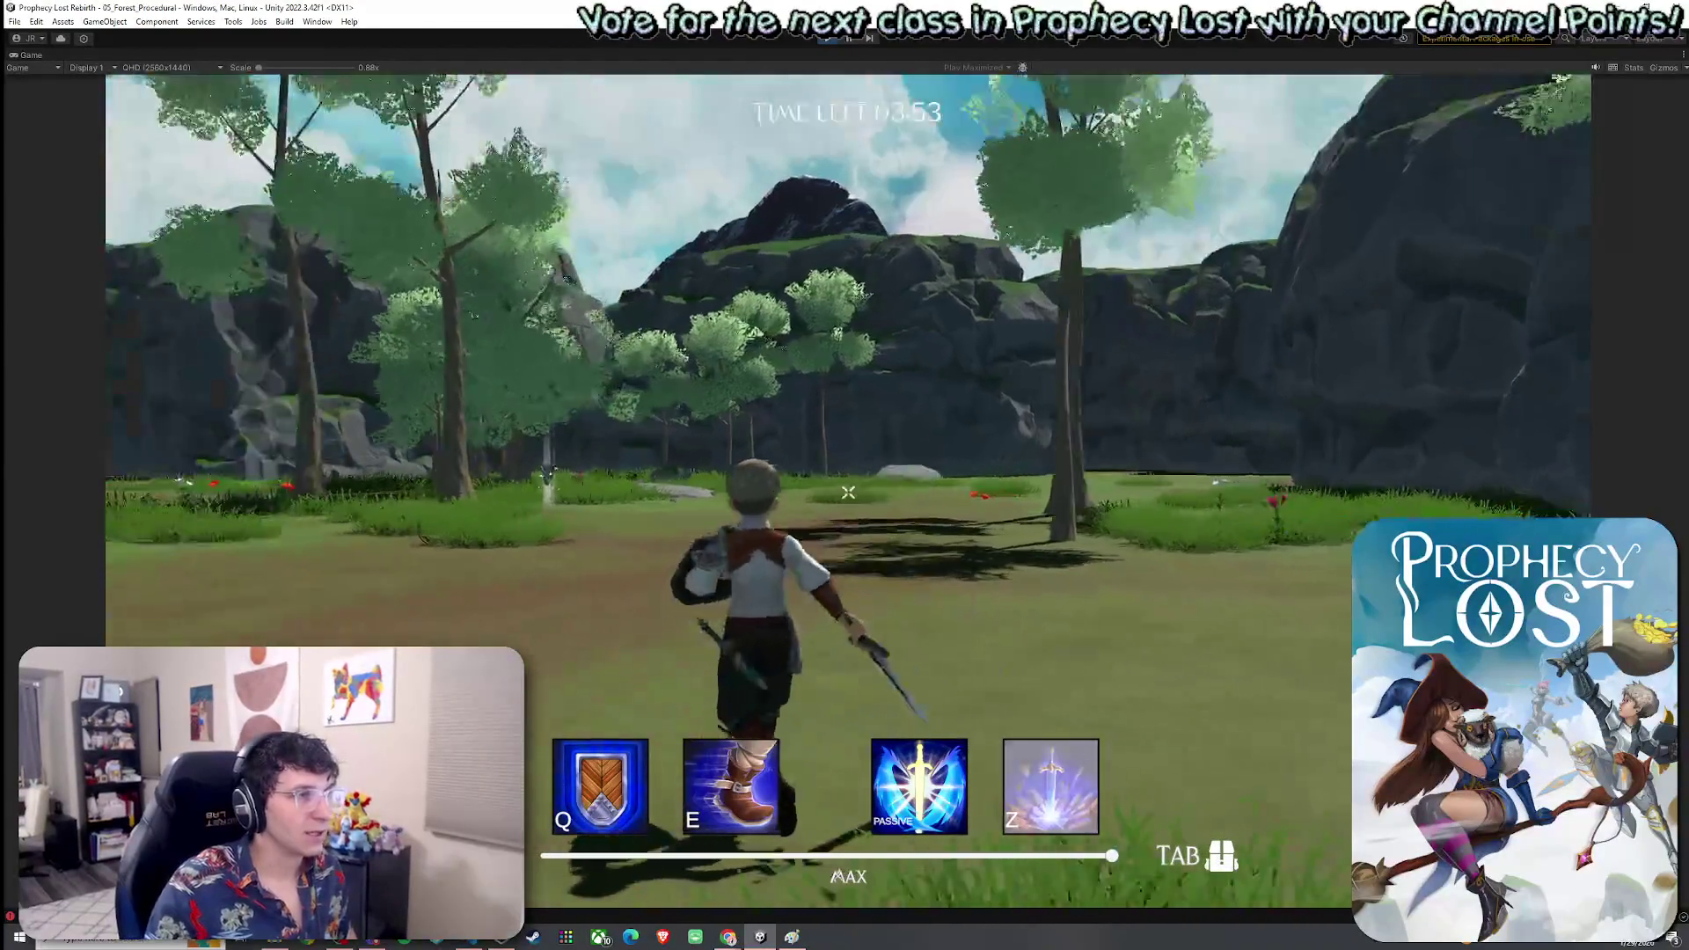
{"action": "key", "text": "Escape"}
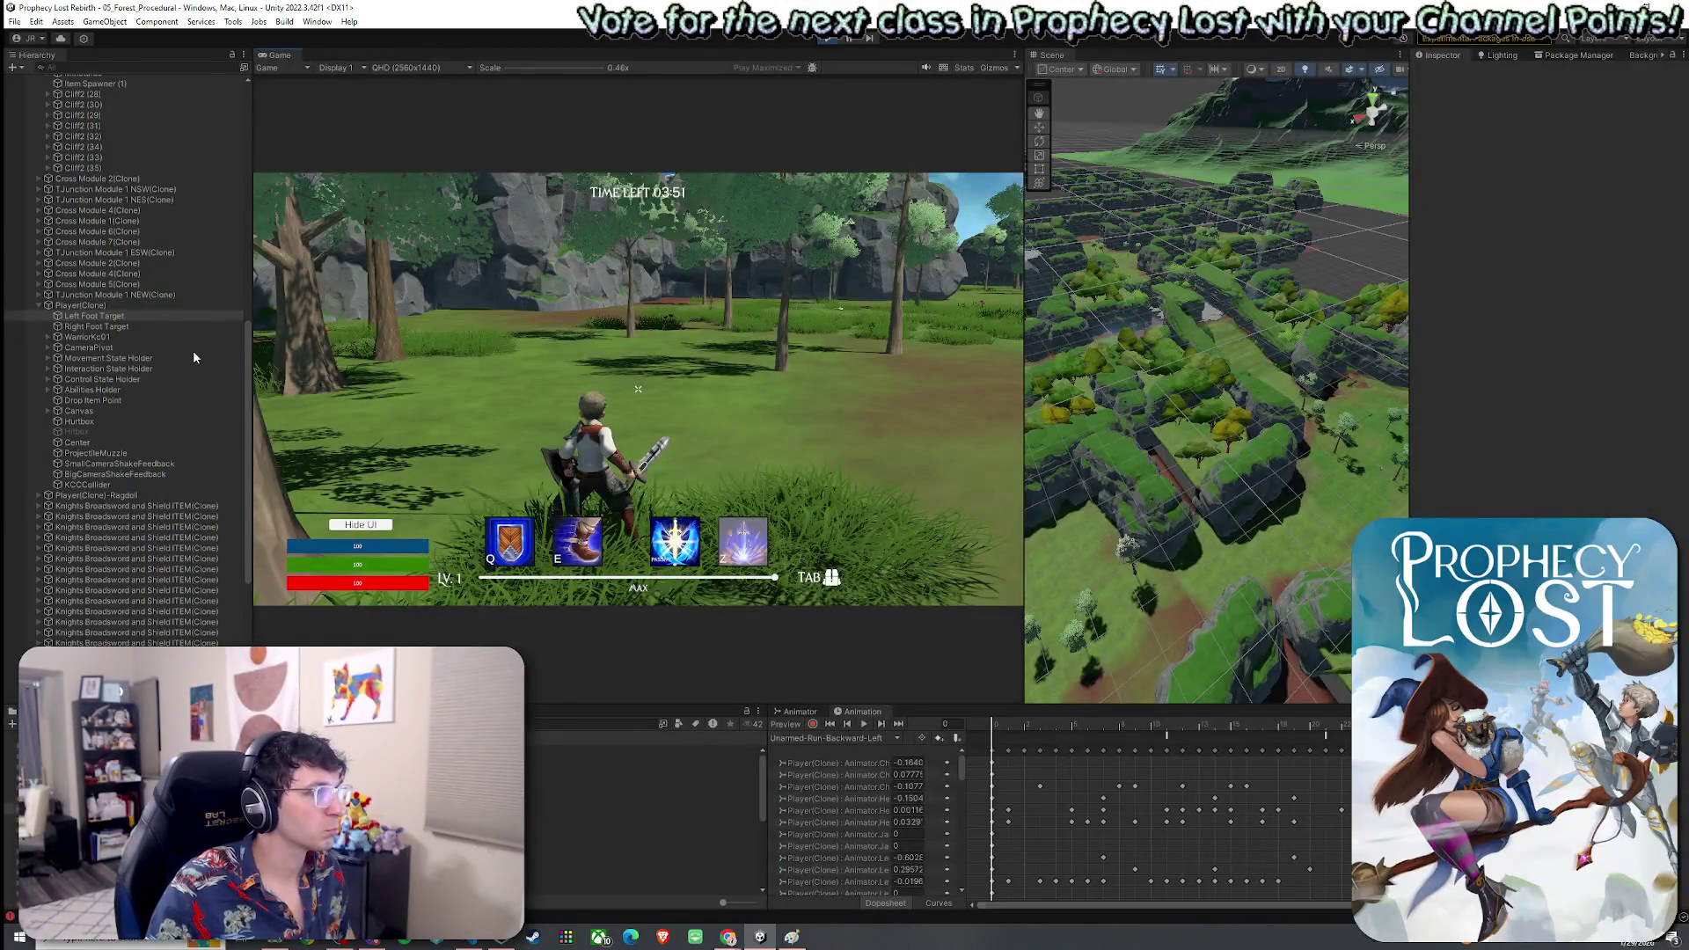
{"action": "left_click", "coordinate": [80, 304]}
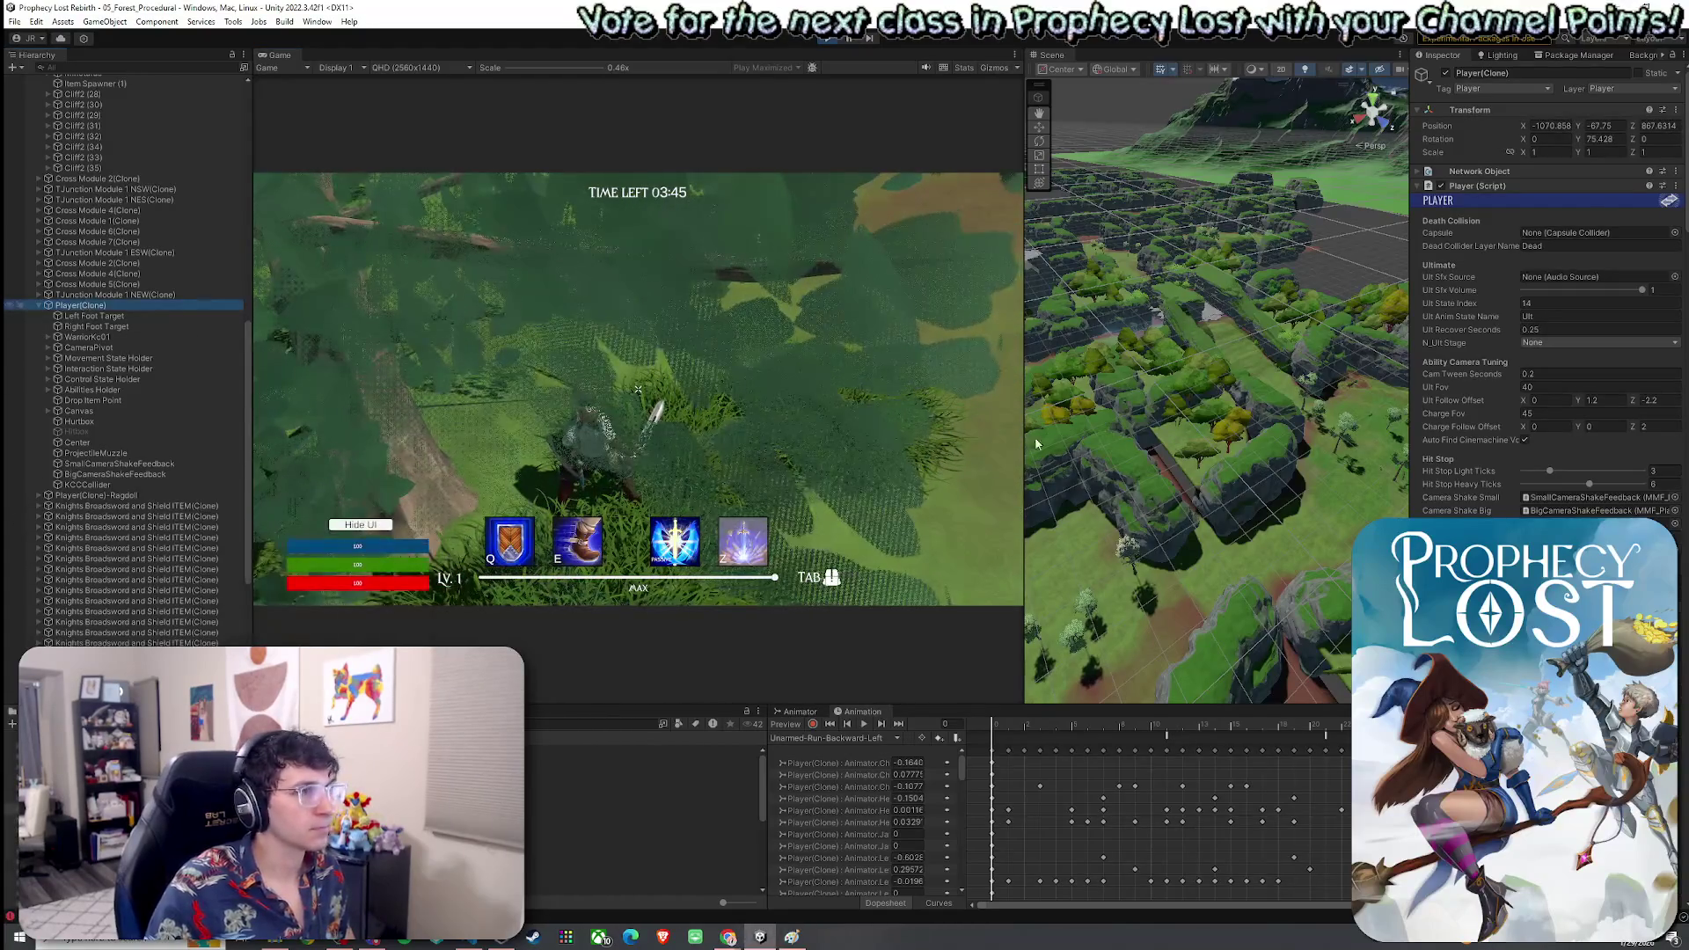
Frame Player(Clone) in the Scene view, then orbit and zoom over the surrounding cliff maze
{"action": "scroll", "coordinate": [1214, 396], "scroll_direction": "down", "scroll_amount": 10}
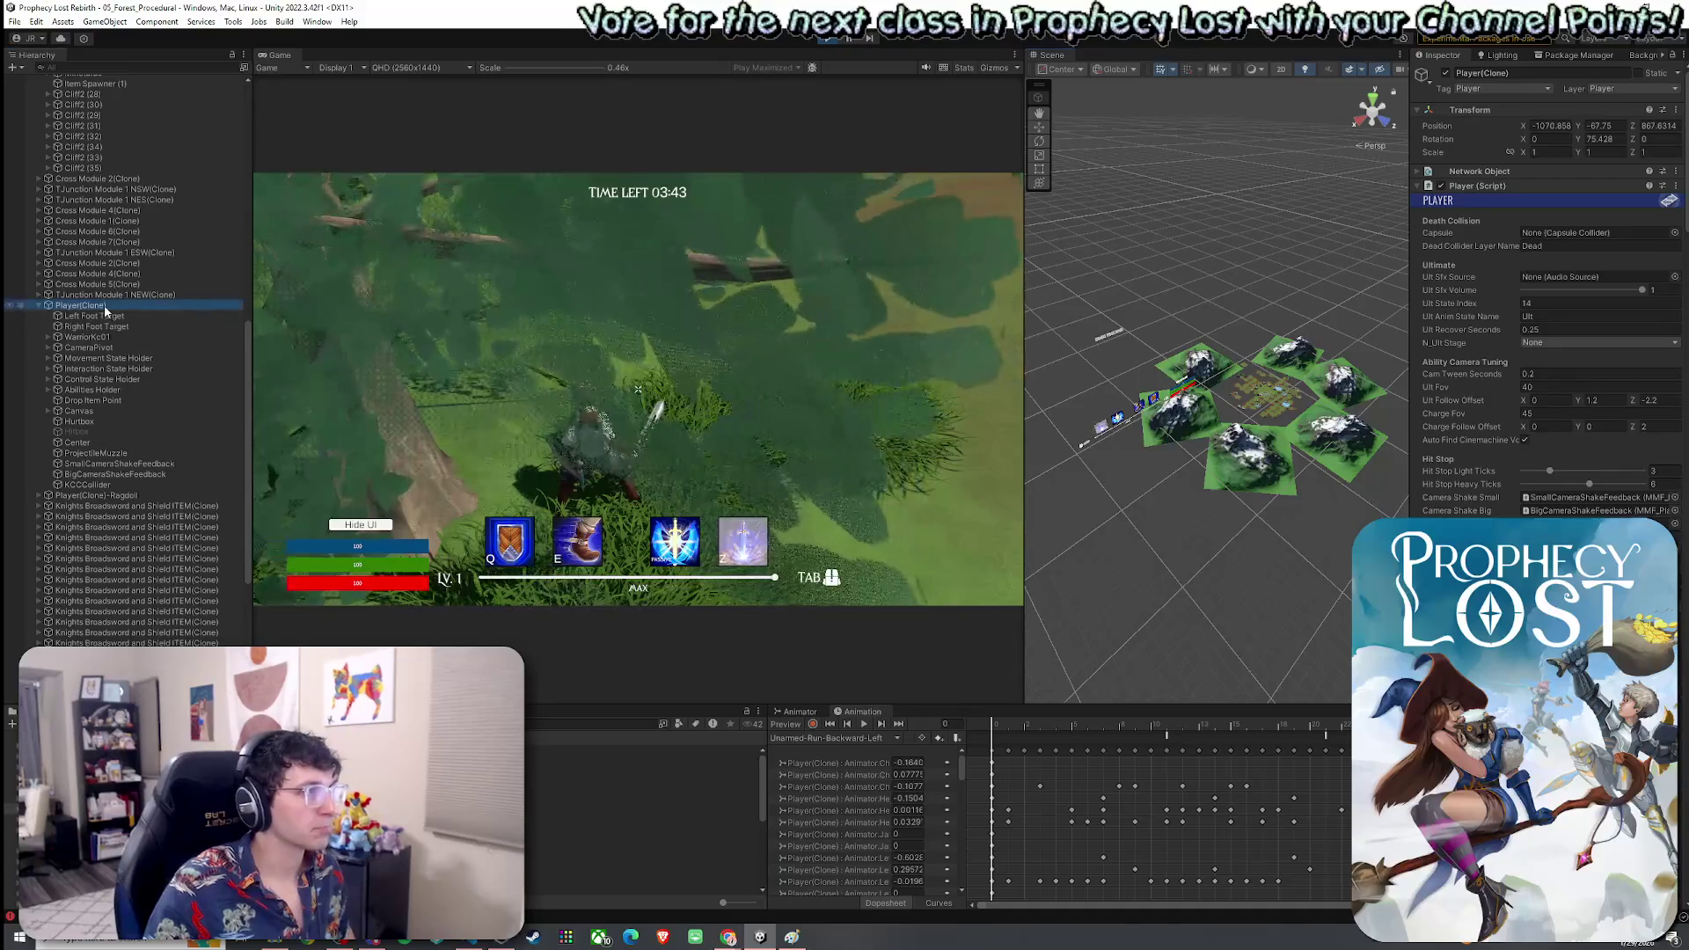
{"action": "double_click", "coordinate": [104, 307]}
{"action": "left_click_drag", "start_coordinate": [1143, 396], "coordinate": [1073, 392]}
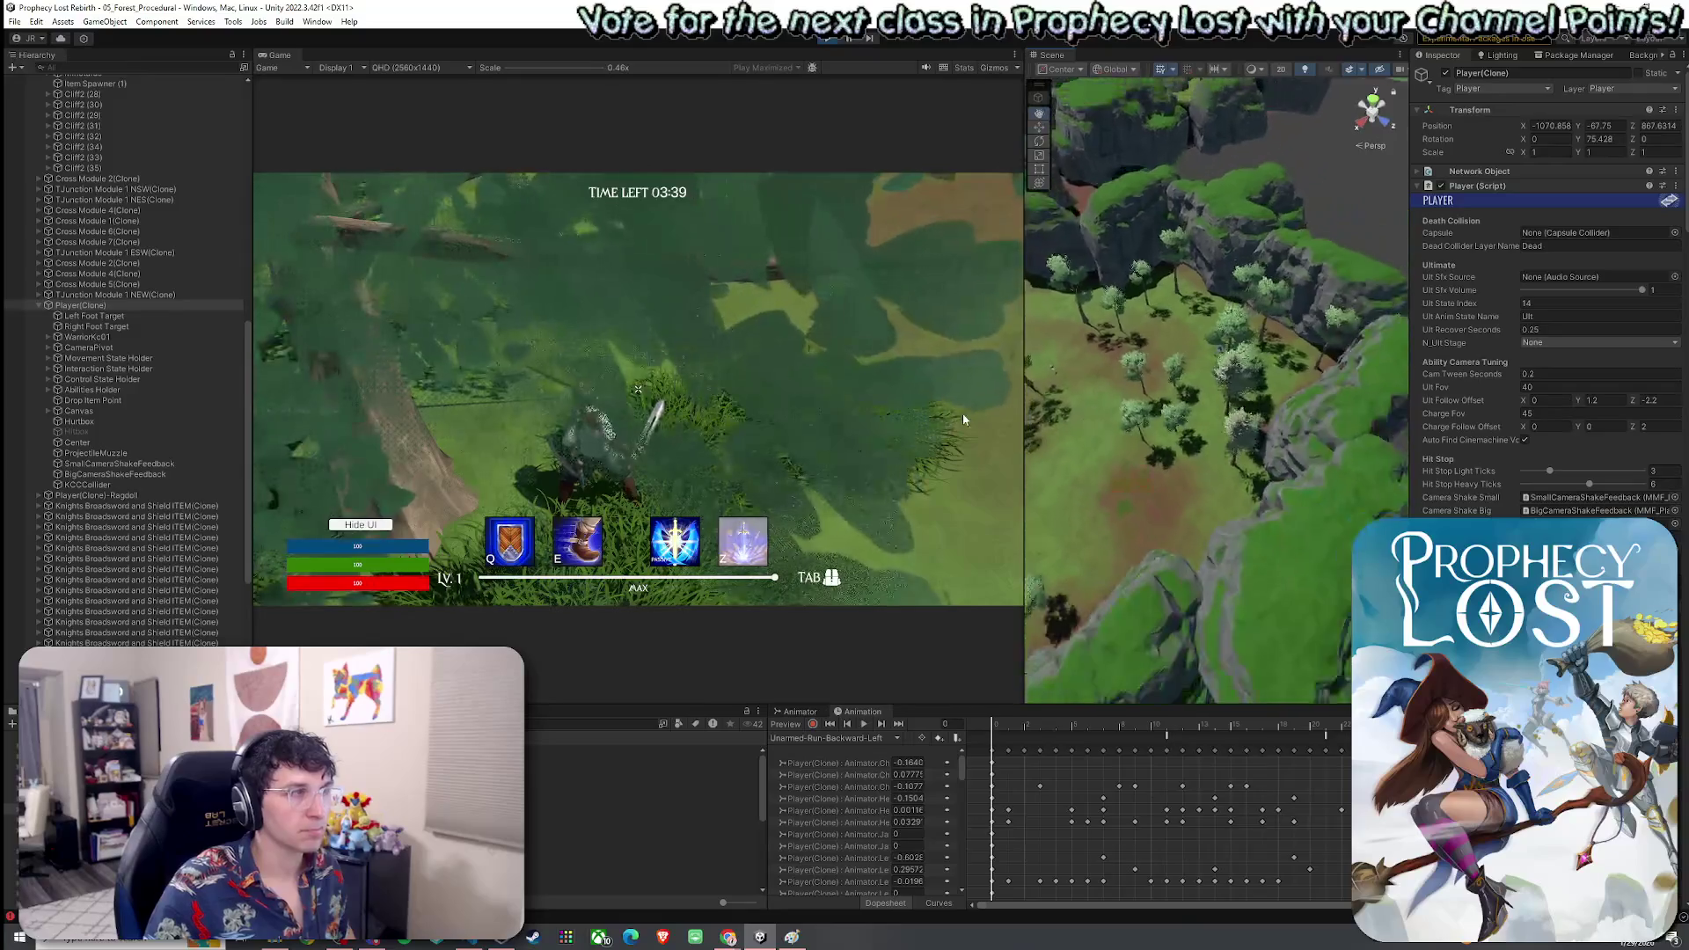
{"action": "scroll", "coordinate": [1232, 332], "scroll_direction": "down", "scroll_amount": 5}
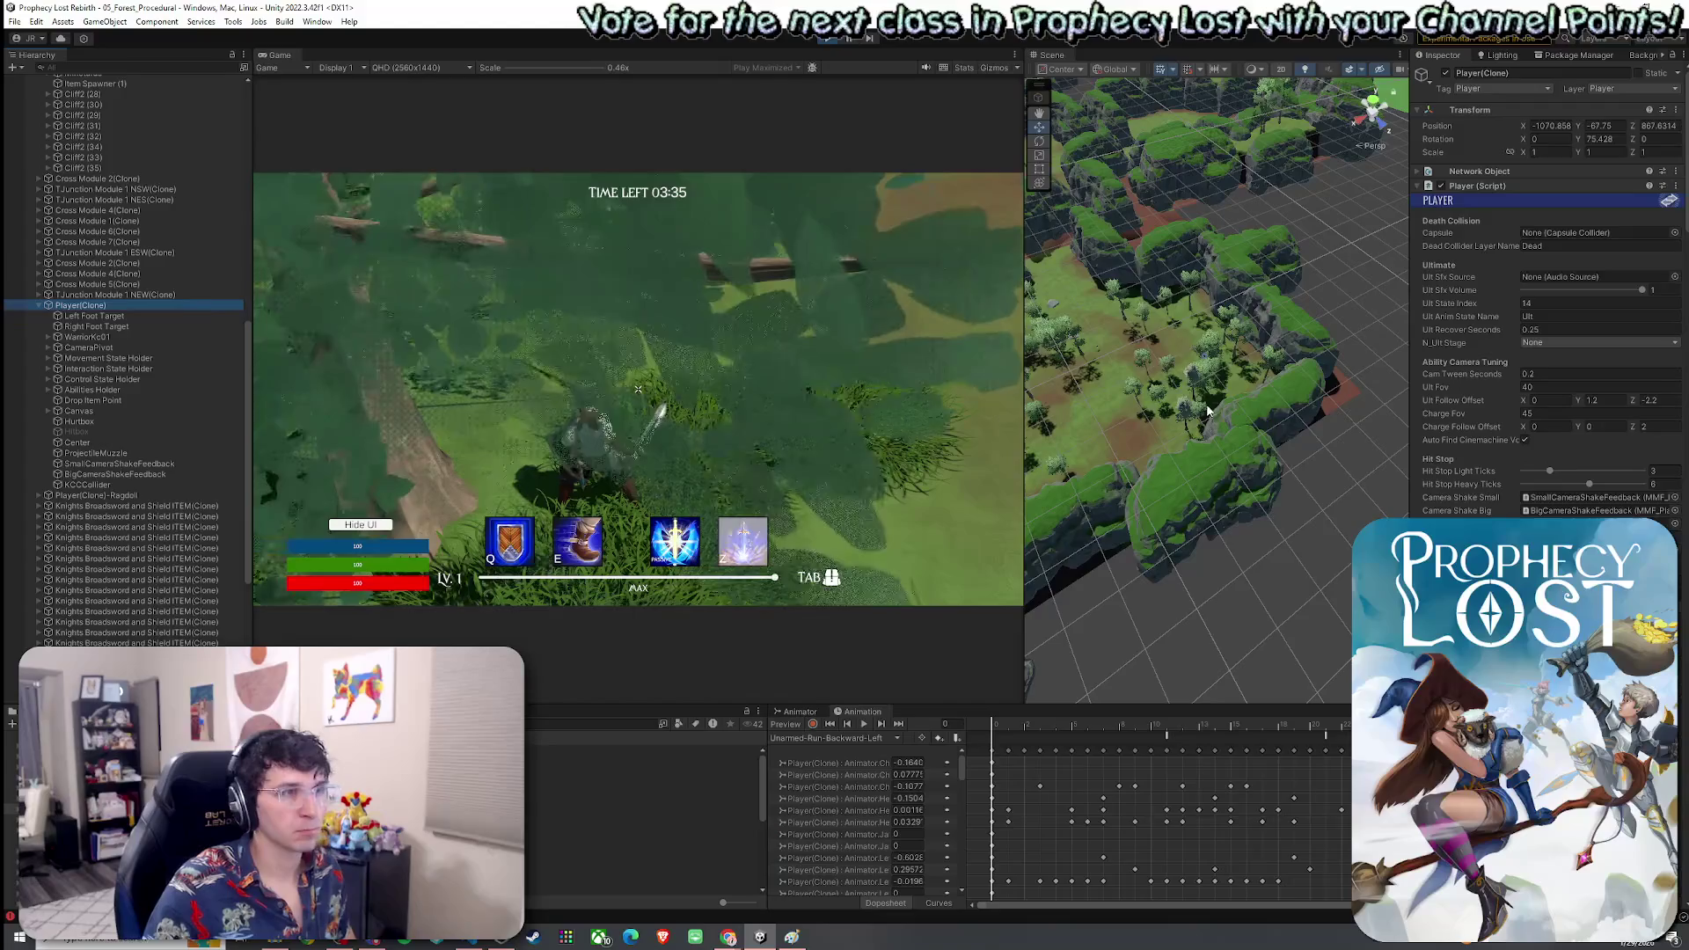
{"action": "scroll", "coordinate": [1212, 371], "scroll_direction": "down", "scroll_amount": 5}
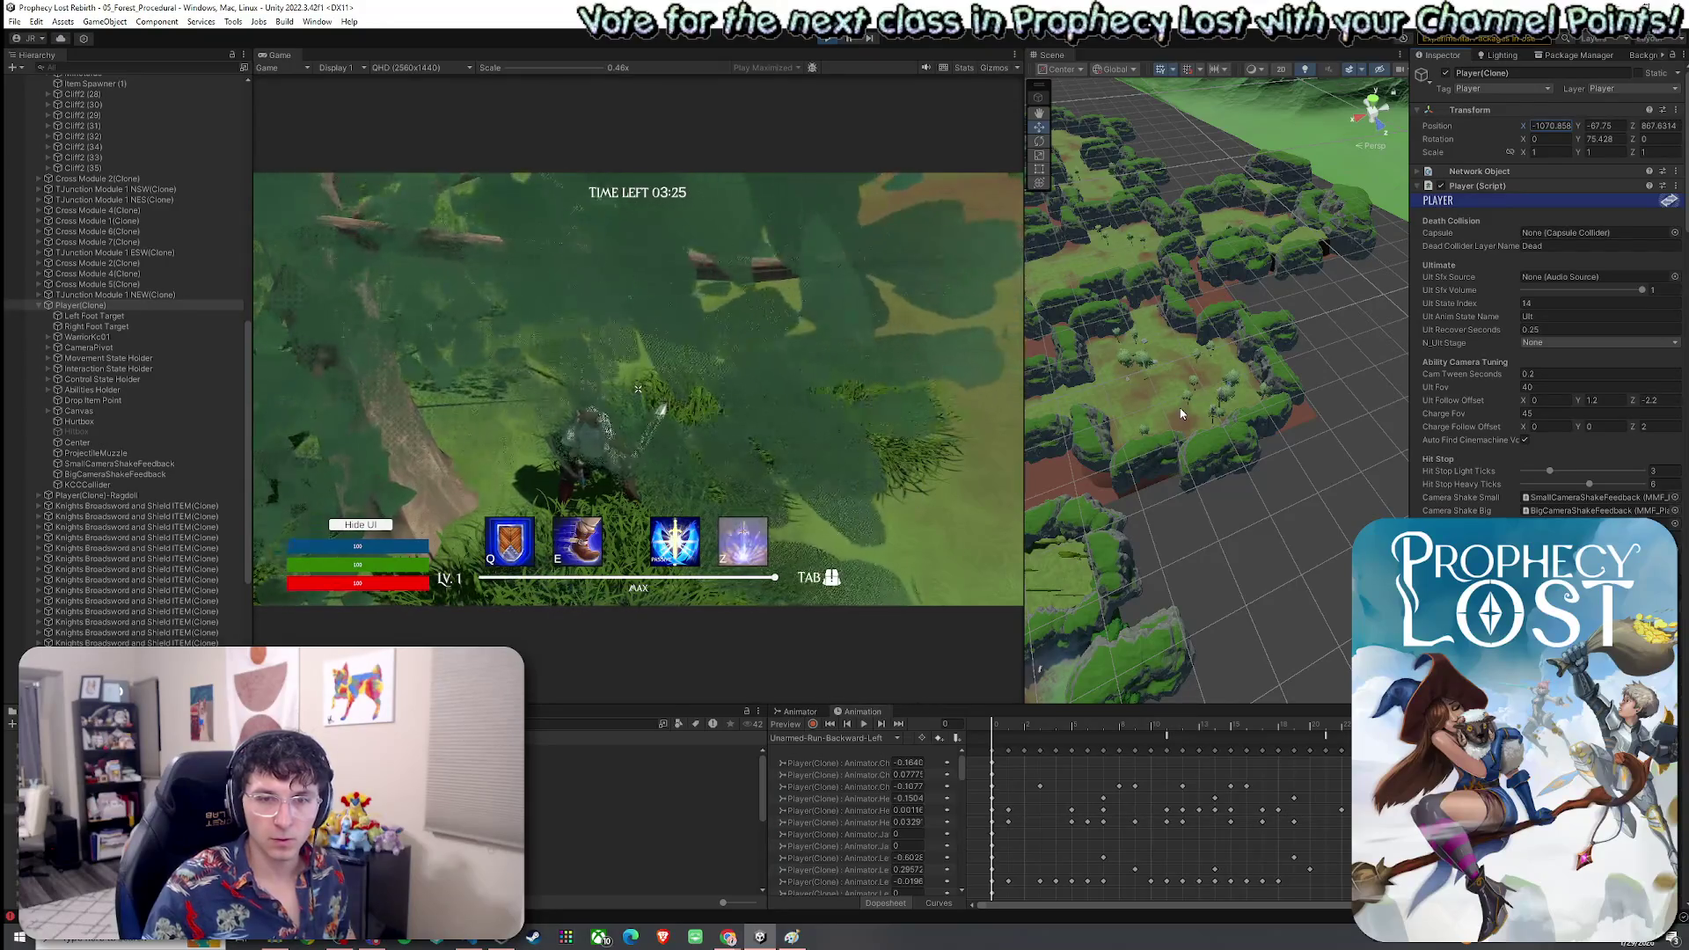
{"action": "mouse_move", "coordinate": [1180, 407]}
{"action": "left_mouse_down"}
{"action": "mouse_move", "coordinate": [1010, 495]}
{"action": "mouse_move", "coordinate": [1078, 414]}
{"action": "mouse_move", "coordinate": [1312, 436]}
{"action": "mouse_move", "coordinate": [1314, 585]}
{"action": "left_mouse_up"}
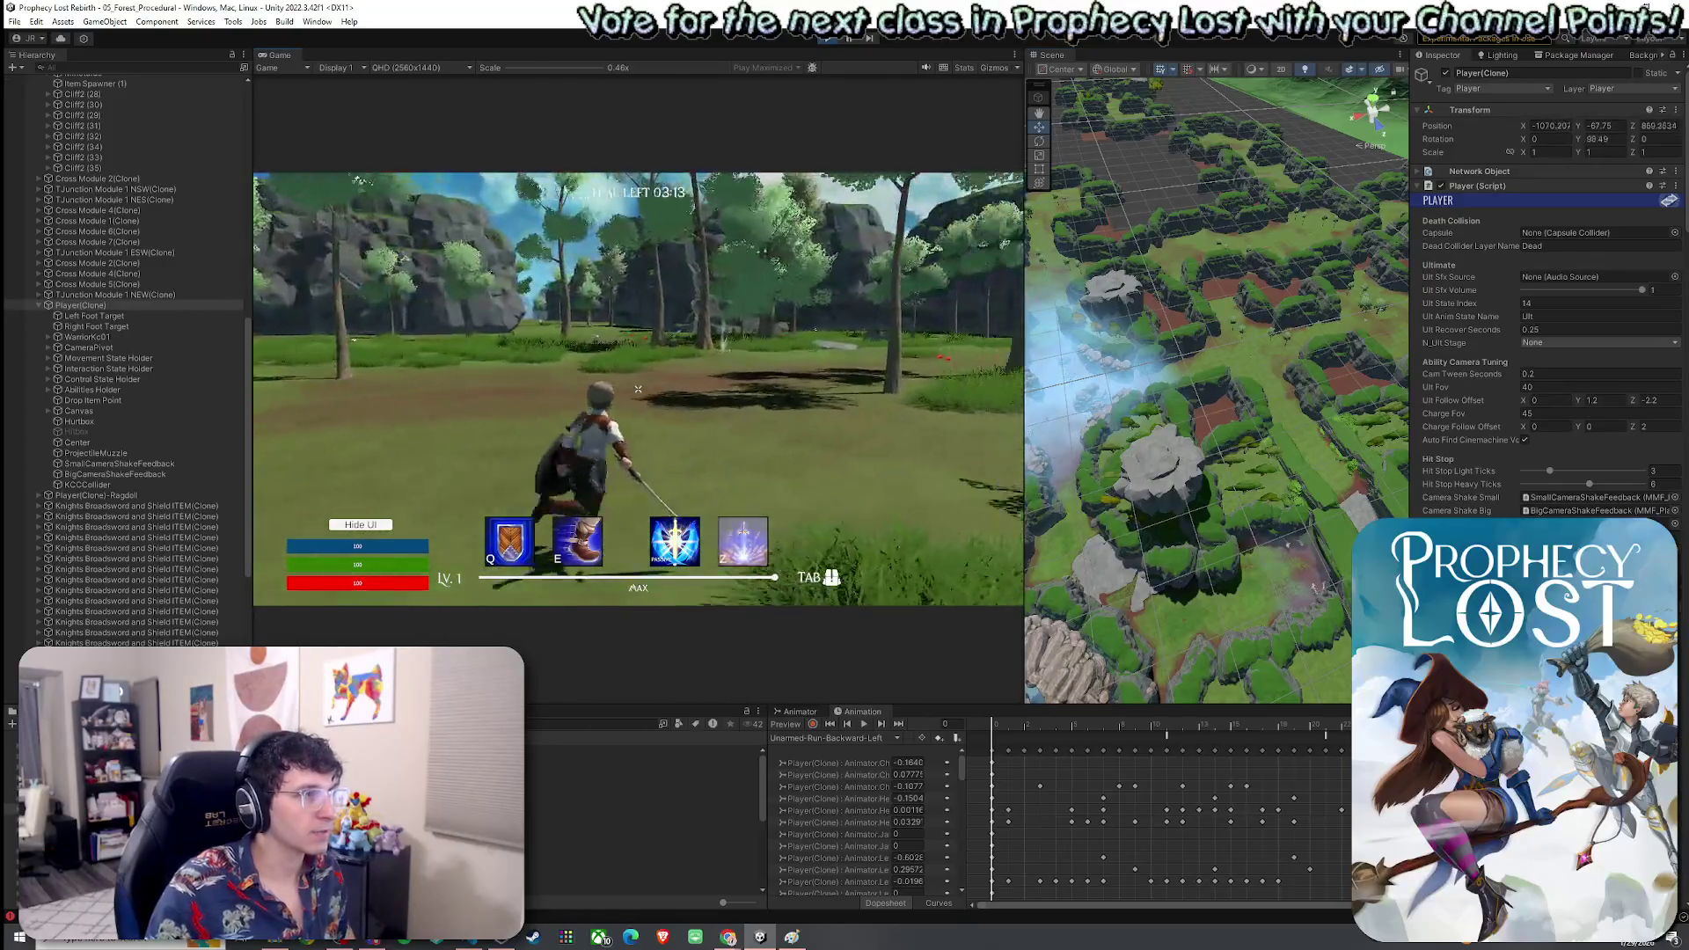
{"action": "double_click", "coordinate": [282, 55]}
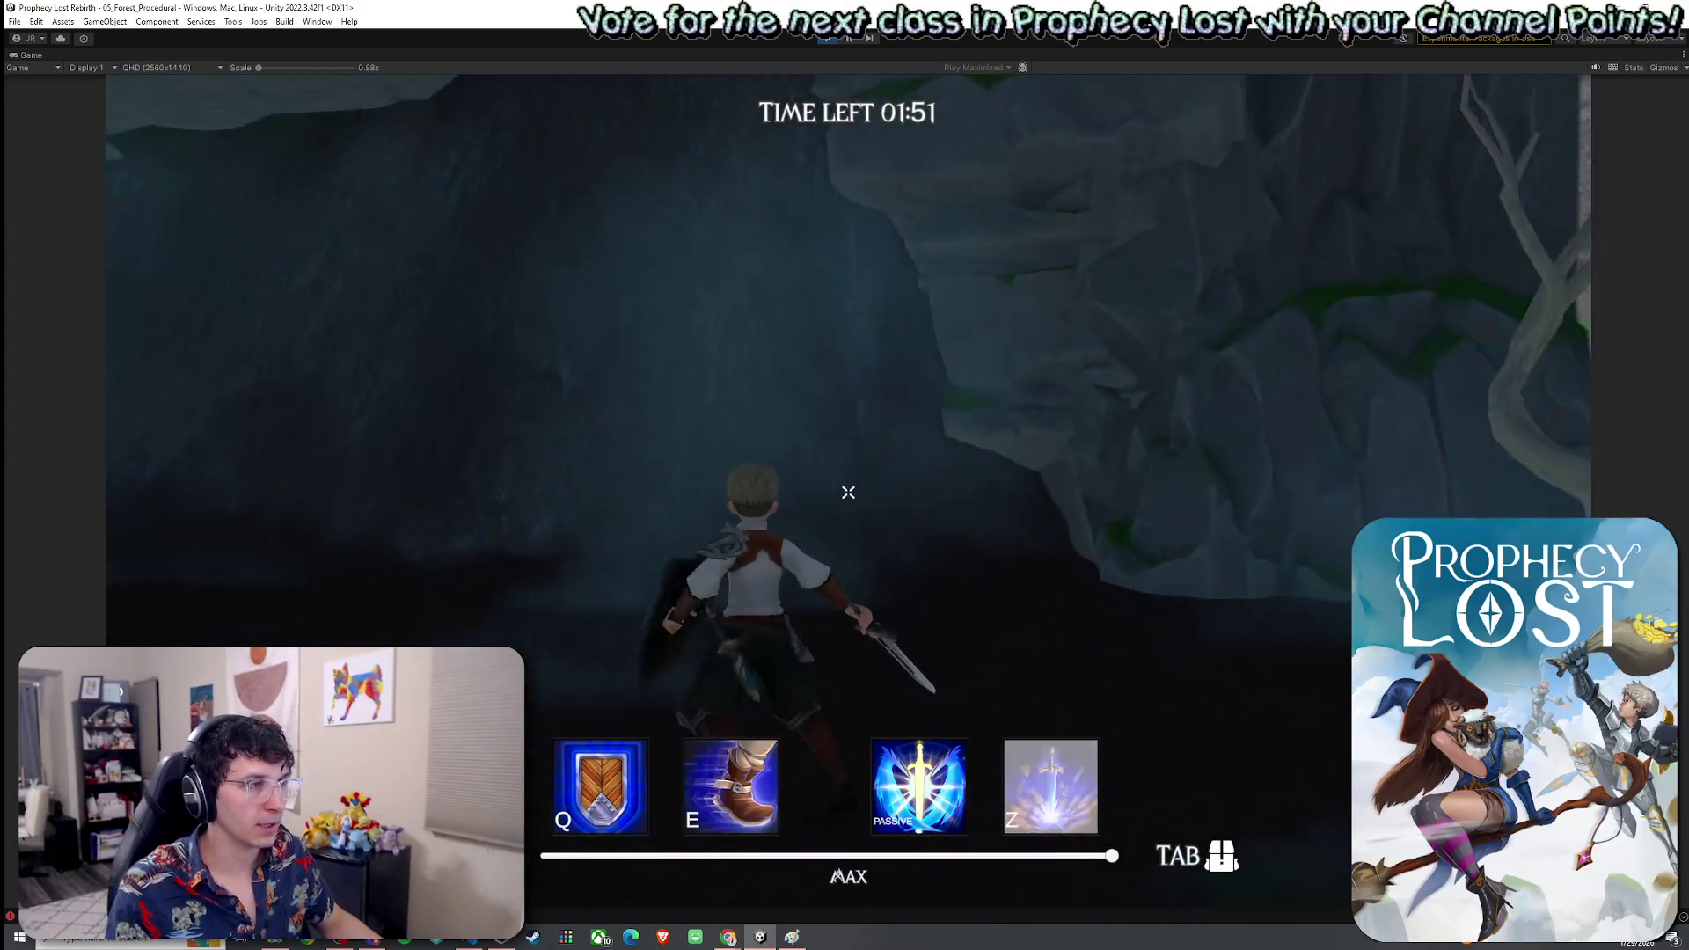
Run the character along the cave wall, through the cliff gap and cave, then restore the editor layout
{"action": "key", "text": "w"}
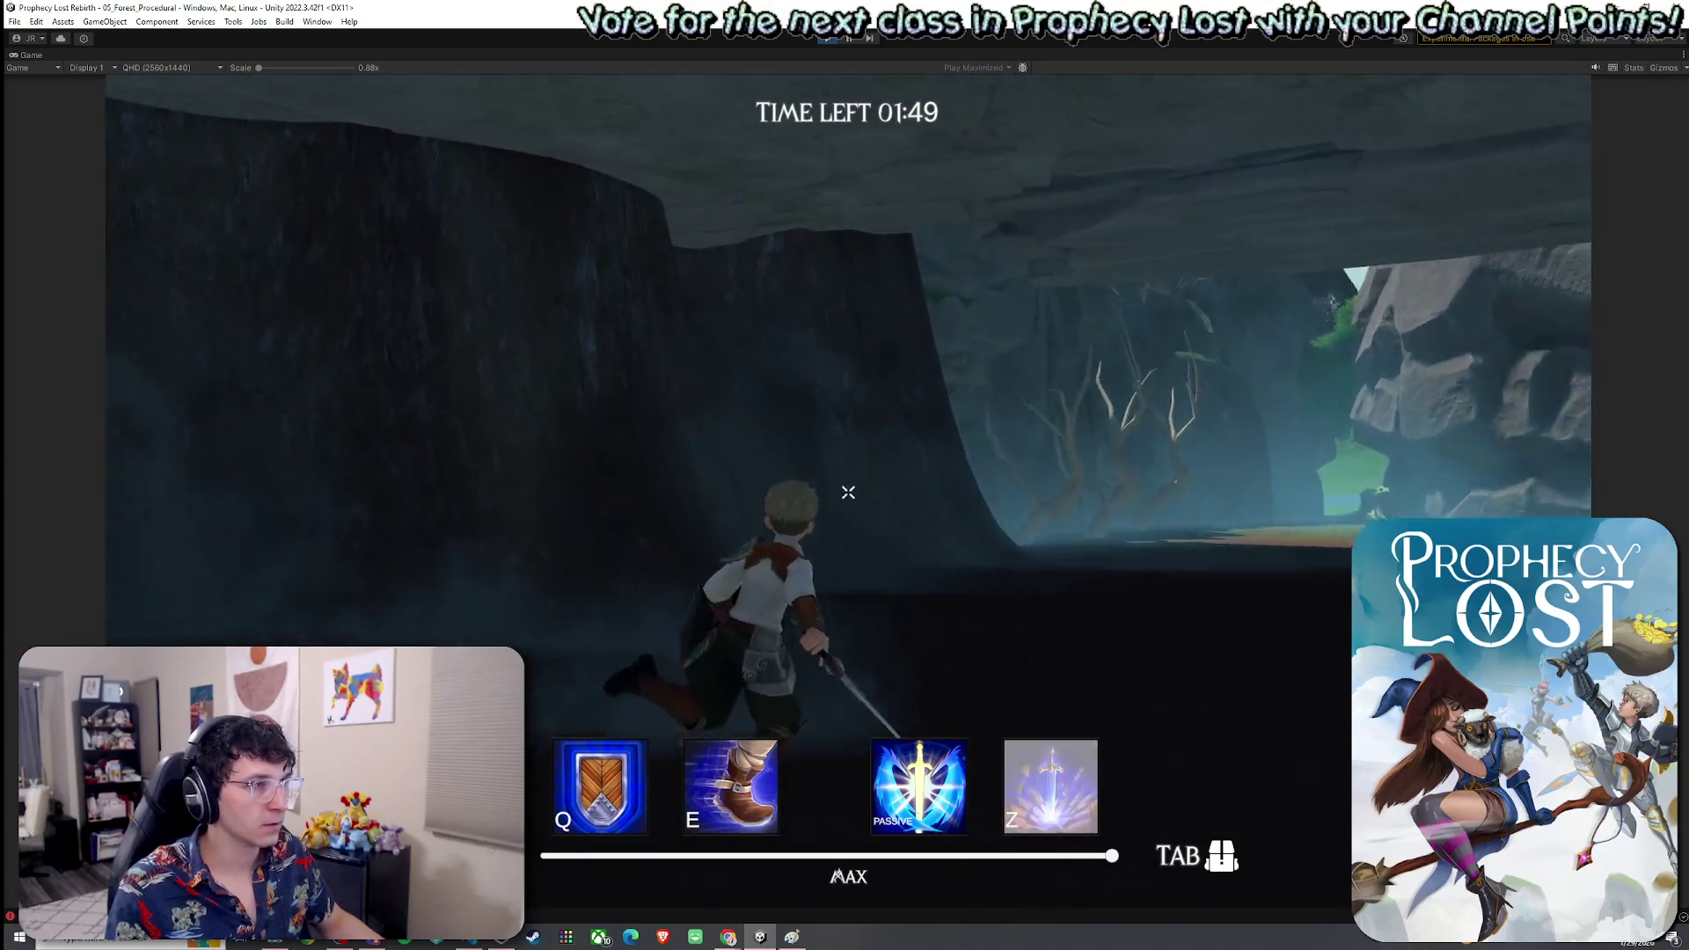
{"action": "key", "text": "w"}
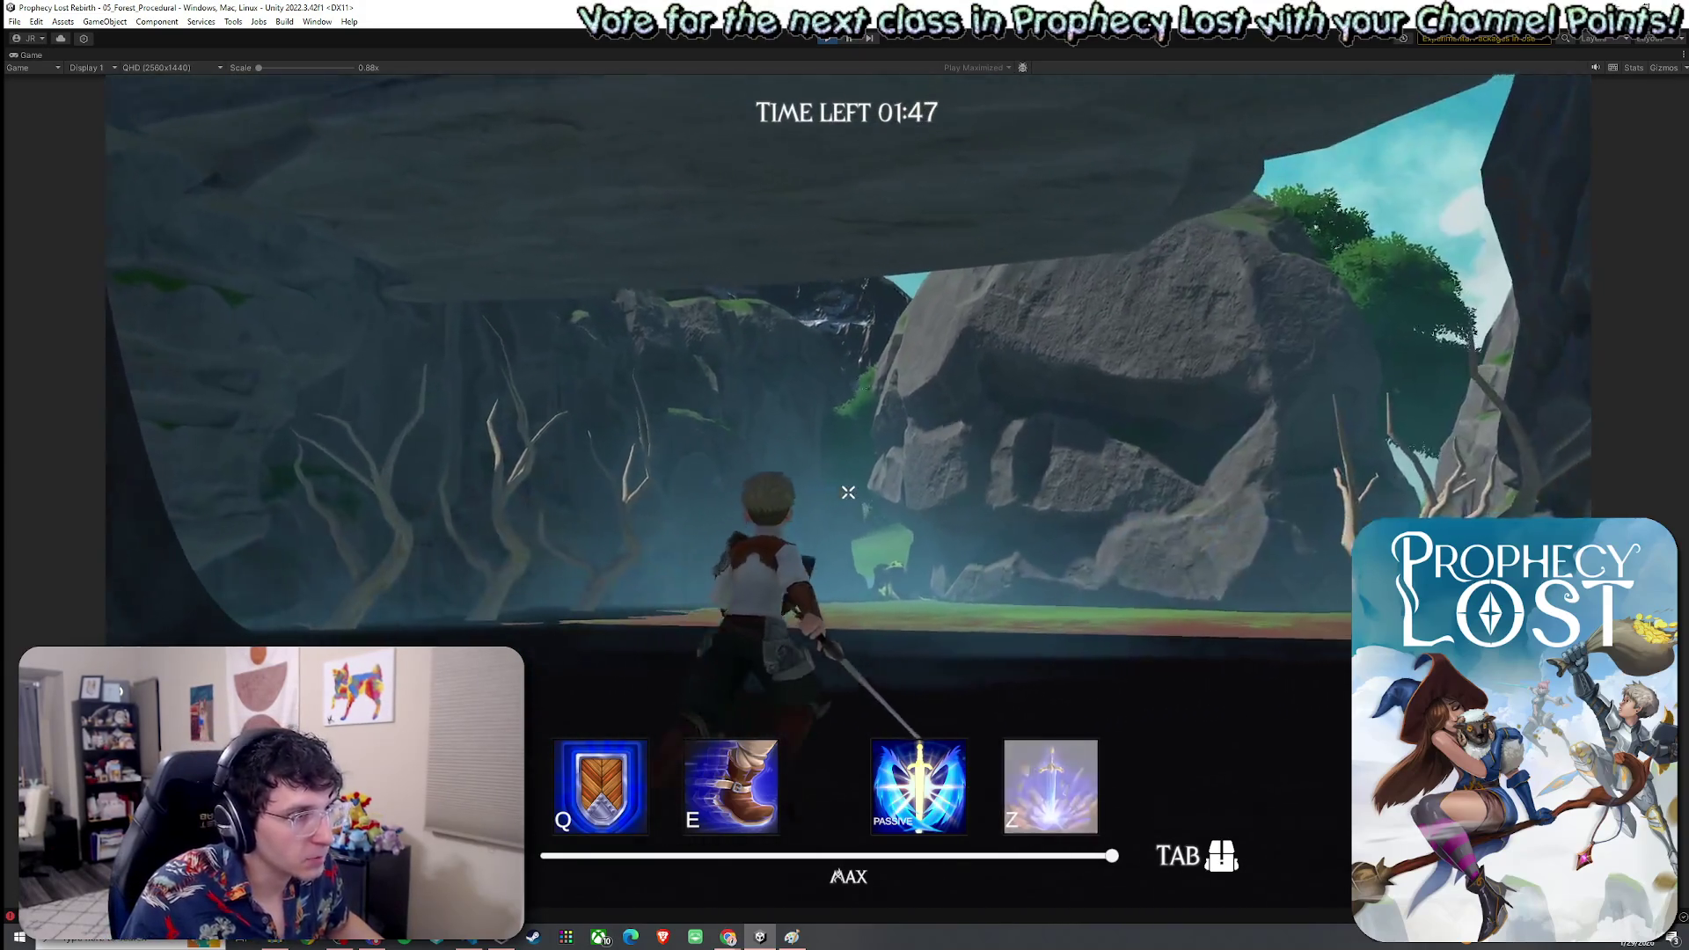
{"action": "key", "text": "w"}
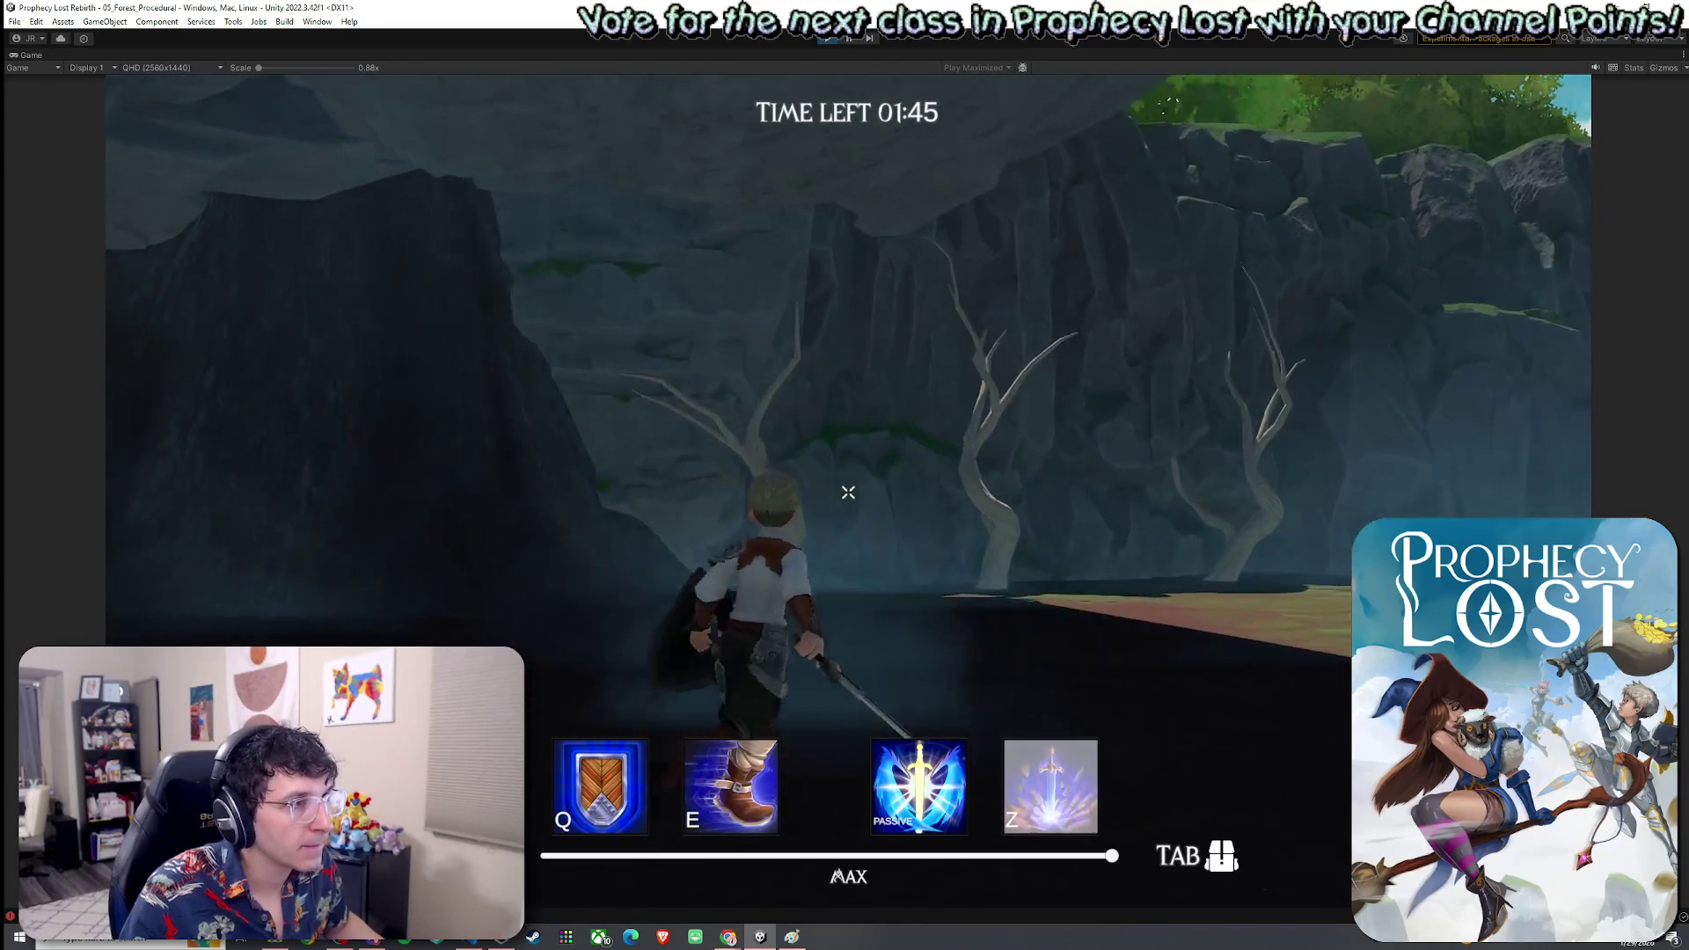
{"action": "key", "text": "w"}
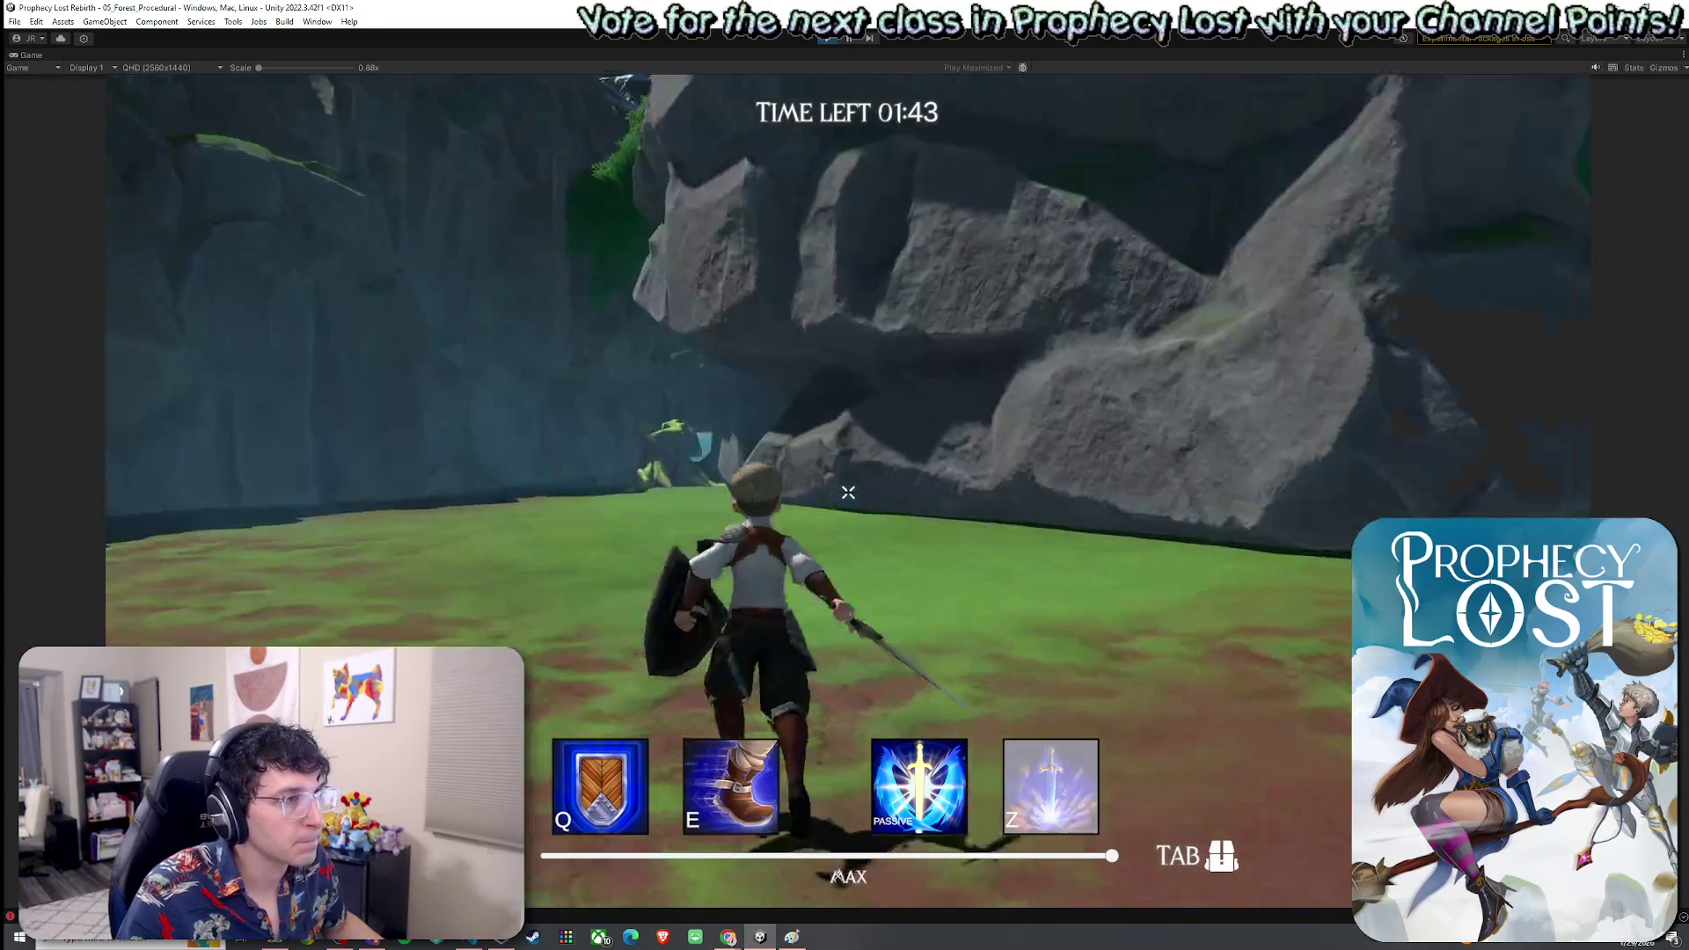
{"action": "key", "text": "w"}
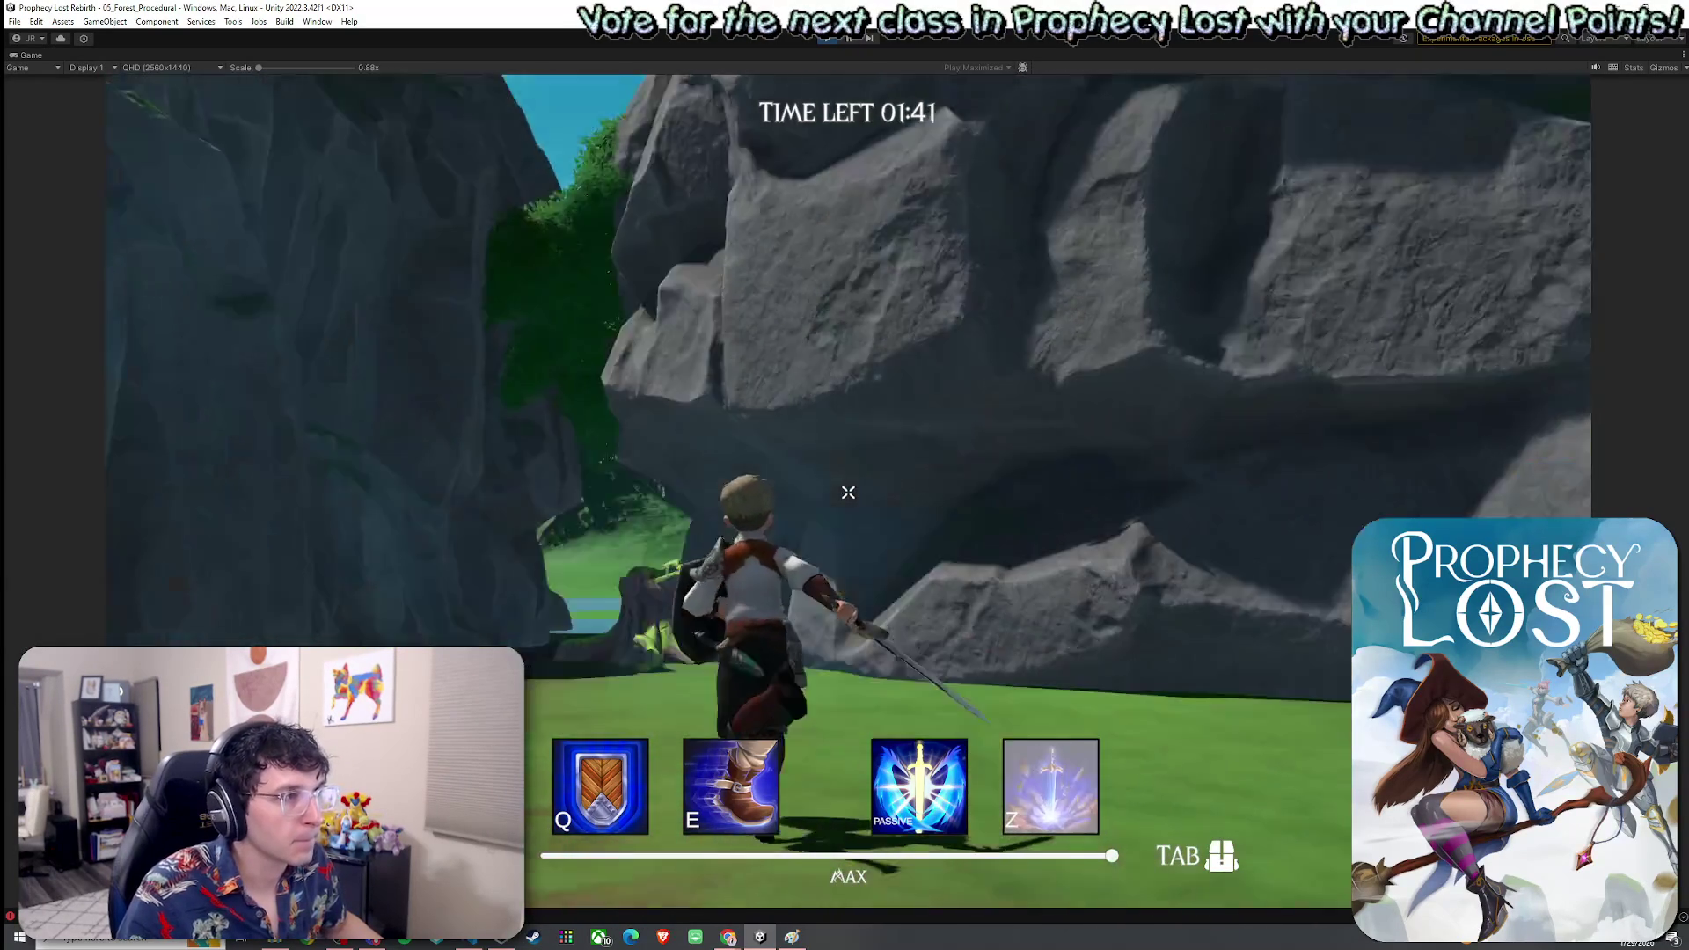
{"action": "key", "text": "w"}
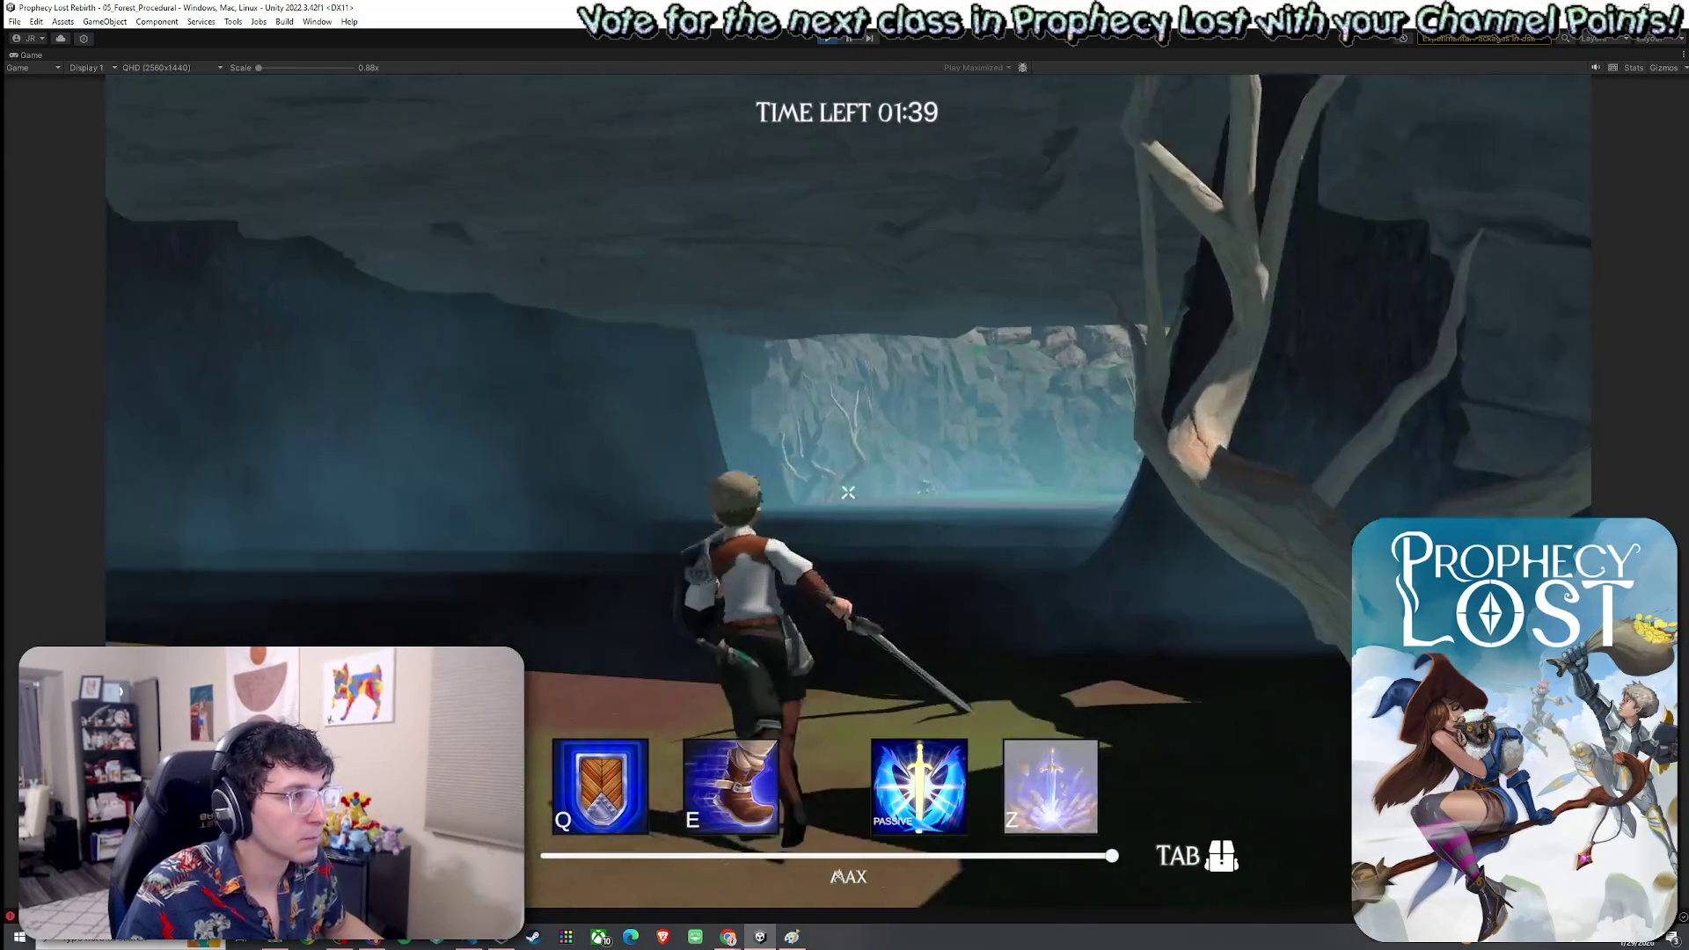
{"action": "key", "text": "w"}
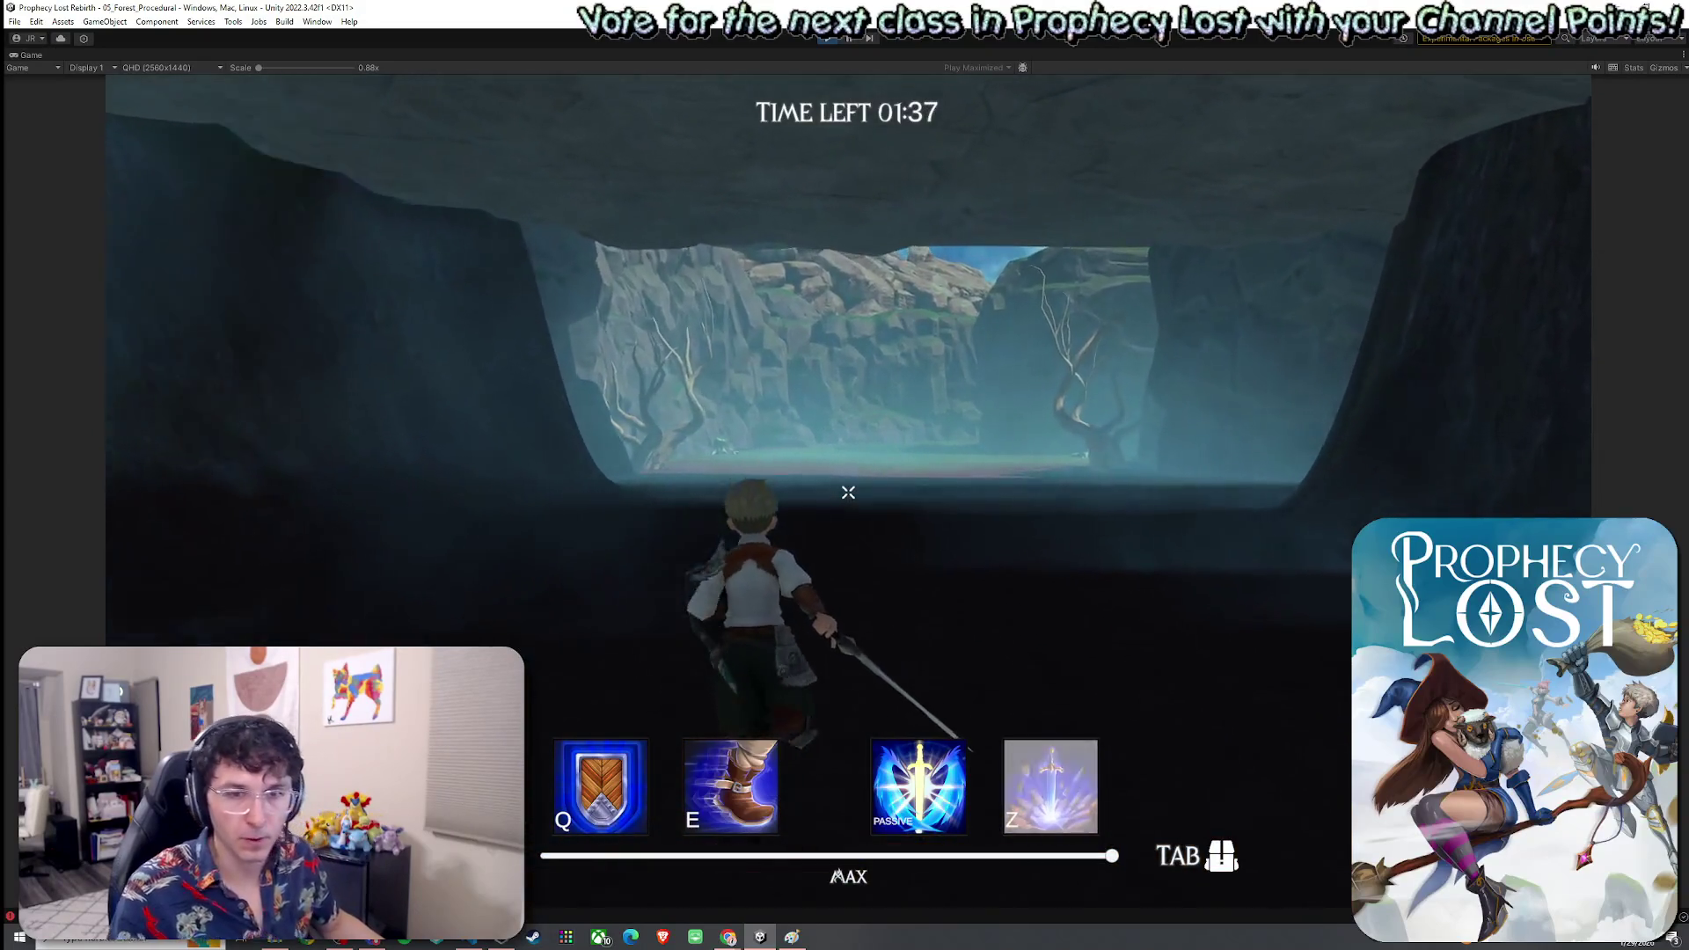
{"action": "key", "text": "w"}
{"action": "key", "text": "super"}
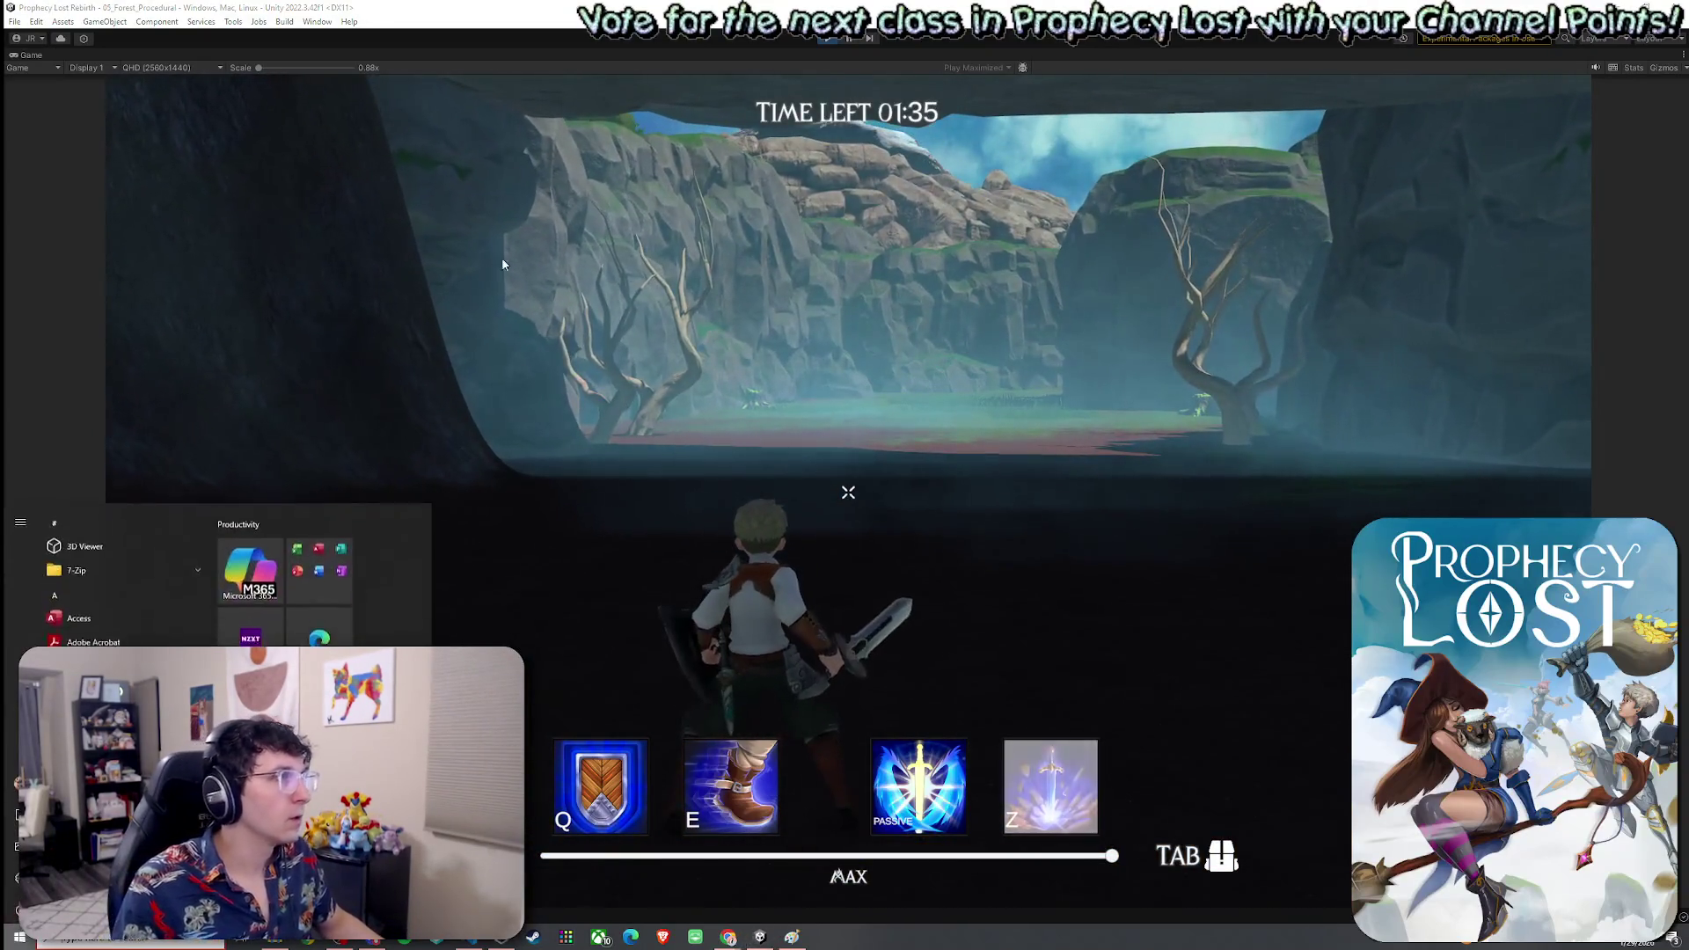
{"action": "double_click", "coordinate": [29, 55]}
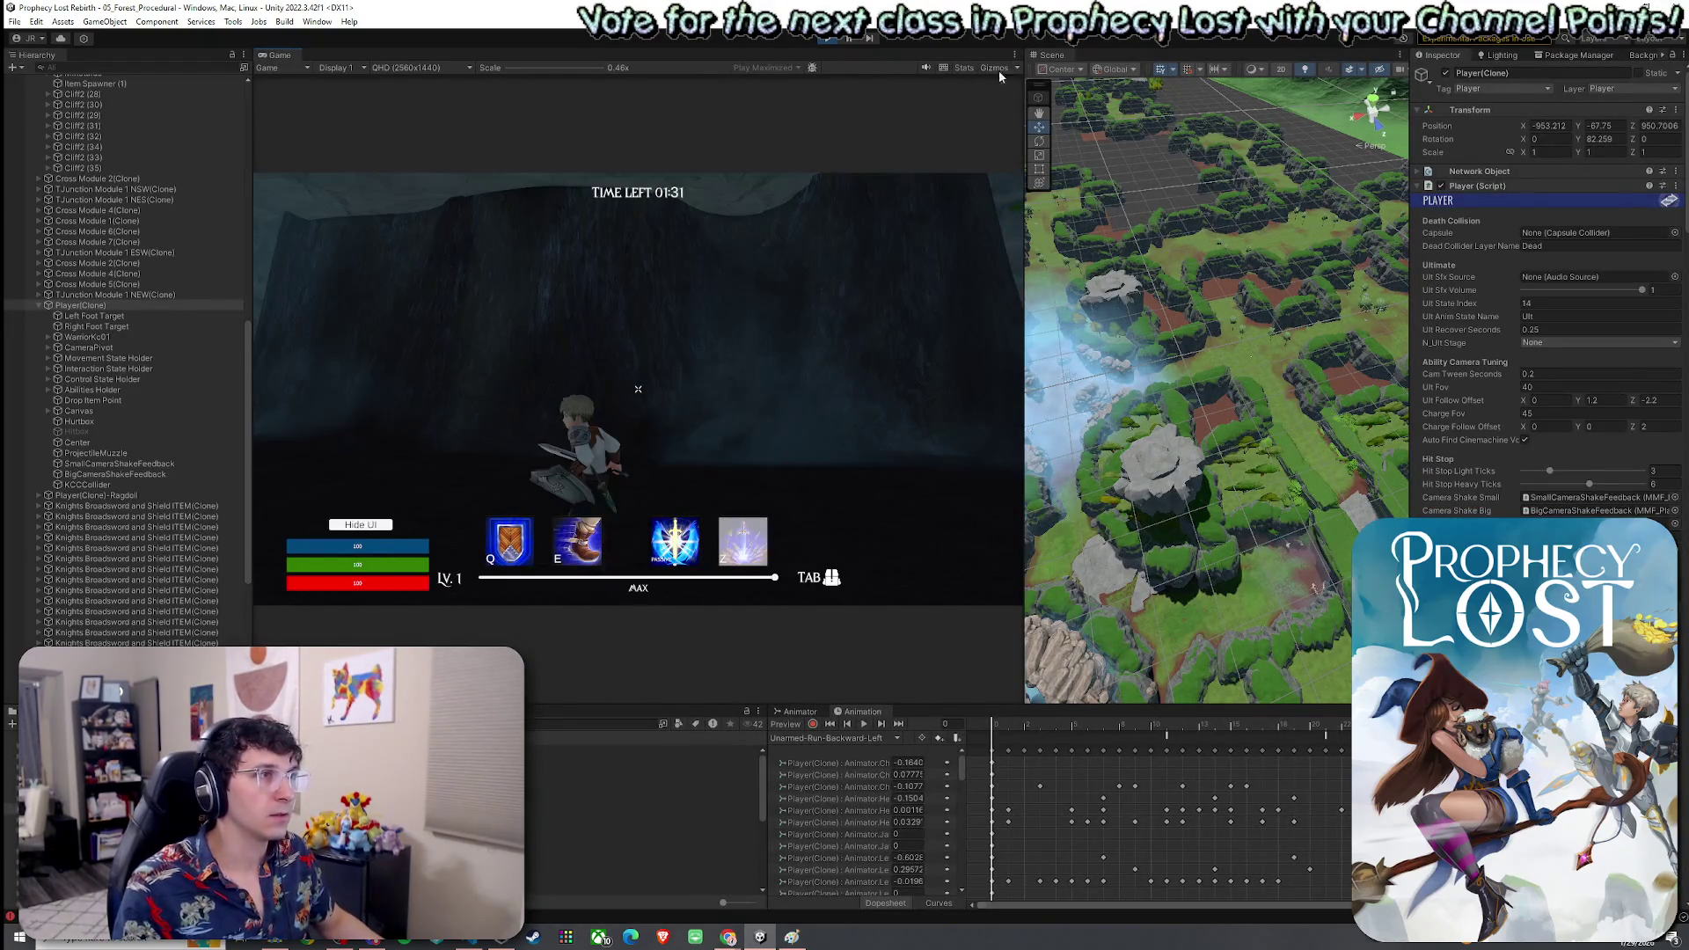
Dock the Scene view centrally, fly over the terrain, then enter Play mode to see the title screen
{"action": "left_click_drag", "start_coordinate": [1052, 55], "coordinate": [1049, 61]}
{"action": "mouse_move", "coordinate": [610, 8]}
{"action": "left_mouse_down"}
{"action": "mouse_move", "coordinate": [609, 167]}
{"action": "mouse_move", "coordinate": [428, 62]}
{"action": "left_mouse_up"}
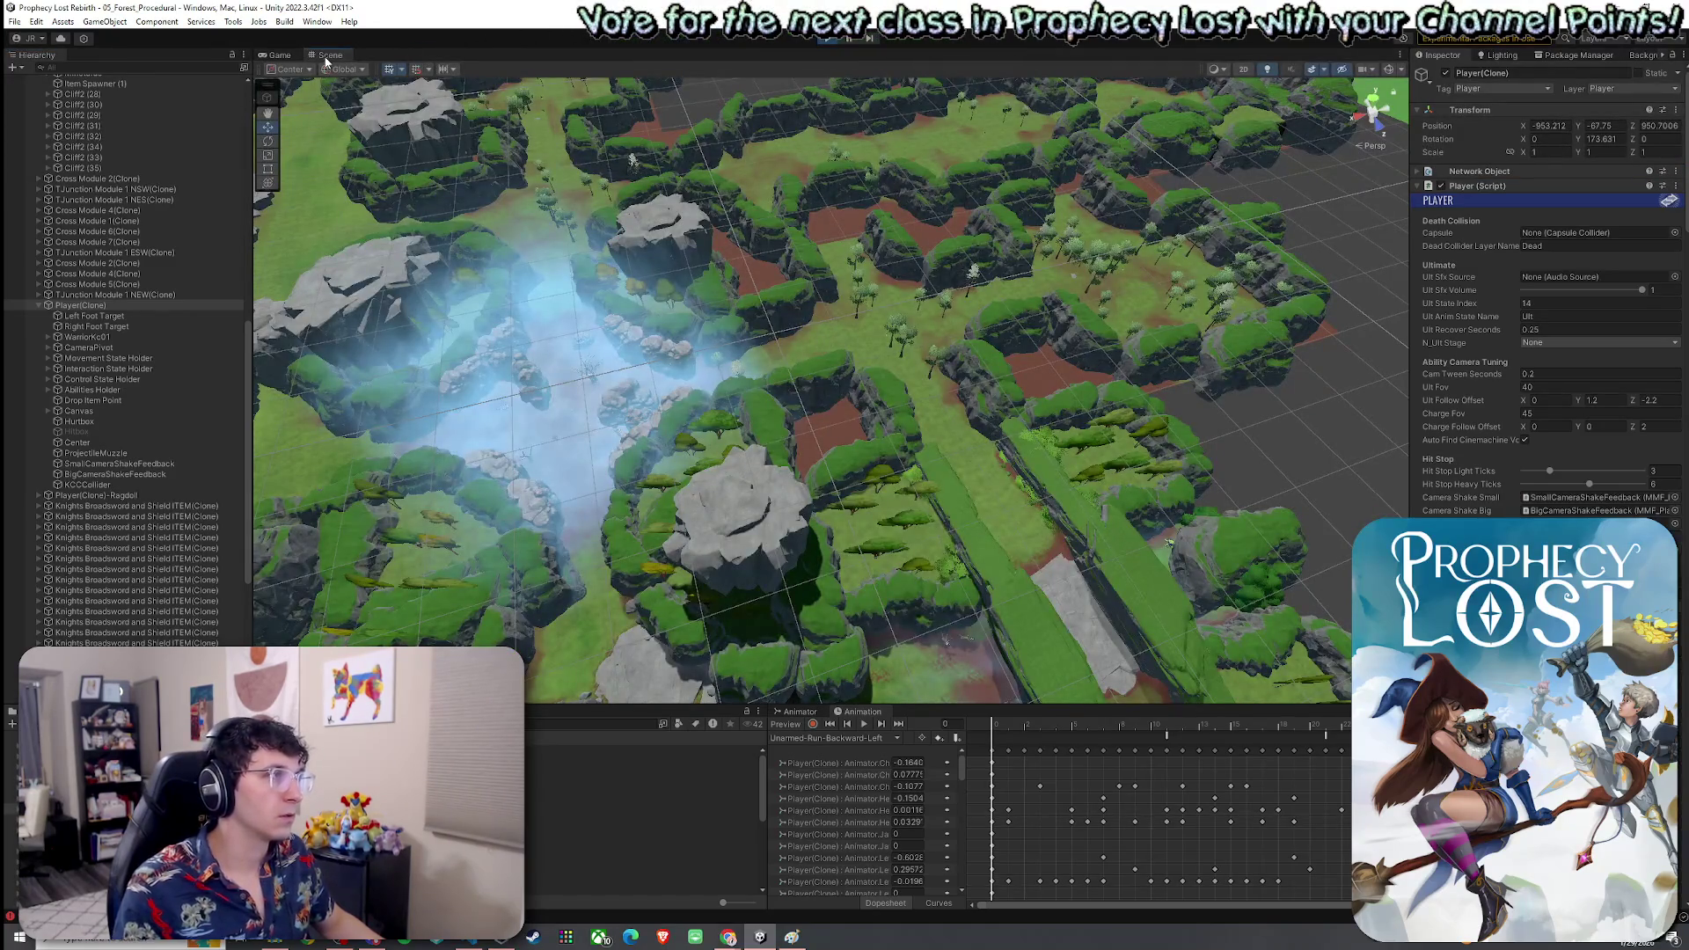
{"action": "double_click", "coordinate": [326, 56]}
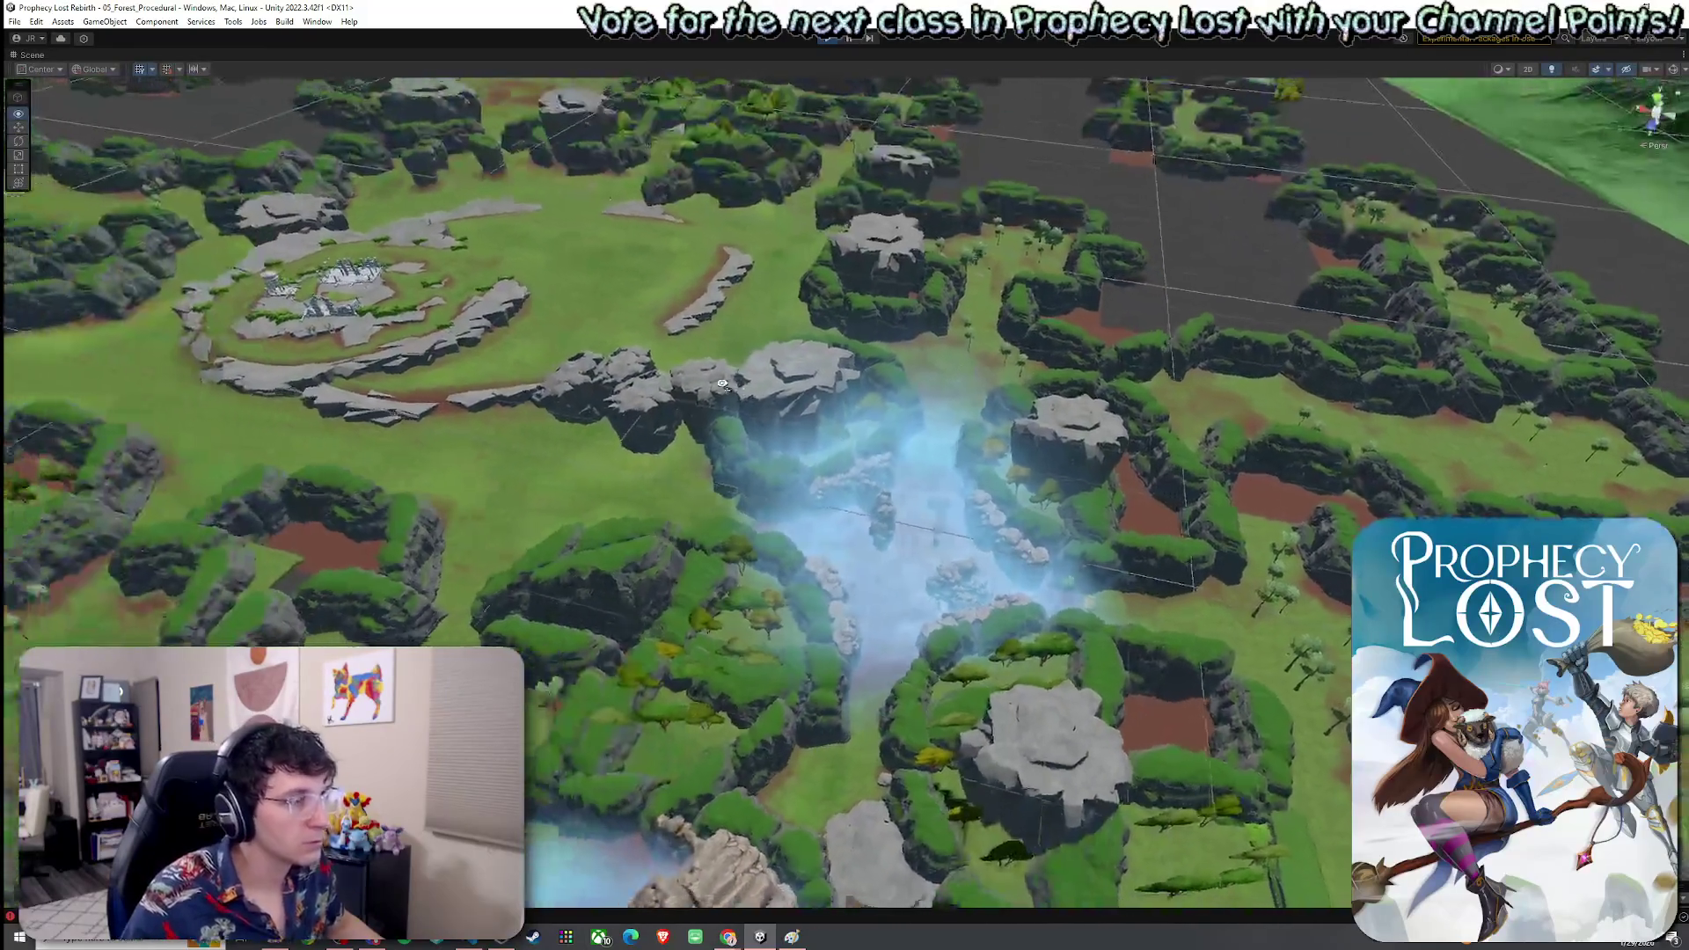
{"action": "mouse_move", "coordinate": [721, 385]}
{"action": "left_mouse_down"}
{"action": "mouse_move", "coordinate": [884, 422]}
{"action": "mouse_move", "coordinate": [954, 463]}
{"action": "mouse_move", "coordinate": [1084, 438]}
{"action": "mouse_move", "coordinate": [1073, 467]}
{"action": "left_mouse_up"}
{"action": "mouse_move", "coordinate": [1084, 423]}
{"action": "left_mouse_down"}
{"action": "mouse_move", "coordinate": [1135, 445]}
{"action": "mouse_move", "coordinate": [1321, 411]}
{"action": "mouse_move", "coordinate": [1457, 434]}
{"action": "mouse_move", "coordinate": [1497, 459]}
{"action": "mouse_move", "coordinate": [1140, 427]}
{"action": "mouse_move", "coordinate": [1430, 453]}
{"action": "mouse_move", "coordinate": [1457, 415]}
{"action": "mouse_move", "coordinate": [1311, 415]}
{"action": "mouse_move", "coordinate": [1329, 401]}
{"action": "left_mouse_up"}
{"action": "key", "text": "a"}
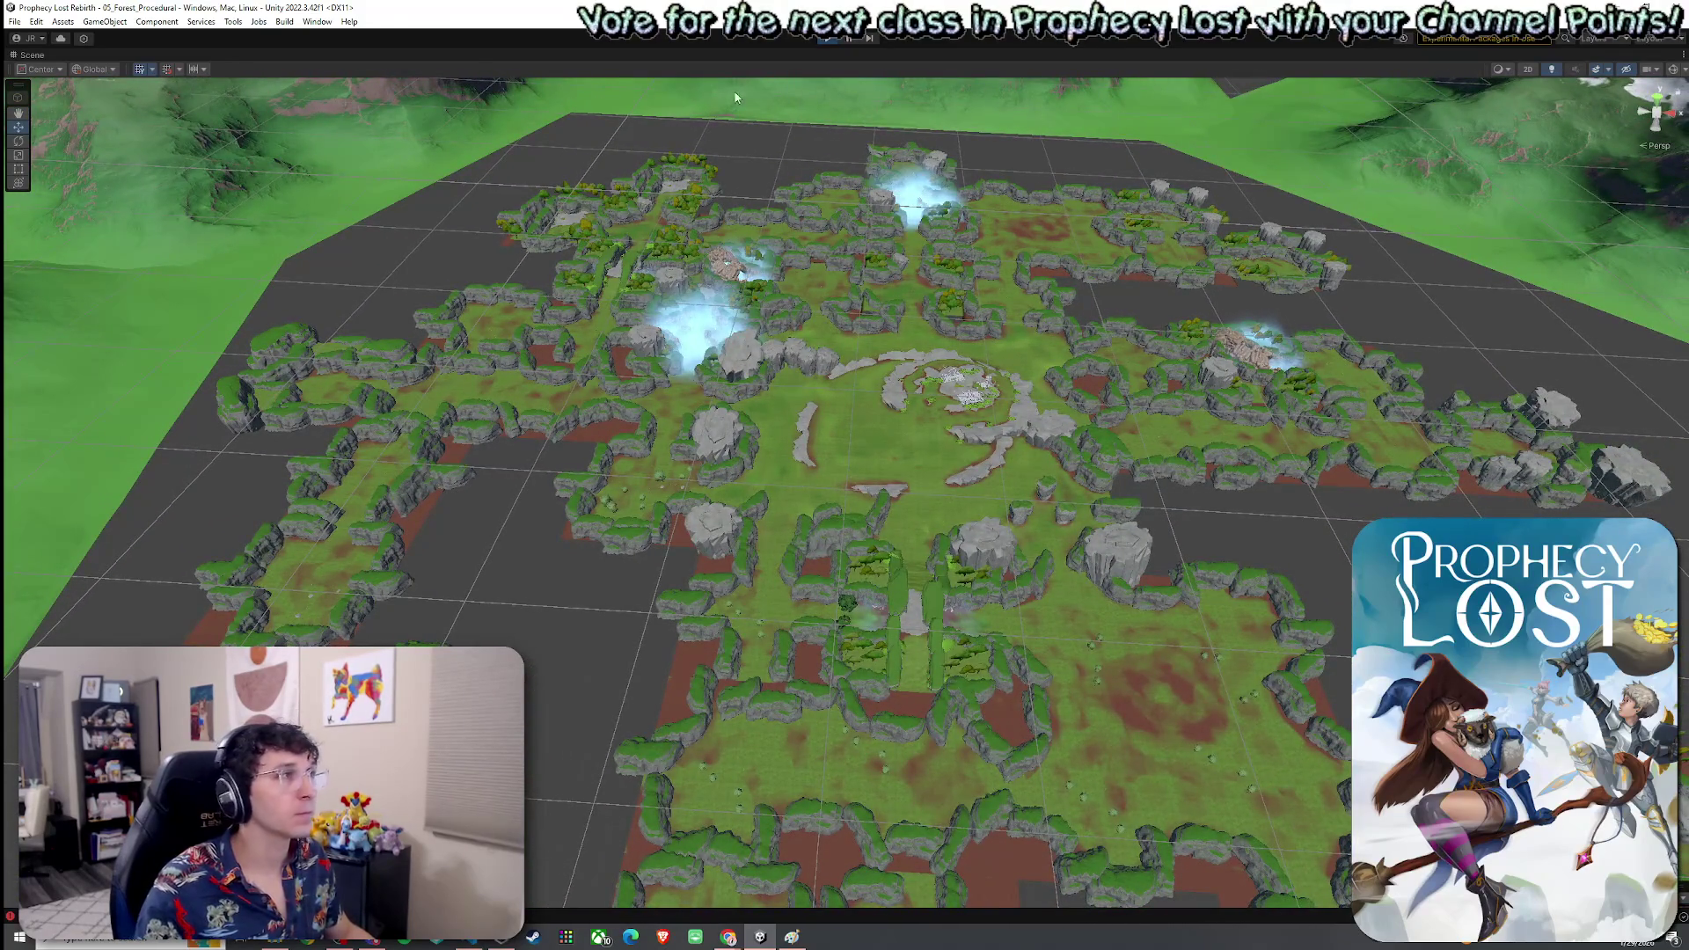
{"action": "left_click", "coordinate": [830, 39]}
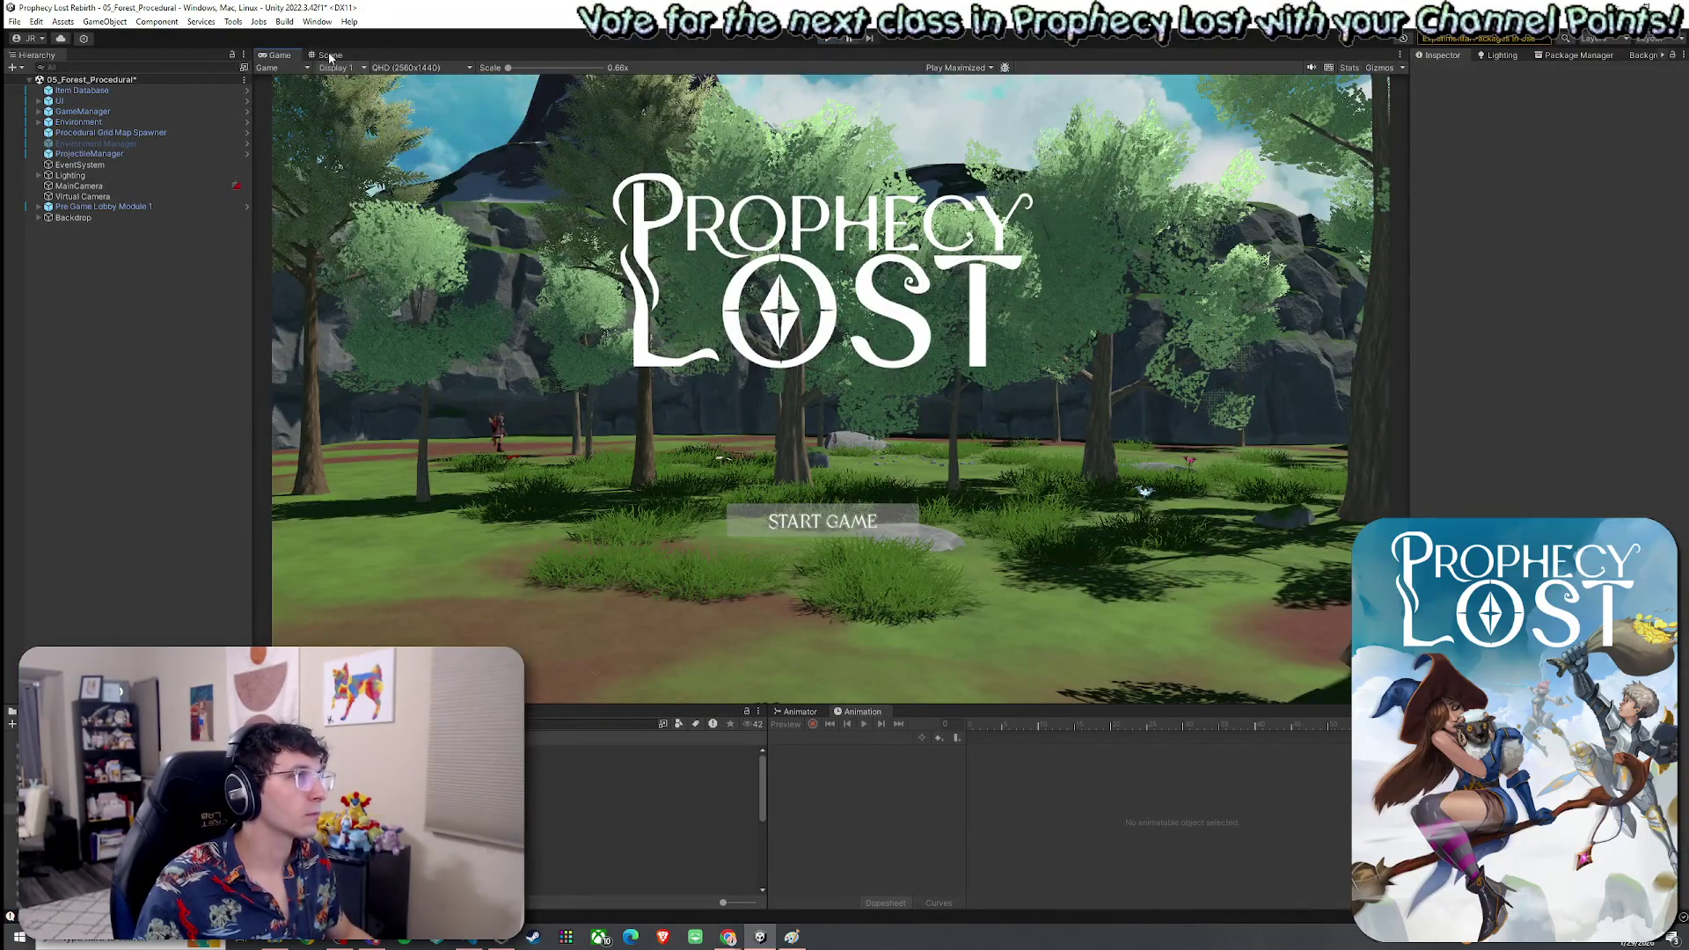
Stop Play mode and save the scene with File > Save
{"action": "key", "text": "ctrl+p"}
{"action": "left_click", "coordinate": [14, 21]}
{"action": "left_click", "coordinate": [40, 84]}
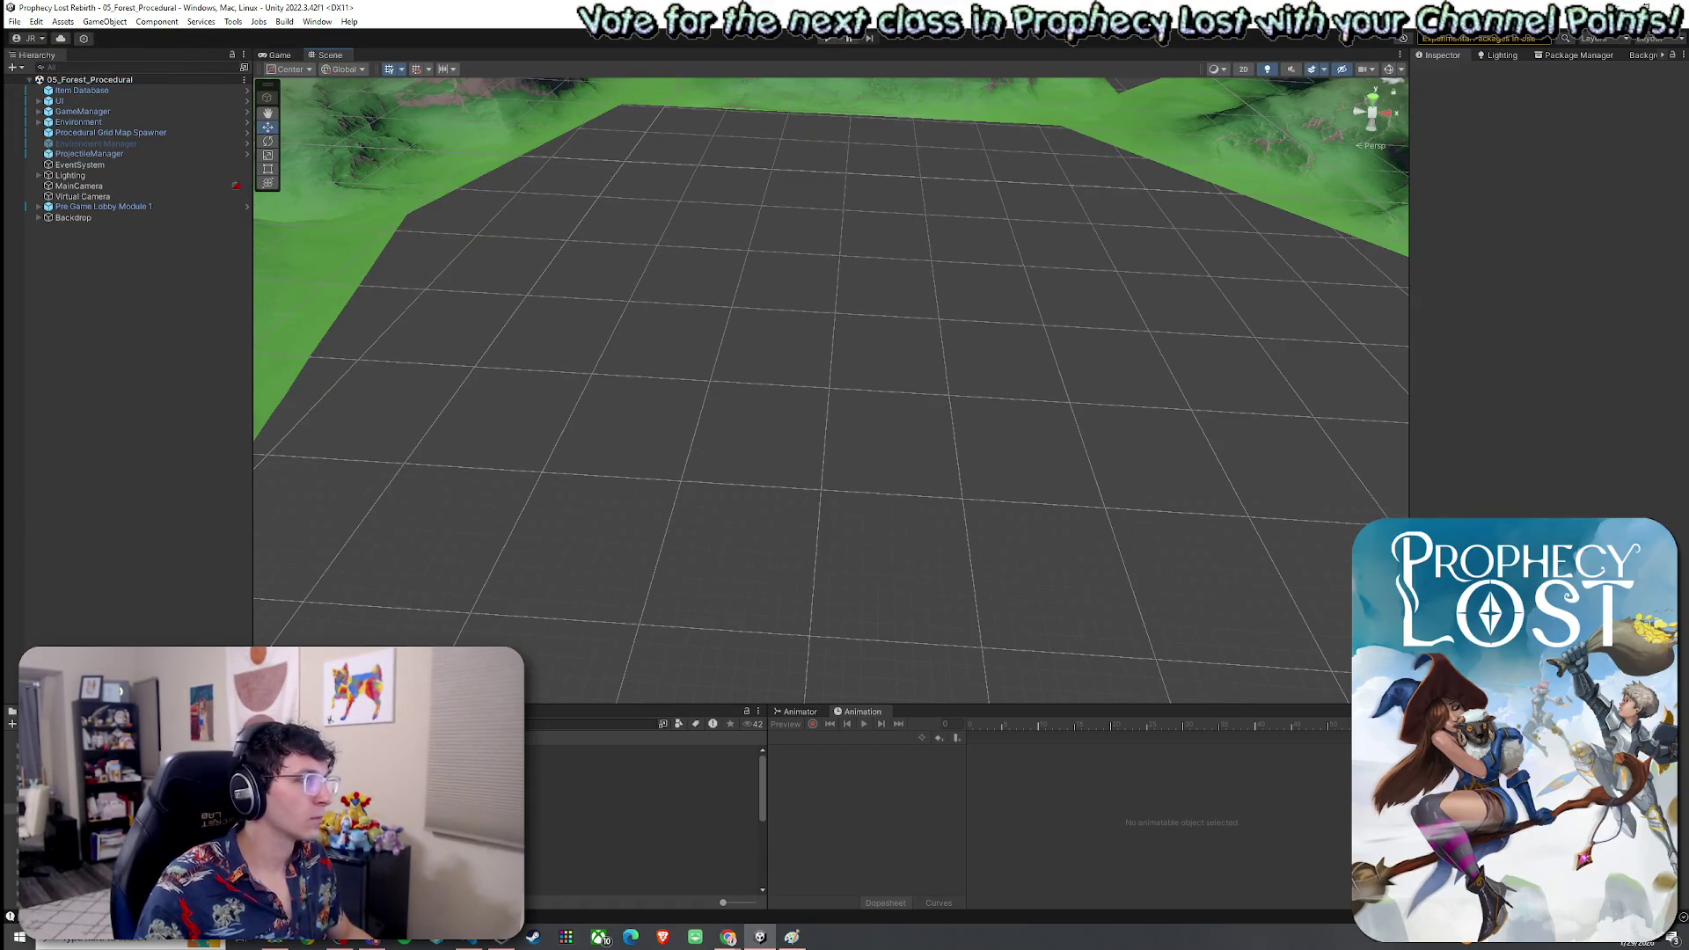
Reveal the Project window below the scene and browse Assets to the Procedural Generation folder
{"action": "left_click_drag", "start_coordinate": [879, 704], "coordinate": [879, 586]}
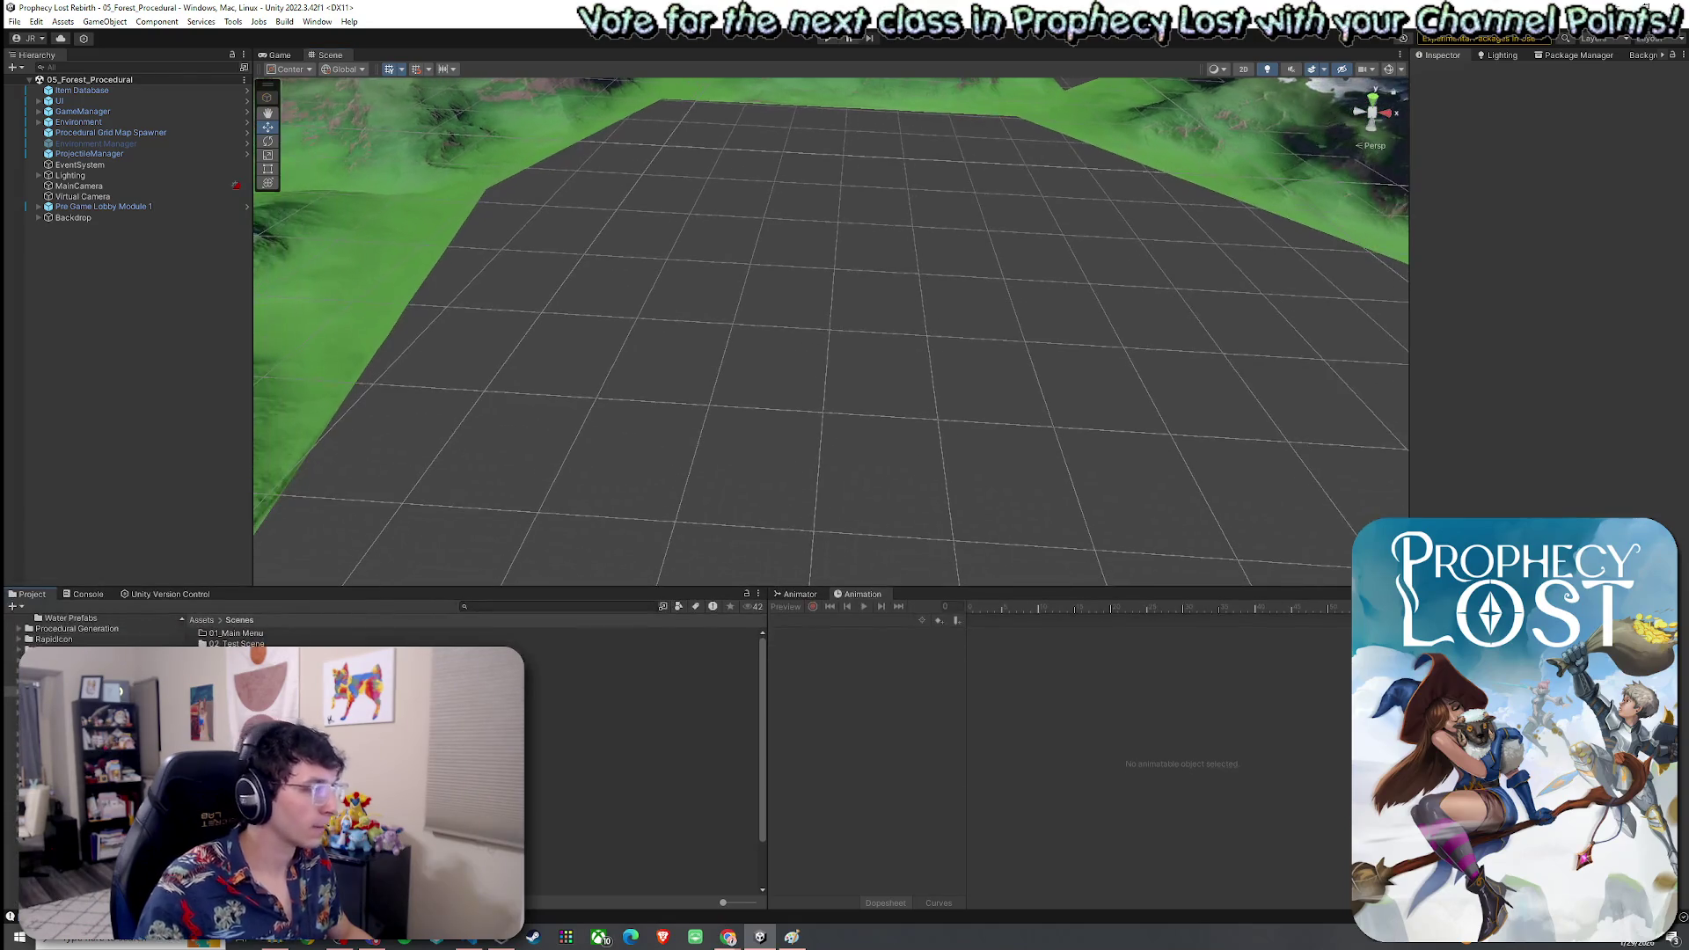
{"action": "left_click", "coordinate": [201, 619]}
{"action": "scroll", "coordinate": [215, 631], "scroll_direction": "down", "scroll_amount": 3}
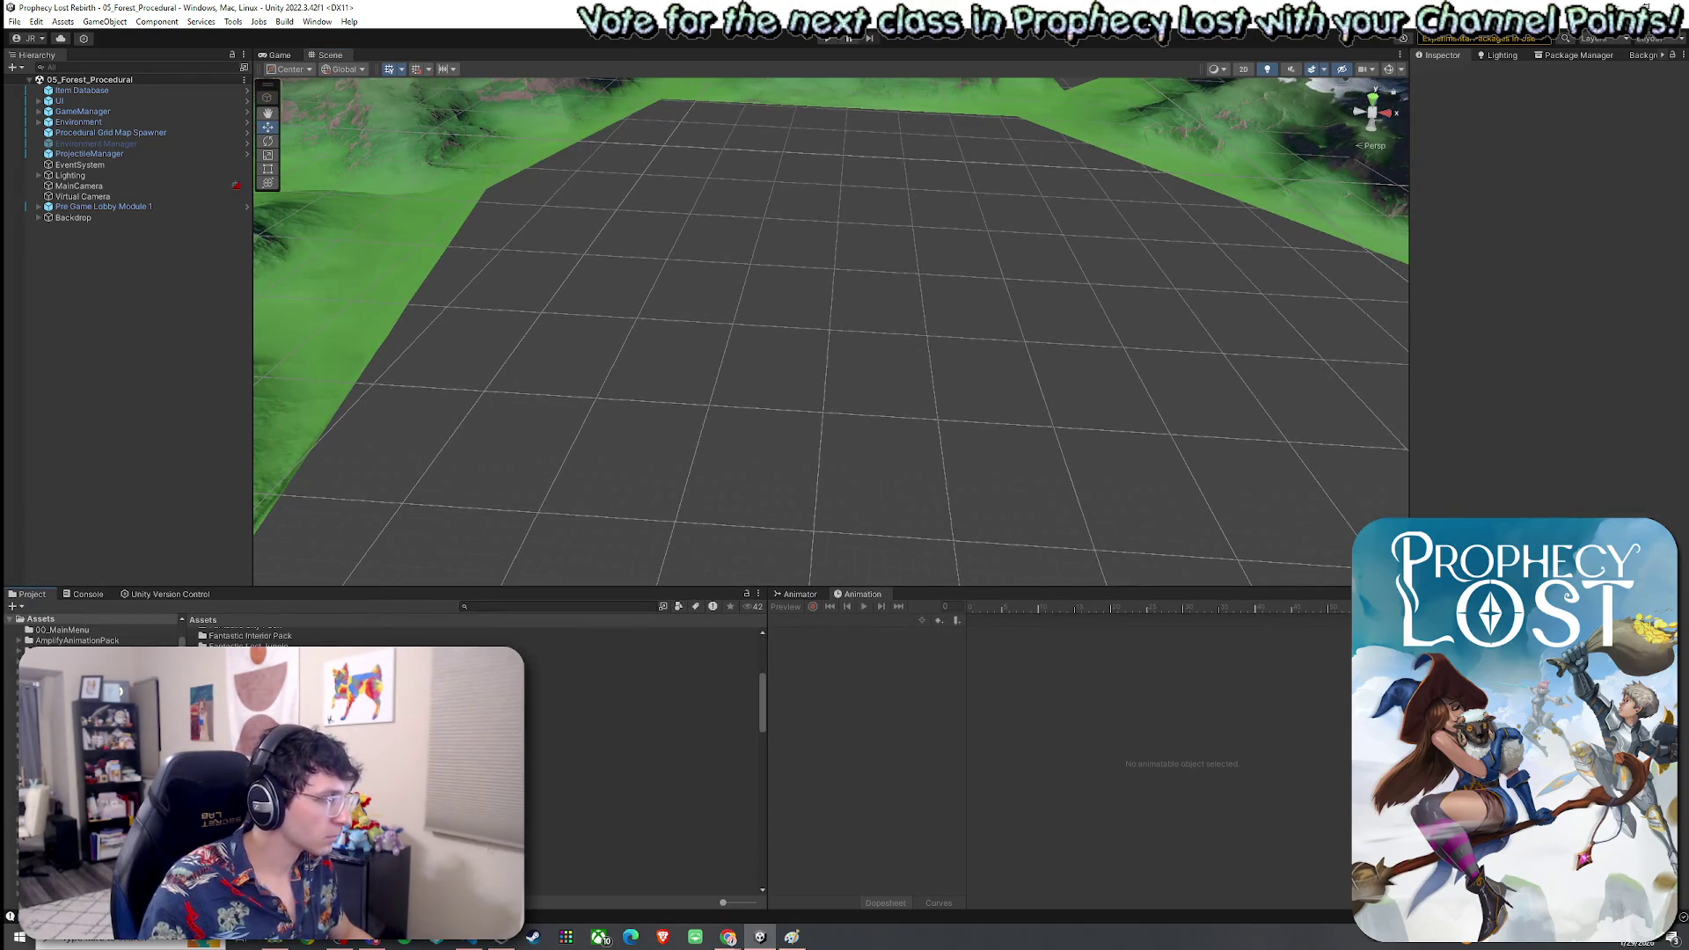
{"action": "scroll", "coordinate": [246, 636], "scroll_direction": "down", "scroll_amount": 3}
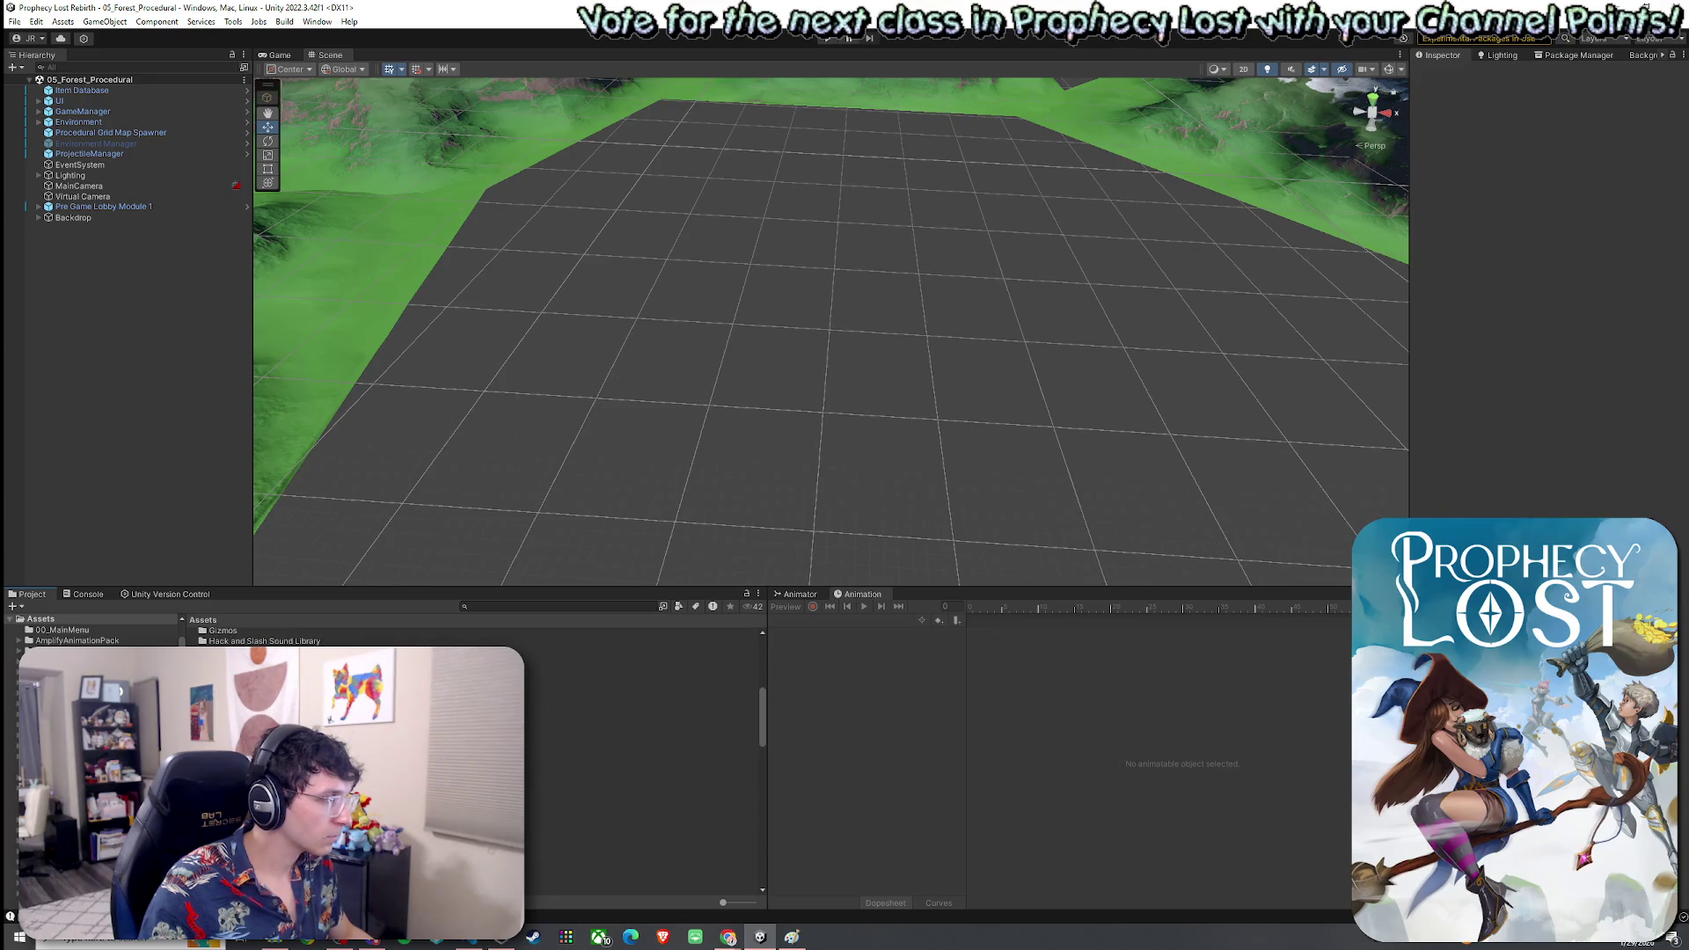
{"action": "scroll", "coordinate": [246, 636], "scroll_direction": "down", "scroll_amount": 1}
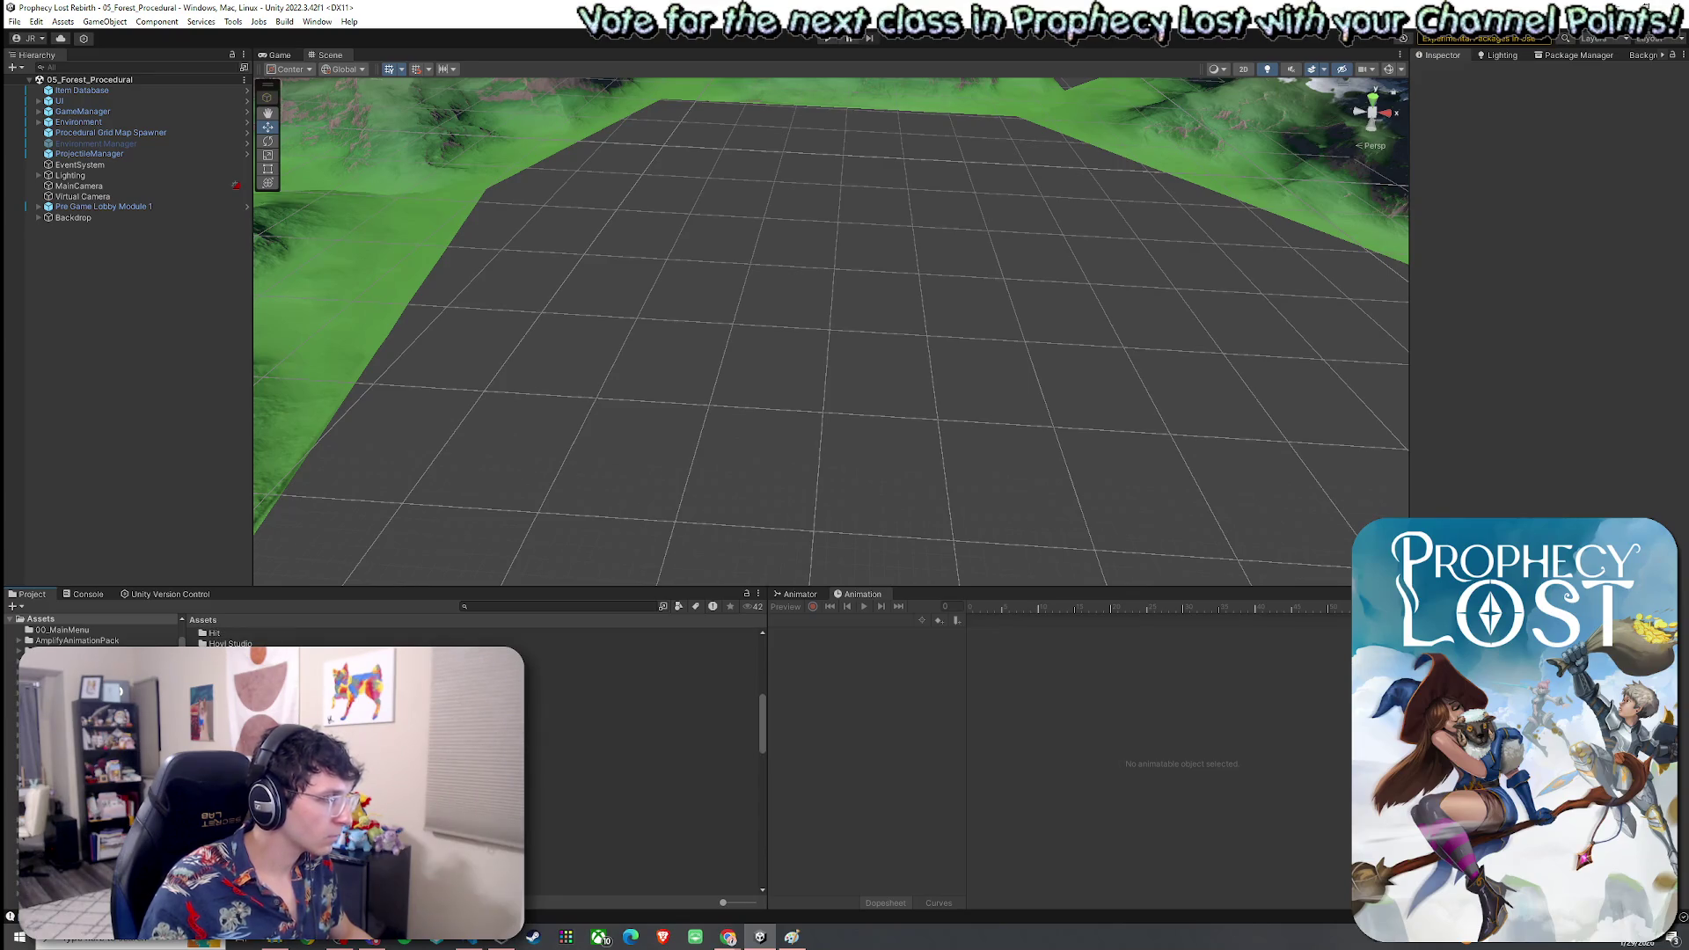
{"action": "scroll", "coordinate": [246, 636], "scroll_direction": "down", "scroll_amount": 3}
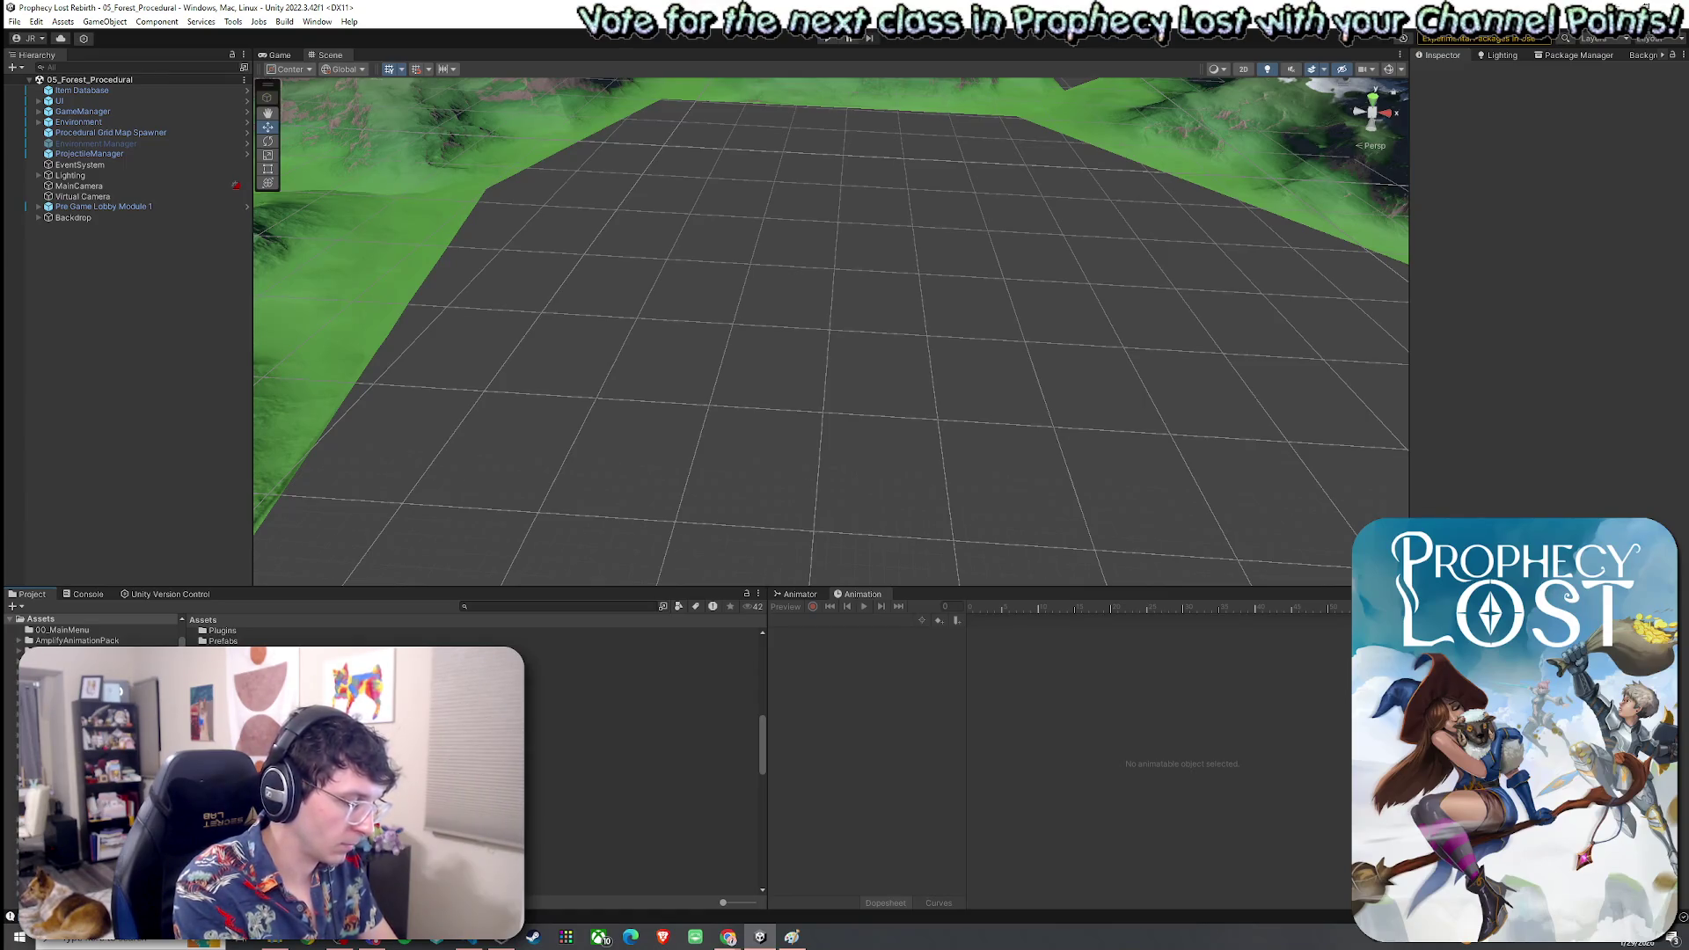
{"action": "double_click", "coordinate": [247, 730]}
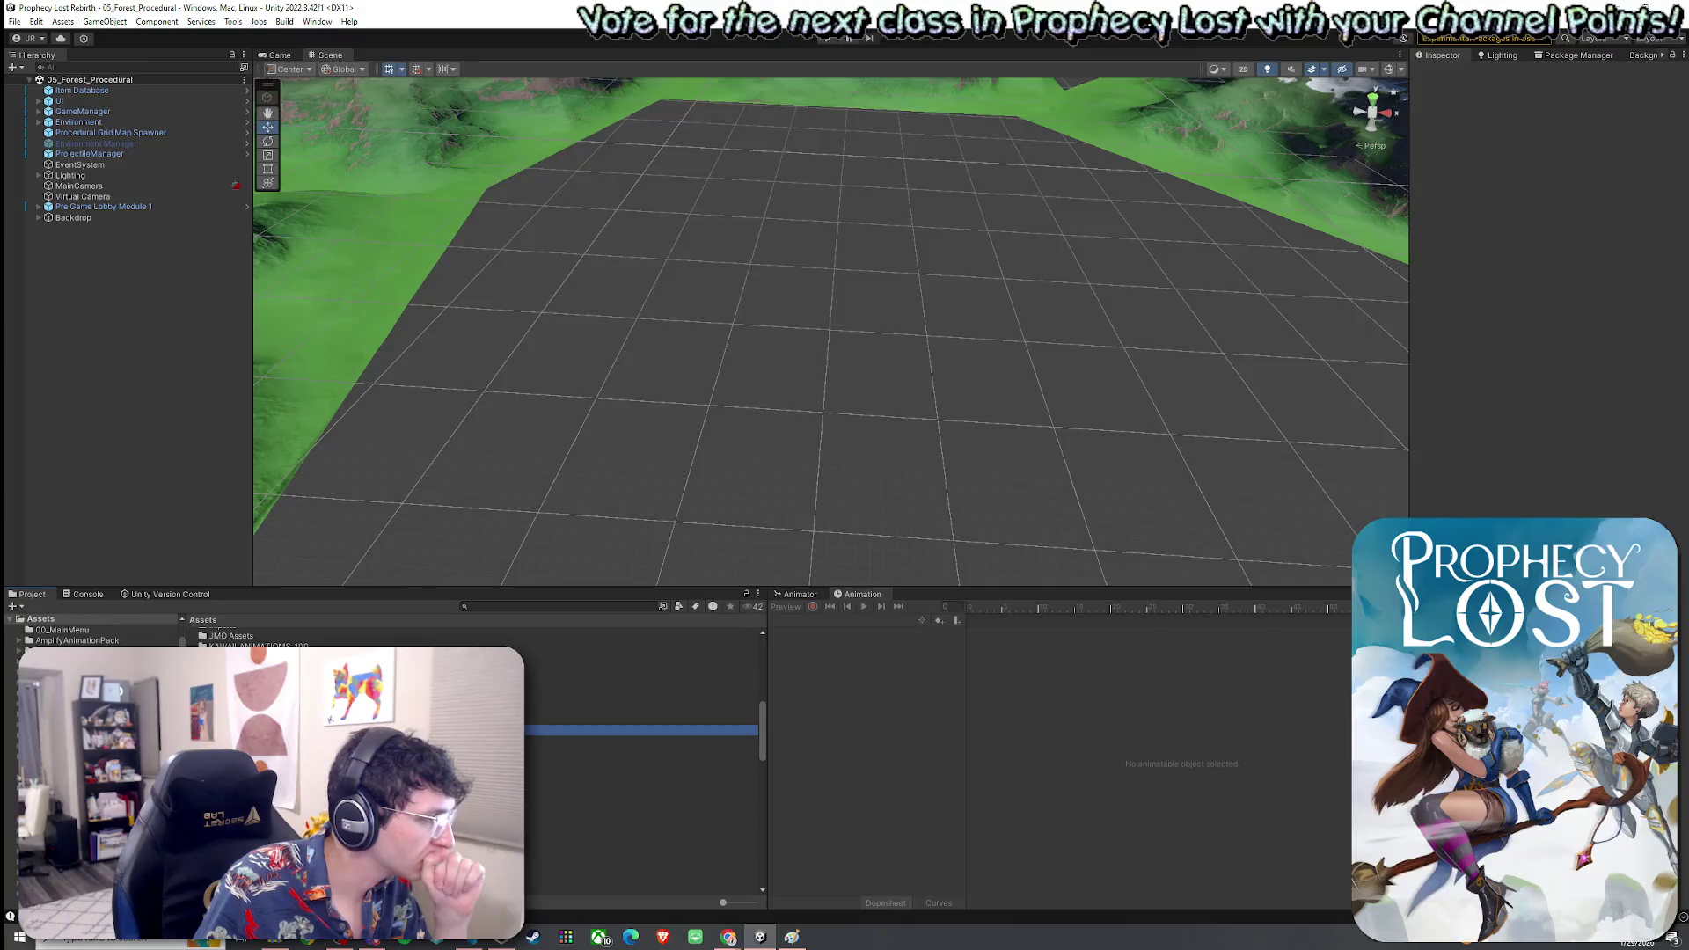
In 1by1 Map Modules, duplicate the ESW prefab as TJunction Module ESW 2 and rename the original TJunction Module ESW 1
{"action": "left_click", "coordinate": [218, 633]}
{"action": "double_click", "coordinate": [232, 635]}
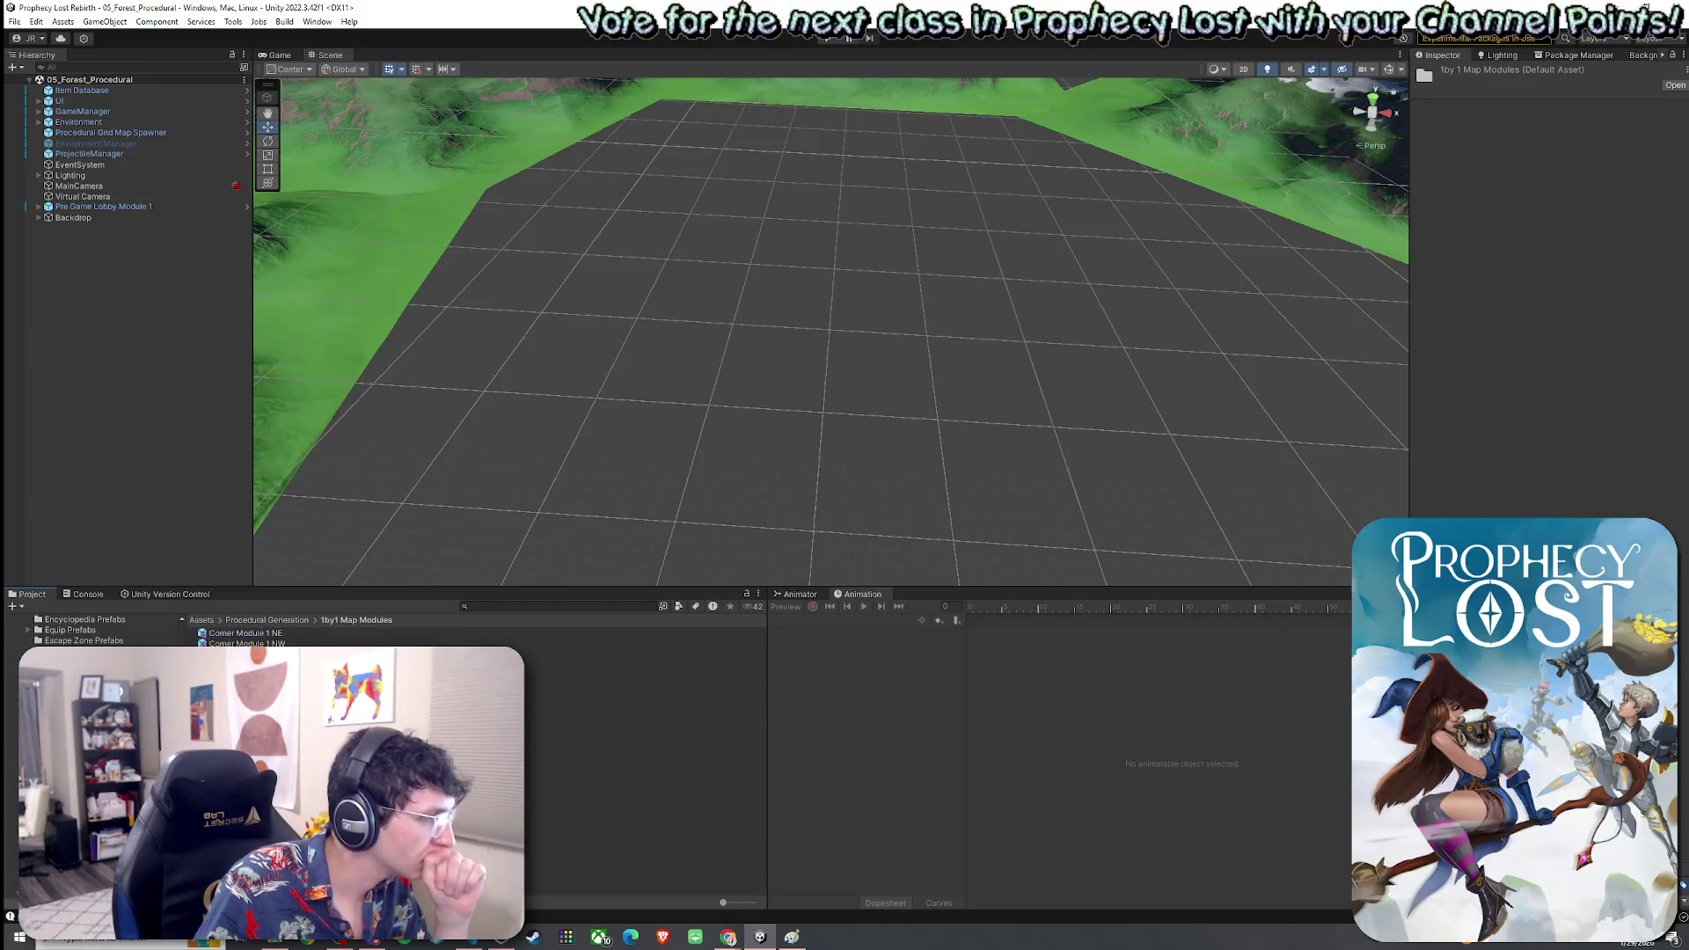
{"action": "left_click", "coordinate": [247, 811]}
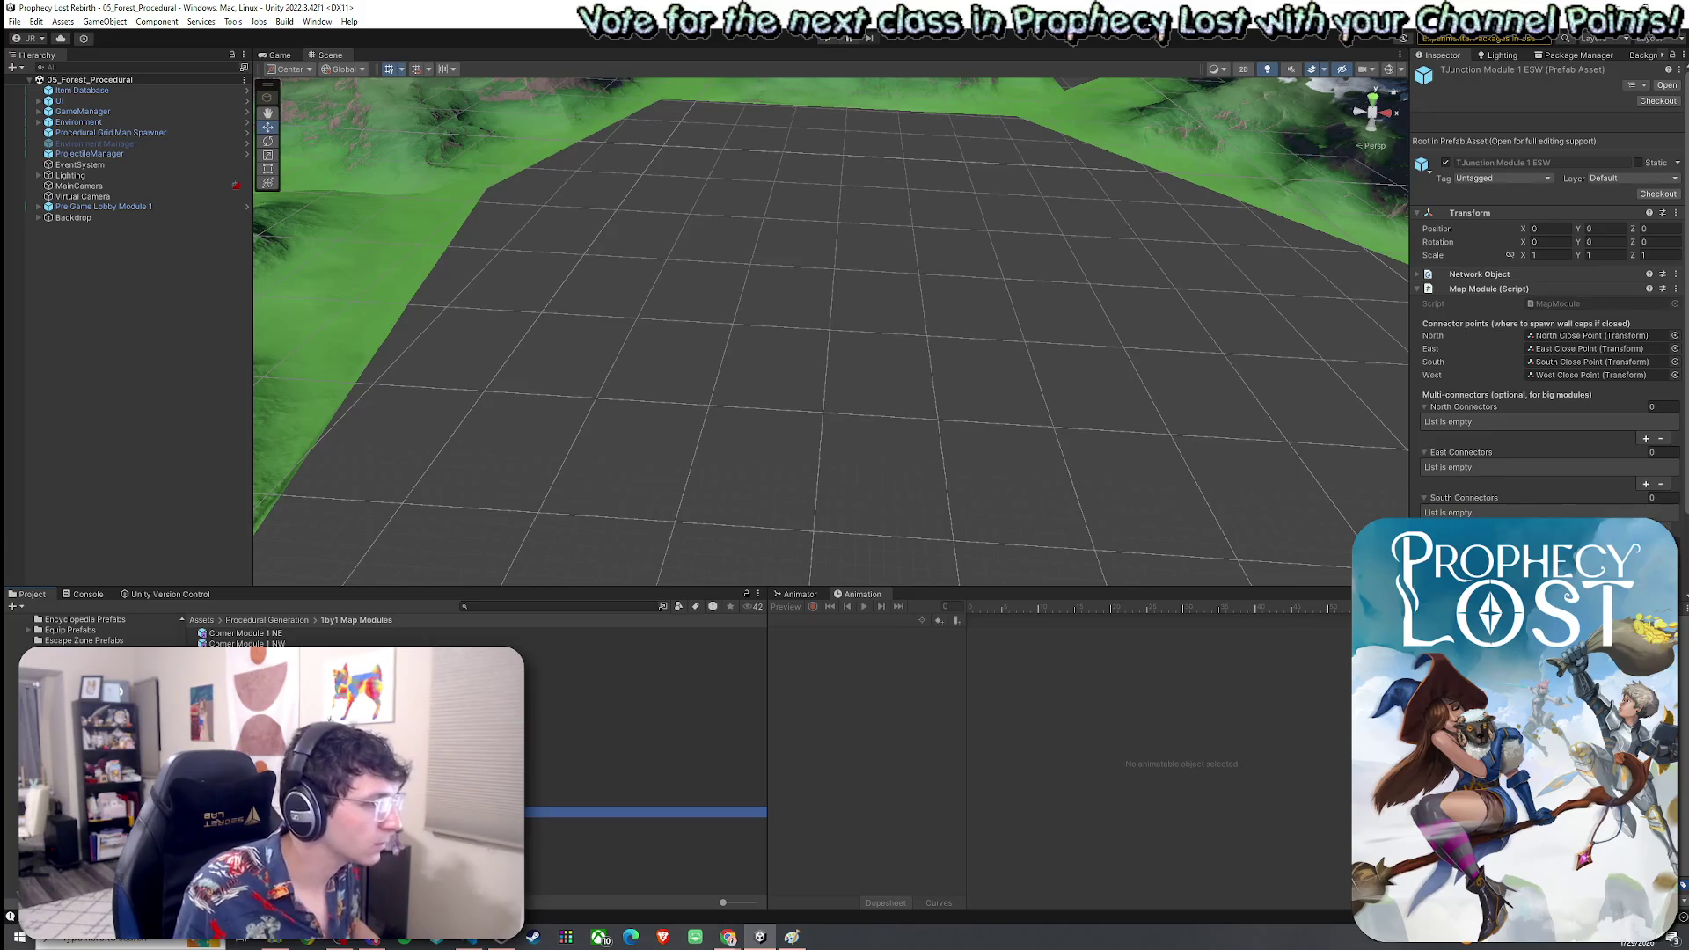
{"action": "key", "text": "ctrl+d"}
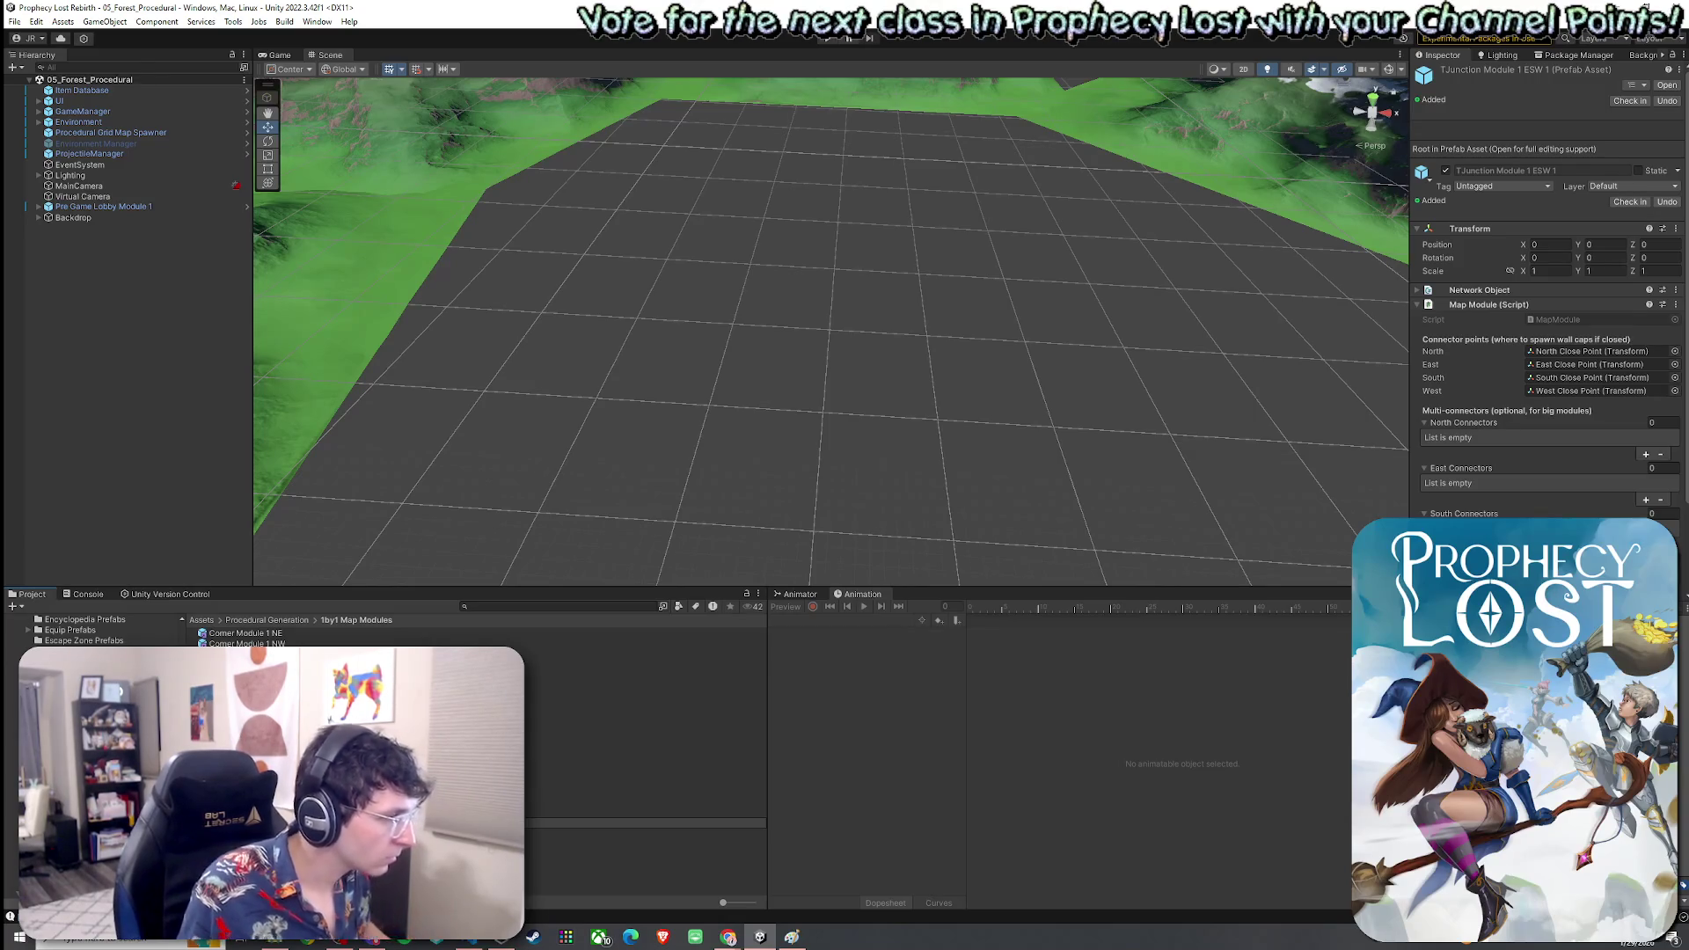
{"action": "key", "text": "Return"}
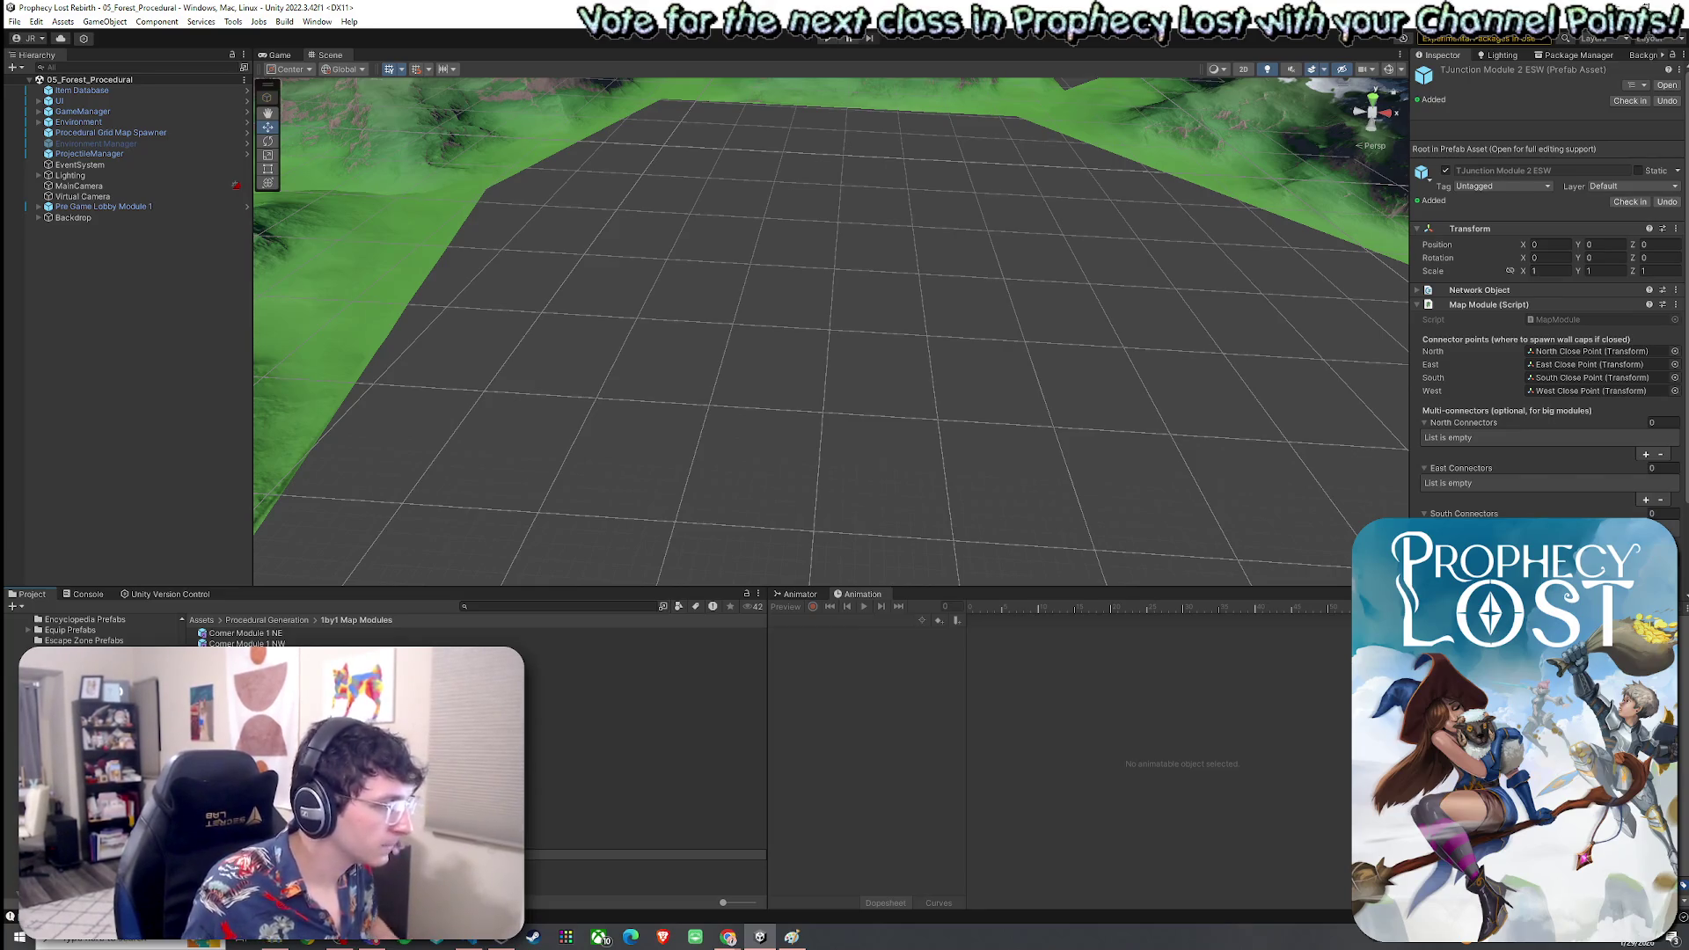
{"action": "key", "text": "Return"}
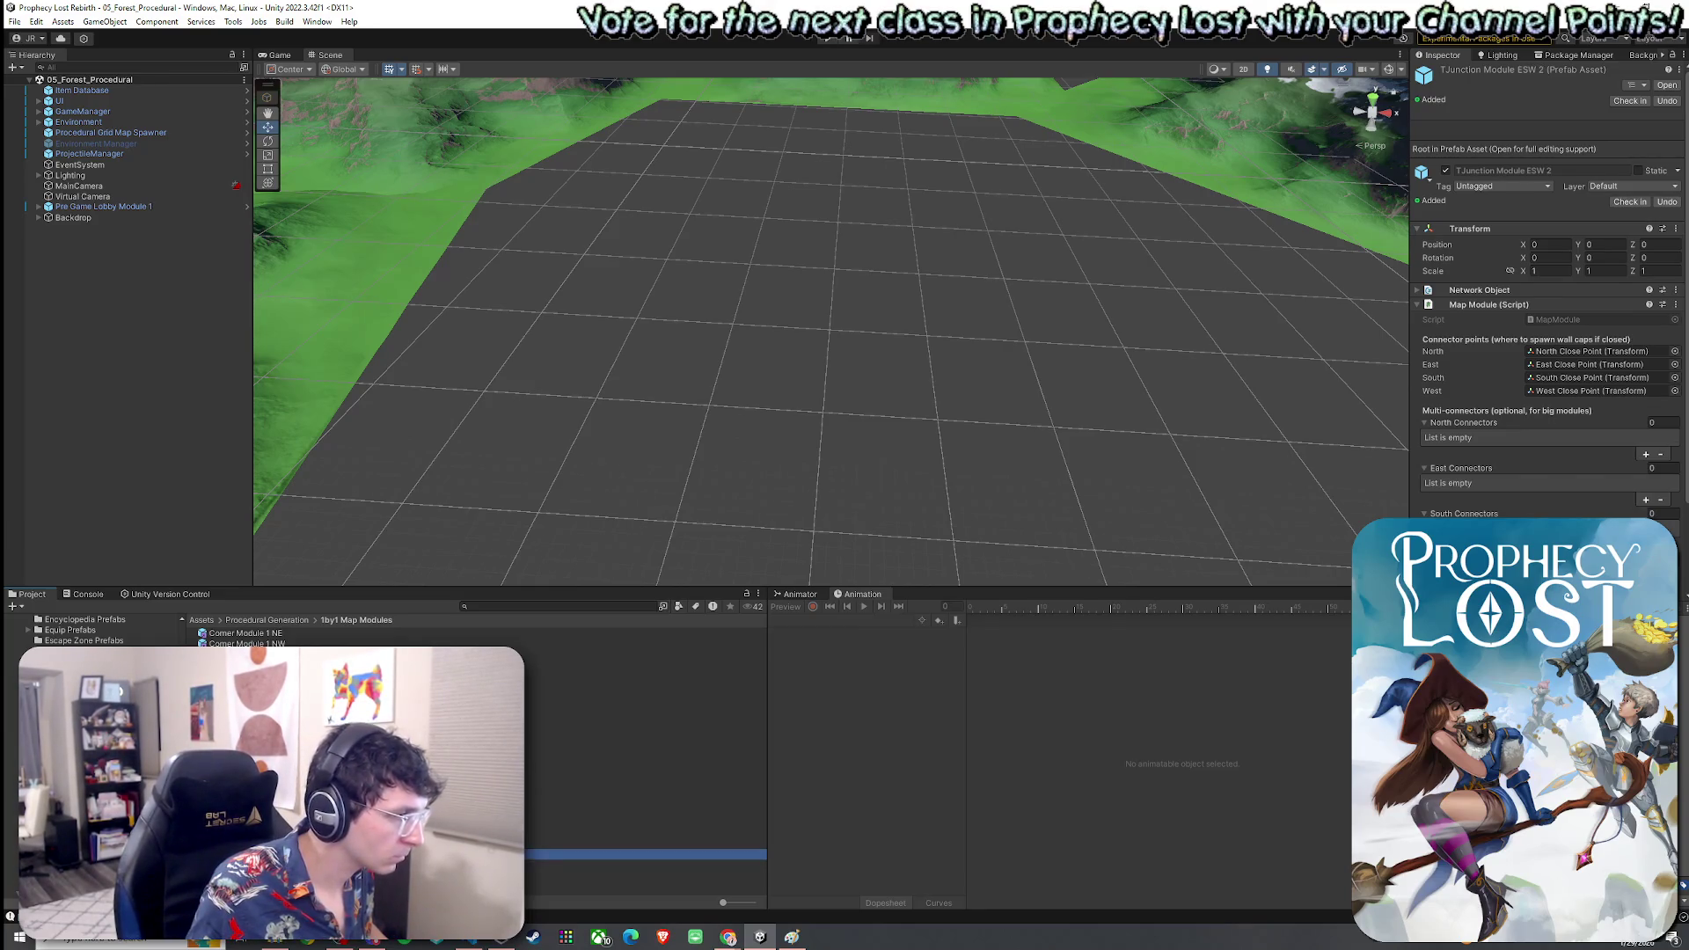
{"action": "left_click", "coordinate": [646, 811]}
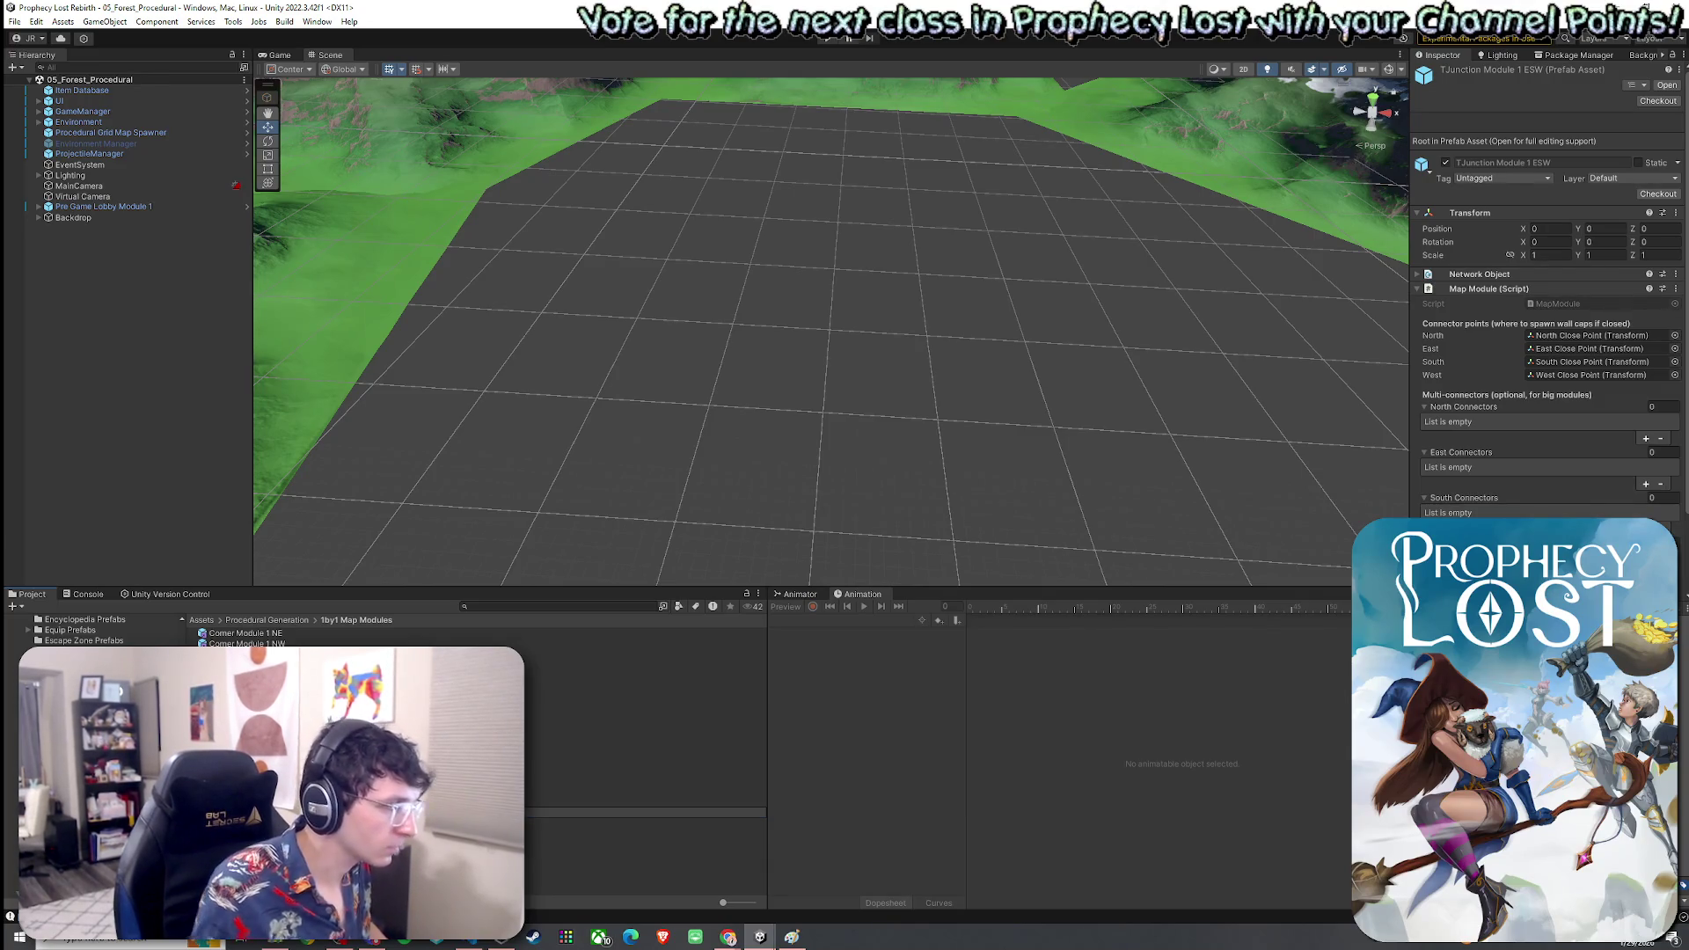
{"action": "key", "text": "Return"}
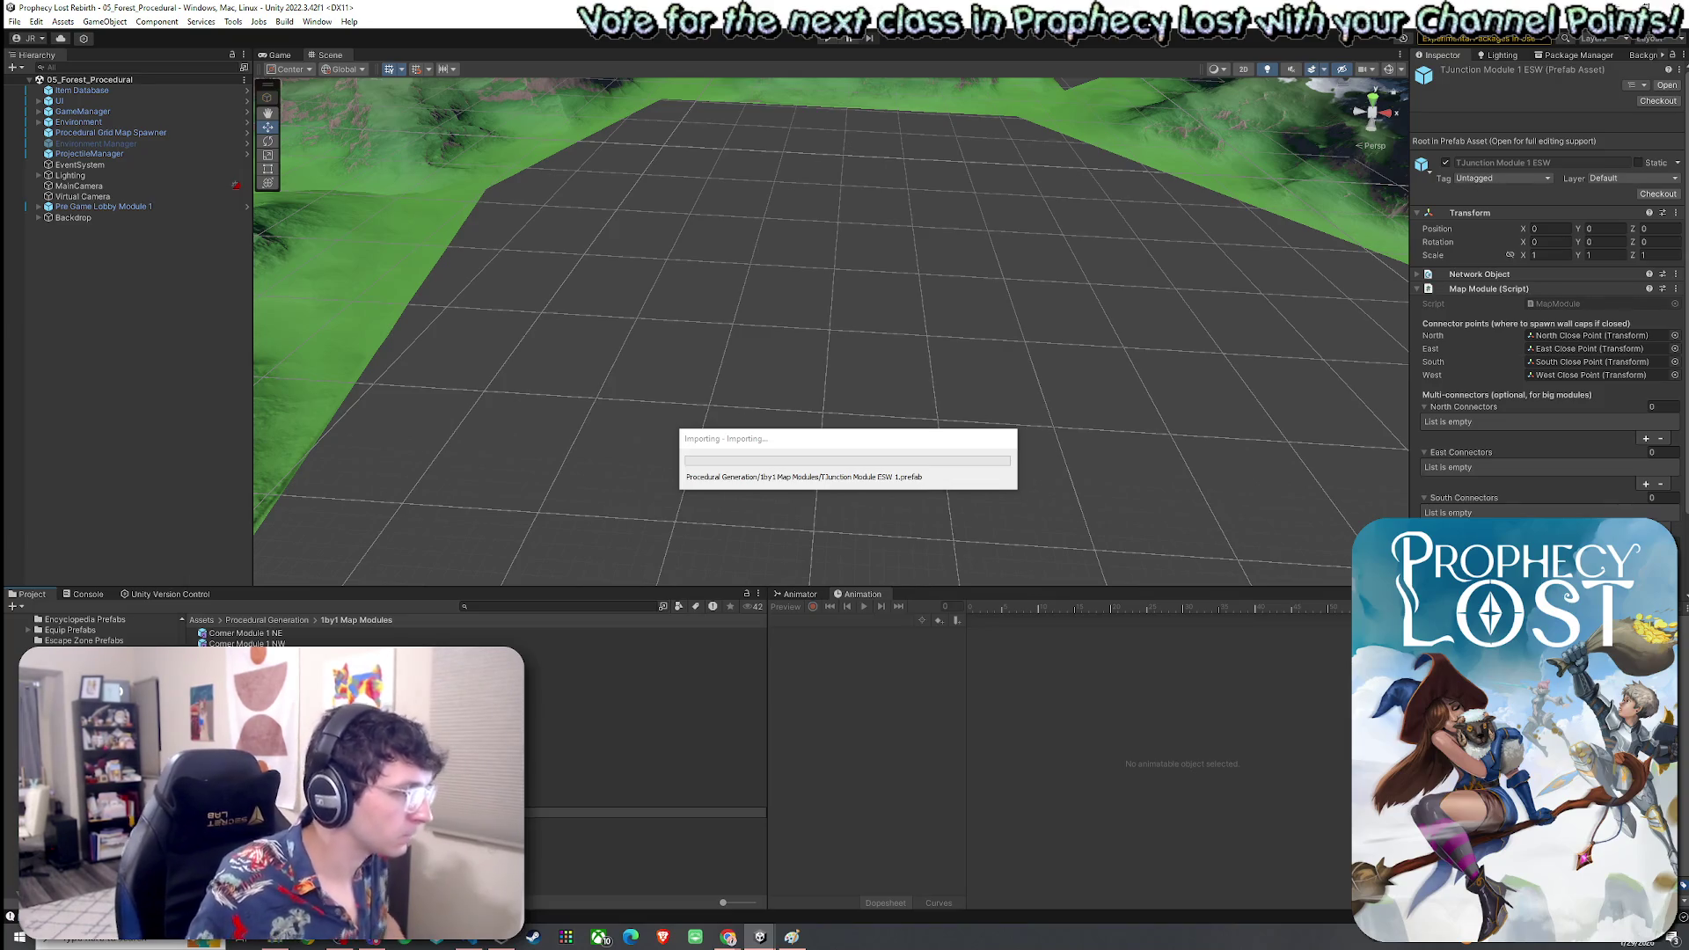
Scroll through the Procedural Grid Map Spawner's Module Sets in the Inspector
{"action": "left_click", "coordinate": [110, 132]}
{"action": "scroll", "coordinate": [1492, 362], "scroll_direction": "down", "scroll_amount": 5}
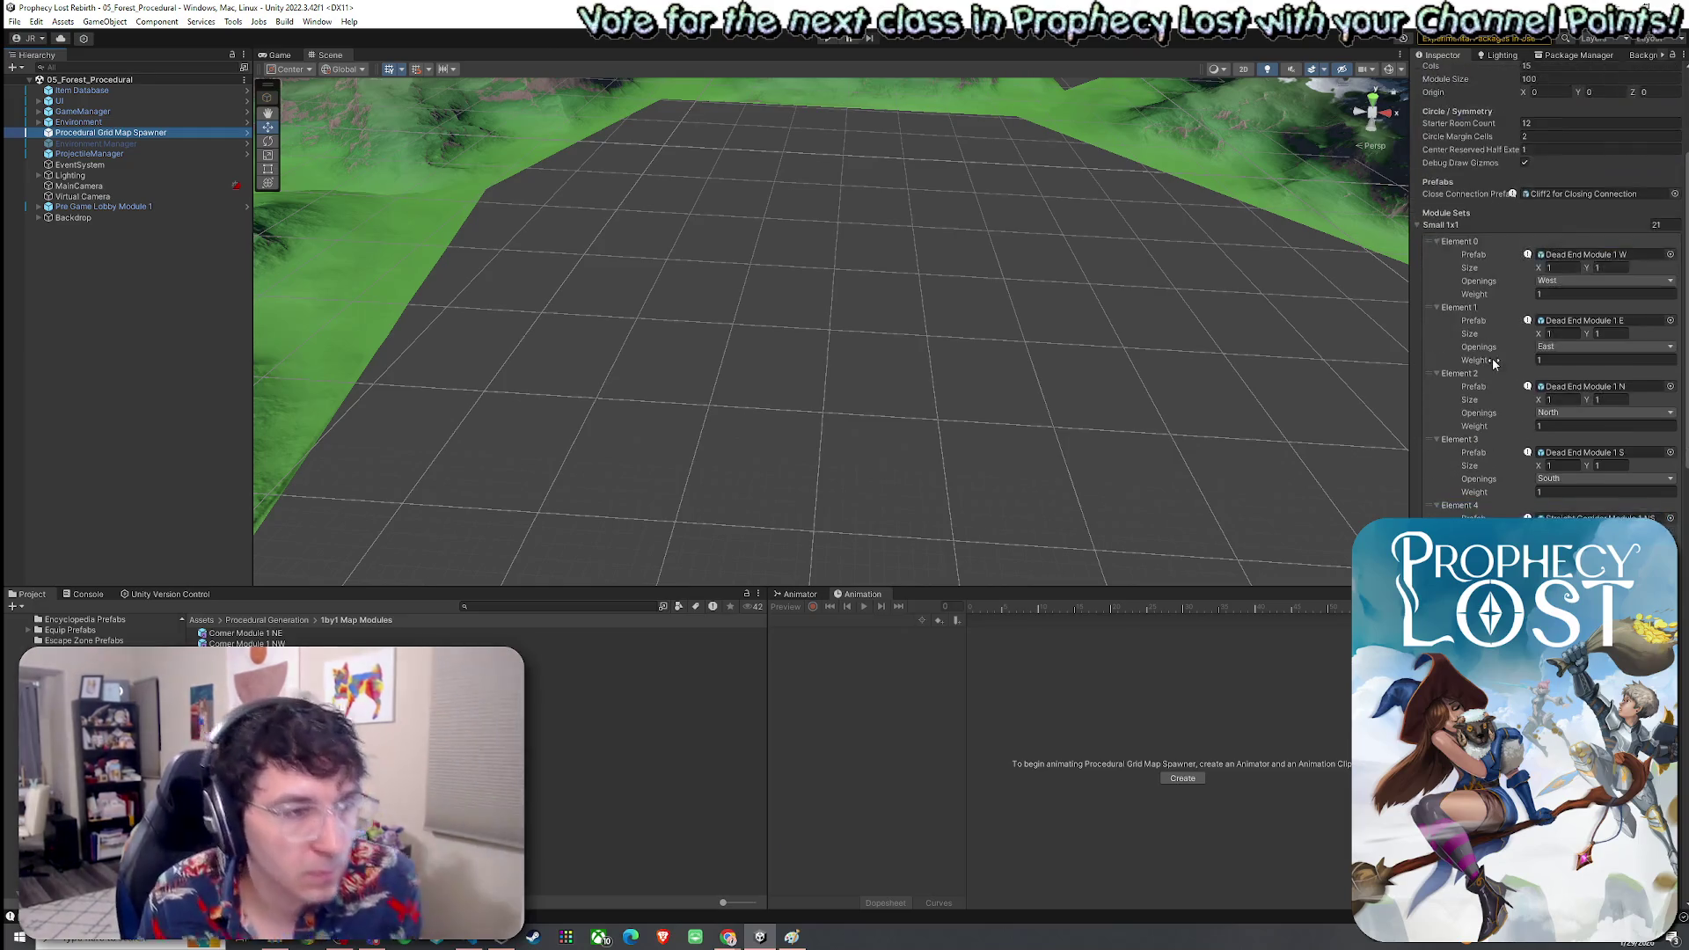
{"action": "scroll", "coordinate": [1492, 363], "scroll_direction": "down", "scroll_amount": 8}
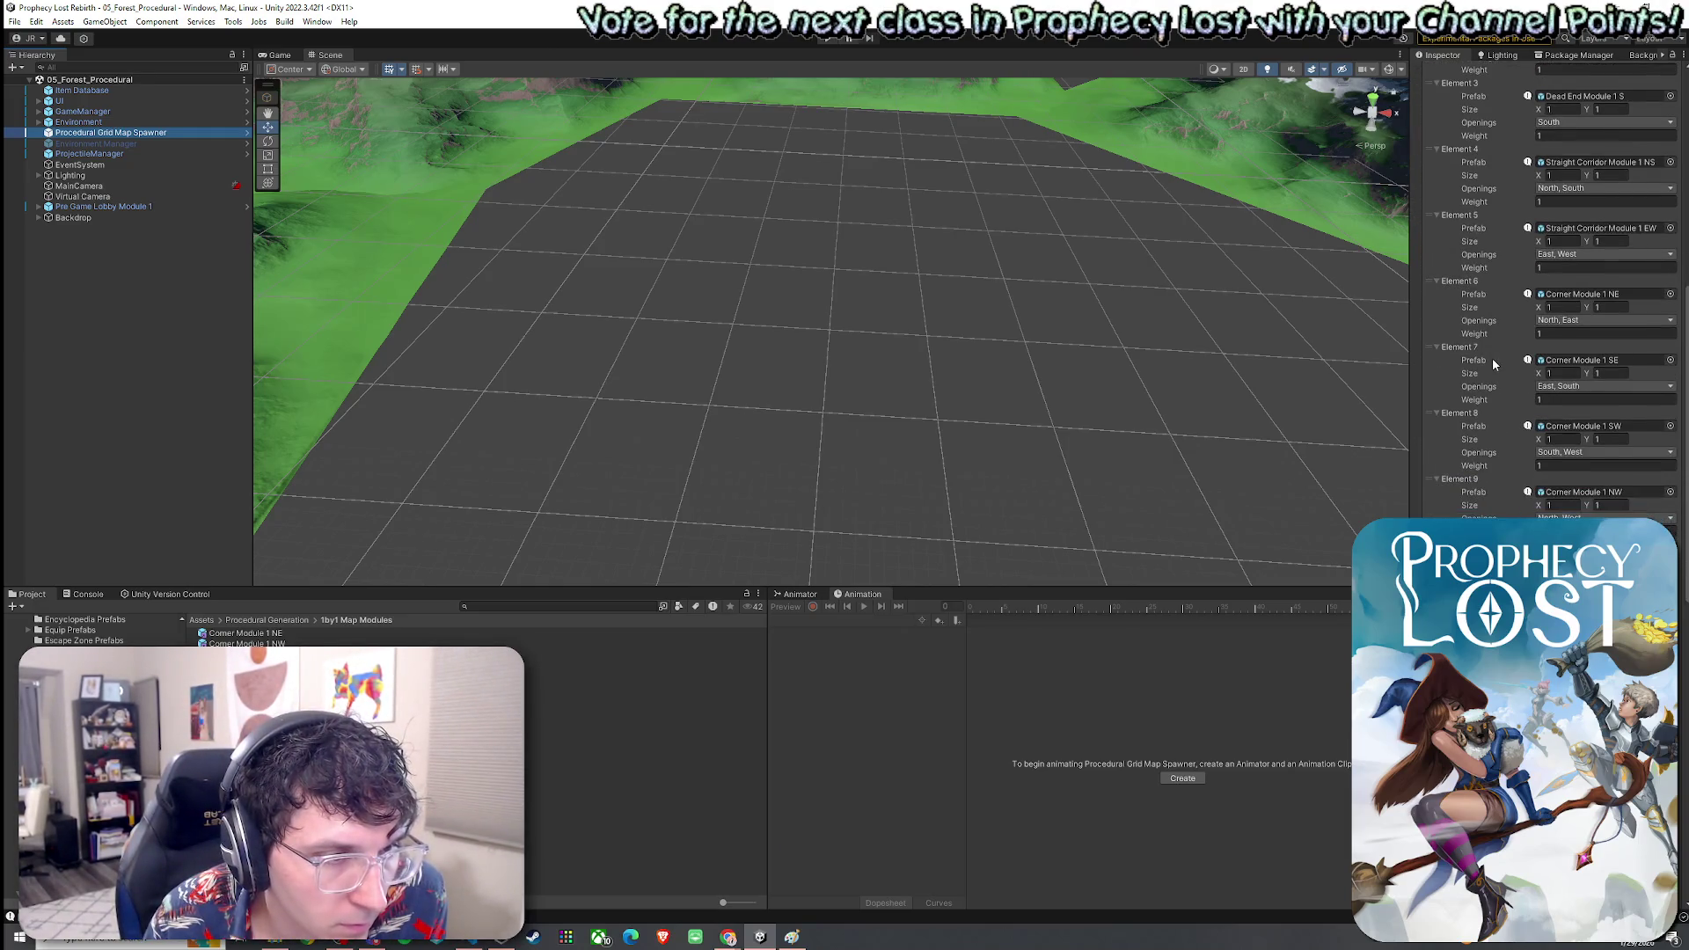
{"action": "scroll", "coordinate": [1493, 360], "scroll_direction": "down", "scroll_amount": 3}
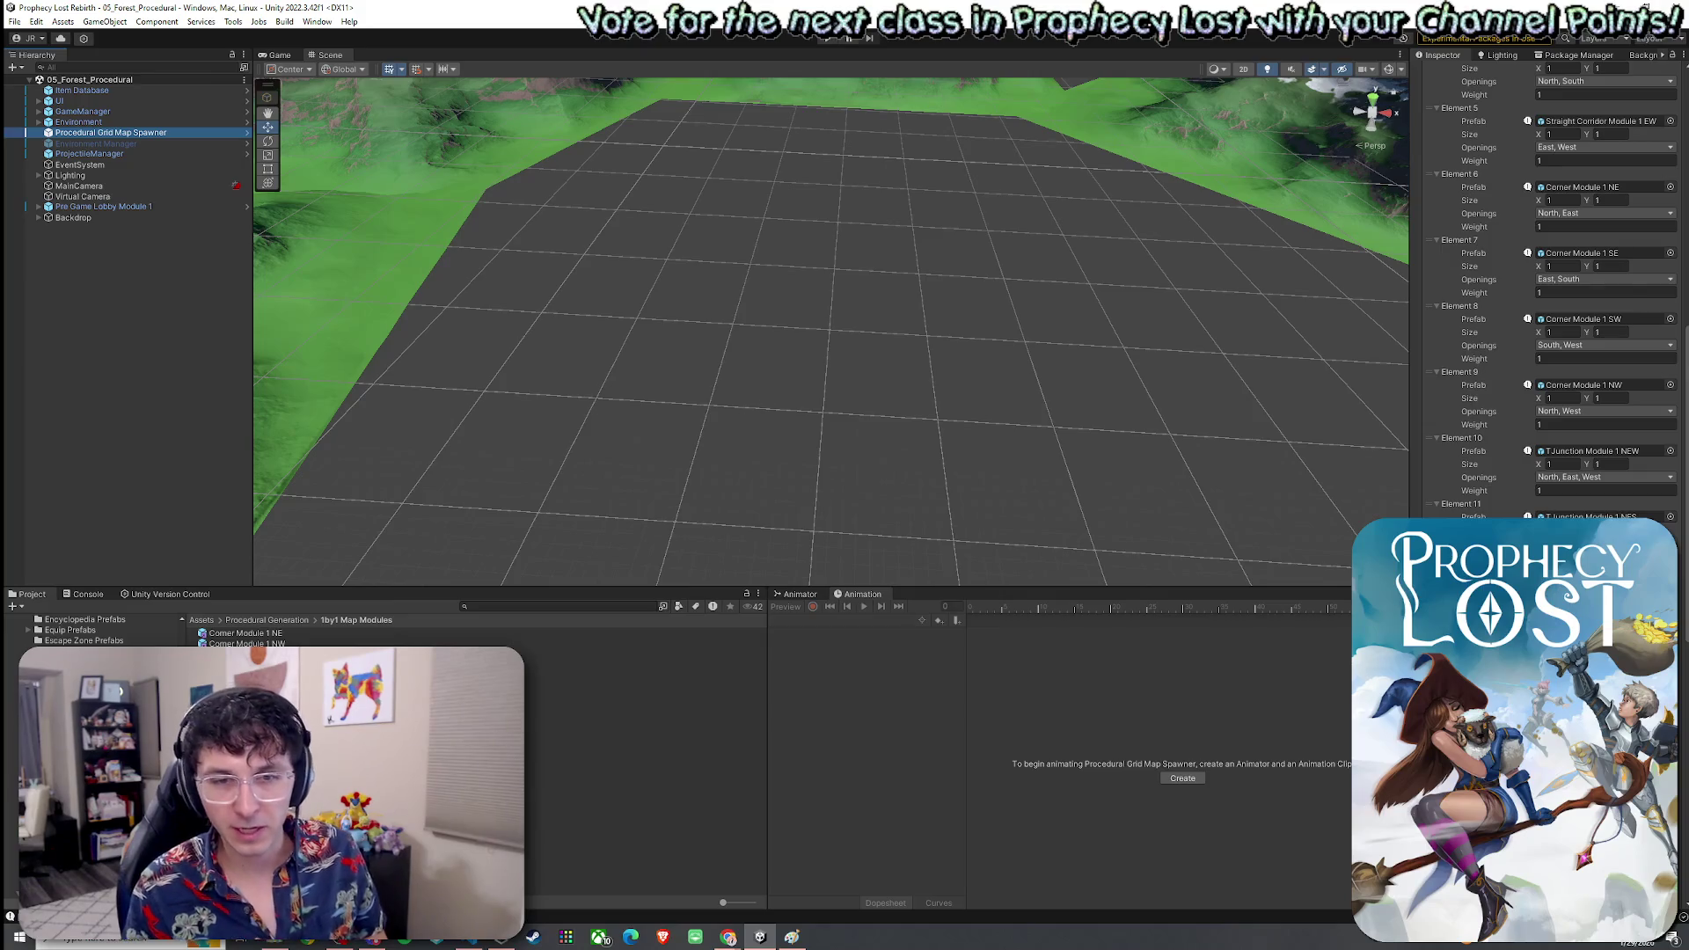
{"action": "scroll", "coordinate": [1559, 471], "scroll_direction": "down", "scroll_amount": 4}
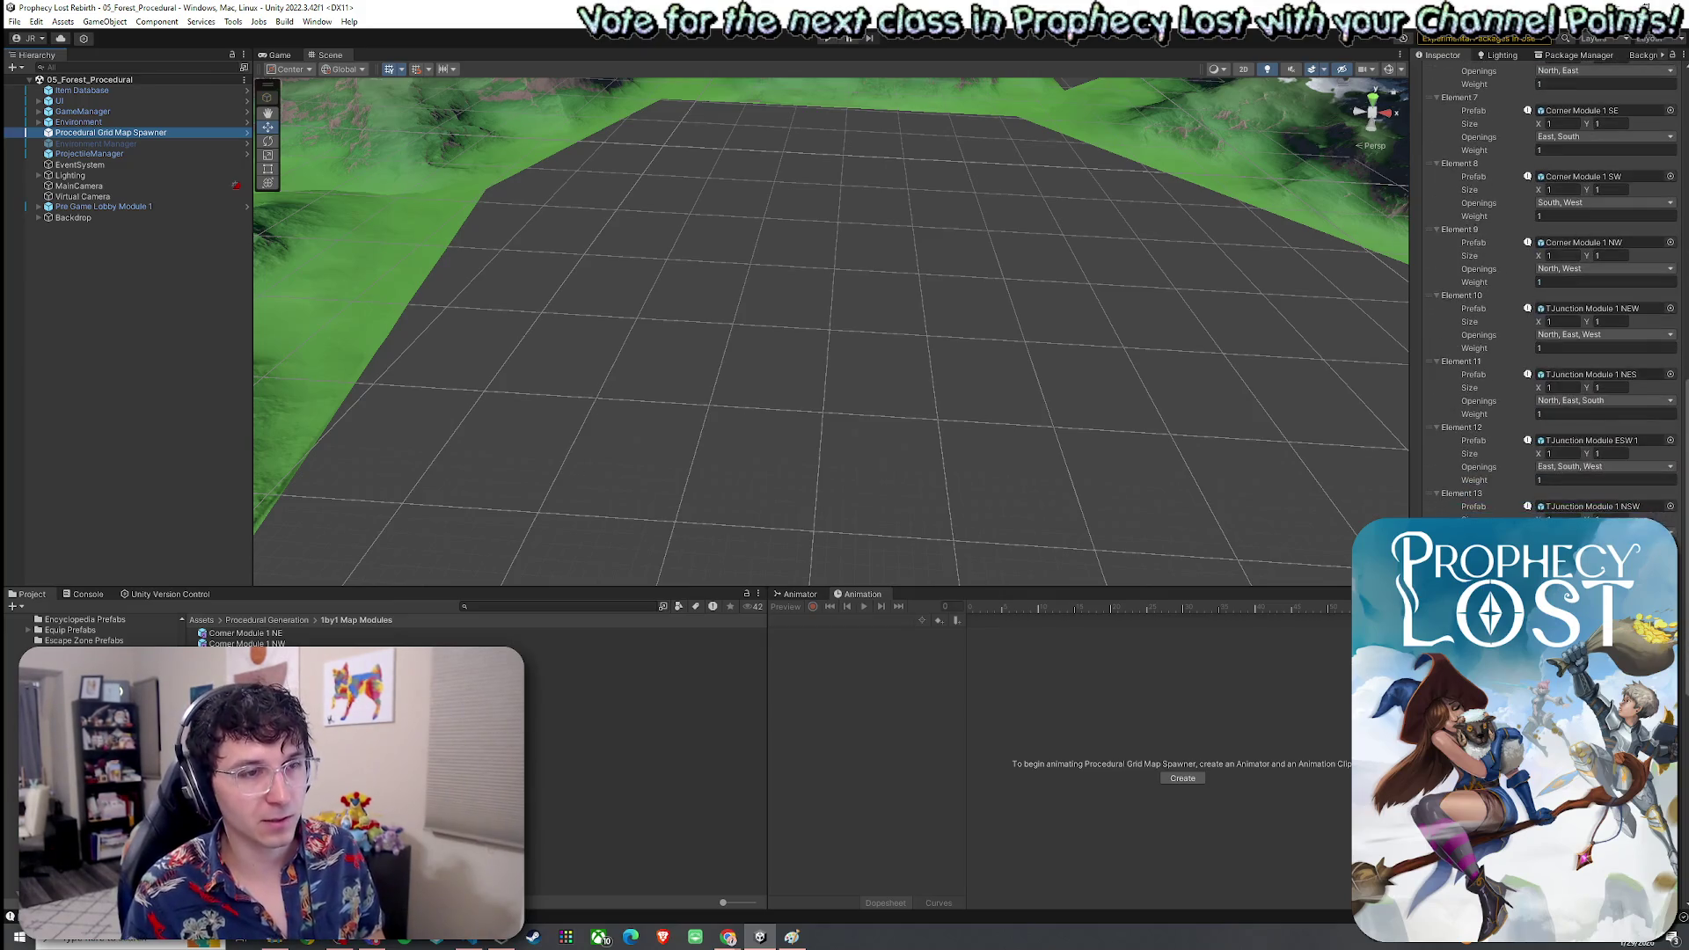
{"action": "scroll", "coordinate": [1559, 470], "scroll_direction": "down", "scroll_amount": 2}
{"action": "scroll", "coordinate": [1558, 471], "scroll_direction": "down", "scroll_amount": 3}
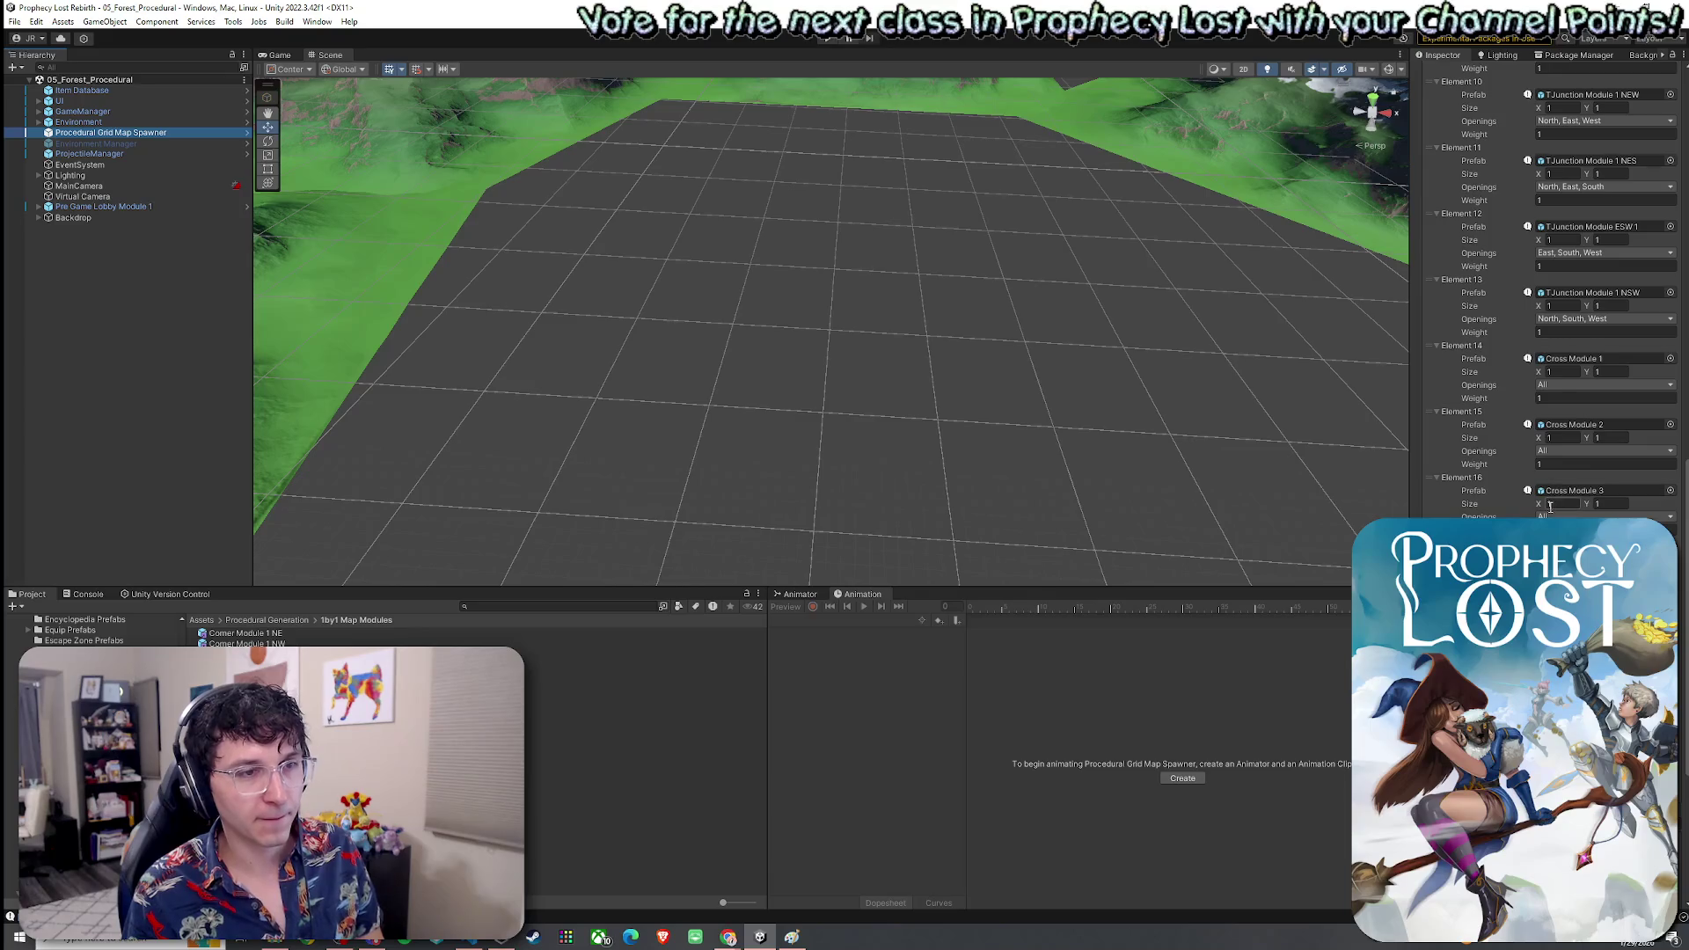
{"action": "scroll", "coordinate": [1550, 506], "scroll_direction": "up", "scroll_amount": 12}
{"action": "scroll", "coordinate": [1549, 351], "scroll_direction": "up", "scroll_amount": 5}
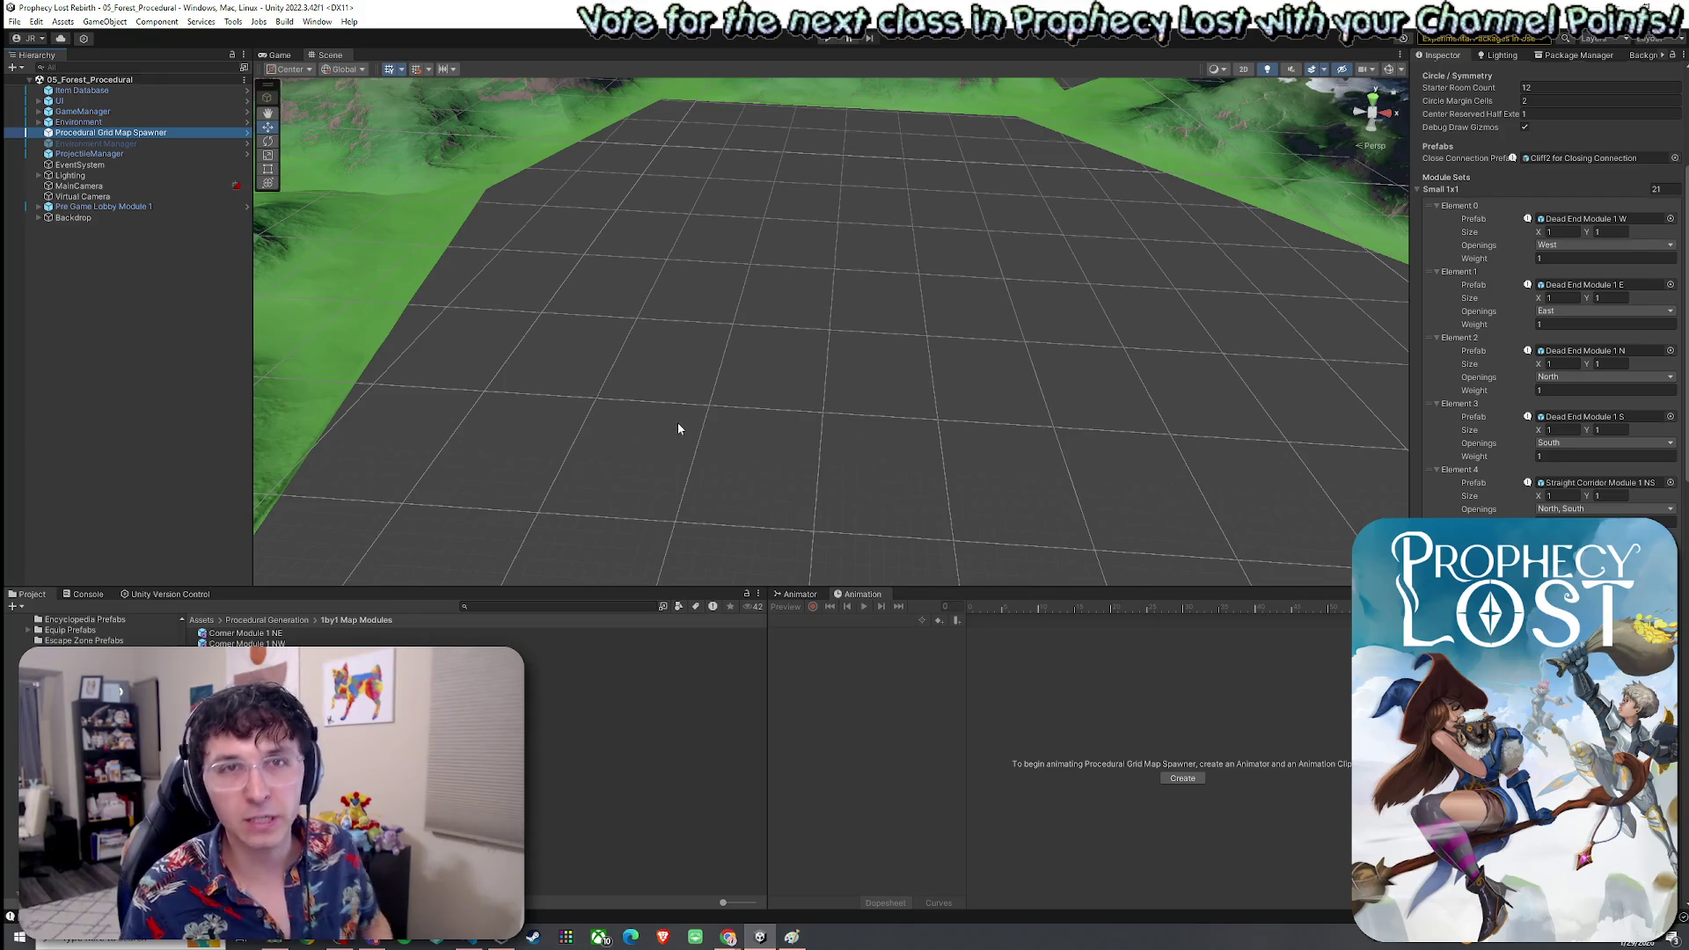
Save the project and look over the TJunction NES, ESW and NEW module prefabs
{"action": "left_click", "coordinate": [14, 22]}
{"action": "left_click", "coordinate": [106, 84]}
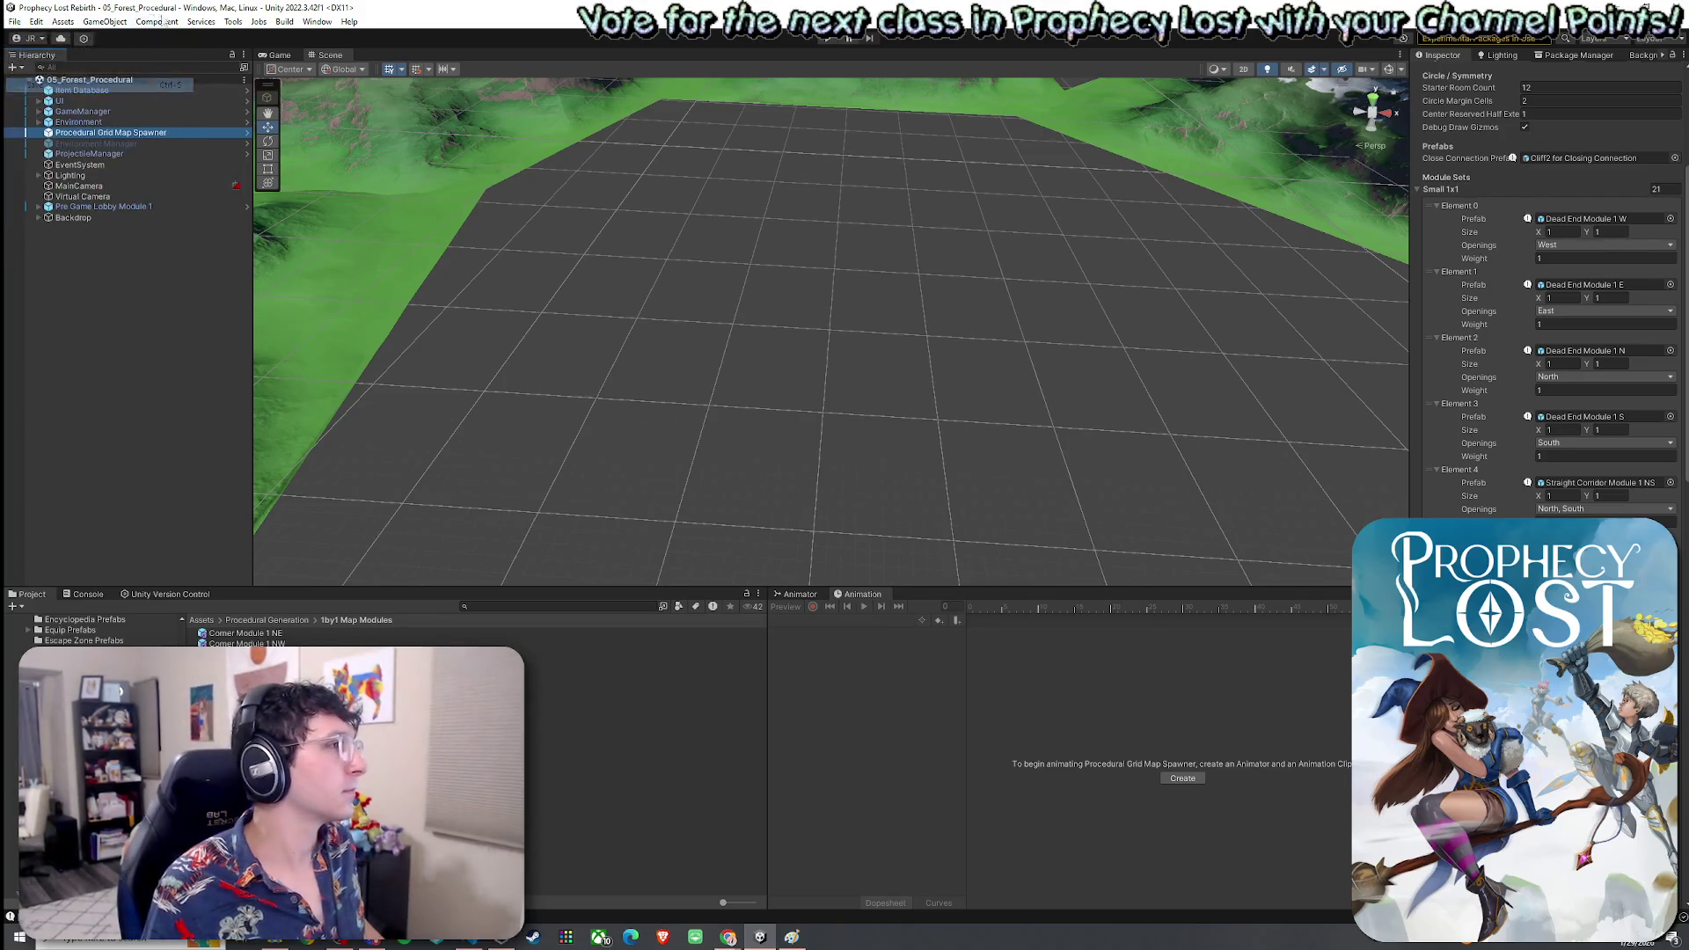
{"action": "left_click", "coordinate": [352, 811]}
{"action": "left_click", "coordinate": [352, 832]}
{"action": "left_click", "coordinate": [352, 843]}
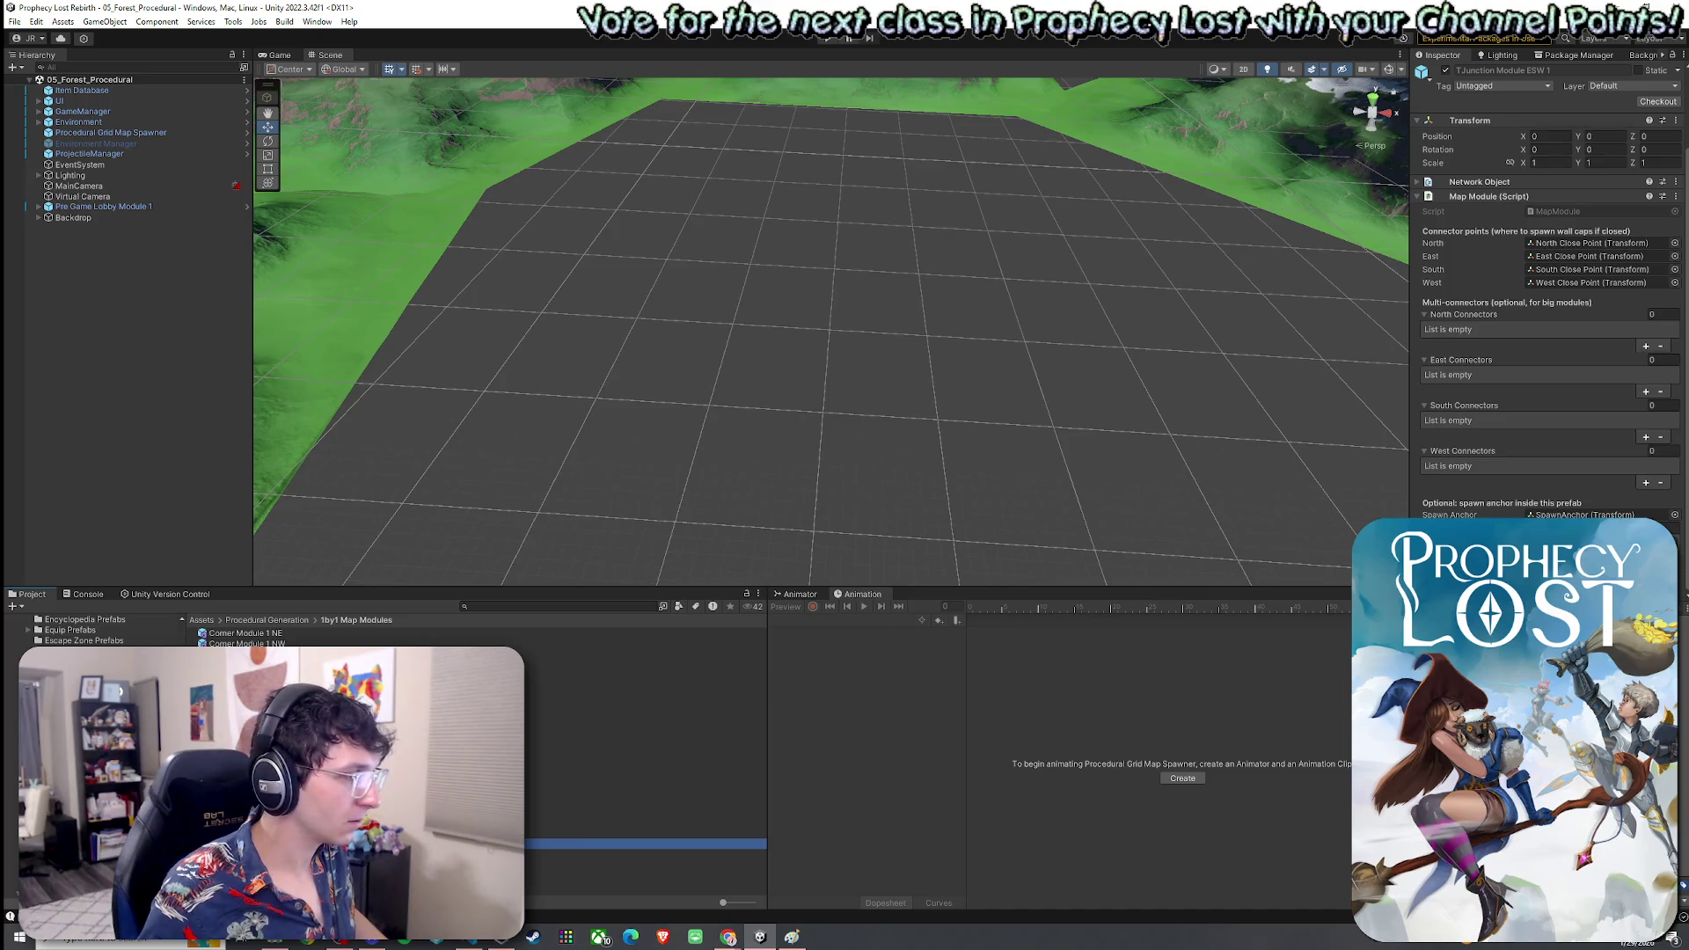
{"action": "left_click", "coordinate": [647, 823]}
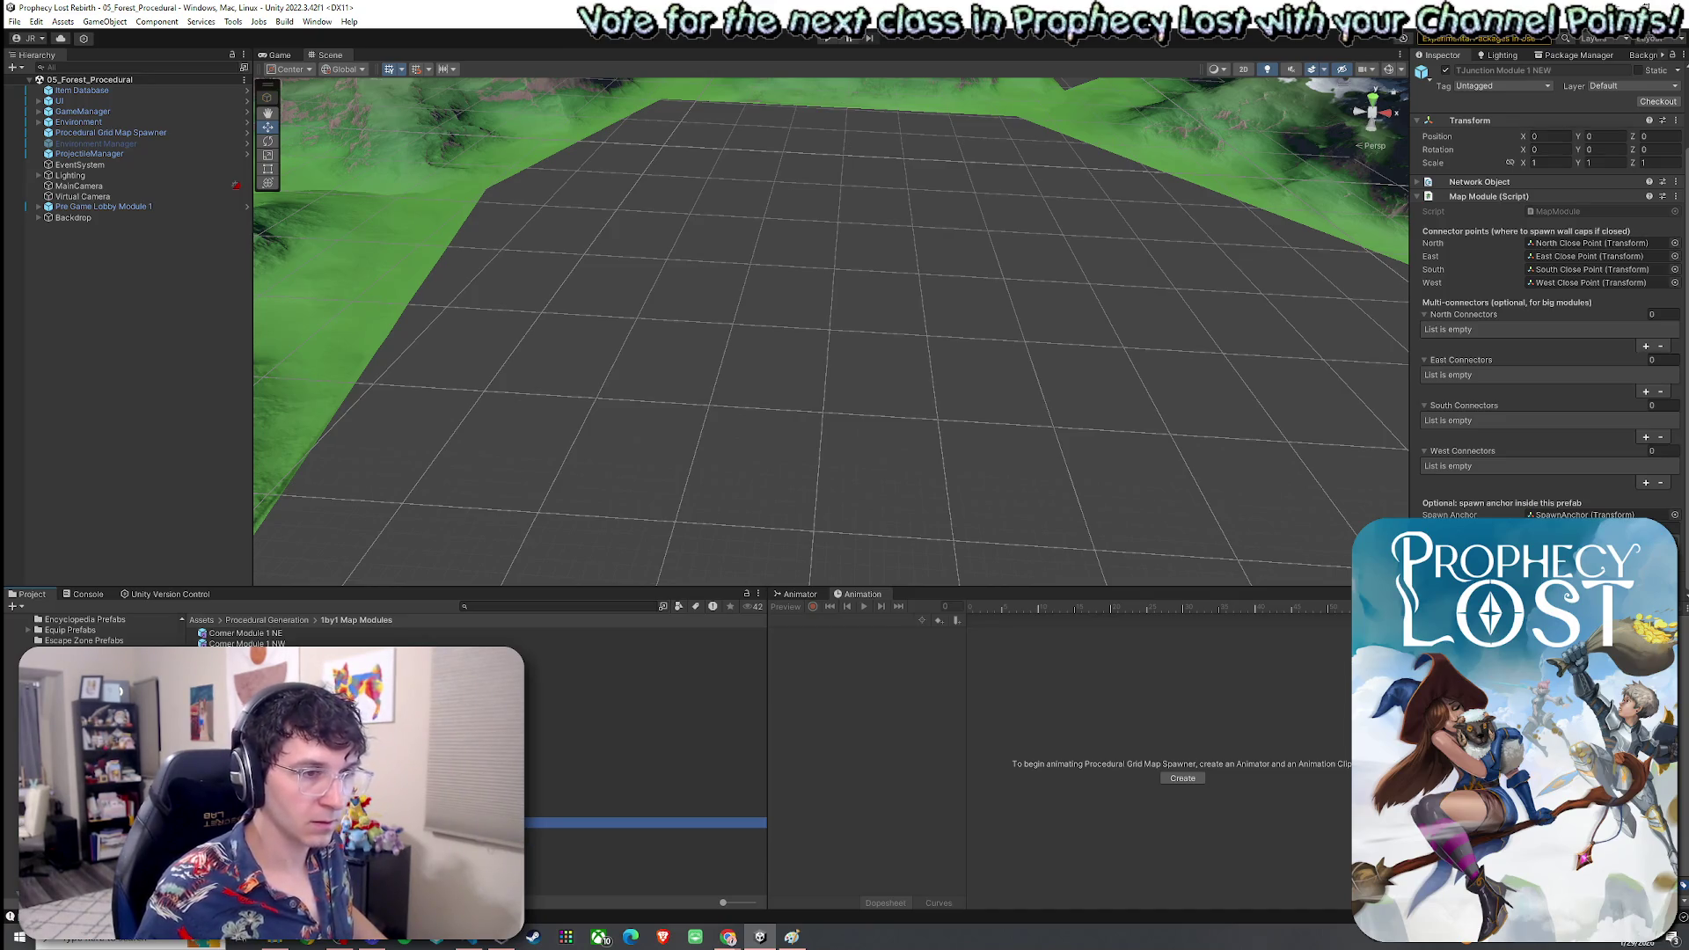
{"action": "left_click", "coordinate": [646, 843]}
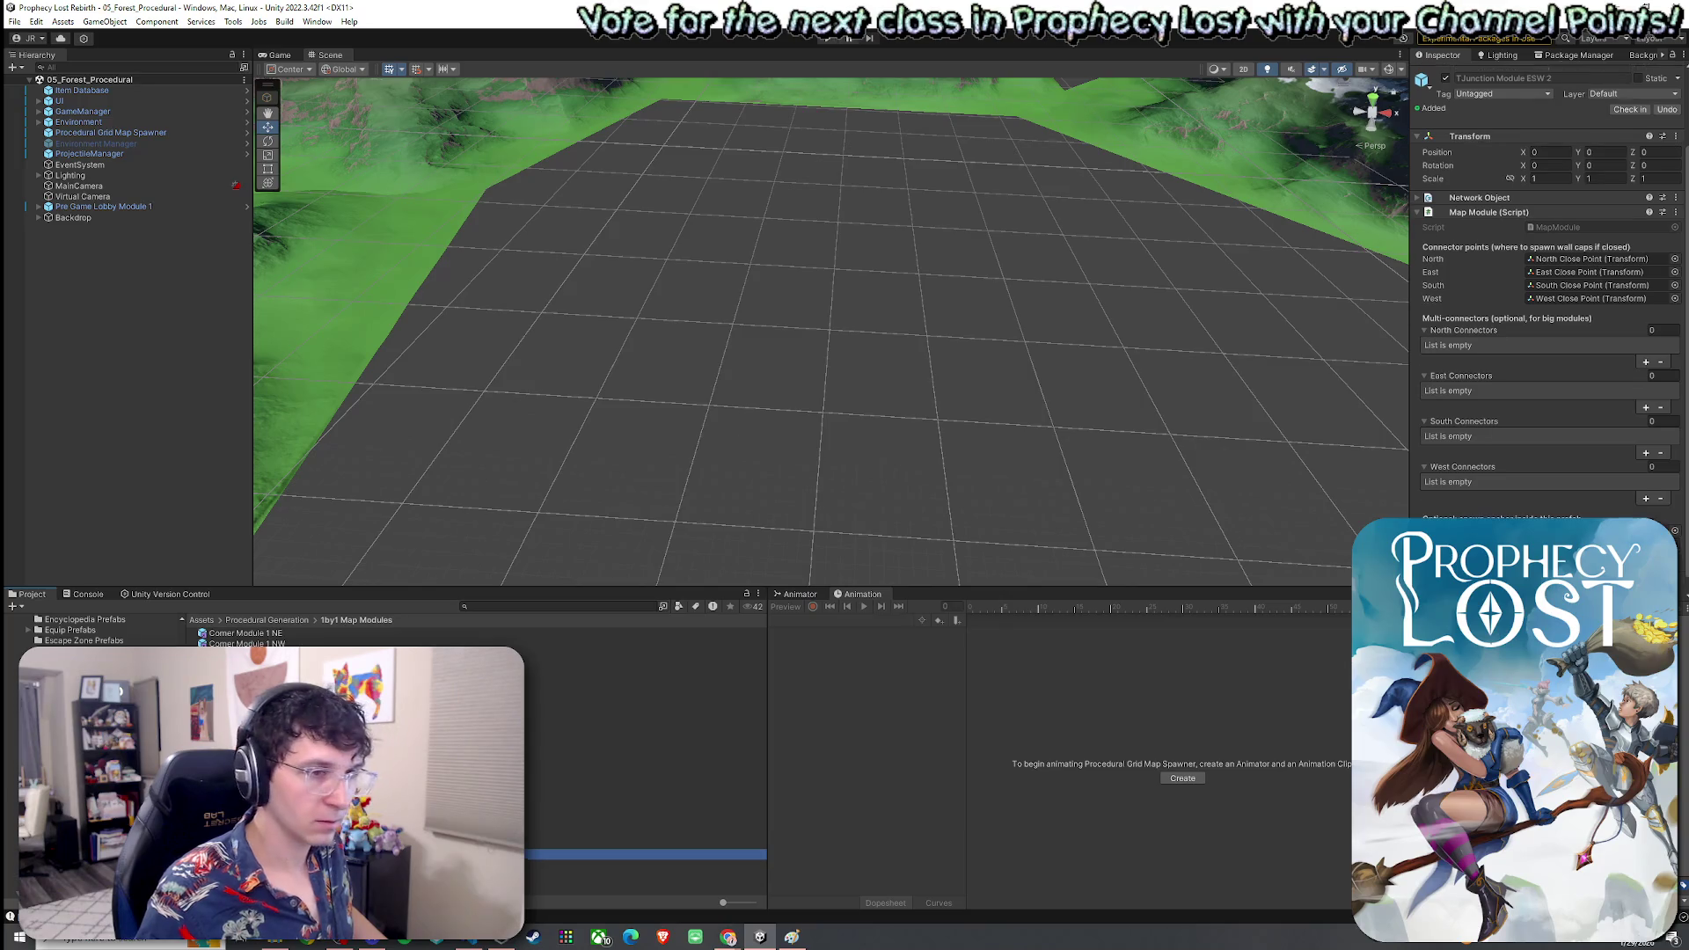
Place the TJunction Module ESW 2 prefab in the scene and select its terrain
{"action": "mouse_move", "coordinate": [647, 843]}
{"action": "left_mouse_down"}
{"action": "mouse_move", "coordinate": [804, 425]}
{"action": "mouse_move", "coordinate": [763, 488]}
{"action": "mouse_move", "coordinate": [893, 536]}
{"action": "mouse_move", "coordinate": [1116, 490]}
{"action": "mouse_move", "coordinate": [1240, 396]}
{"action": "left_mouse_up"}
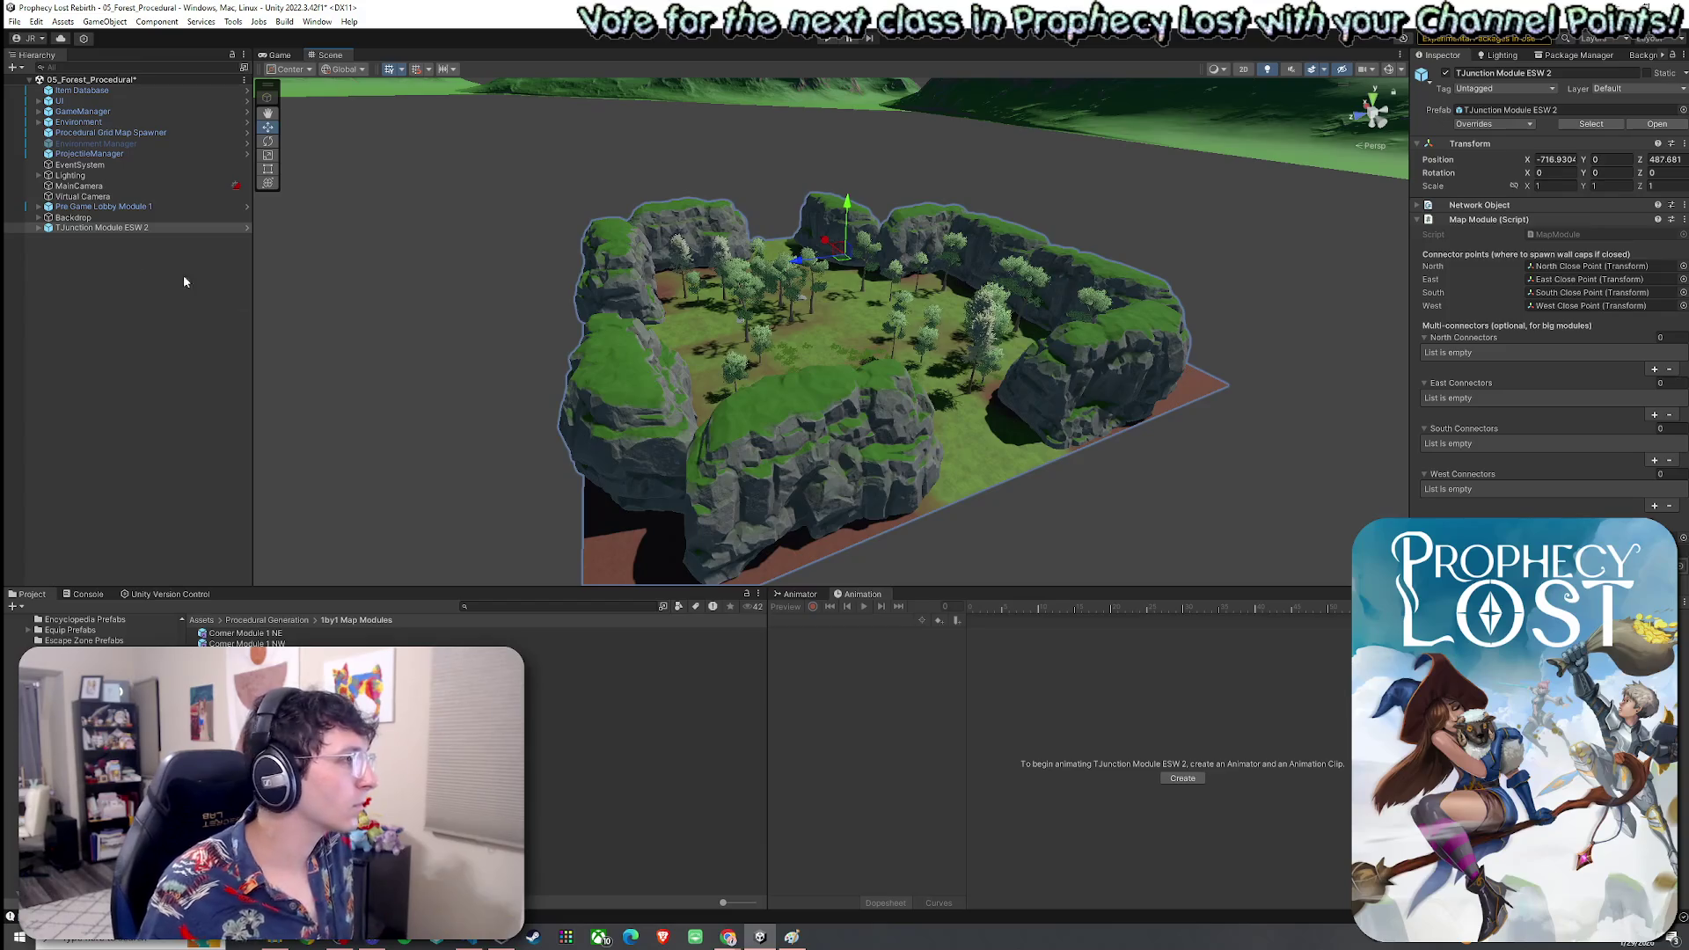
{"action": "left_click", "coordinate": [39, 228]}
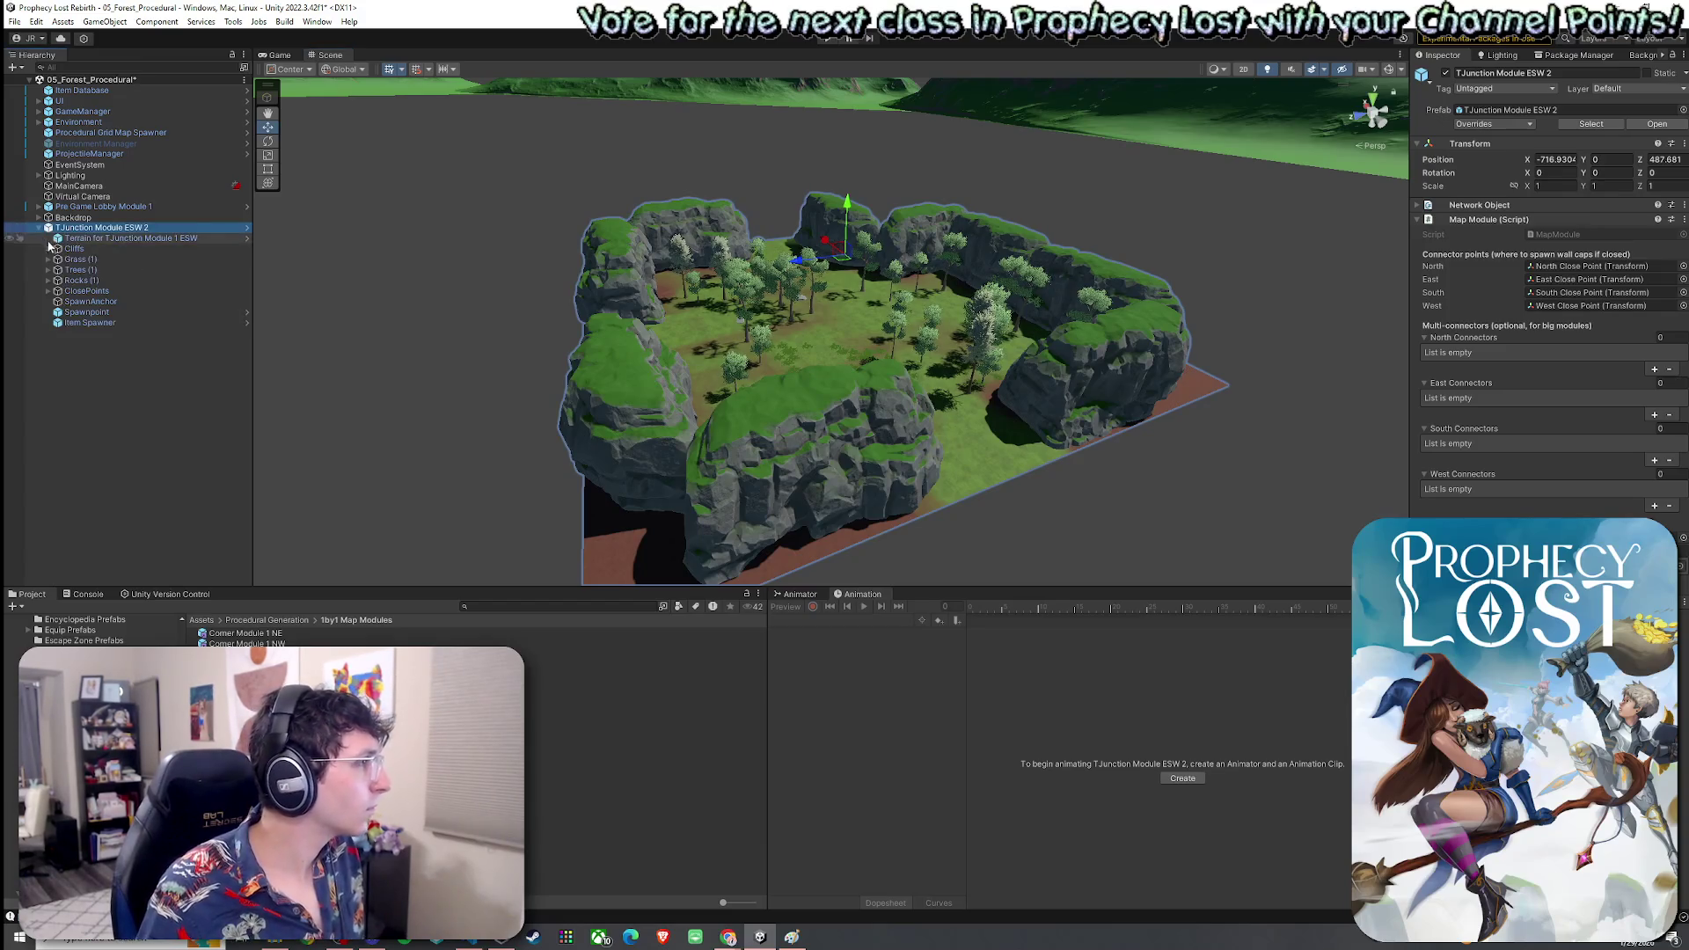
{"action": "left_click", "coordinate": [132, 239]}
Create a terrain named Terrain for TJunction Module 2 ESW and move it directly under the module
{"action": "right_click", "coordinate": [131, 239]}
{"action": "mouse_move", "coordinate": [211, 507]}
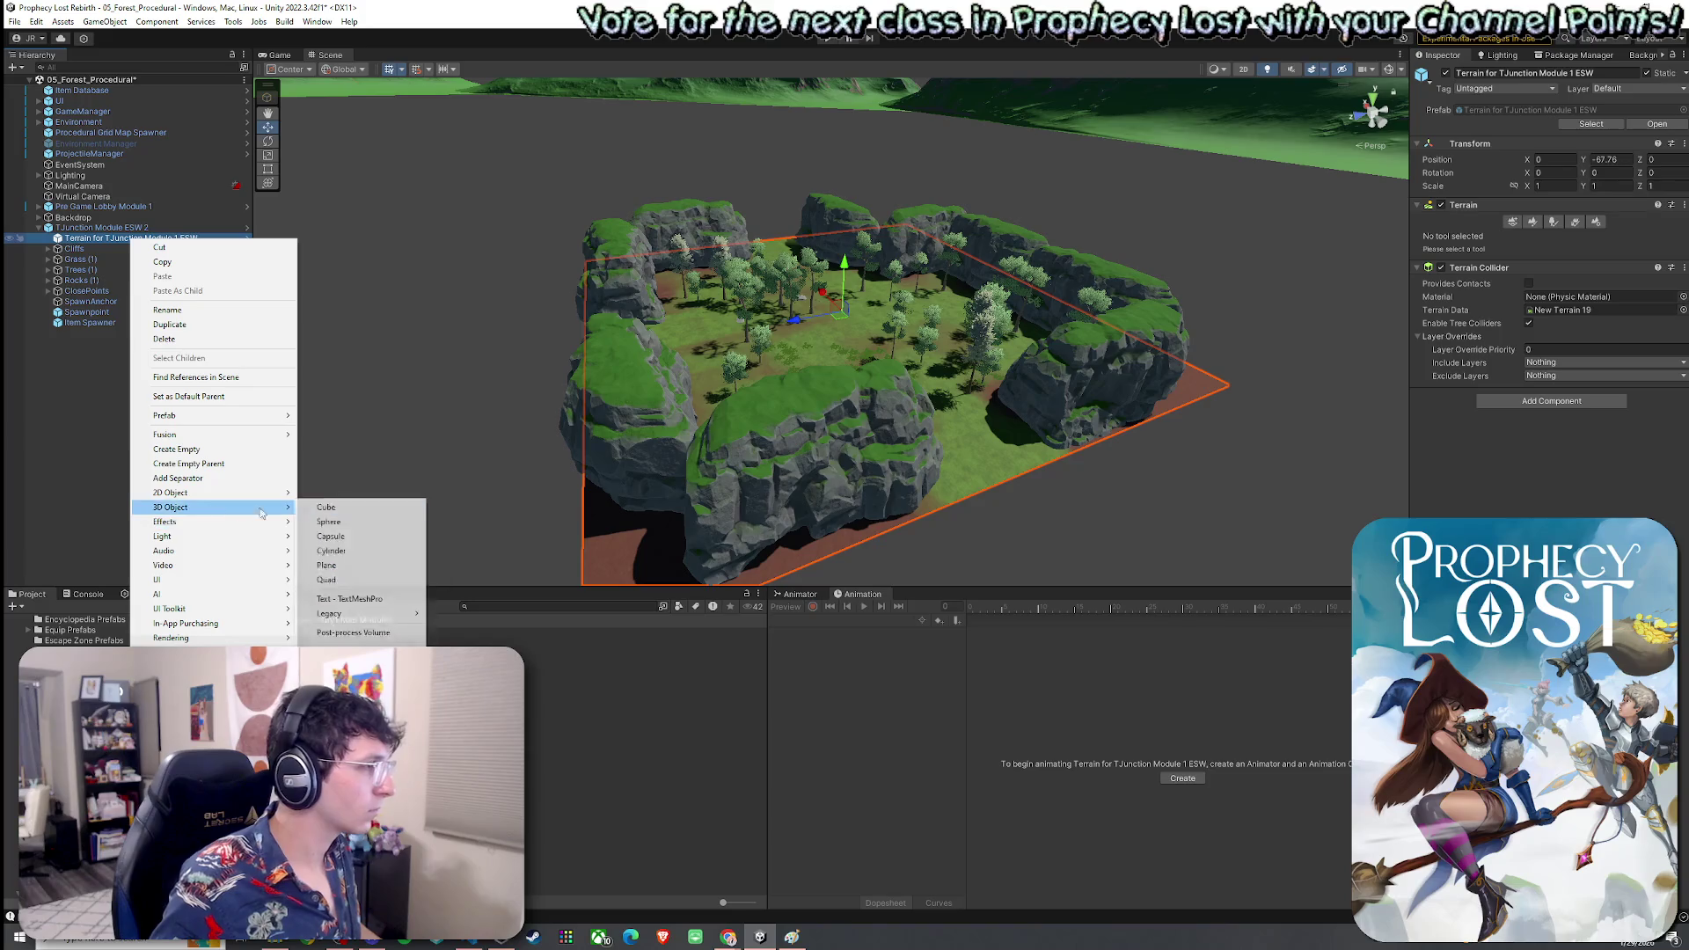
{"action": "left_click", "coordinate": [339, 673]}
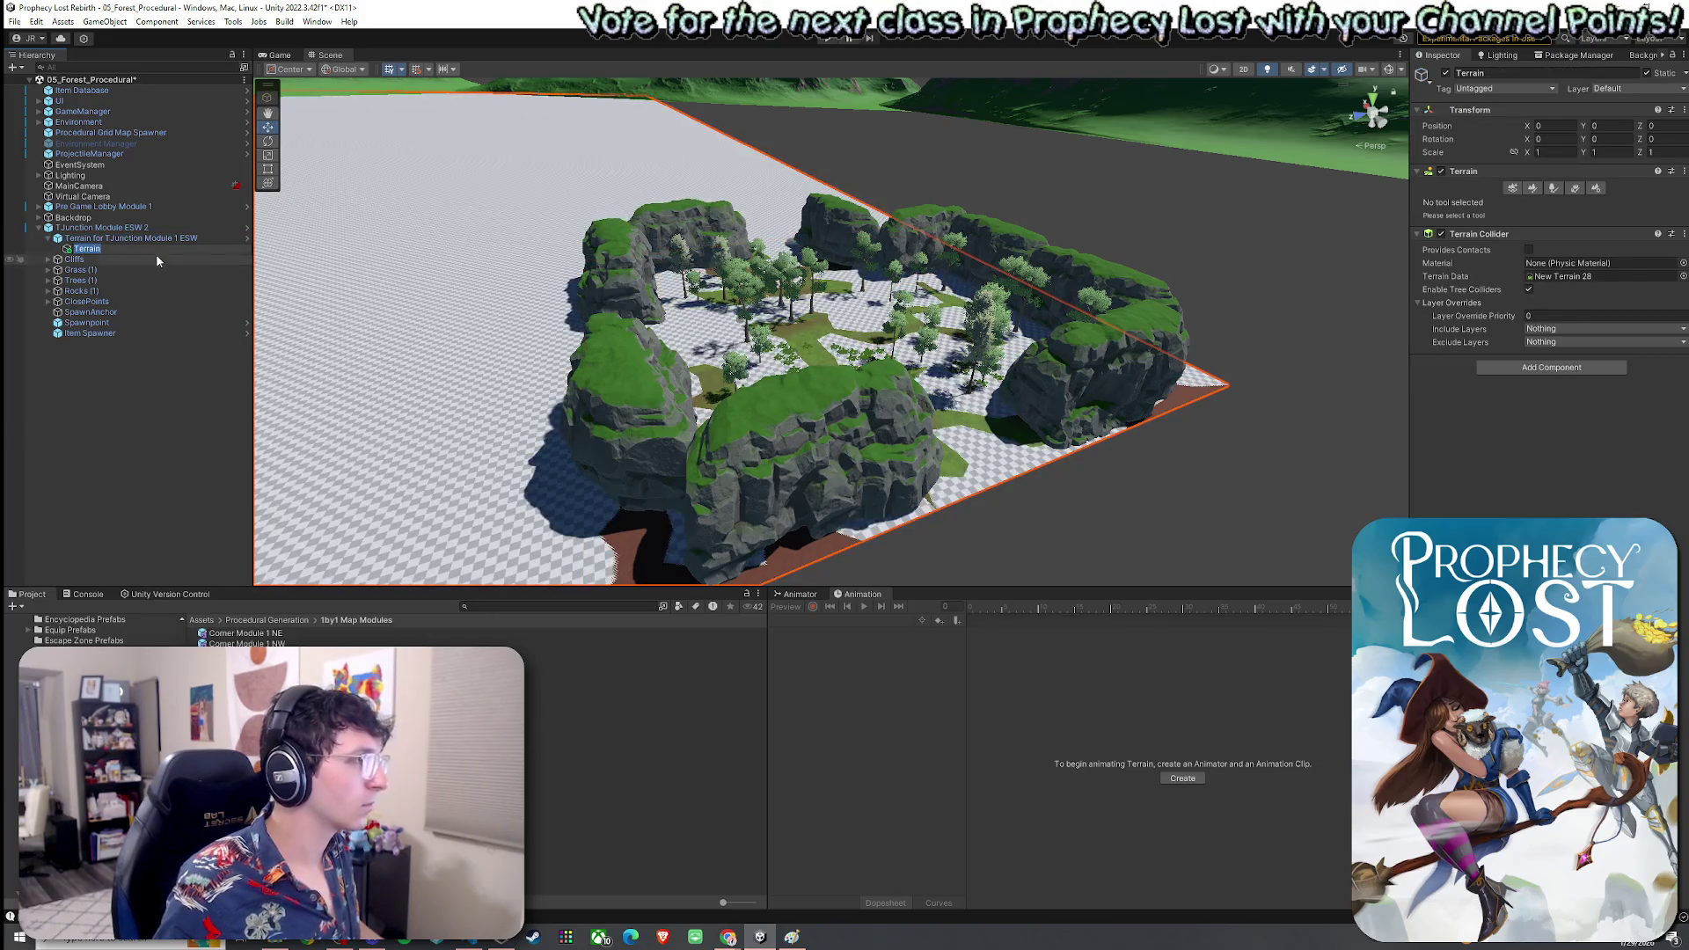
{"action": "key", "text": "Right"}
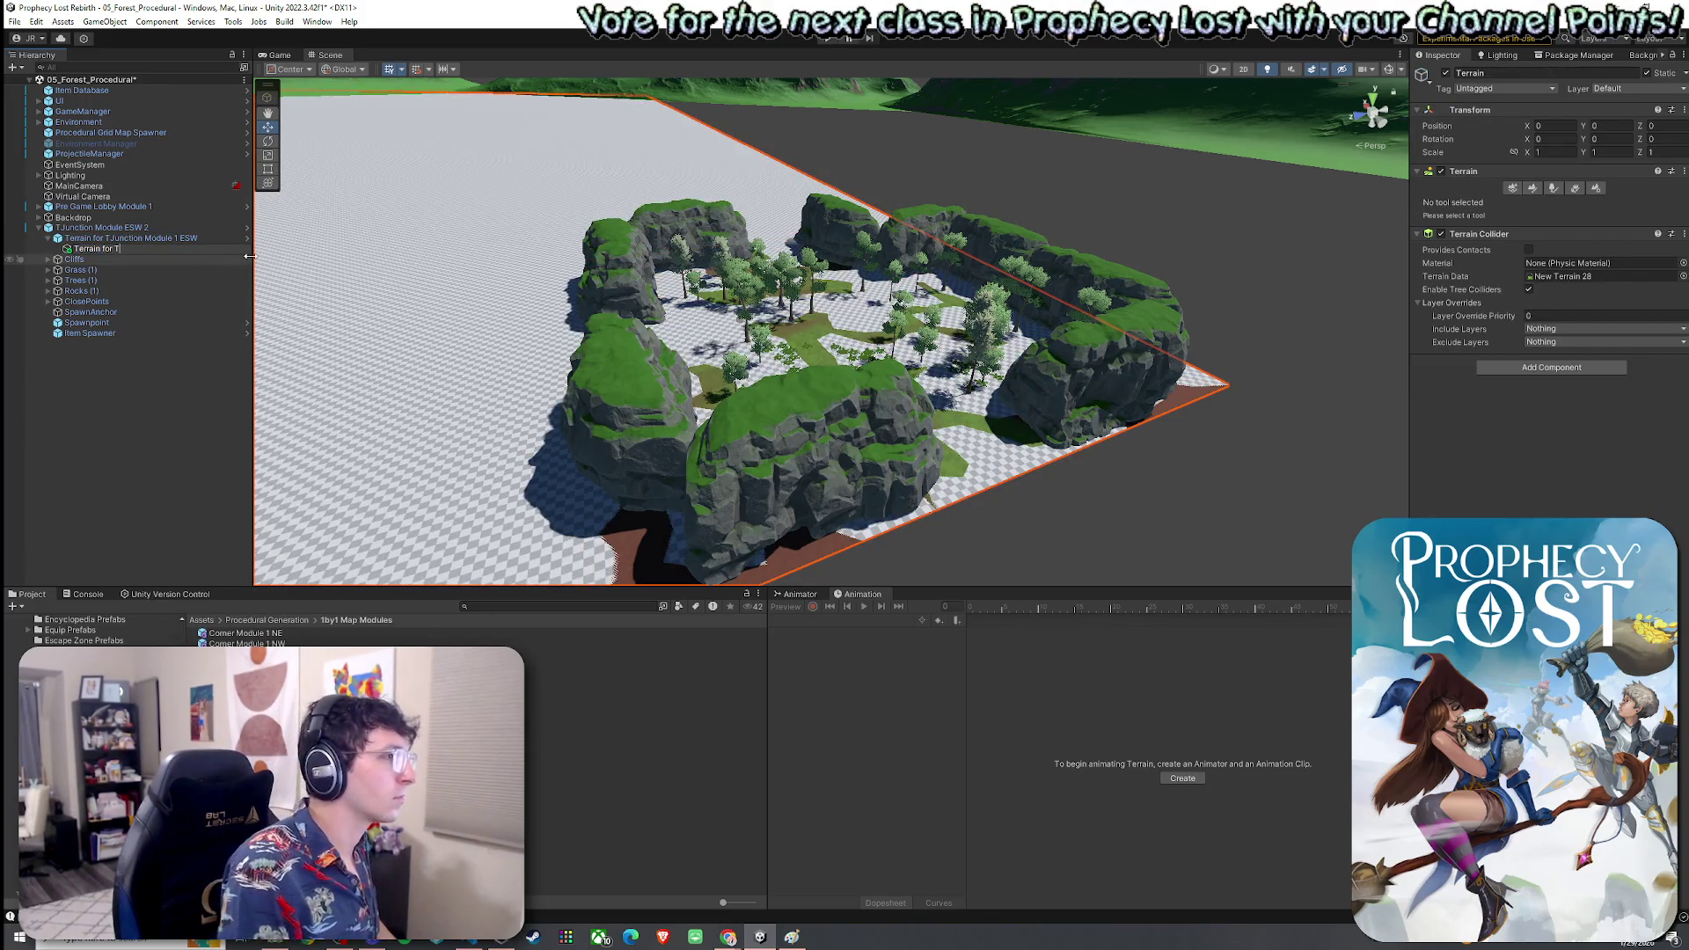
{"action": "type", "text": "Juncti"}
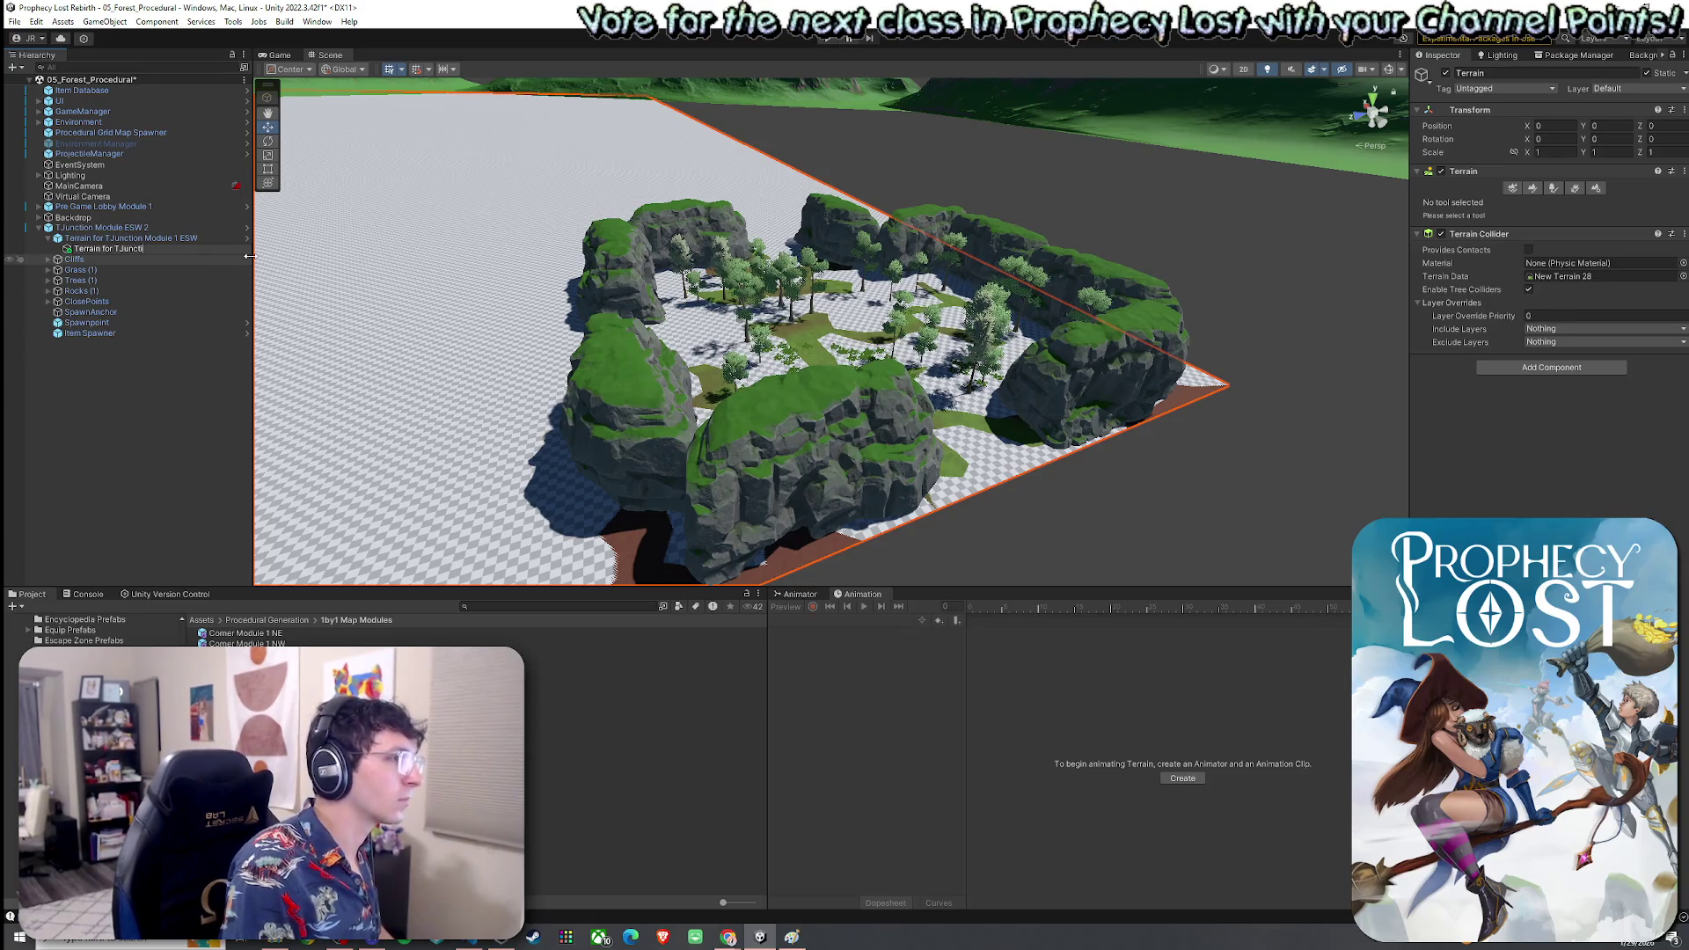
{"action": "type", "text": "on Module 2 ESW"}
{"action": "key", "text": "Return"}
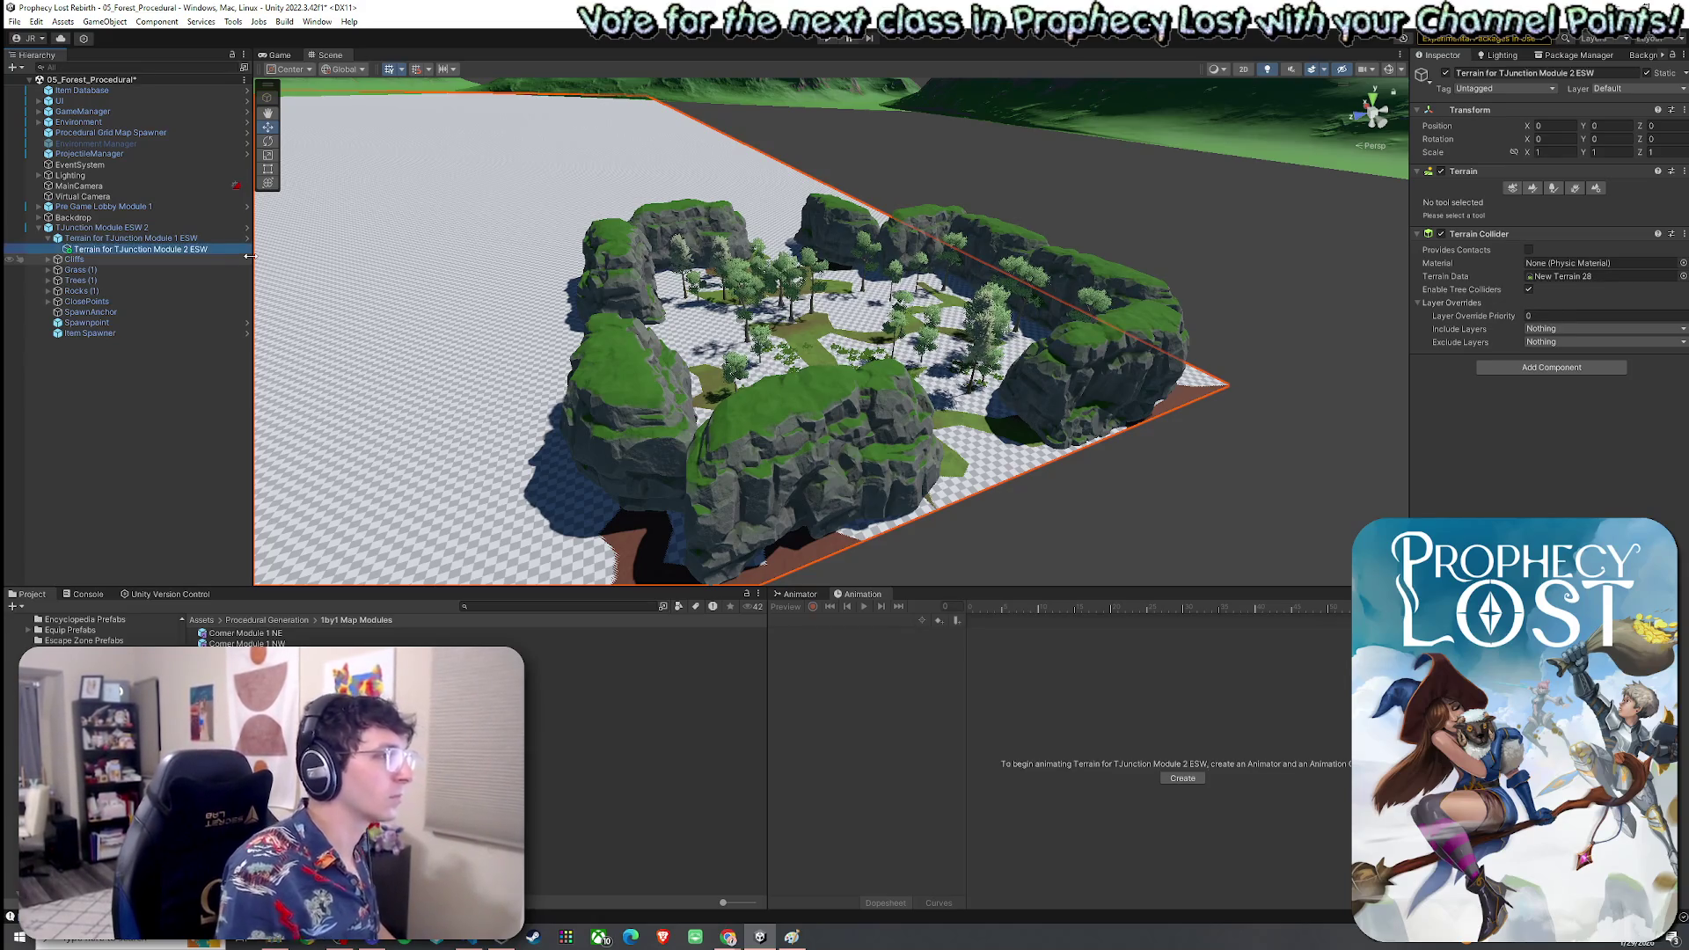
{"action": "left_click_drag", "start_coordinate": [188, 249], "coordinate": [173, 234]}
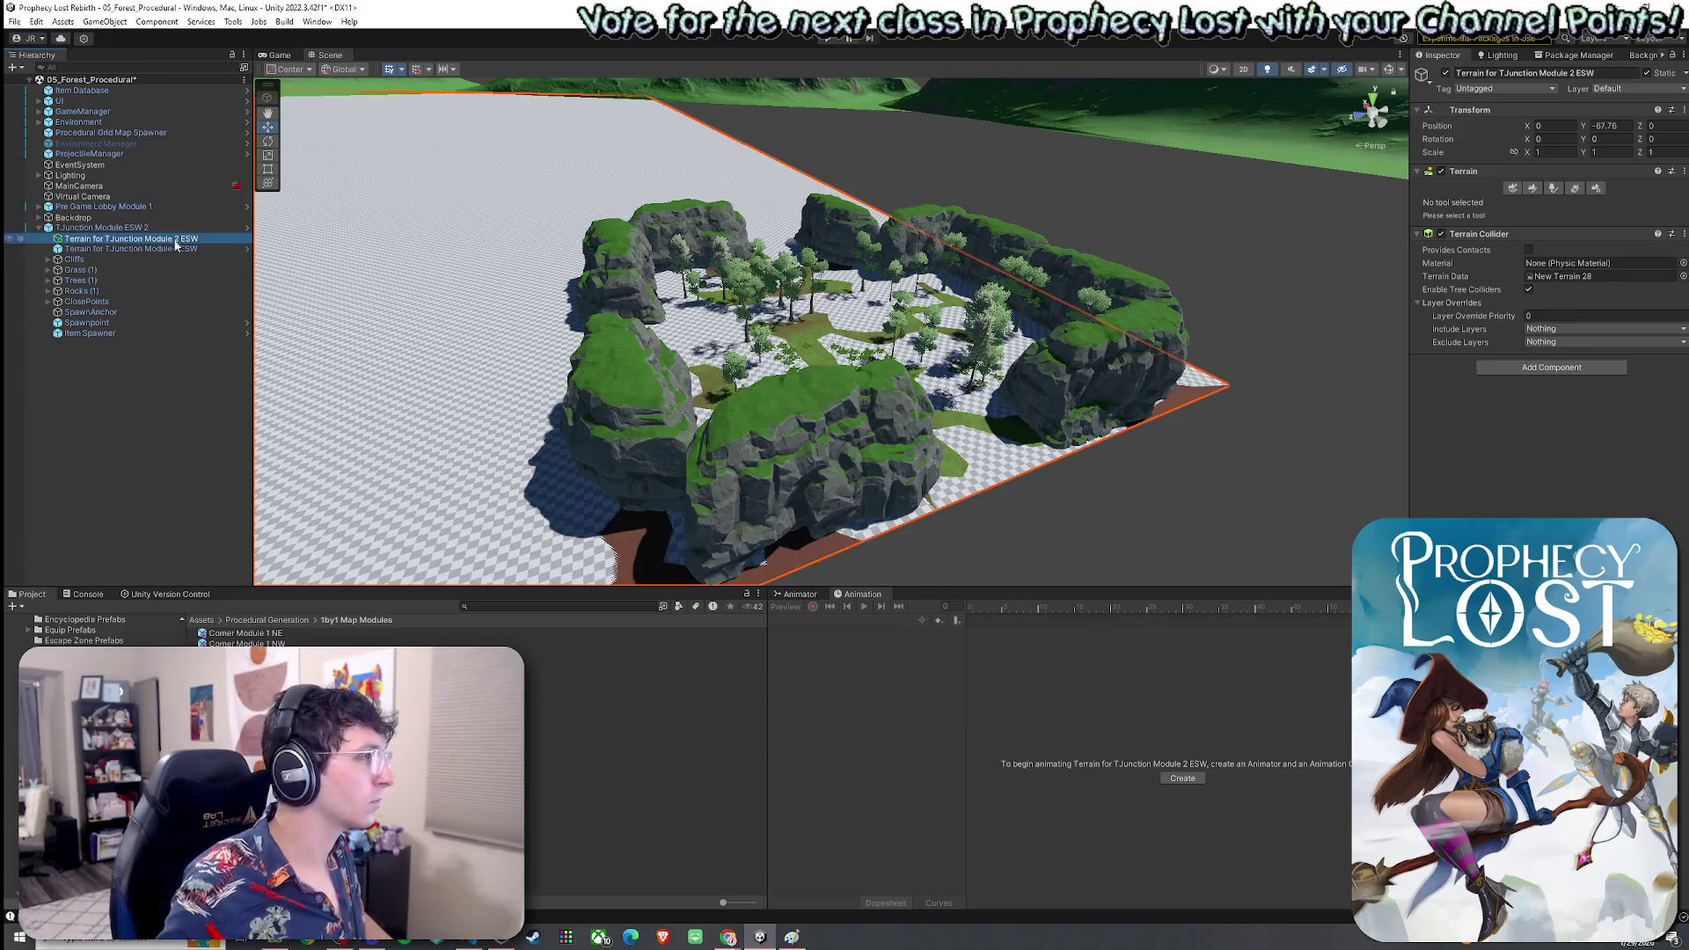
Delete the old Terrain for TJunction Module 1 ESW
{"action": "left_click", "coordinate": [1594, 187]}
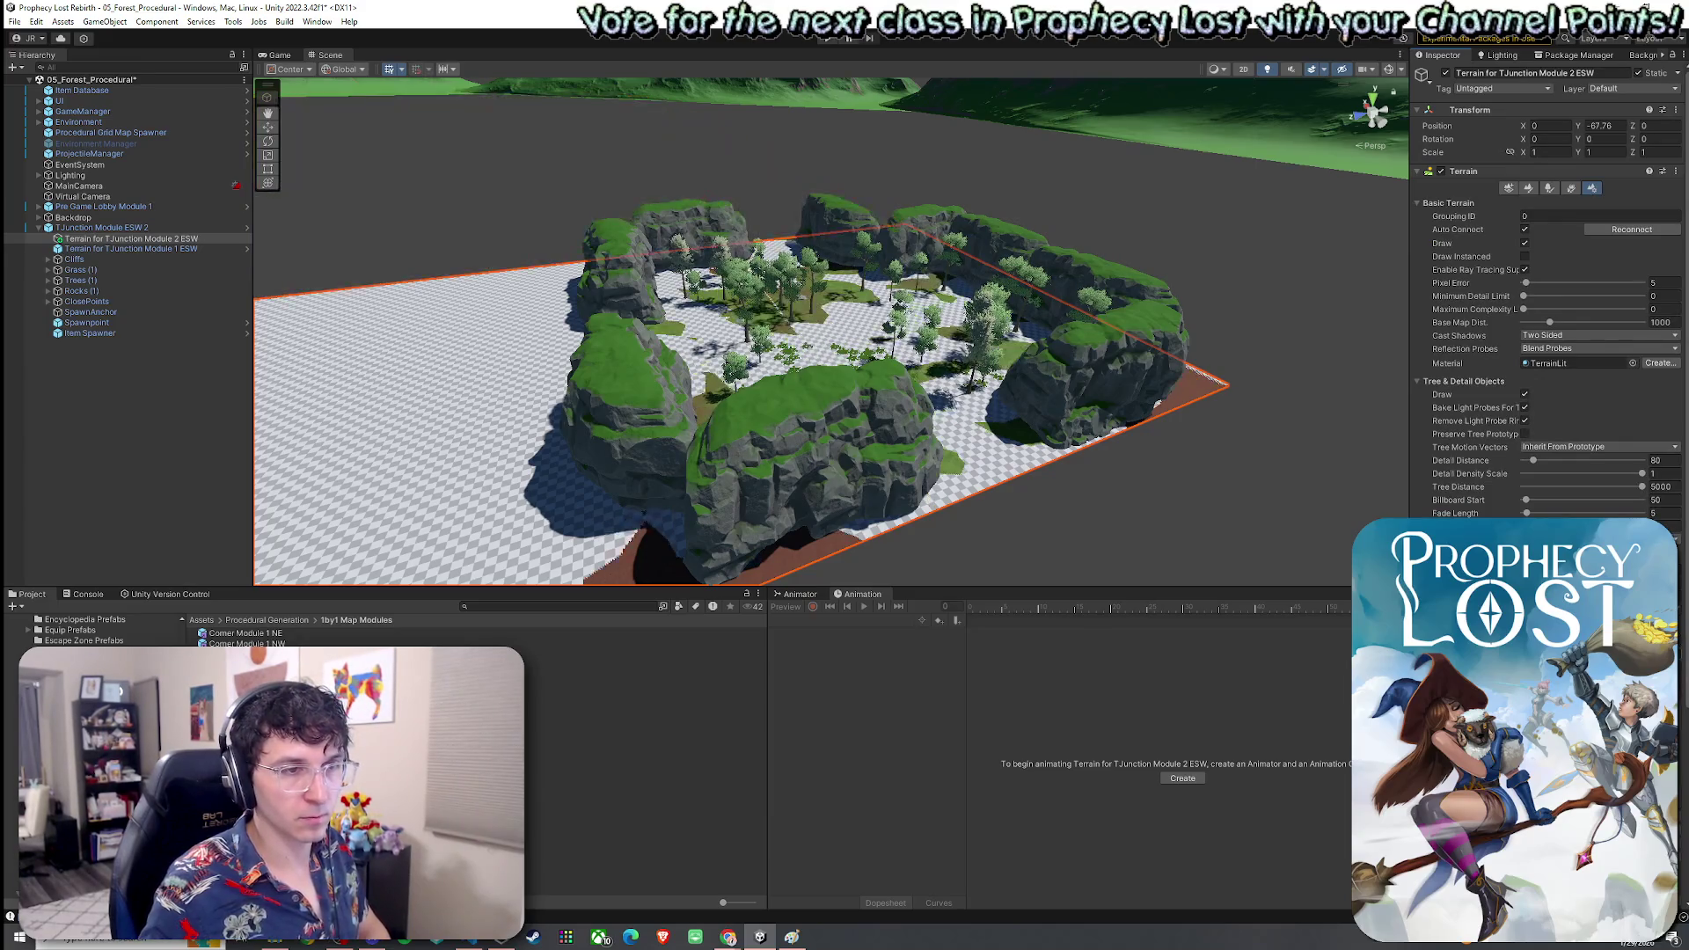
{"action": "left_click", "coordinate": [118, 248]}
{"action": "key", "text": "Delete"}
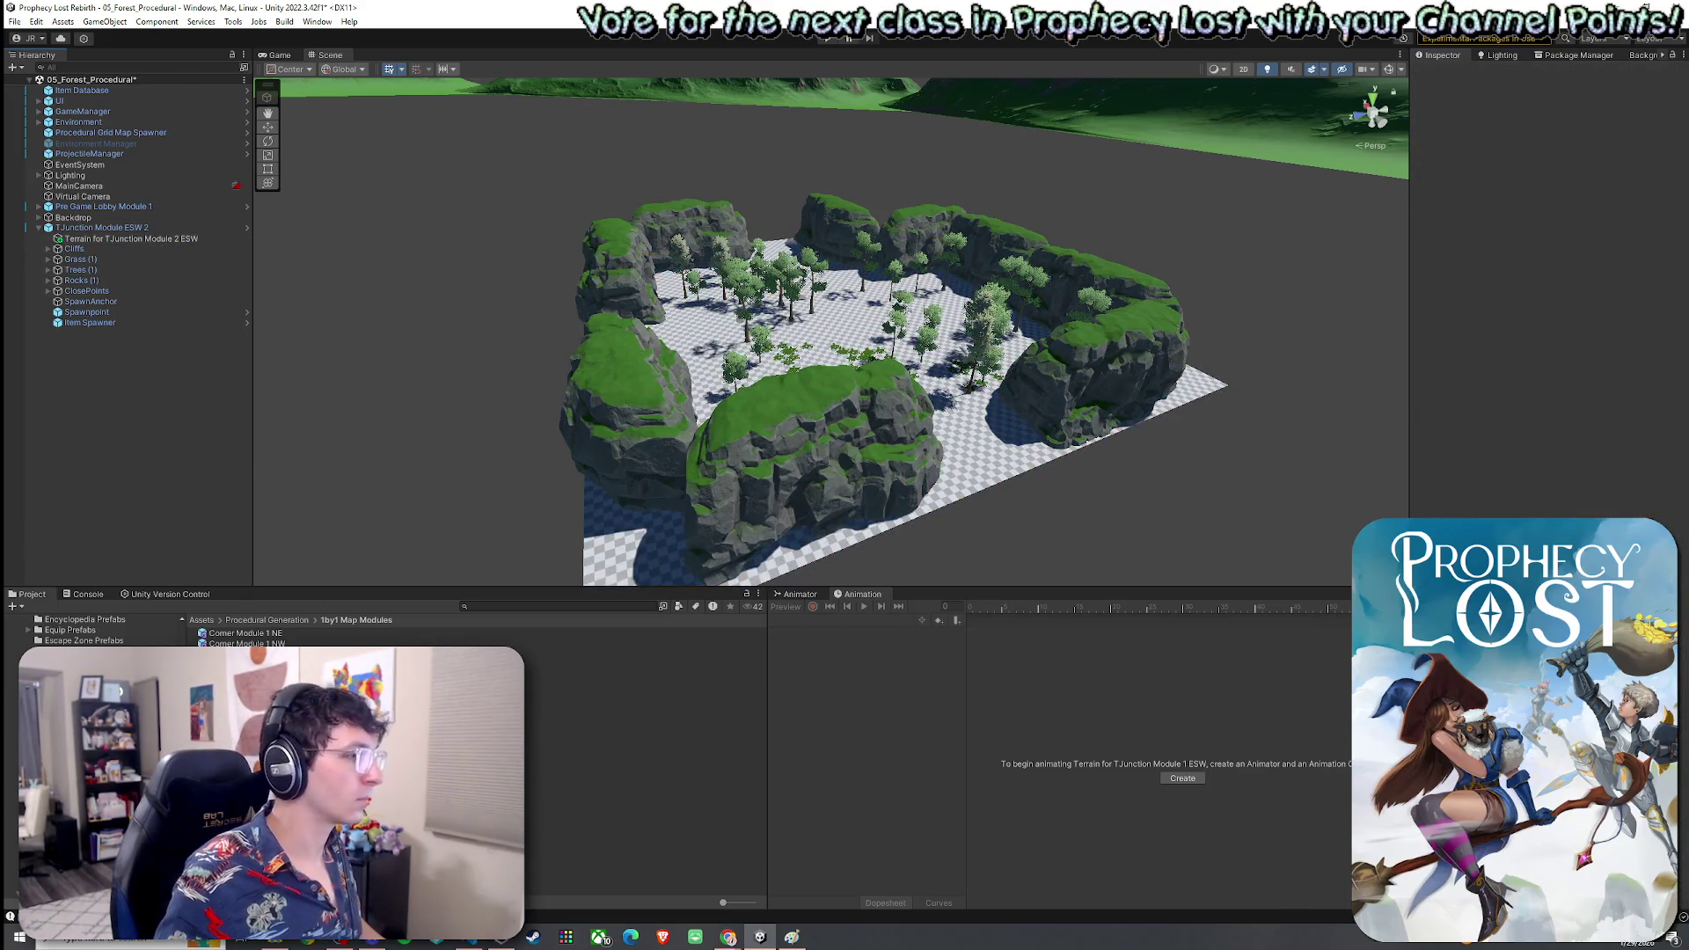
{"action": "left_click", "coordinate": [267, 621]}
Save the Module 2 ESW terrain as a prefab in the Terrains for Modules folder
{"action": "double_click", "coordinate": [264, 716]}
{"action": "left_click_drag", "start_coordinate": [104, 587], "coordinate": [104, 445]}
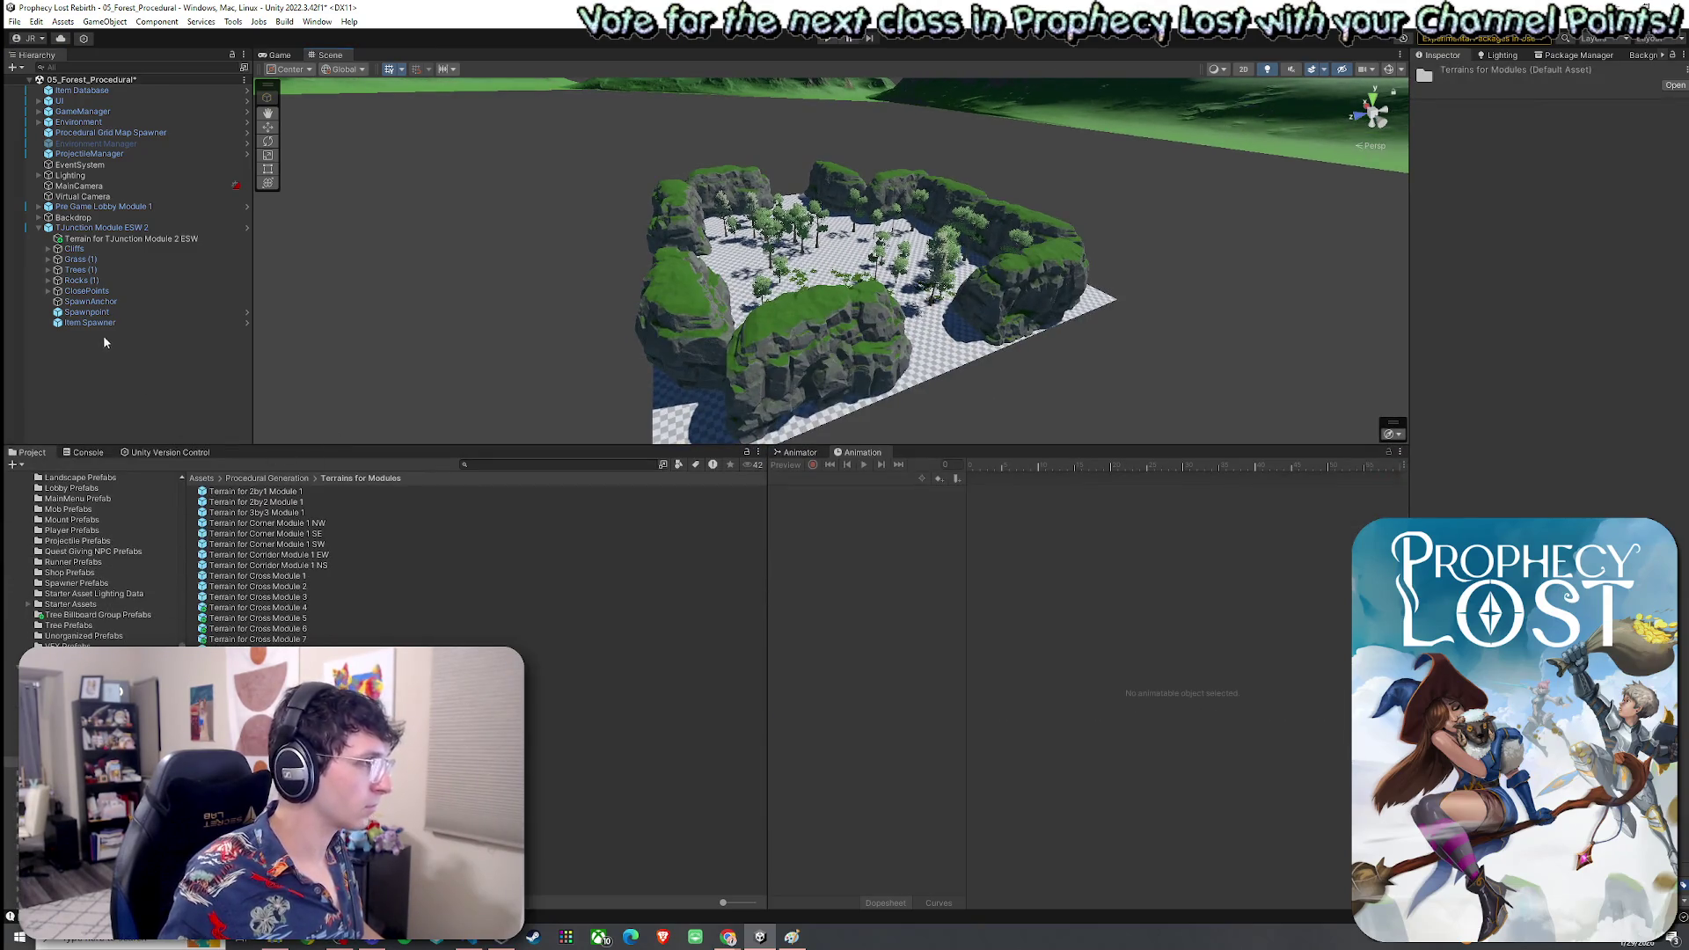
{"action": "mouse_move", "coordinate": [129, 239]}
{"action": "left_mouse_down"}
{"action": "mouse_move", "coordinate": [271, 377]}
{"action": "mouse_move", "coordinate": [346, 624]}
{"action": "left_mouse_up"}
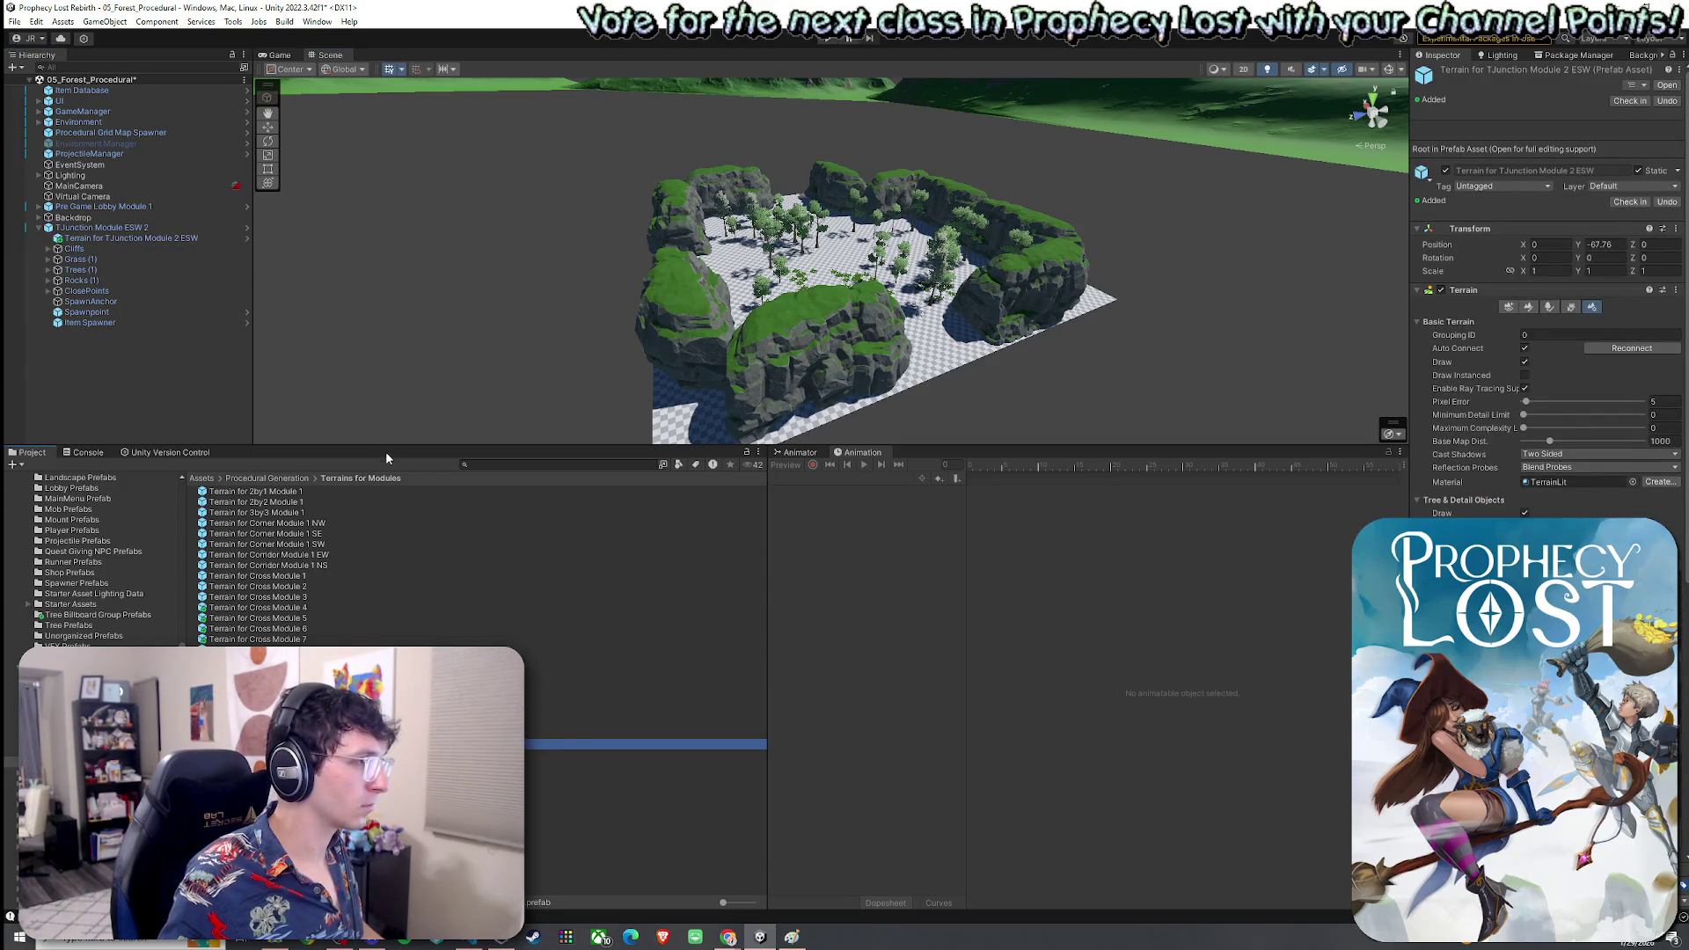
{"action": "left_click_drag", "start_coordinate": [385, 451], "coordinate": [385, 669]}
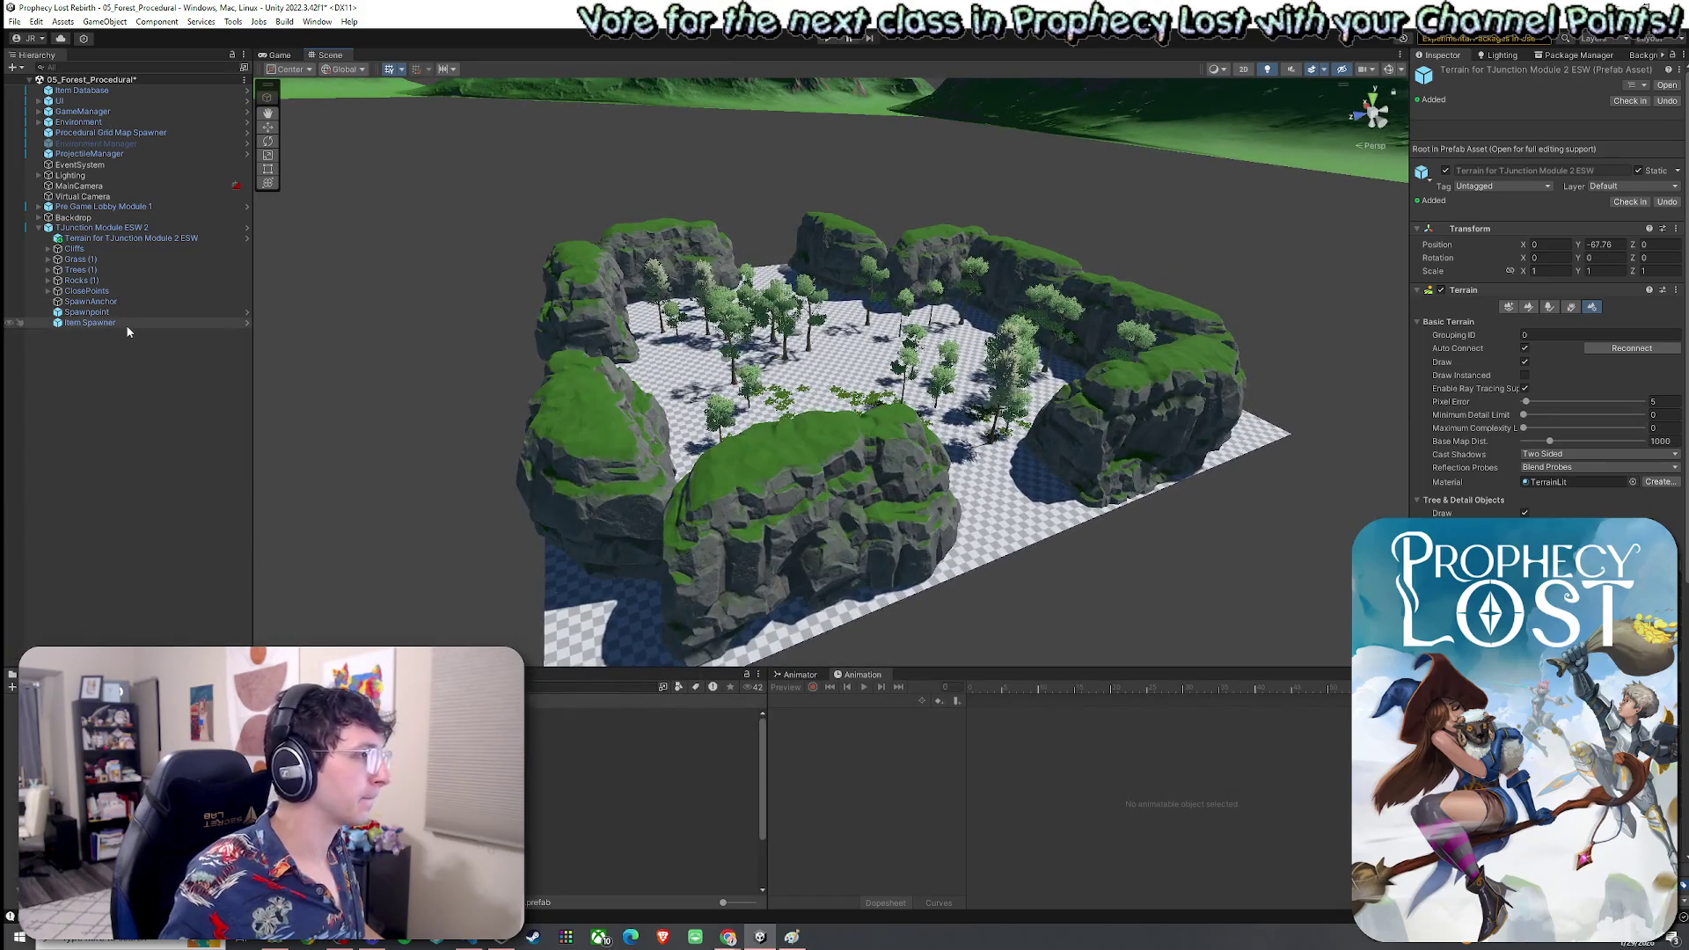
Delete every child of the Trees and Rocks groups
{"action": "left_click", "coordinate": [47, 270]}
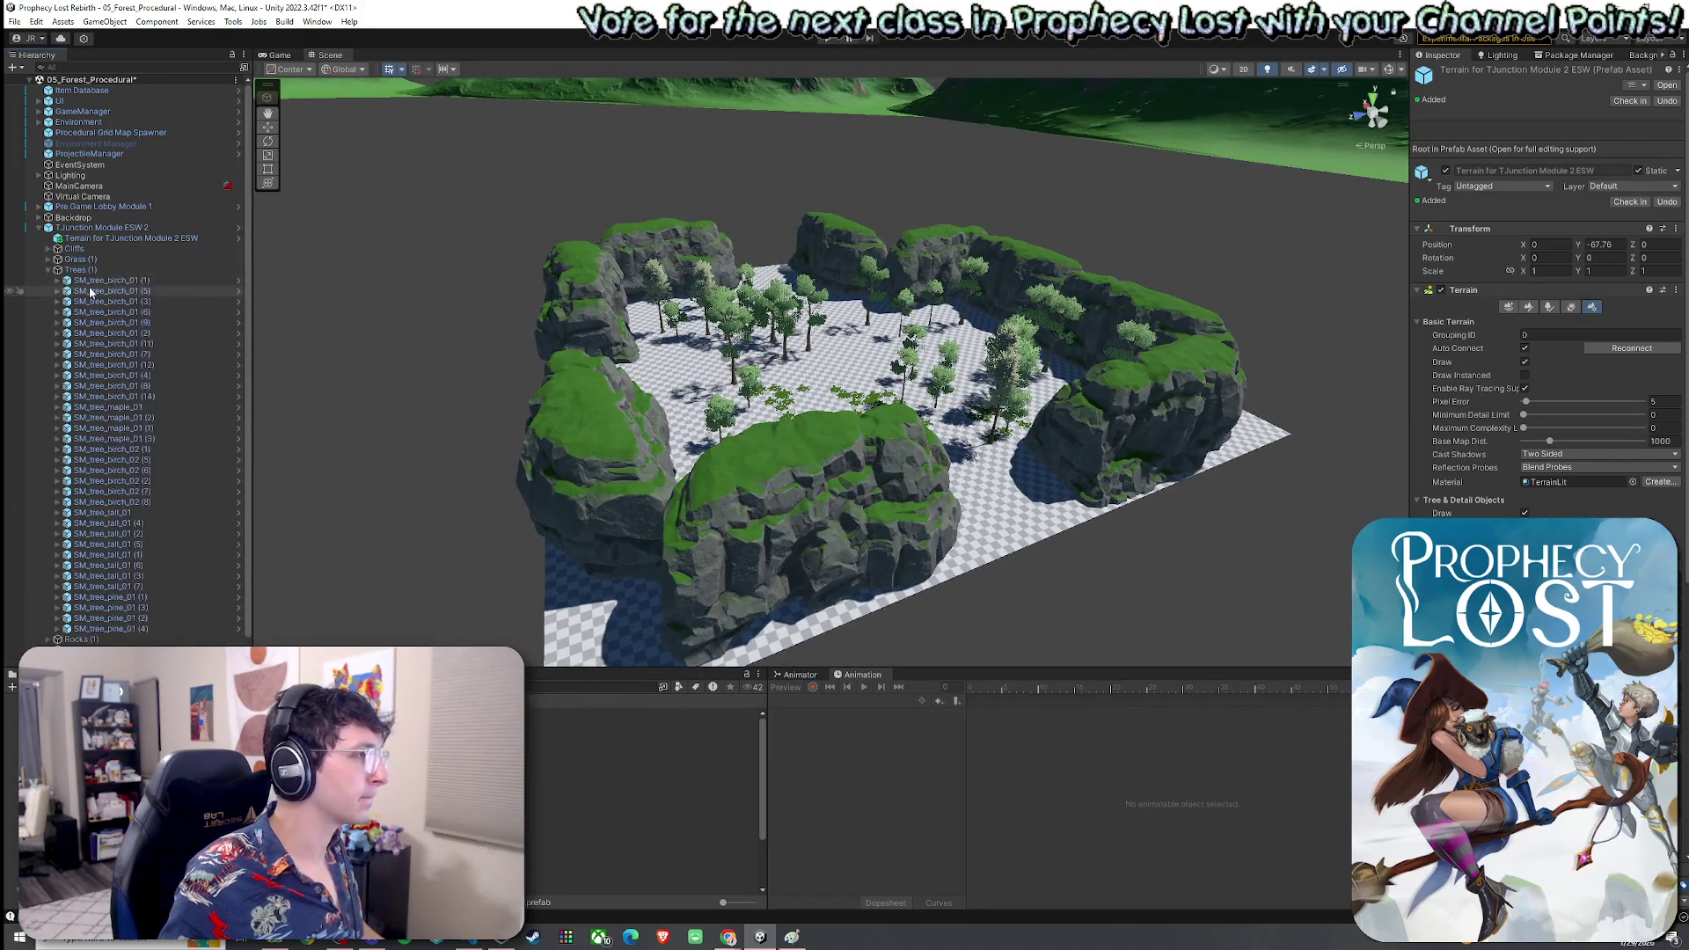
{"action": "left_click", "coordinate": [106, 280]}
{"action": "left_click", "coordinate": [166, 628], "text": "shift"}
{"action": "key", "text": "Delete"}
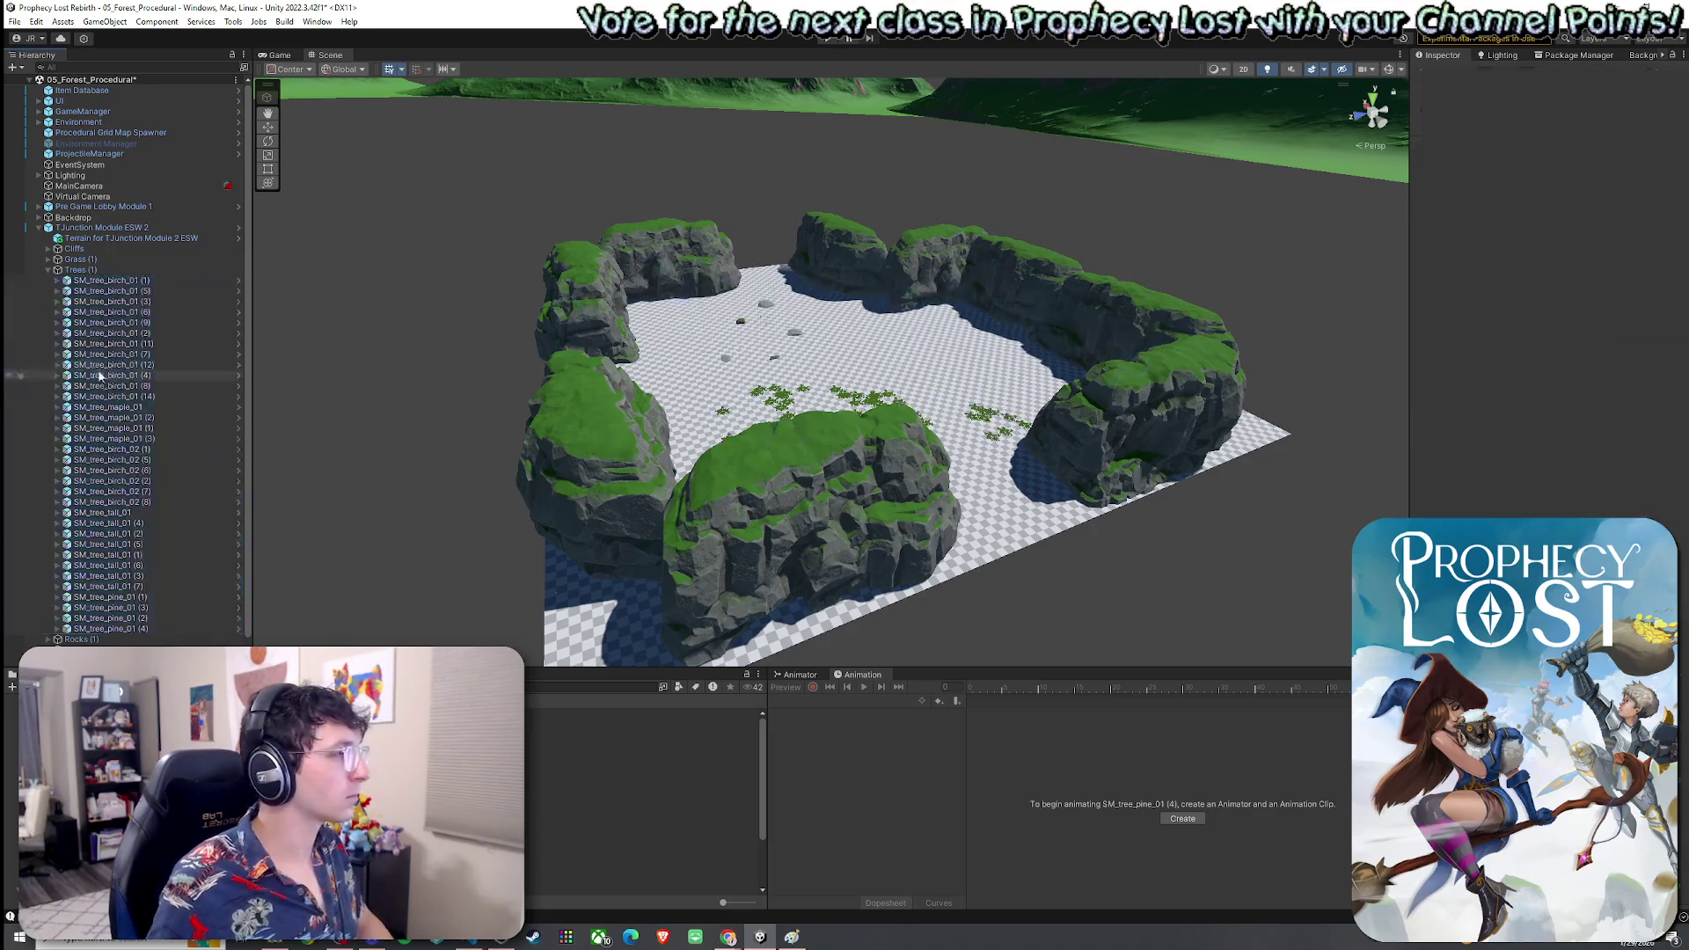
{"action": "left_click", "coordinate": [48, 281]}
{"action": "left_click", "coordinate": [88, 290]}
{"action": "left_click", "coordinate": [111, 353], "text": "shift"}
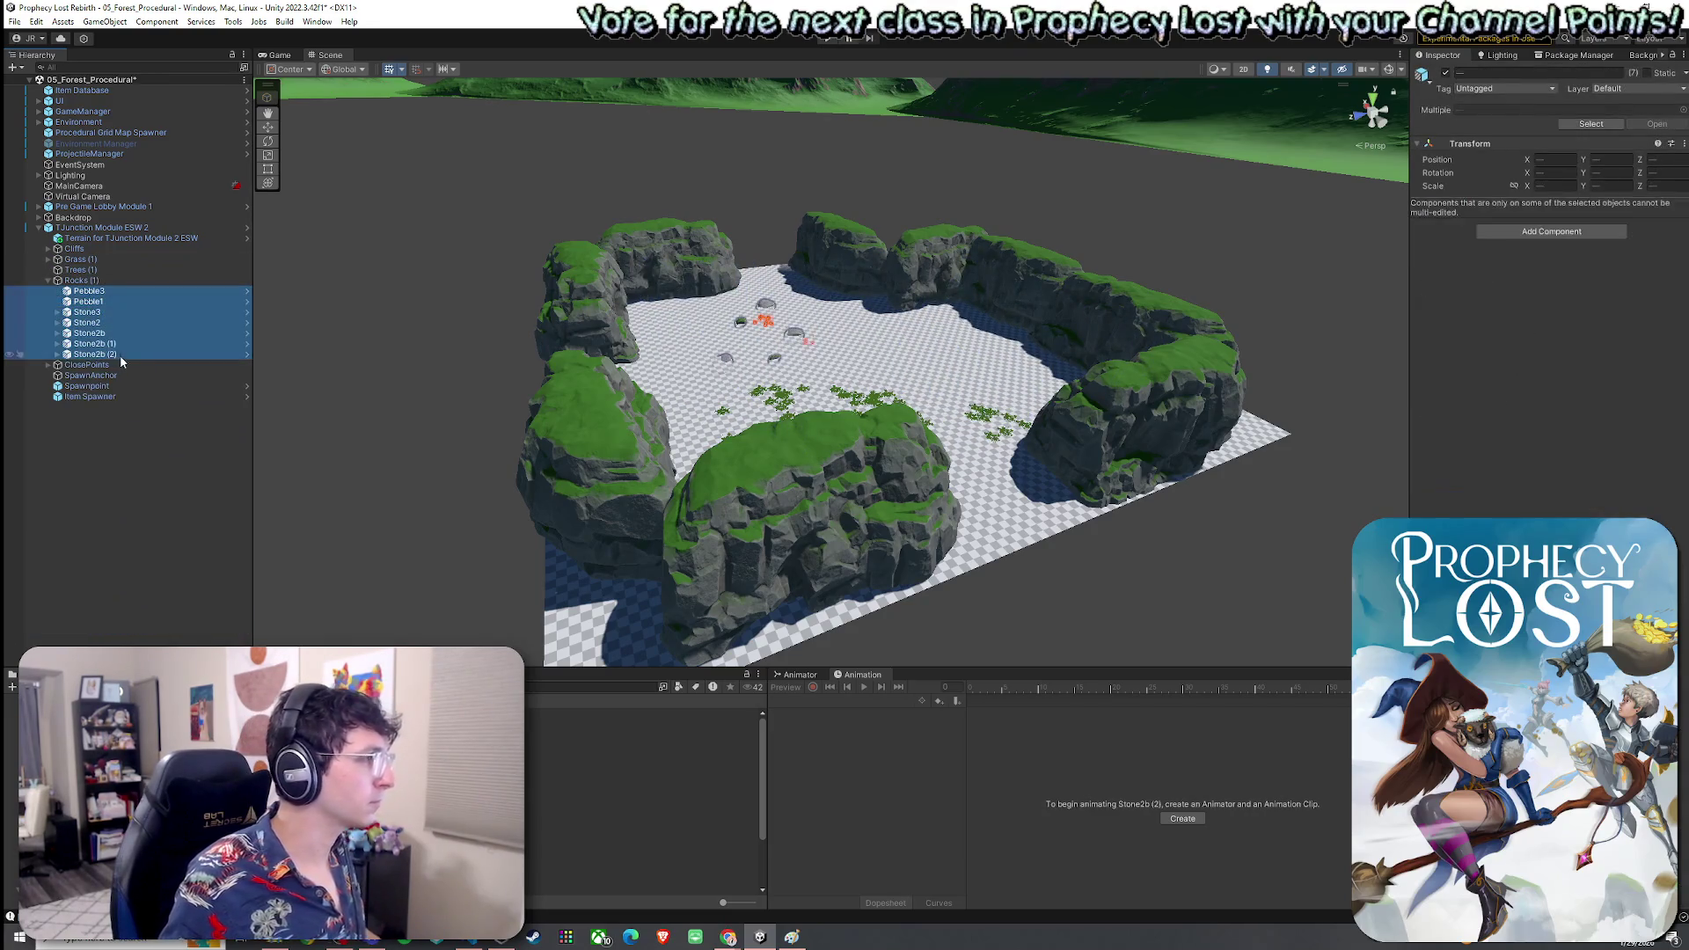
{"action": "key", "text": "Delete"}
Delete all grass and flower patches in the Grass group
{"action": "left_click", "coordinate": [47, 260]}
{"action": "left_click", "coordinate": [97, 270]}
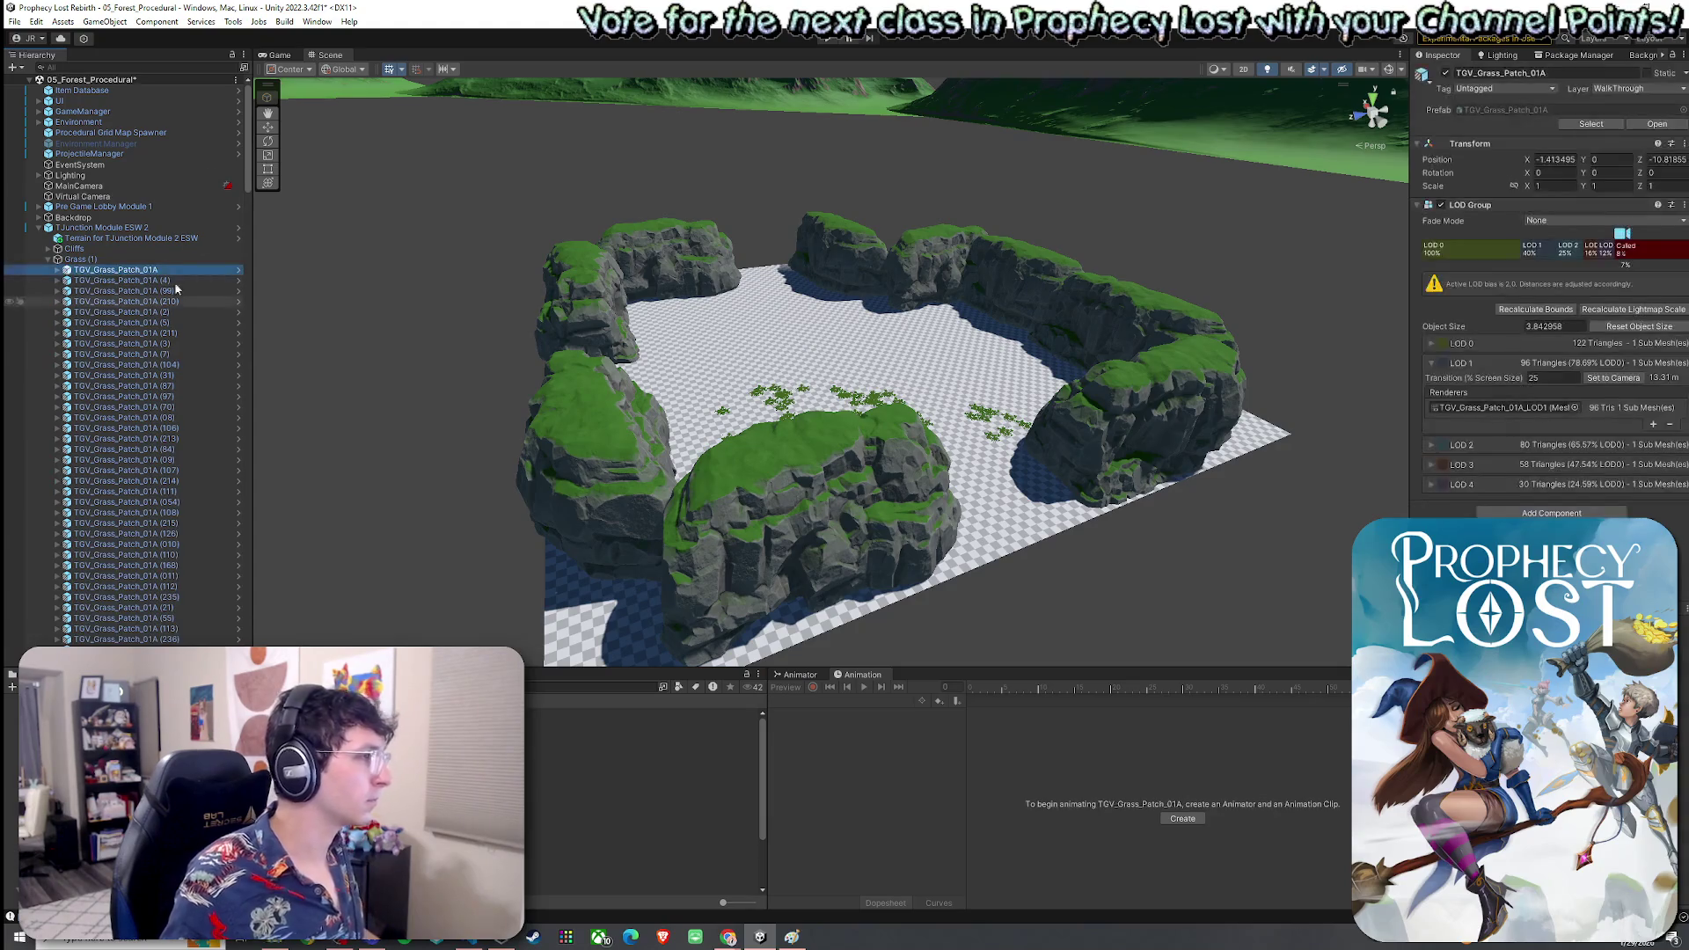
{"action": "mouse_move", "coordinate": [243, 195]}
{"action": "left_mouse_down"}
{"action": "mouse_move", "coordinate": [246, 609]}
{"action": "mouse_move", "coordinate": [204, 594]}
{"action": "left_mouse_up"}
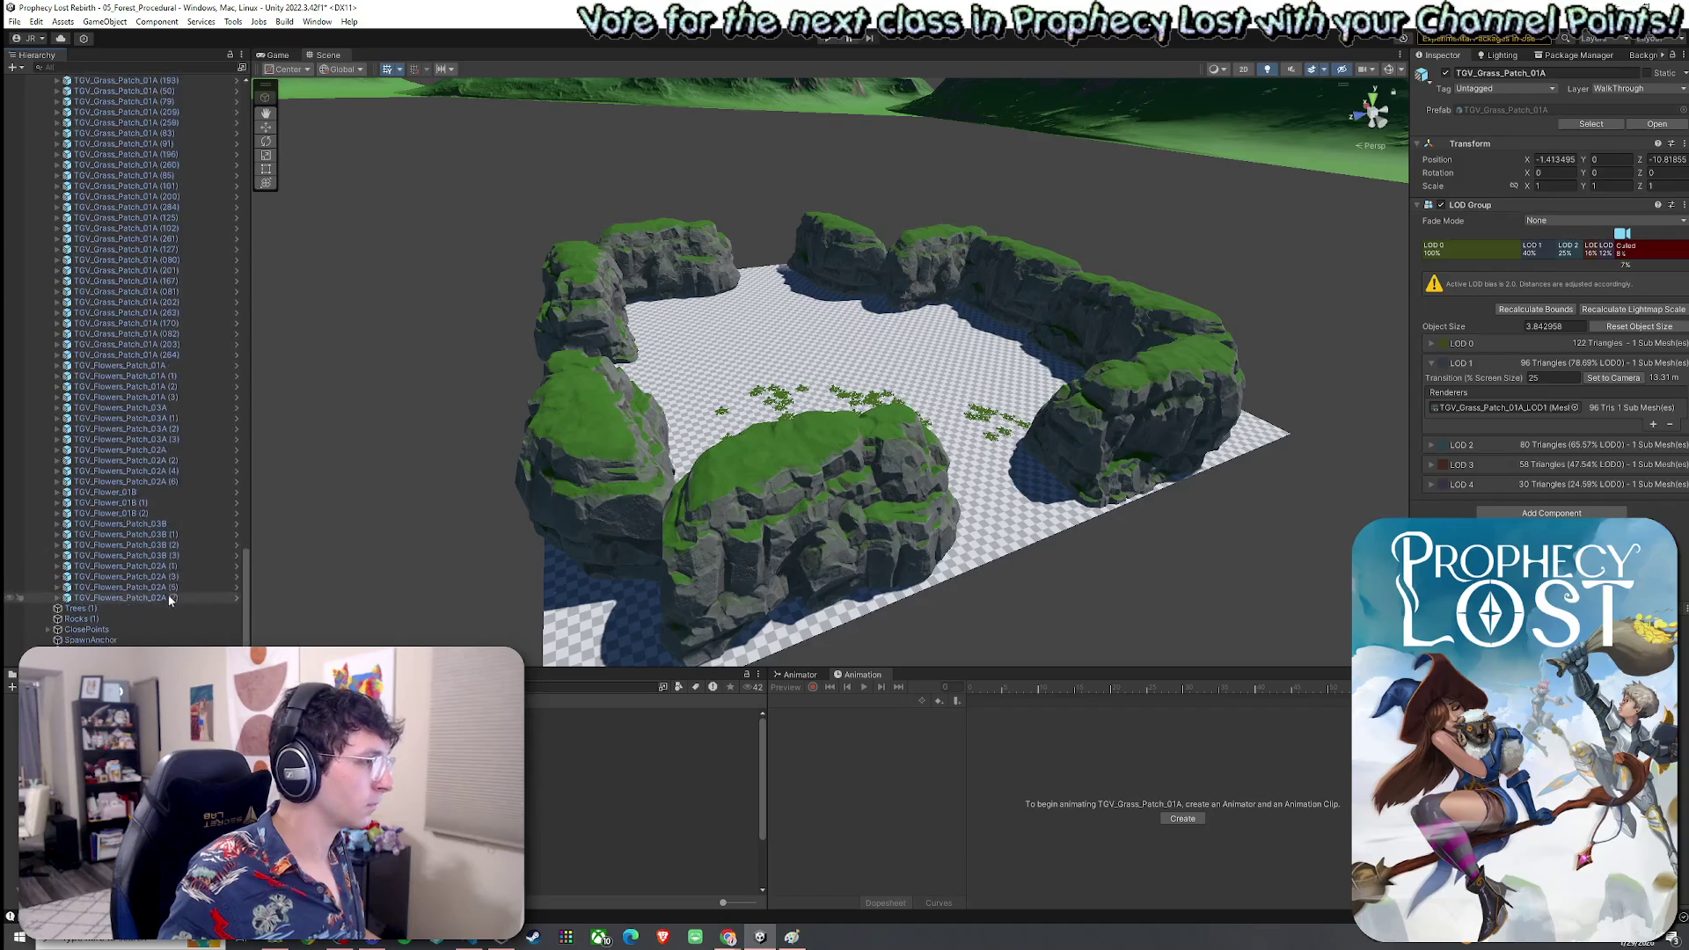
{"action": "left_click", "coordinate": [167, 593], "text": "shift"}
{"action": "key", "text": "Delete"}
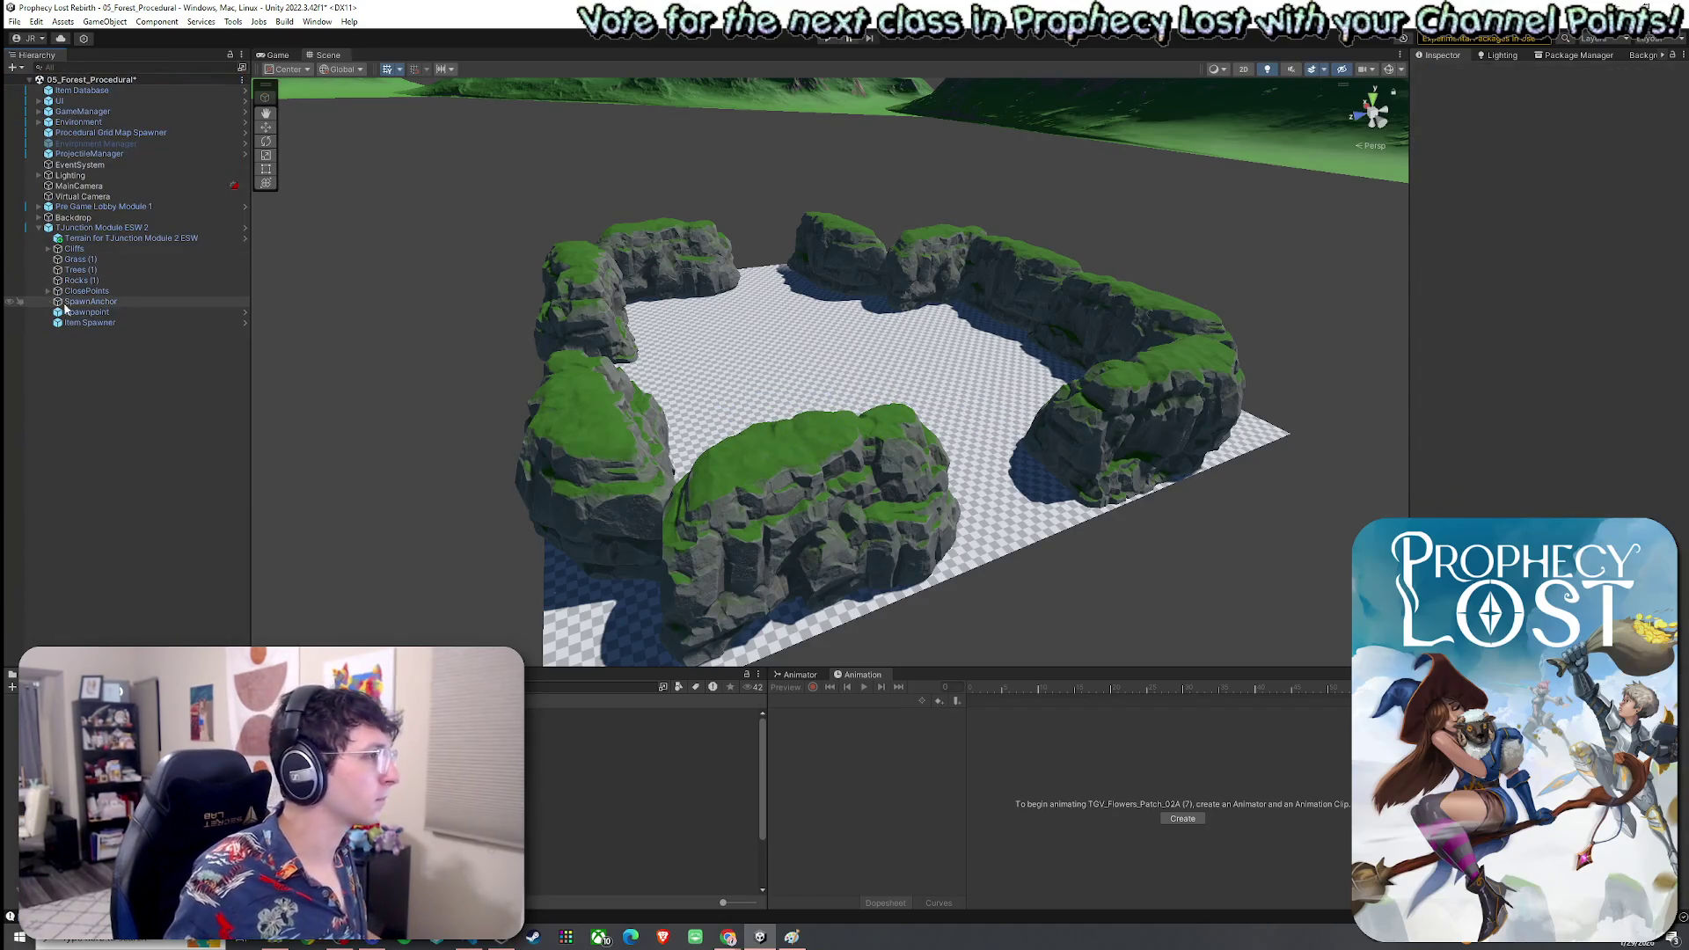
Frame the Item Spawner and move it up slightly with the Move tool
{"action": "double_click", "coordinate": [113, 320]}
{"action": "mouse_move", "coordinate": [975, 353]}
{"action": "left_mouse_down"}
{"action": "mouse_move", "coordinate": [867, 358]}
{"action": "mouse_move", "coordinate": [844, 304]}
{"action": "mouse_move", "coordinate": [867, 252]}
{"action": "mouse_move", "coordinate": [845, 287]}
{"action": "mouse_move", "coordinate": [954, 279]}
{"action": "mouse_move", "coordinate": [857, 346]}
{"action": "left_mouse_up"}
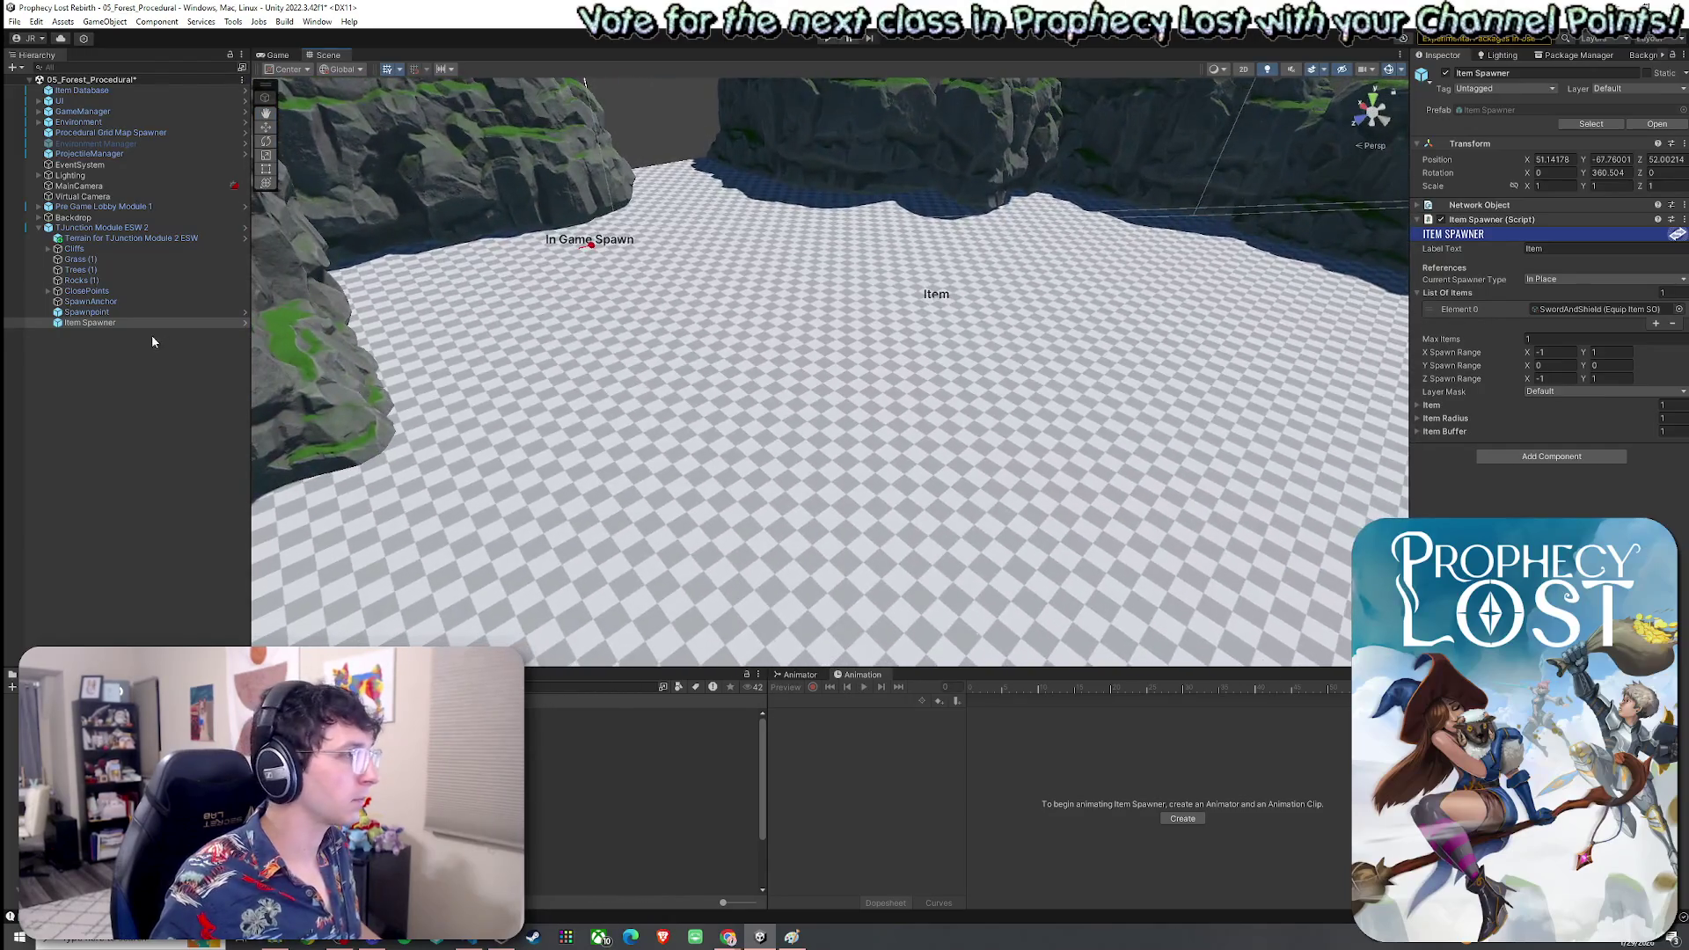
{"action": "key", "text": "w"}
{"action": "left_click_drag", "start_coordinate": [935, 291], "coordinate": [704, 299]}
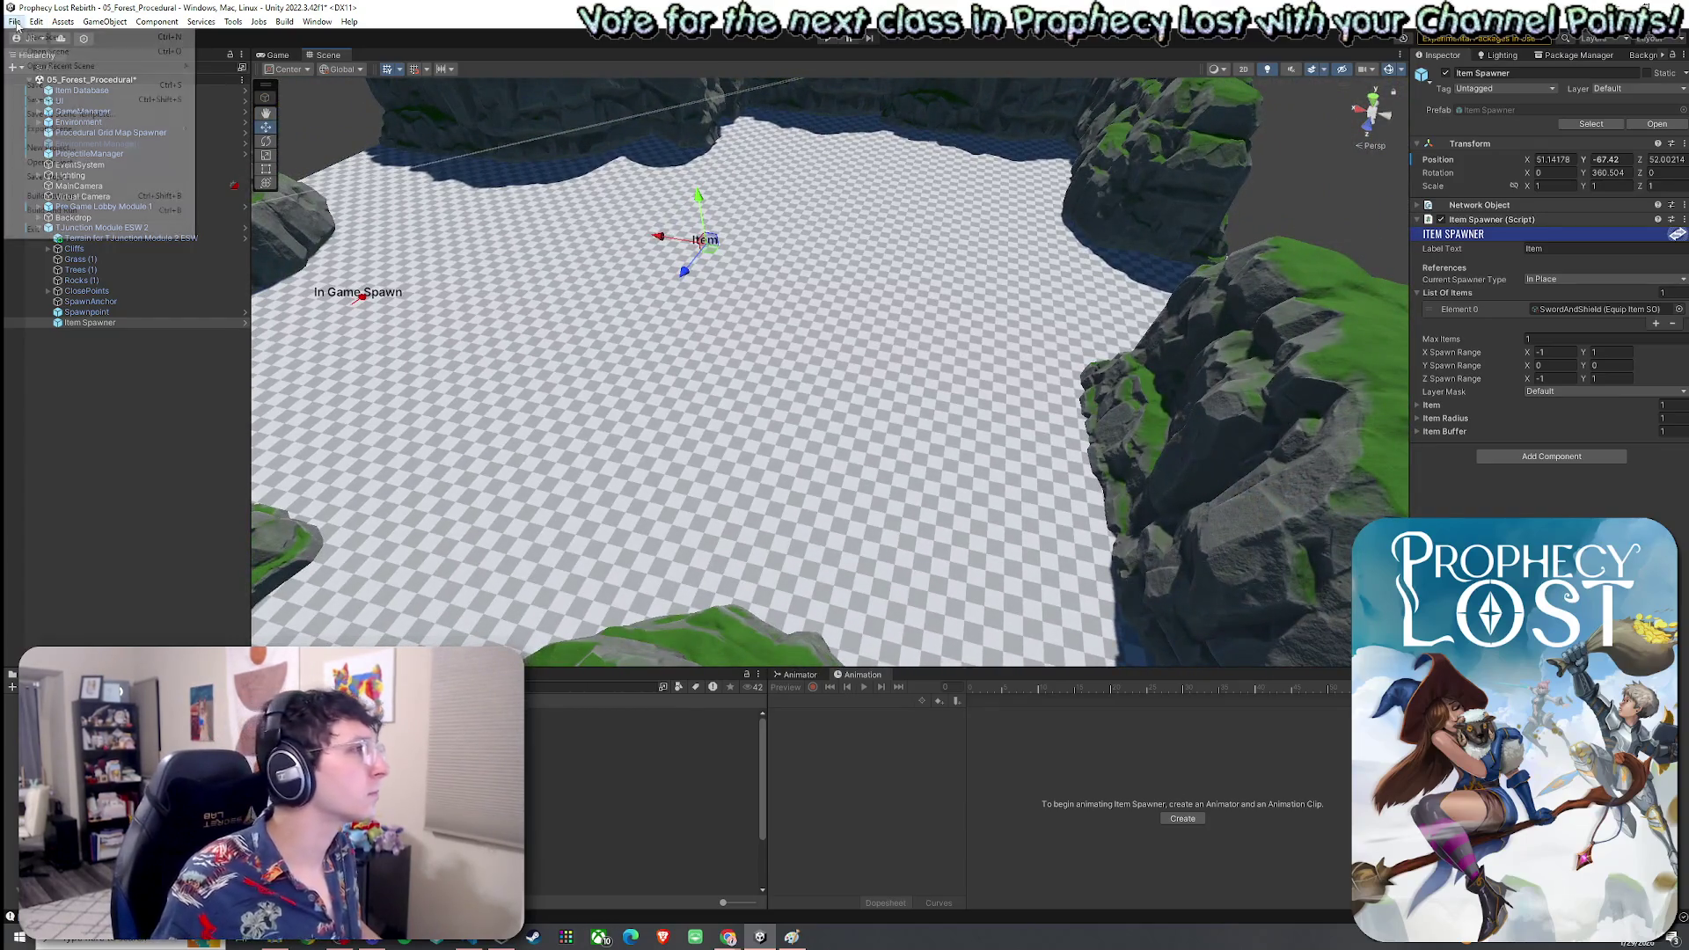
{"action": "mouse_move", "coordinate": [882, 293]}
{"action": "left_mouse_down"}
{"action": "mouse_move", "coordinate": [873, 234]}
{"action": "mouse_move", "coordinate": [1129, 295]}
{"action": "mouse_move", "coordinate": [1191, 275]}
{"action": "mouse_move", "coordinate": [1132, 276]}
{"action": "left_mouse_up"}
Confirm the terrain has no trees in Paint Trees and no prefab overrides
{"action": "left_click", "coordinate": [998, 306]}
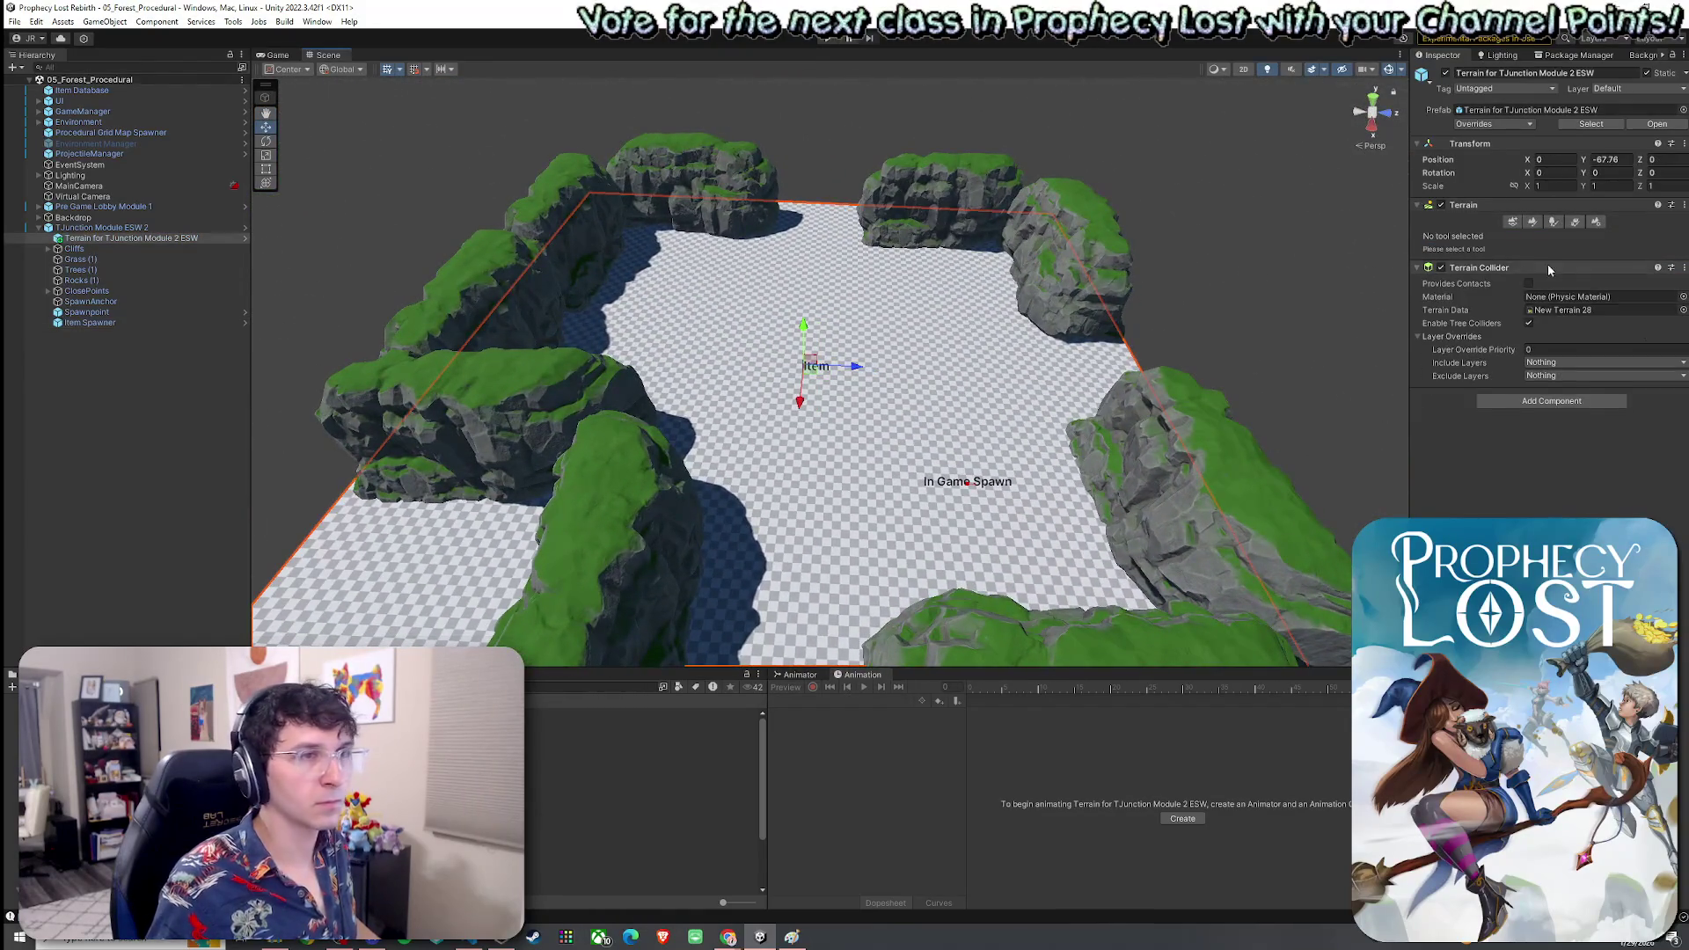
{"action": "left_click", "coordinate": [1553, 223]}
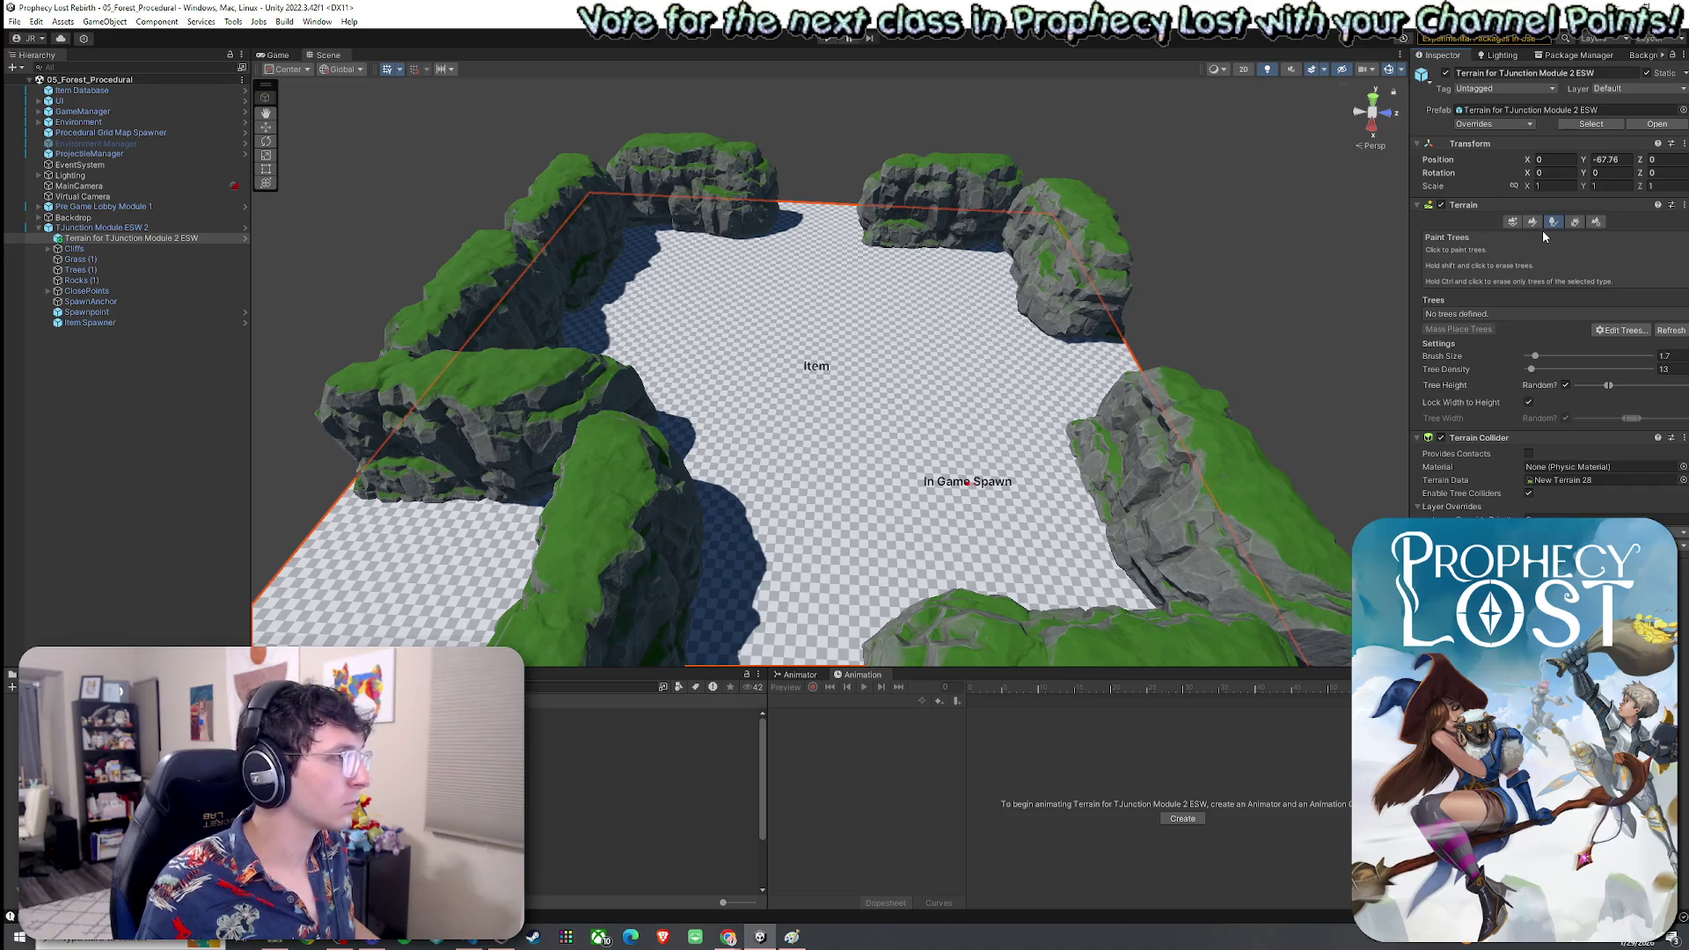
{"action": "left_click", "coordinate": [1516, 124]}
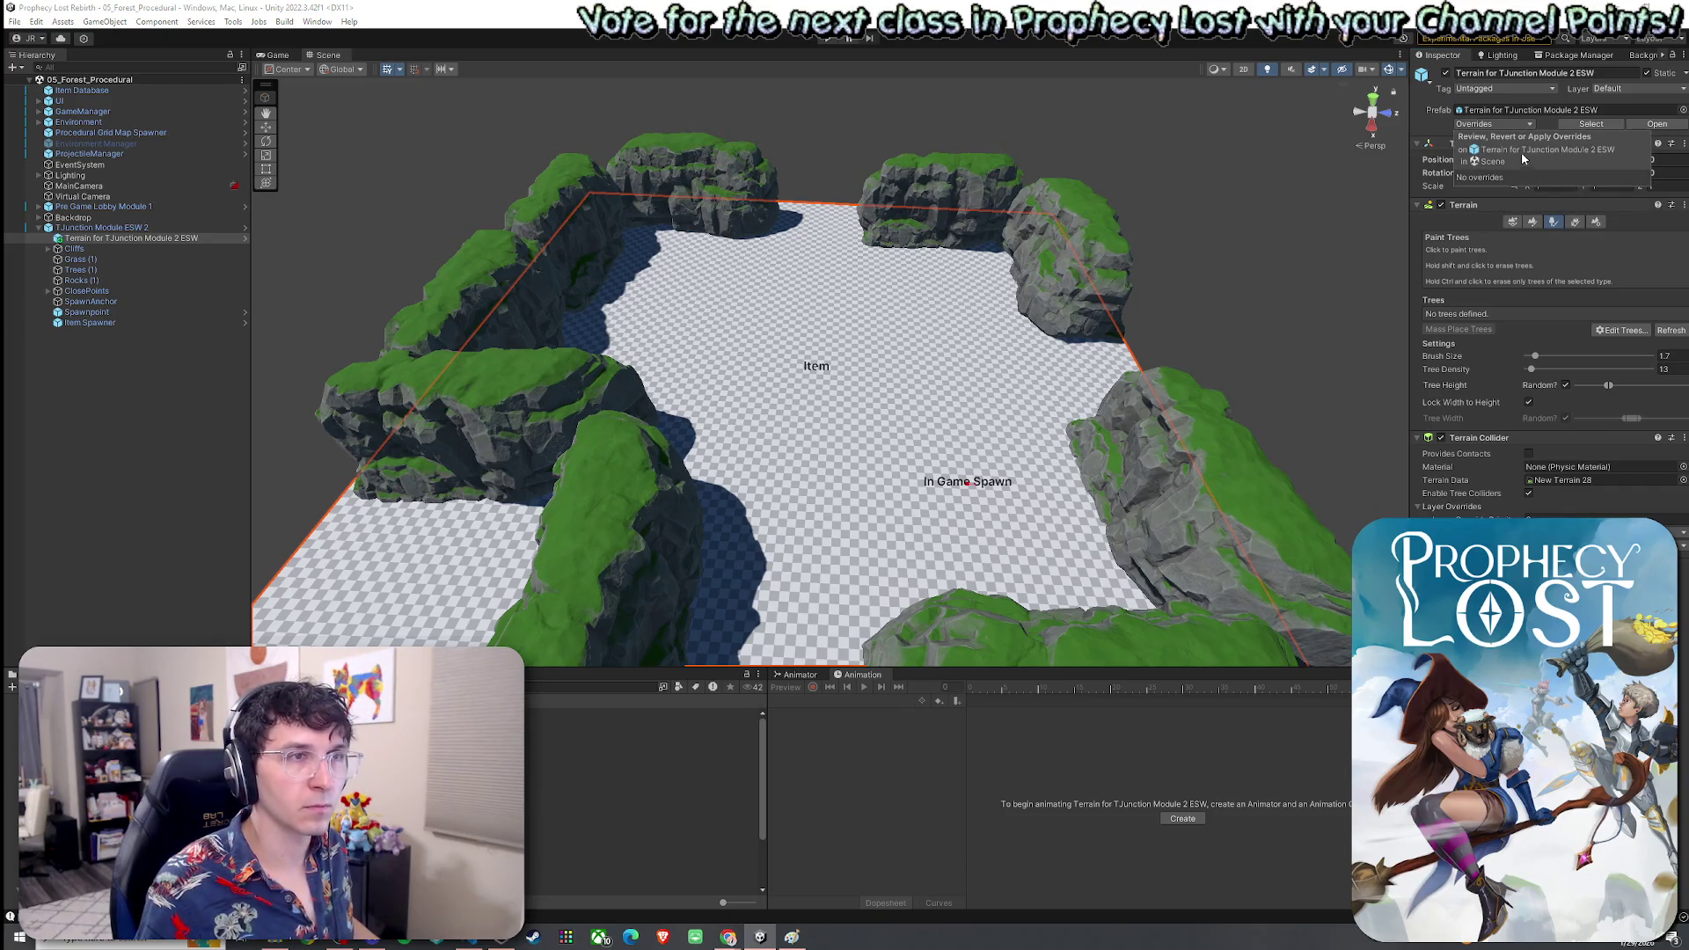
{"action": "left_click", "coordinate": [220, 247]}
{"action": "left_click", "coordinate": [195, 228]}
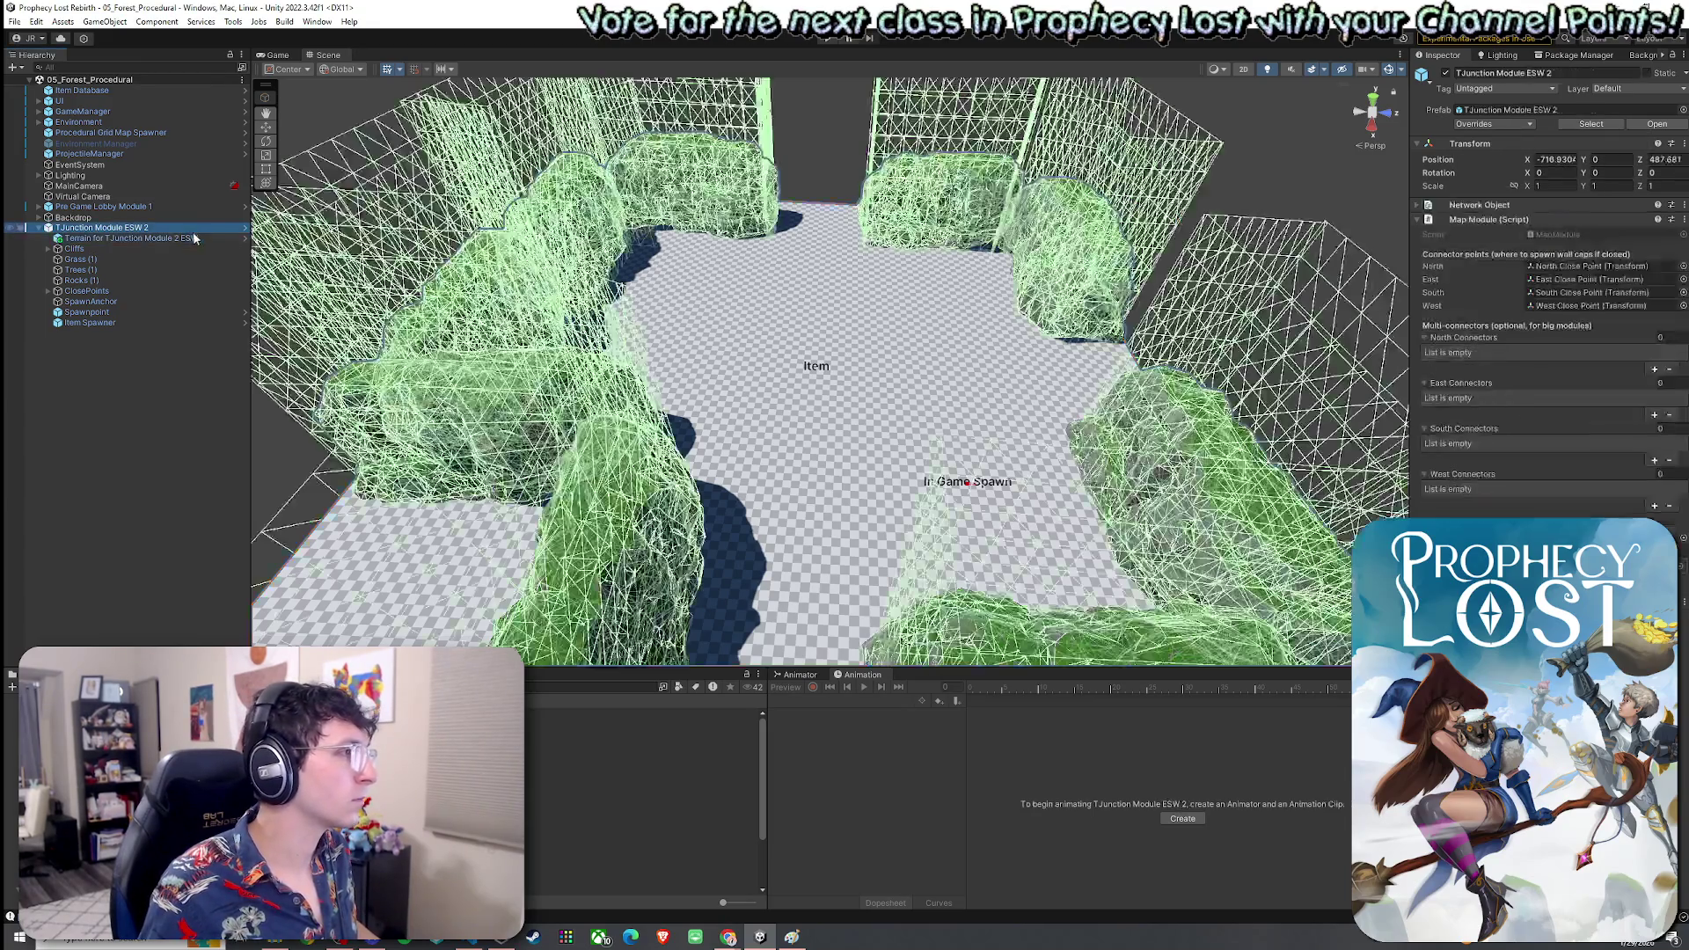
Apply the T-junction module's overrides to its prefab
{"action": "left_click", "coordinate": [1516, 127]}
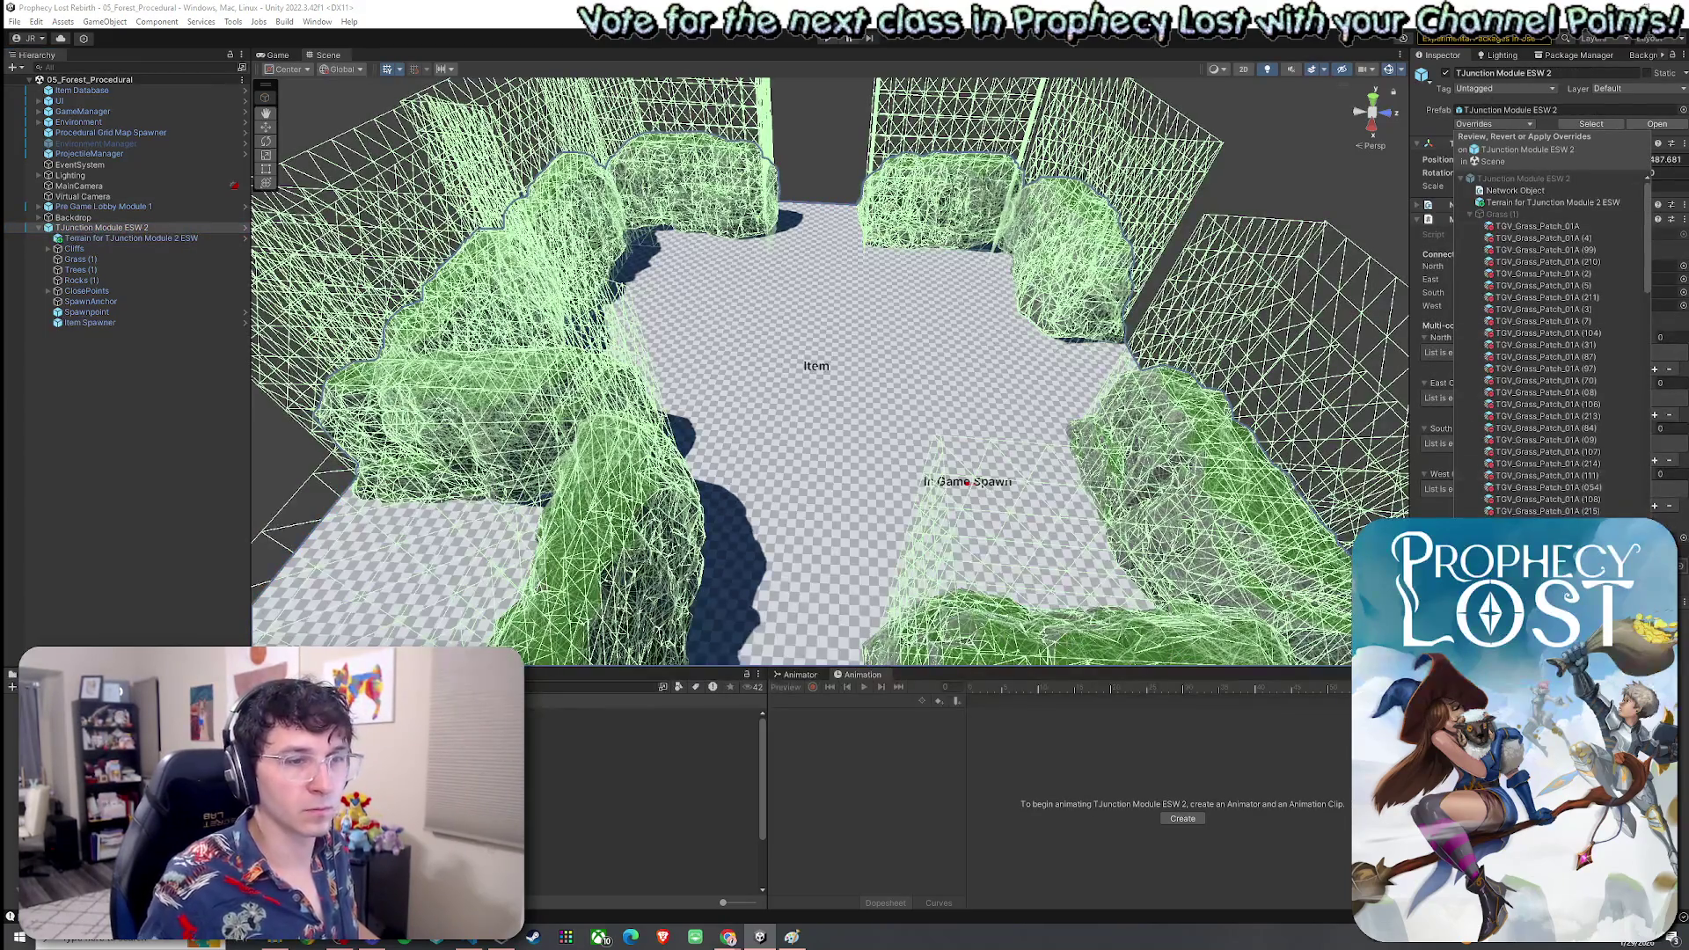
{"action": "left_click", "coordinate": [785, 718]}
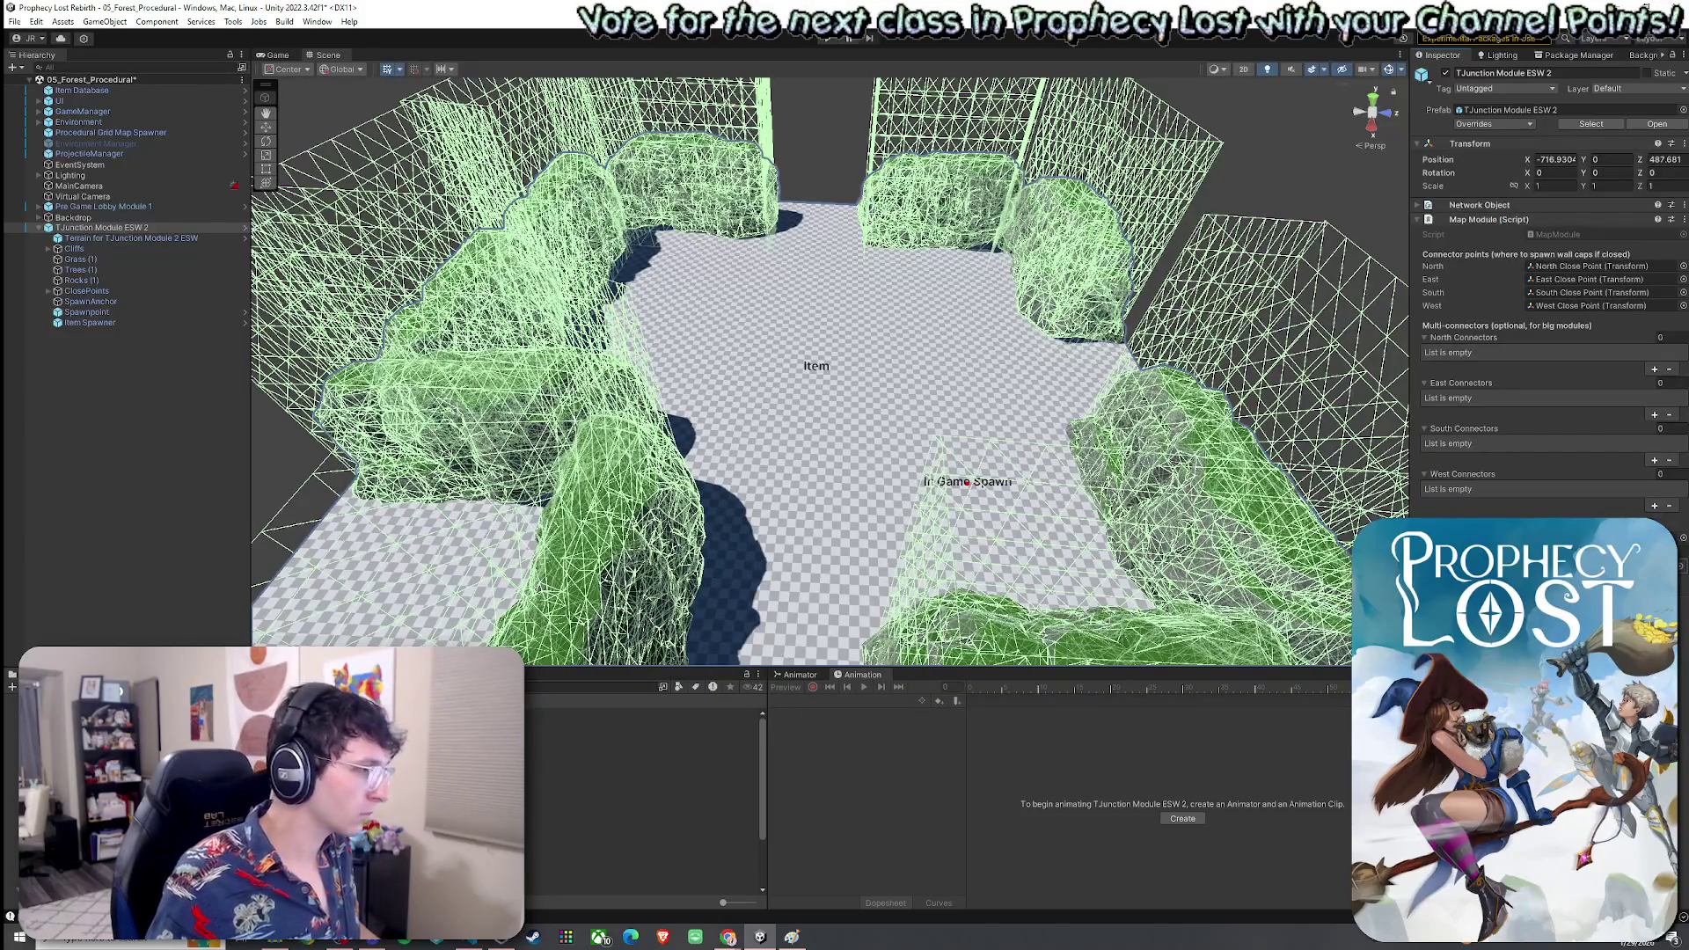
{"action": "left_click_drag", "start_coordinate": [352, 667], "coordinate": [352, 491]}
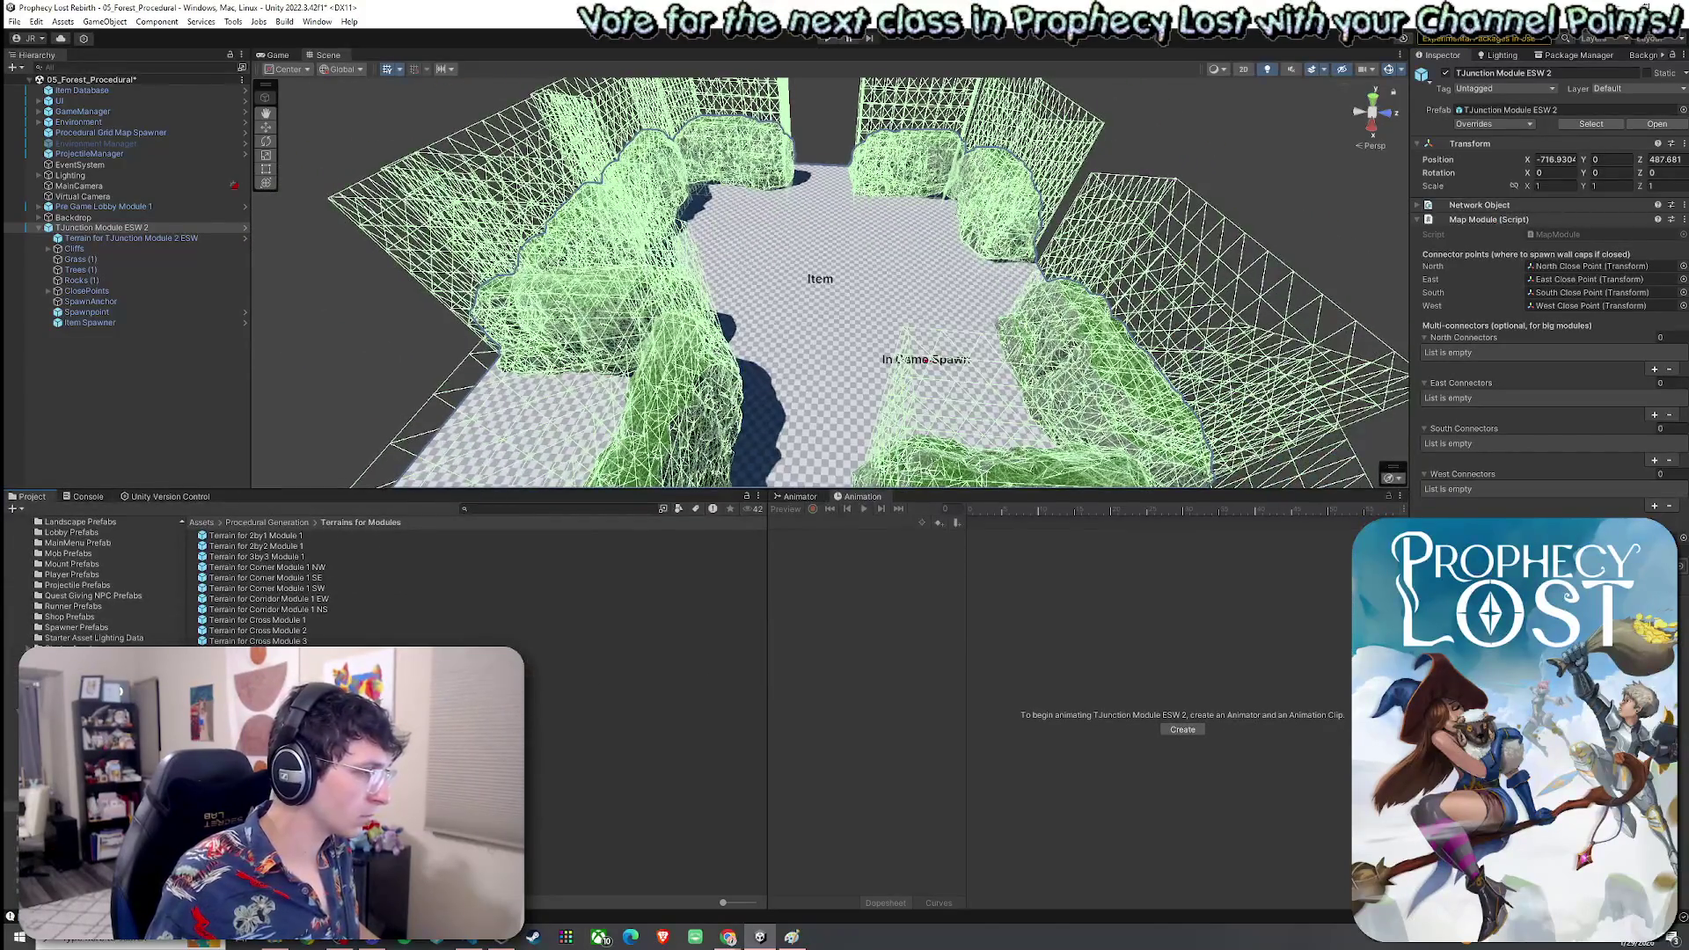
Browse the 1by1 Map Modules prefabs, open TJunction Module ESW 2, then exit to the scene
{"action": "double_click", "coordinate": [572, 778]}
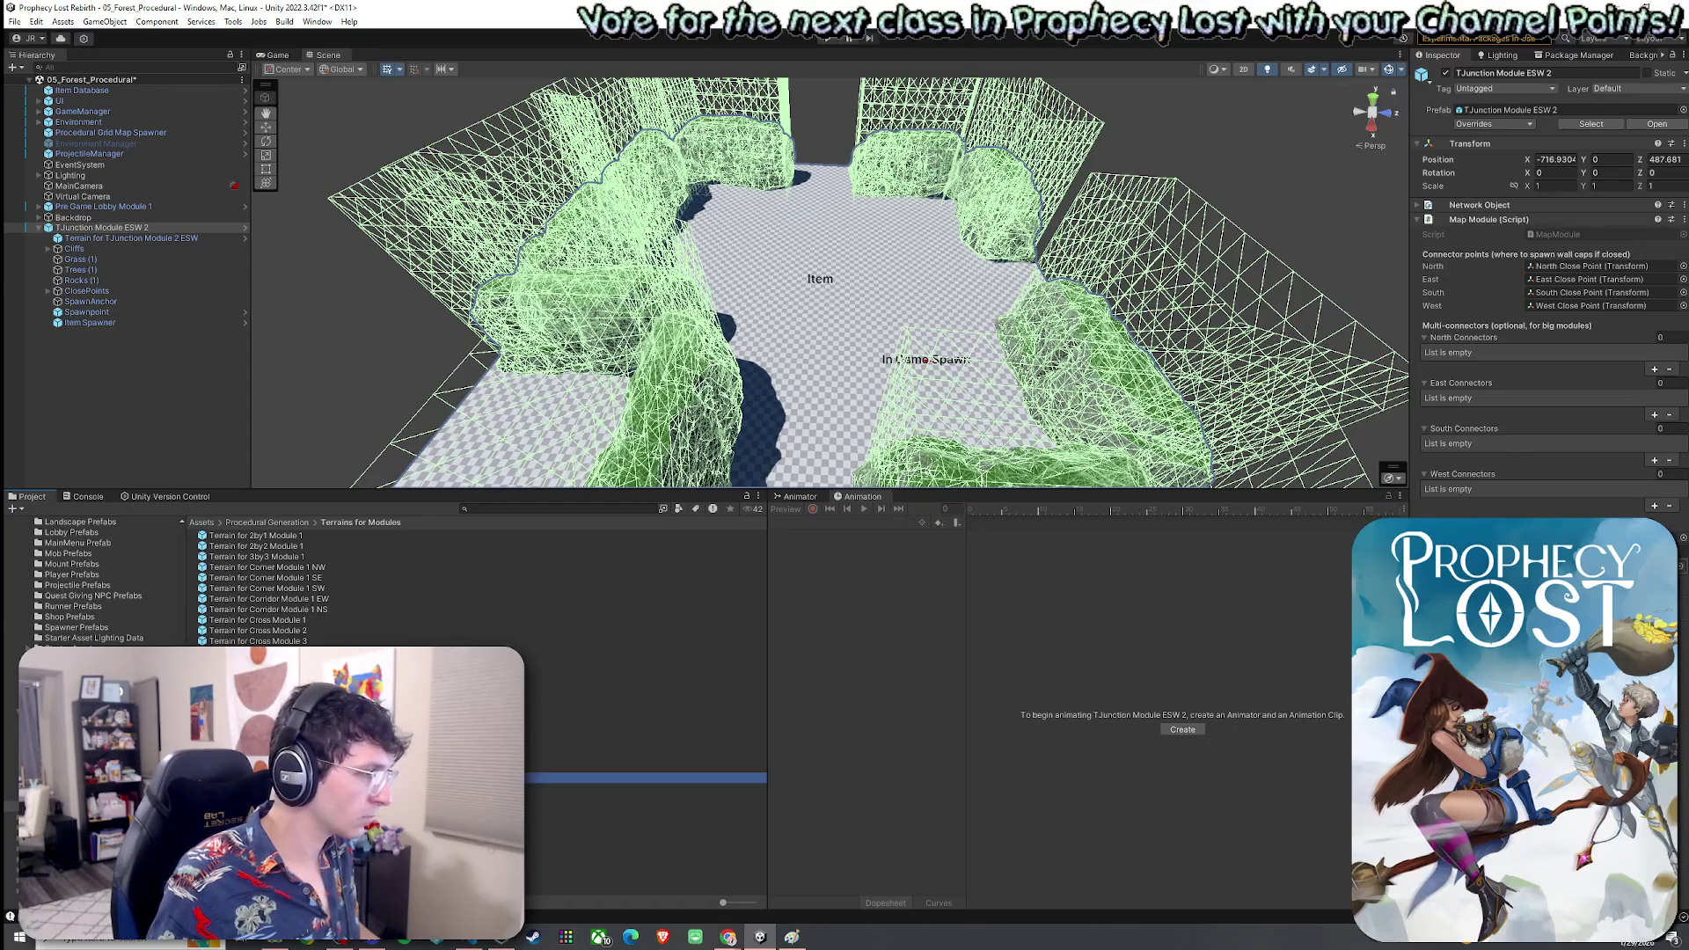
{"action": "left_click", "coordinate": [267, 523]}
{"action": "double_click", "coordinate": [255, 537]}
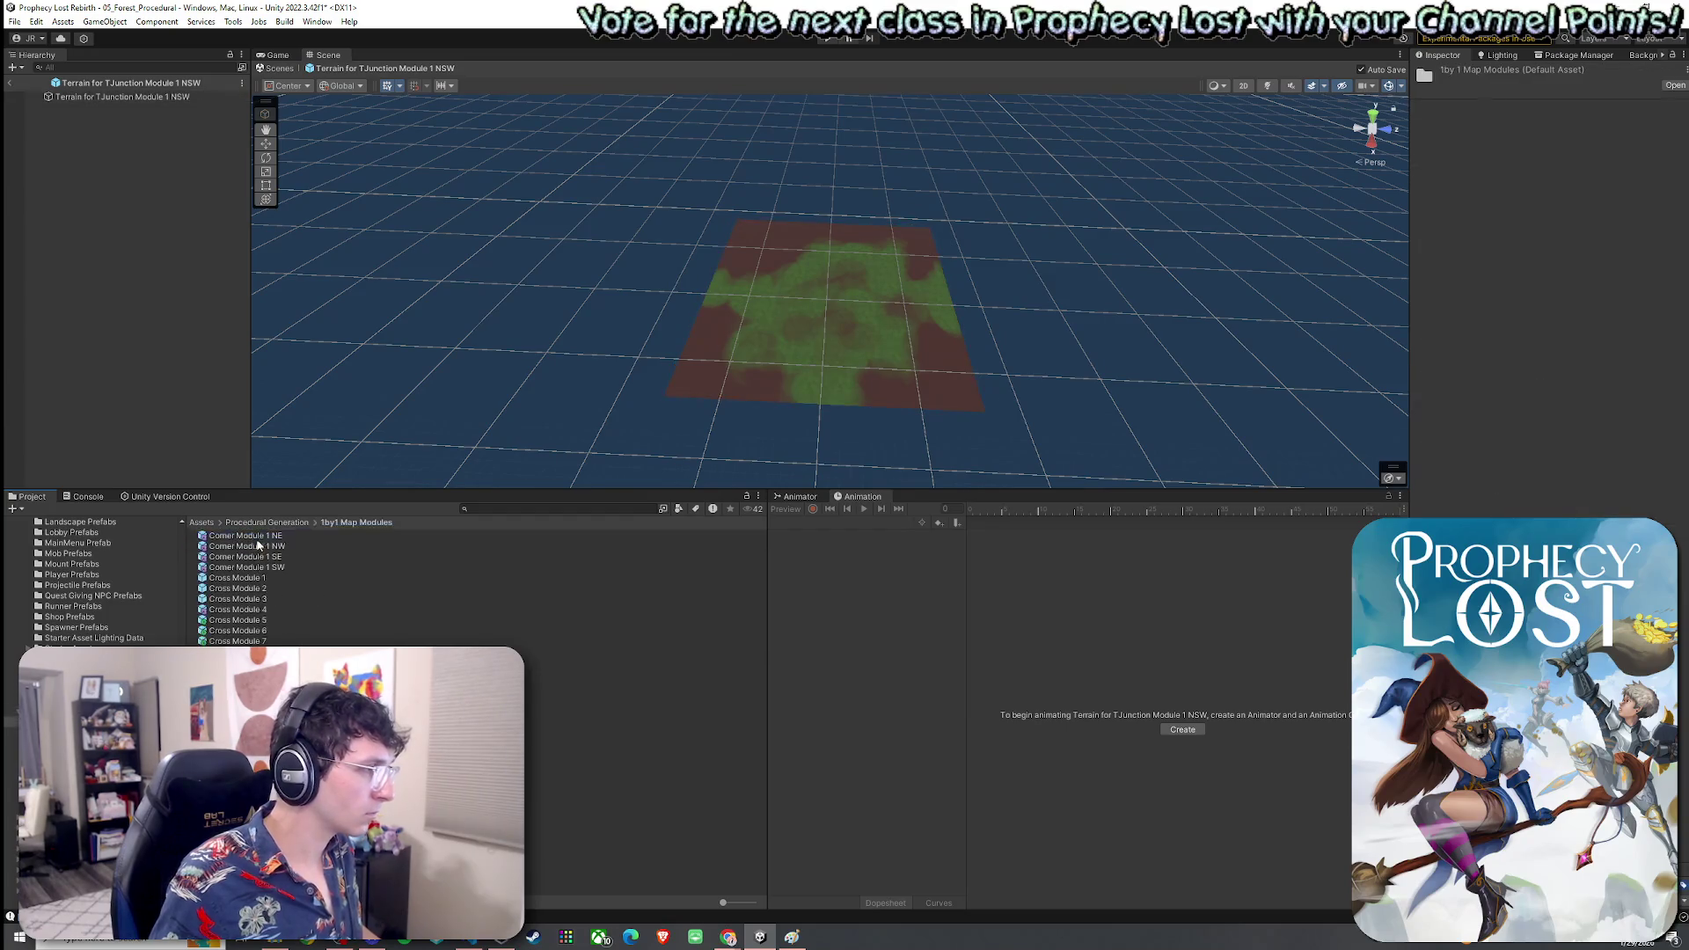
{"action": "double_click", "coordinate": [246, 714]}
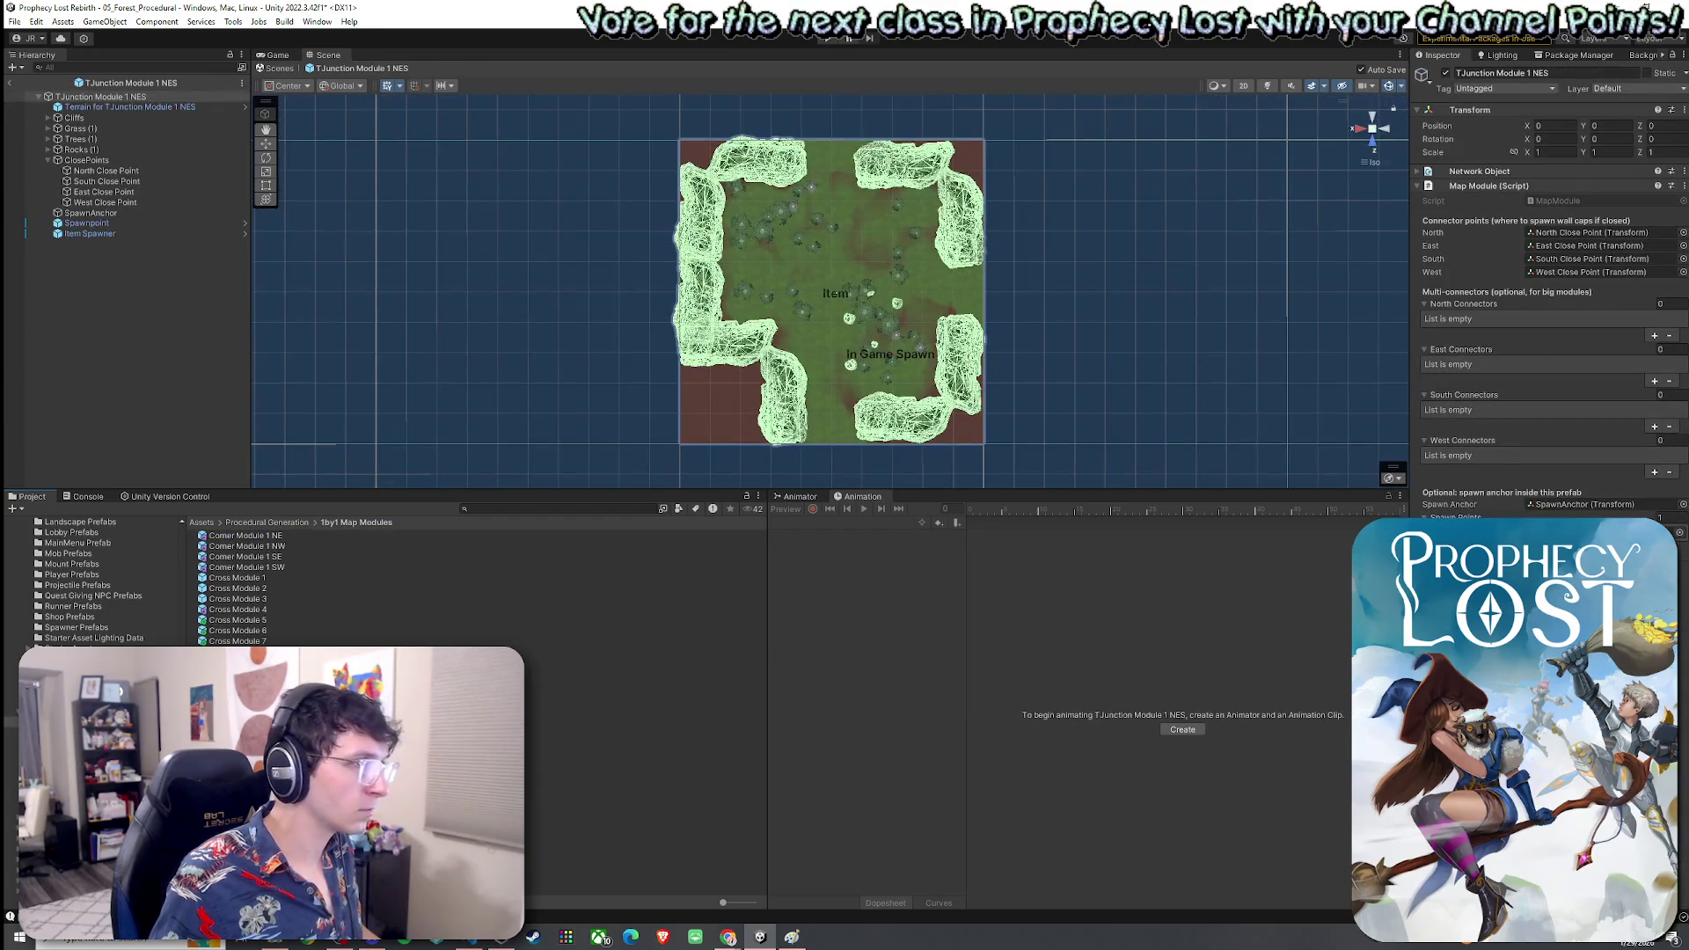
{"action": "double_click", "coordinate": [247, 724]}
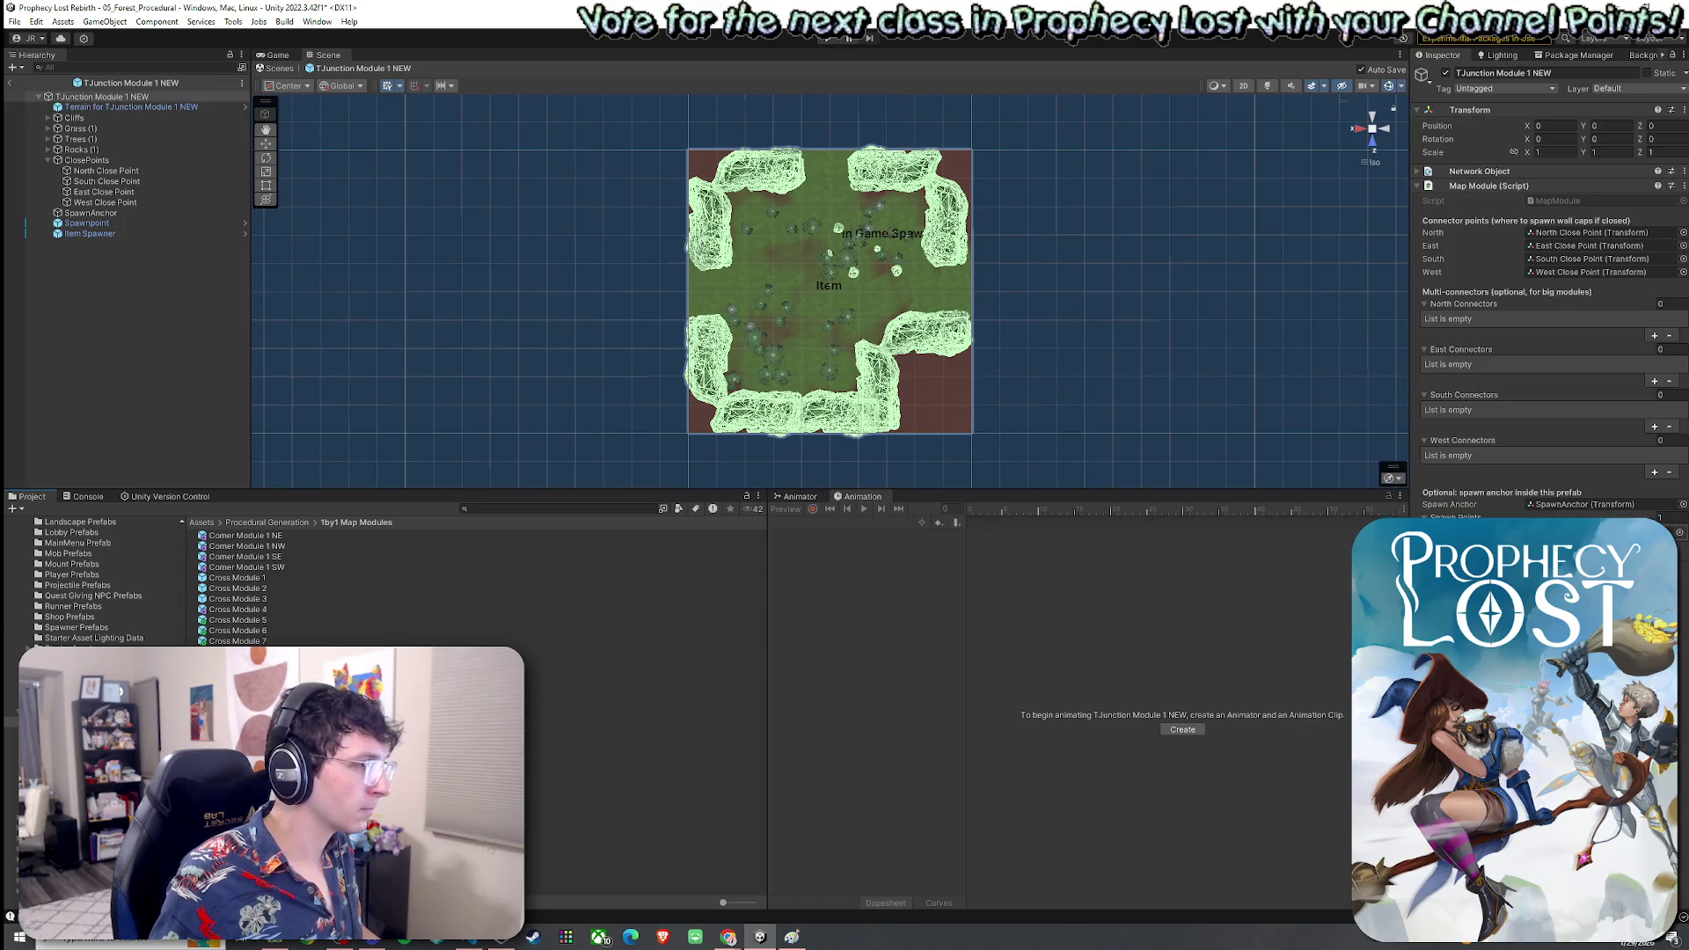
{"action": "double_click", "coordinate": [247, 745]}
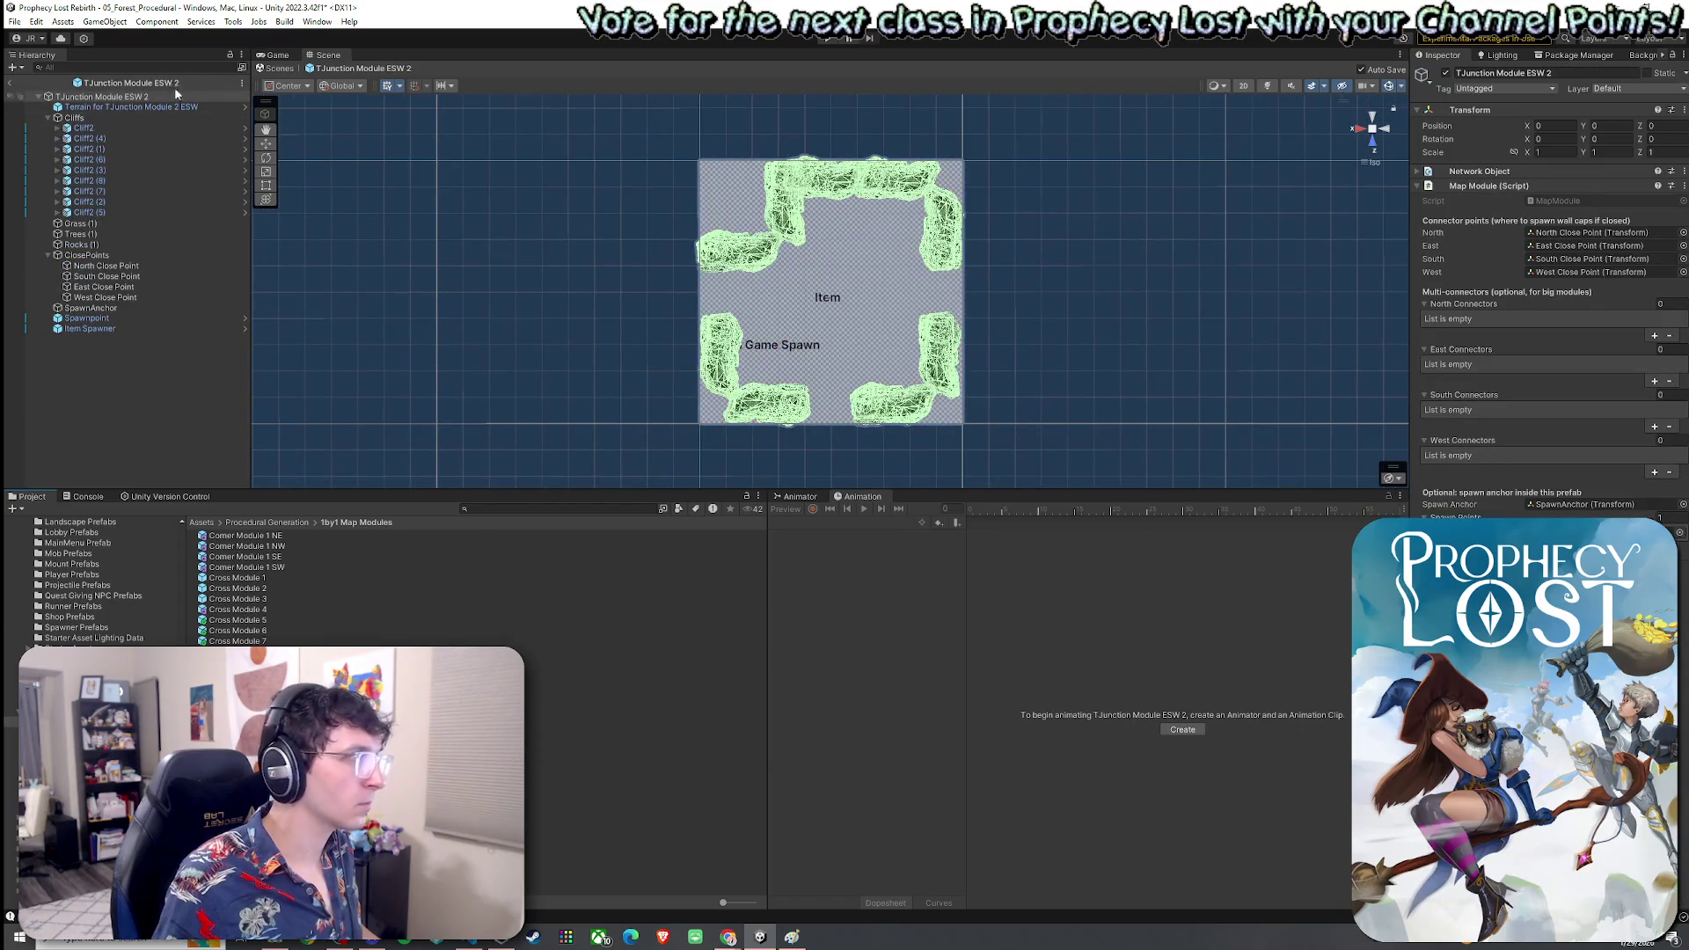
{"action": "left_click", "coordinate": [12, 85]}
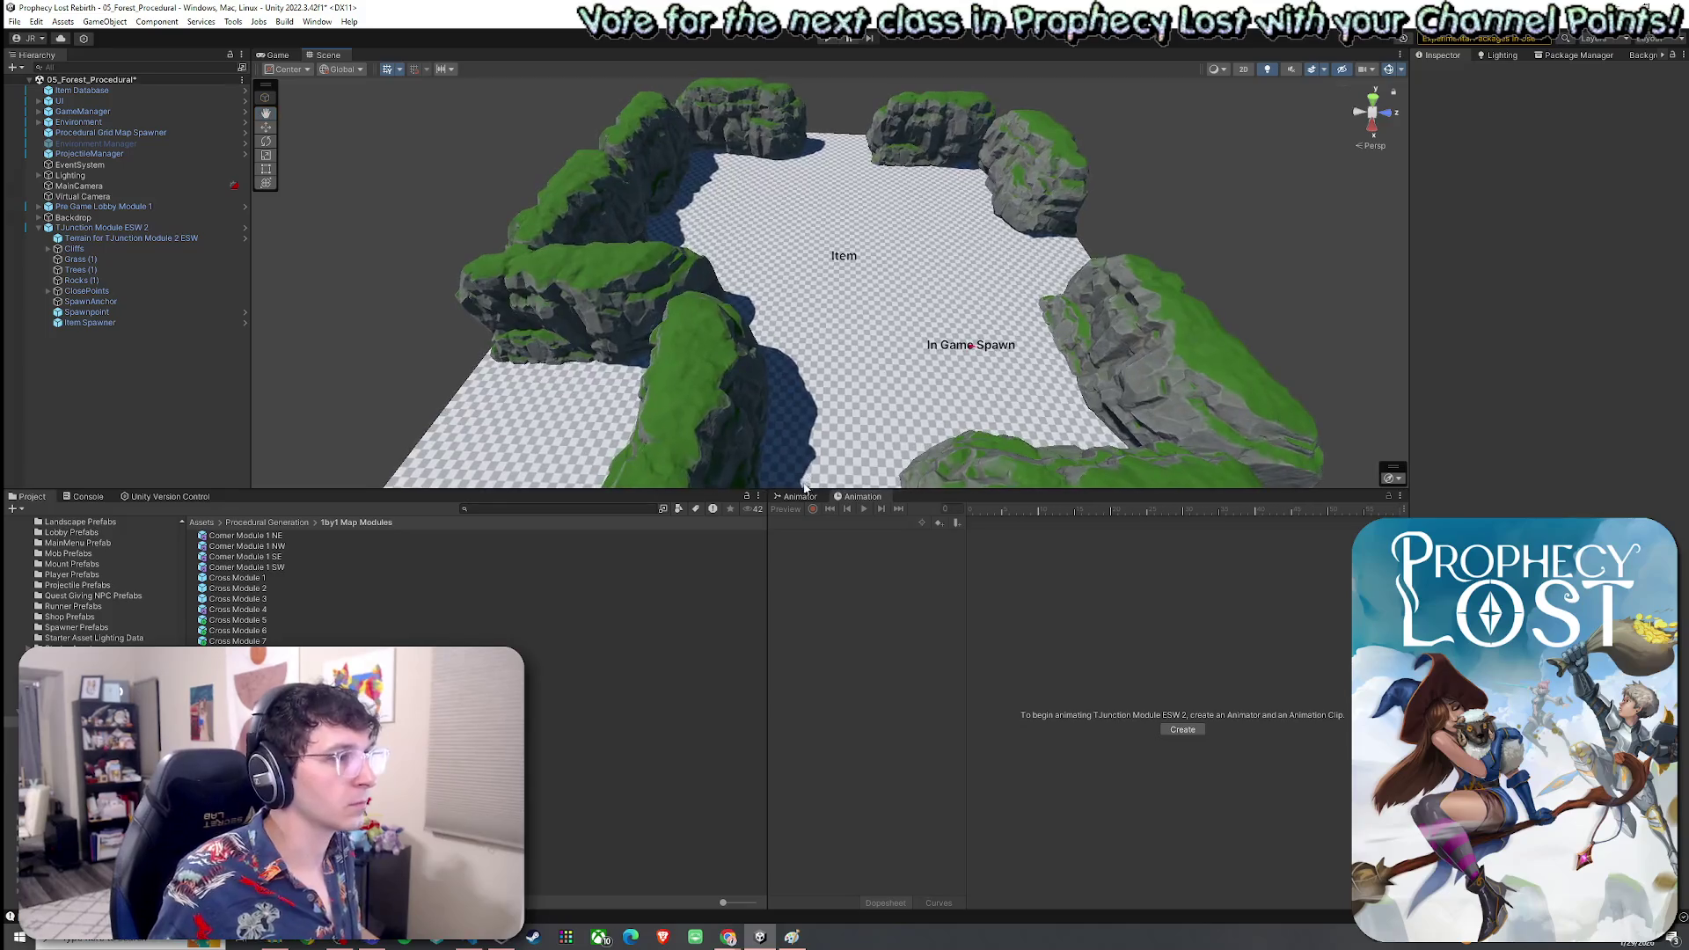
Select TJunction Module ESW 2's terrain and switch it to texture painting
{"action": "left_click_drag", "start_coordinate": [914, 504], "coordinate": [914, 754]}
{"action": "mouse_move", "coordinate": [791, 396]}
{"action": "left_mouse_down"}
{"action": "mouse_move", "coordinate": [708, 484]}
{"action": "mouse_move", "coordinate": [571, 493]}
{"action": "left_mouse_up"}
{"action": "scroll", "coordinate": [708, 485], "scroll_direction": "down", "scroll_amount": 5}
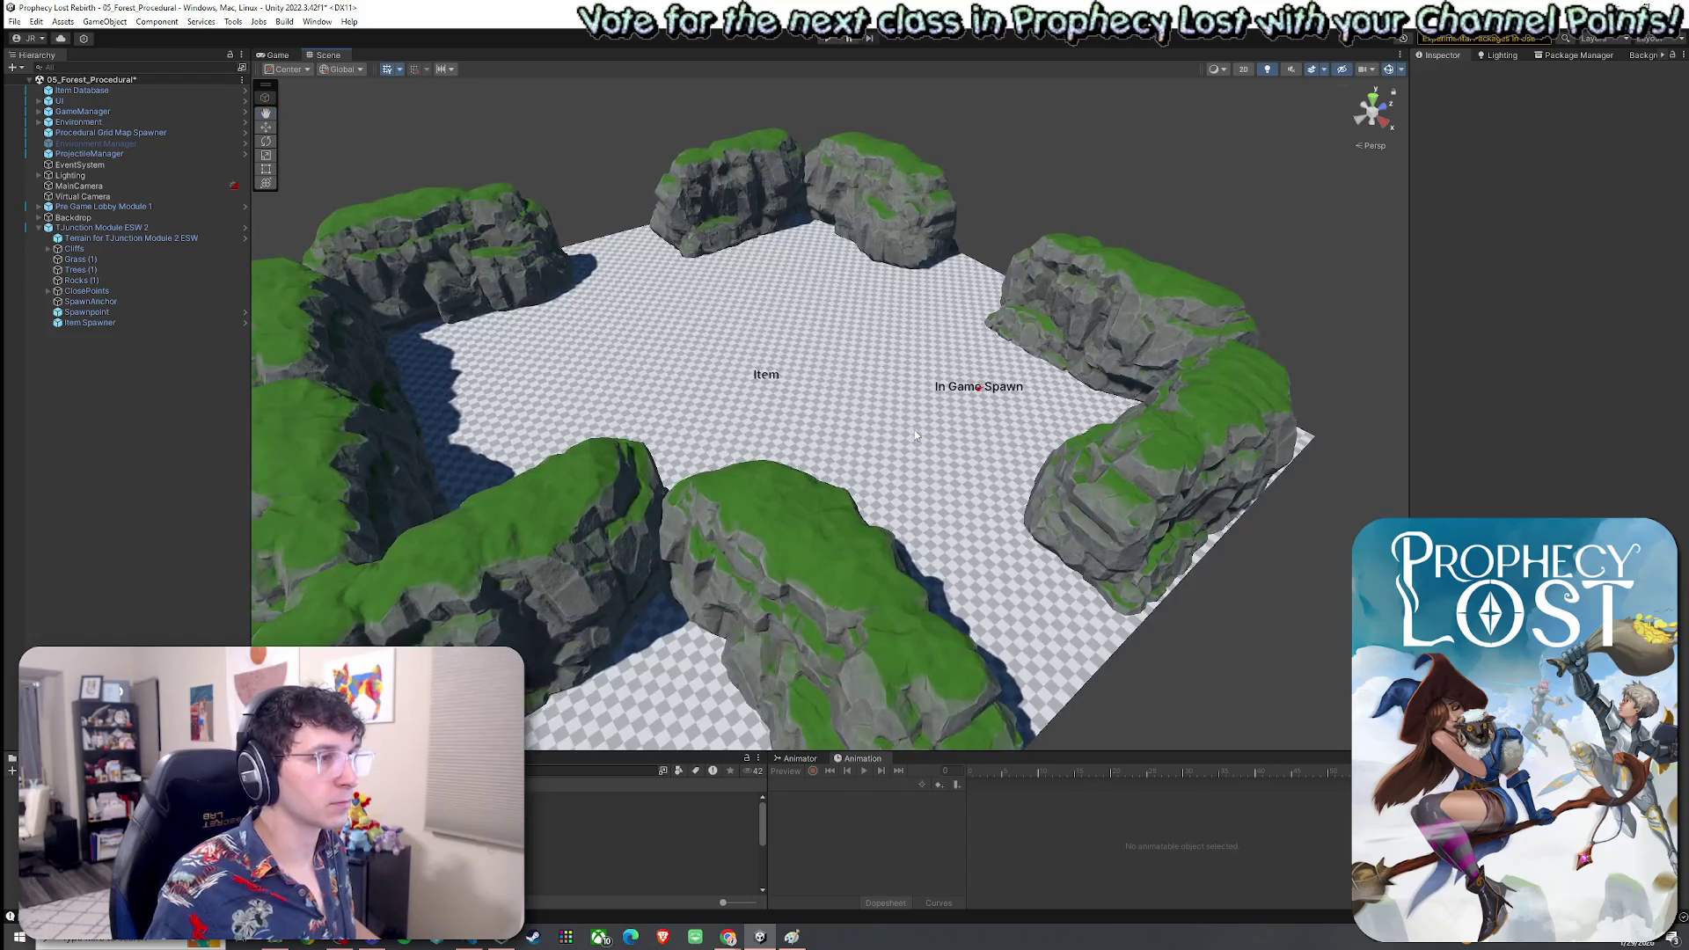
{"action": "left_click", "coordinate": [572, 493]}
{"action": "left_click", "coordinate": [923, 374]}
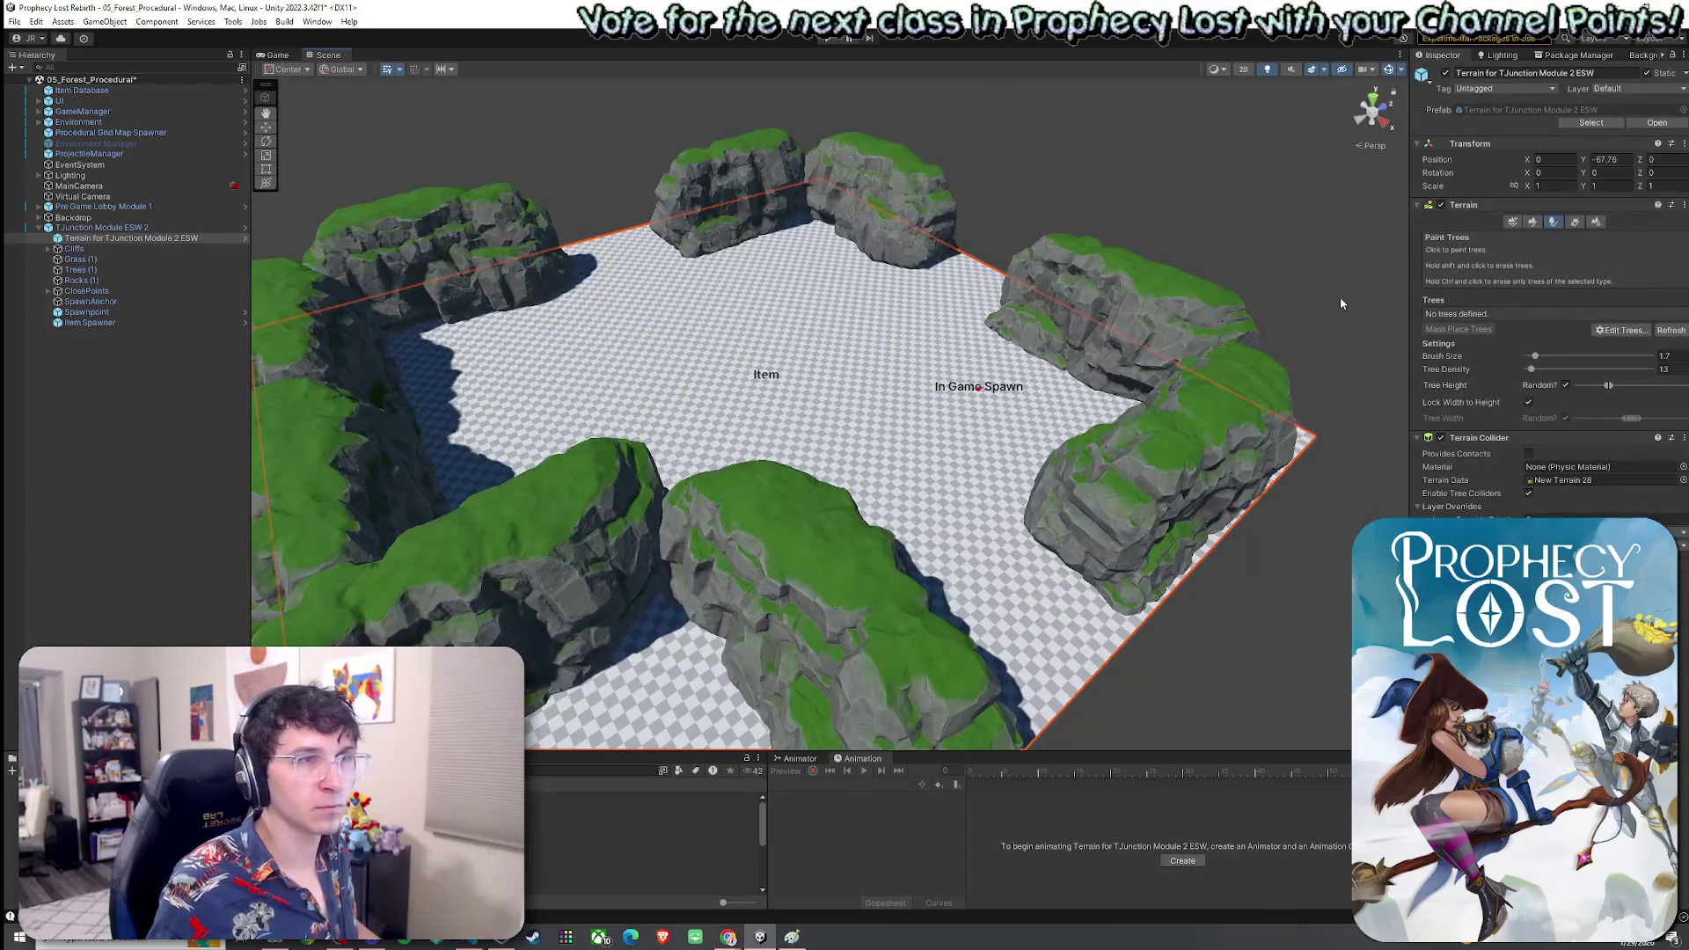
{"action": "left_click", "coordinate": [1534, 224]}
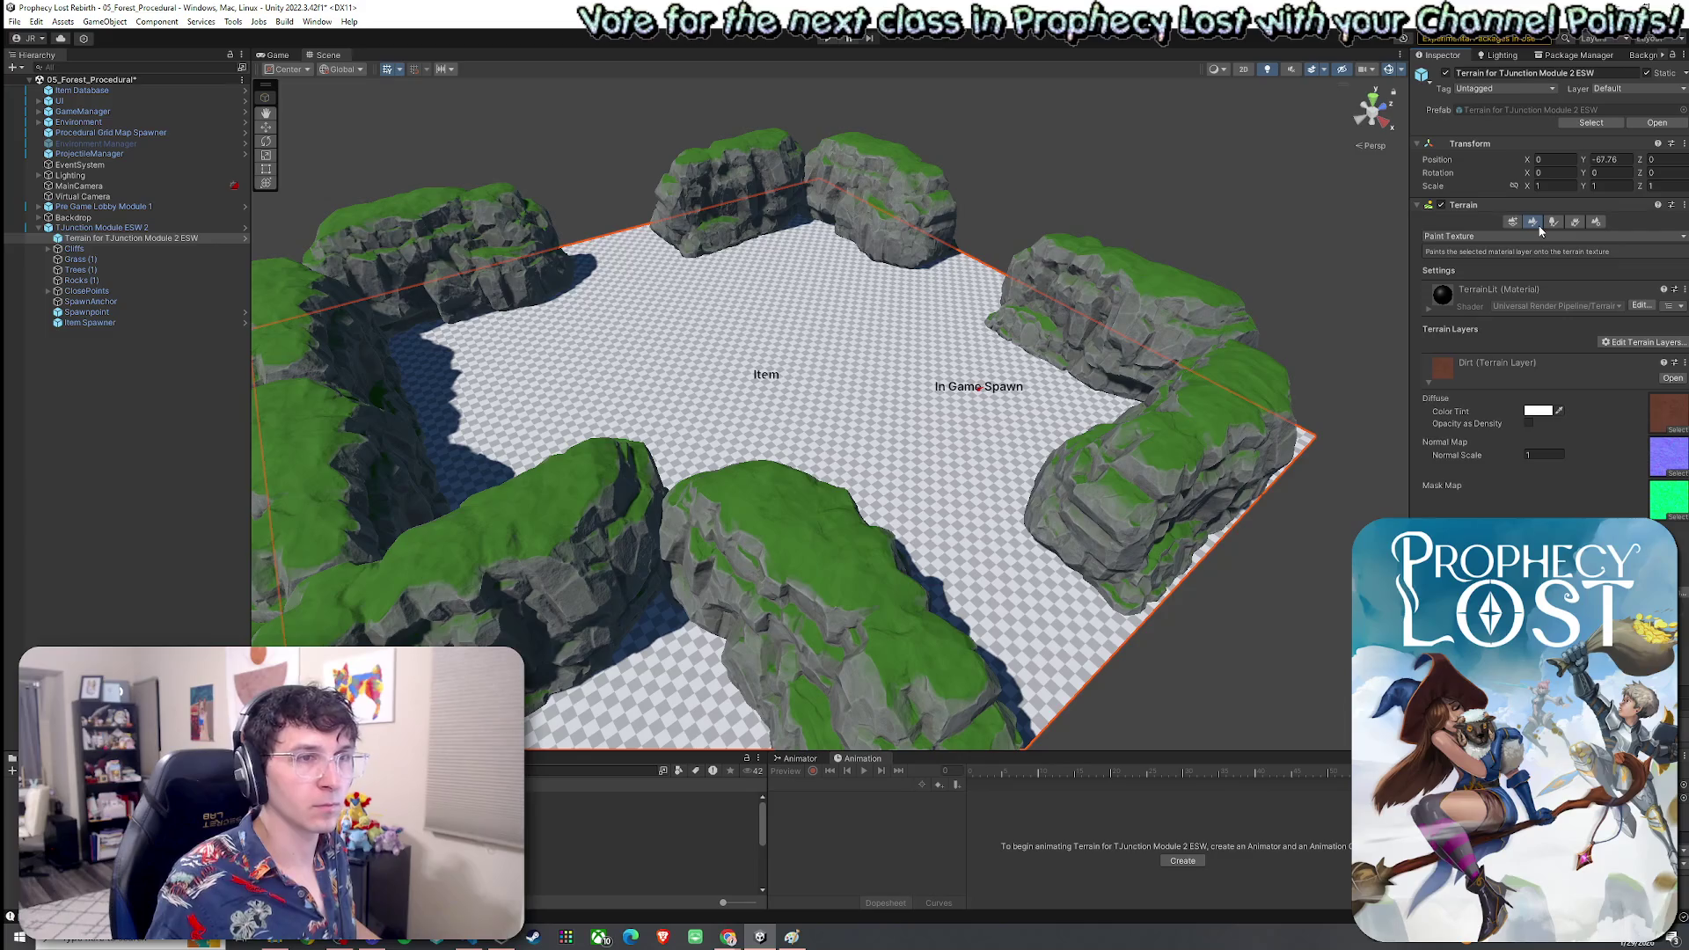
{"action": "left_click_drag", "start_coordinate": [836, 440], "coordinate": [1038, 457]}
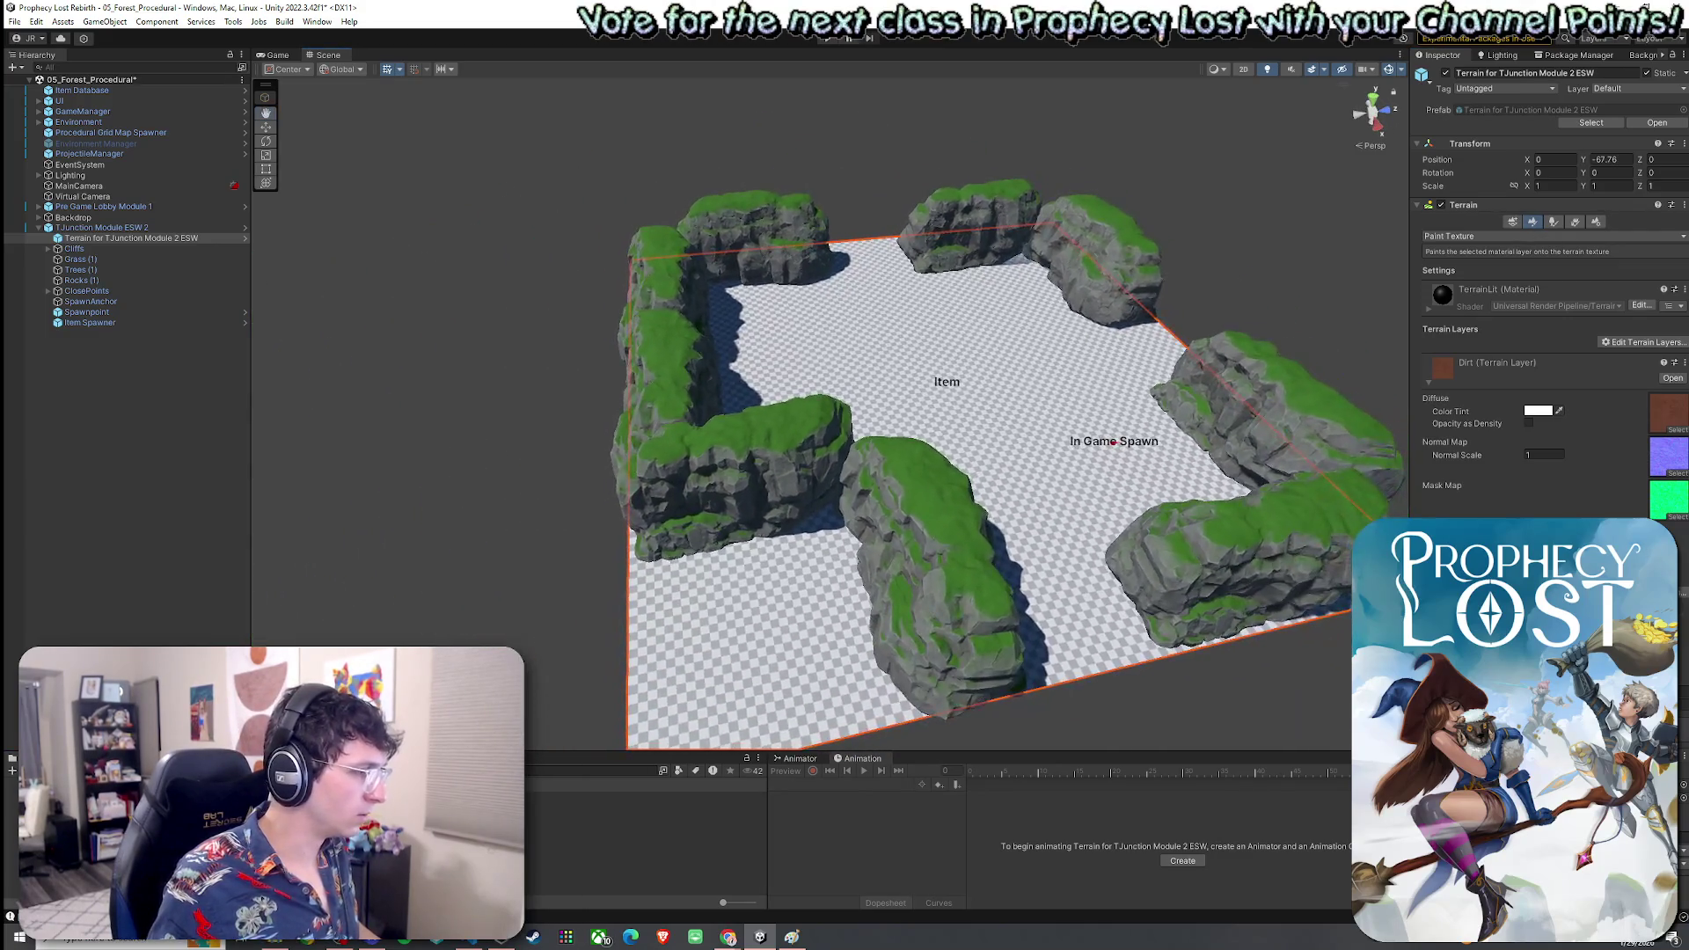
Drop Terrain for Cross Module 7 into the scene and copy its Terrain component
{"action": "left_click", "coordinate": [572, 882]}
{"action": "left_click_drag", "start_coordinate": [642, 752], "coordinate": [642, 512]}
{"action": "left_click_drag", "start_coordinate": [563, 414], "coordinate": [431, 418]}
{"action": "mouse_move", "coordinate": [255, 704]}
{"action": "left_mouse_down"}
{"action": "mouse_move", "coordinate": [443, 475]}
{"action": "mouse_move", "coordinate": [472, 314]}
{"action": "mouse_move", "coordinate": [689, 370]}
{"action": "left_mouse_up"}
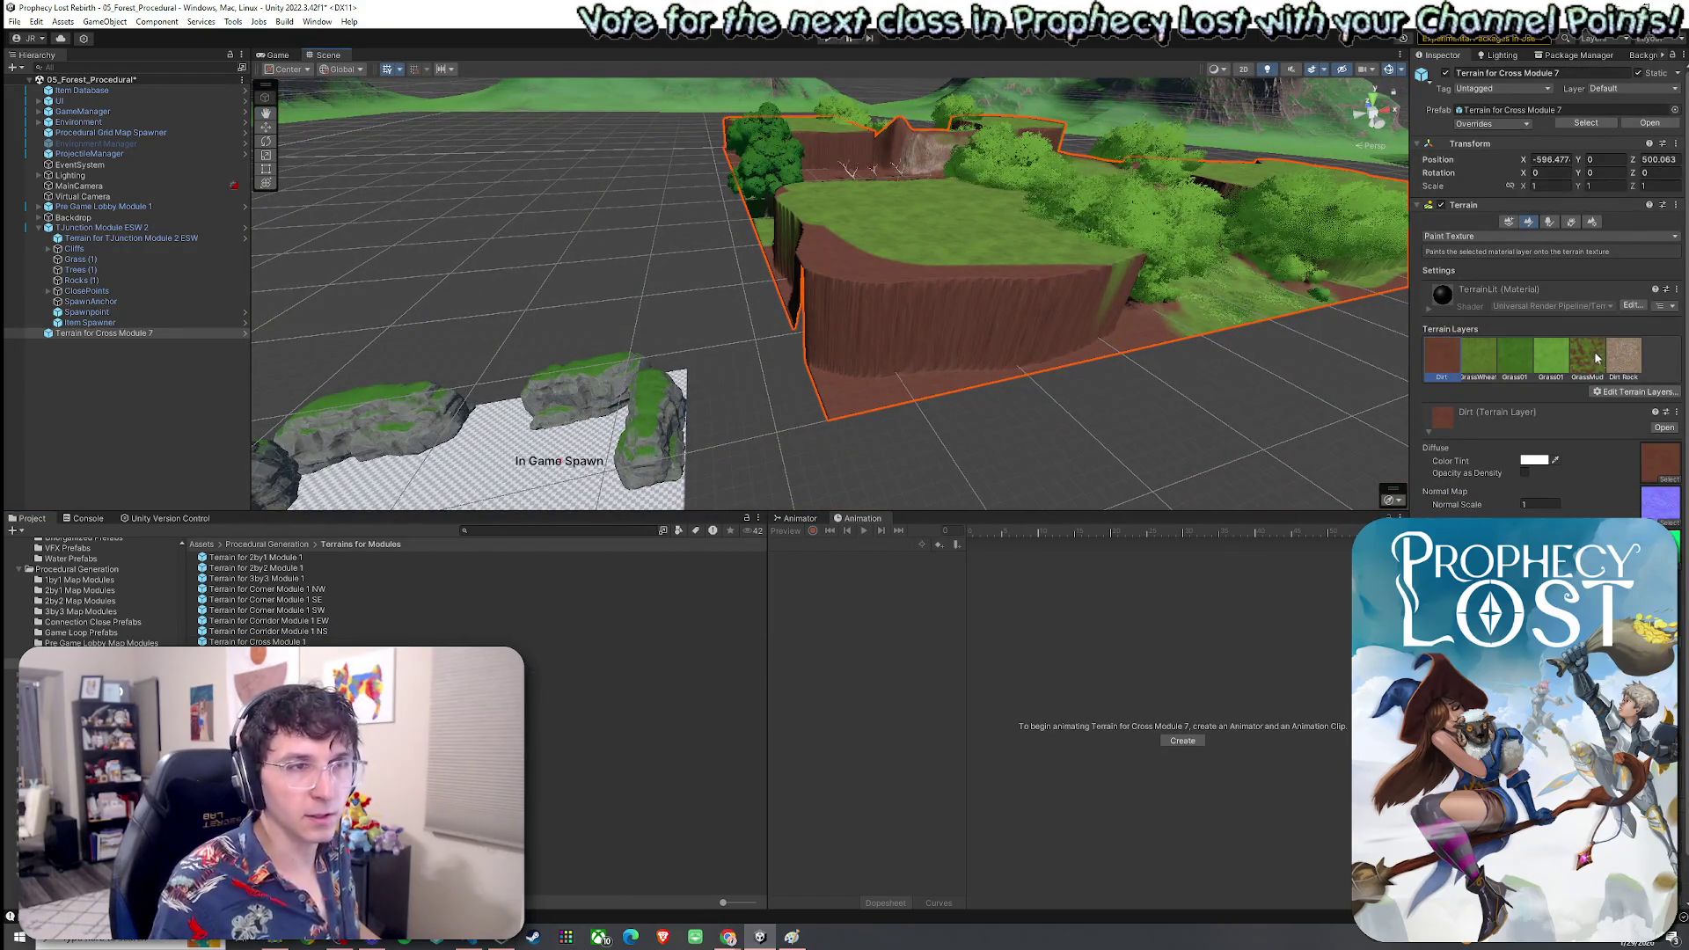
{"action": "left_click", "coordinate": [1674, 236]}
{"action": "left_click", "coordinate": [1575, 264]}
Paste the copied Cross Module 7 terrain values onto the T-junction module's terrain
{"action": "mouse_move", "coordinate": [986, 369]}
{"action": "left_mouse_down"}
{"action": "mouse_move", "coordinate": [1041, 369]}
{"action": "mouse_move", "coordinate": [995, 384]}
{"action": "left_mouse_up"}
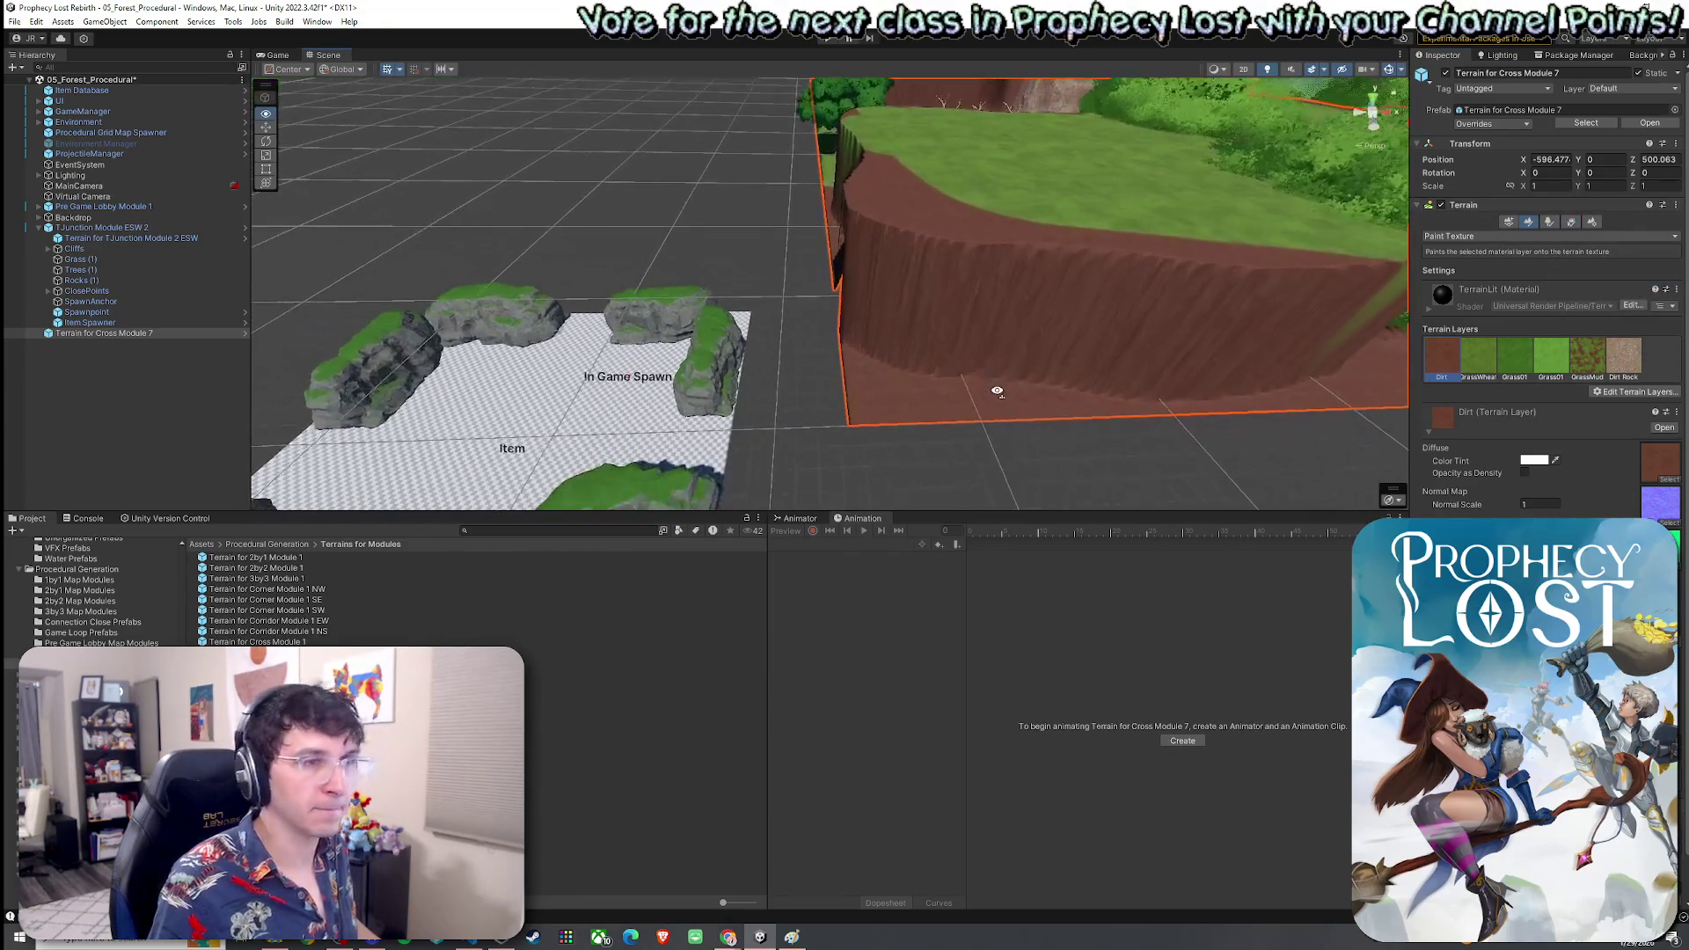
{"action": "left_click_drag", "start_coordinate": [1012, 299], "coordinate": [876, 349]}
{"action": "mouse_move", "coordinate": [644, 578]}
{"action": "left_mouse_down"}
{"action": "mouse_move", "coordinate": [695, 462]}
{"action": "mouse_move", "coordinate": [777, 478]}
{"action": "left_mouse_up"}
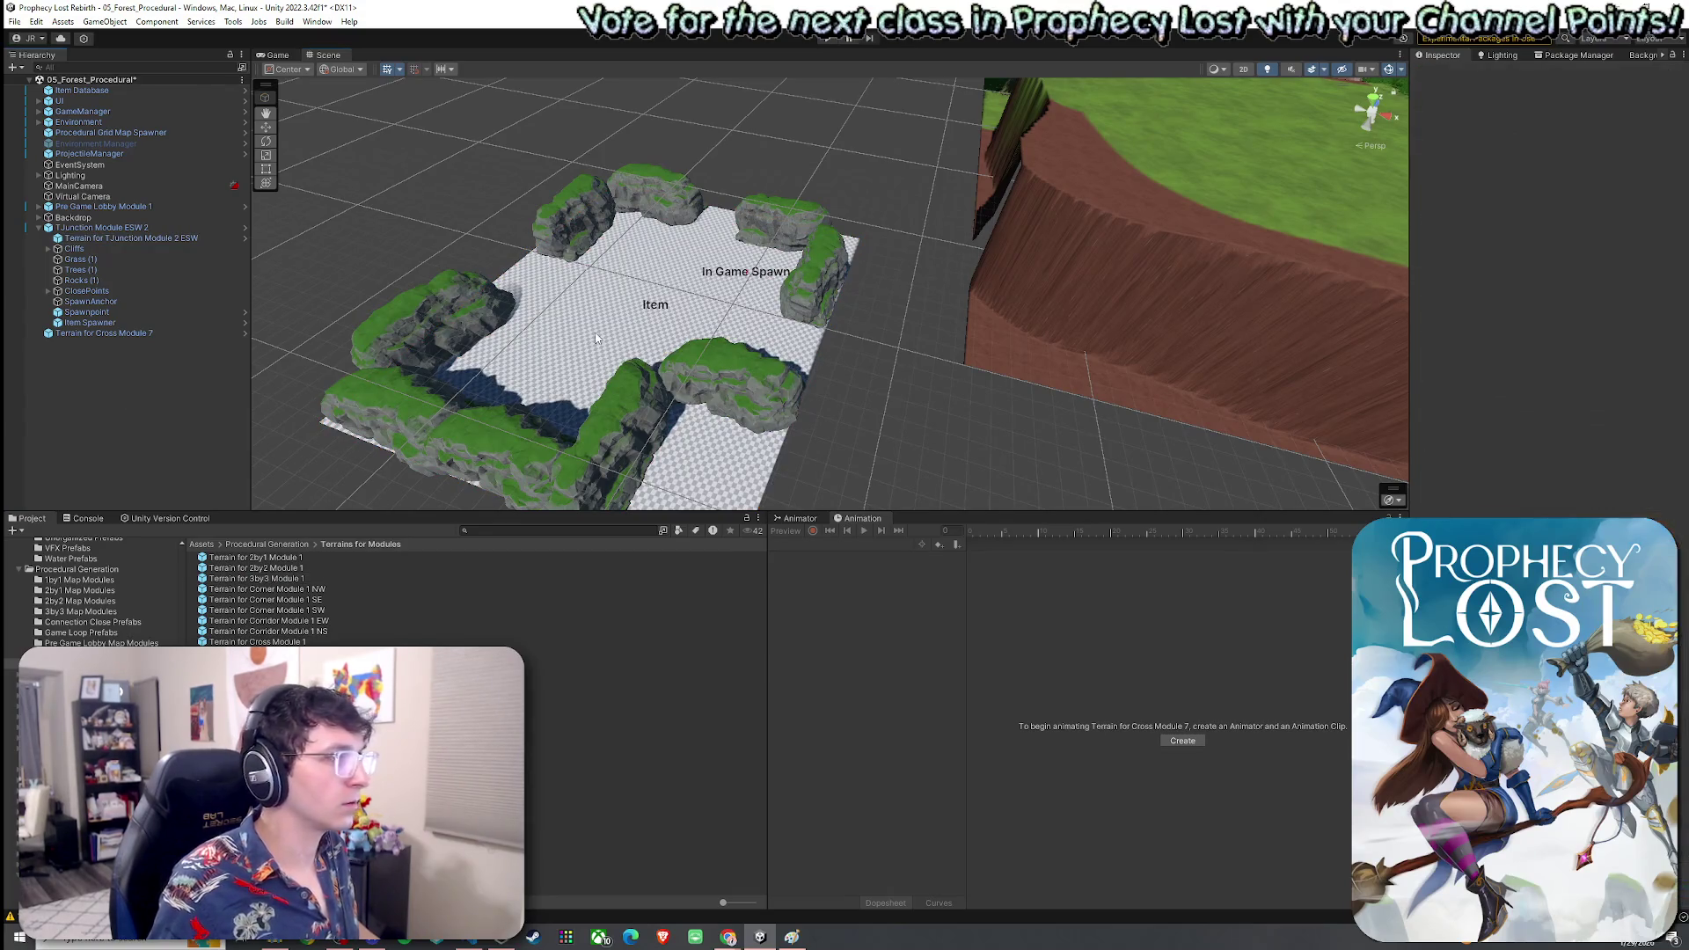
{"action": "left_click", "coordinate": [598, 338]}
{"action": "left_click", "coordinate": [572, 278]}
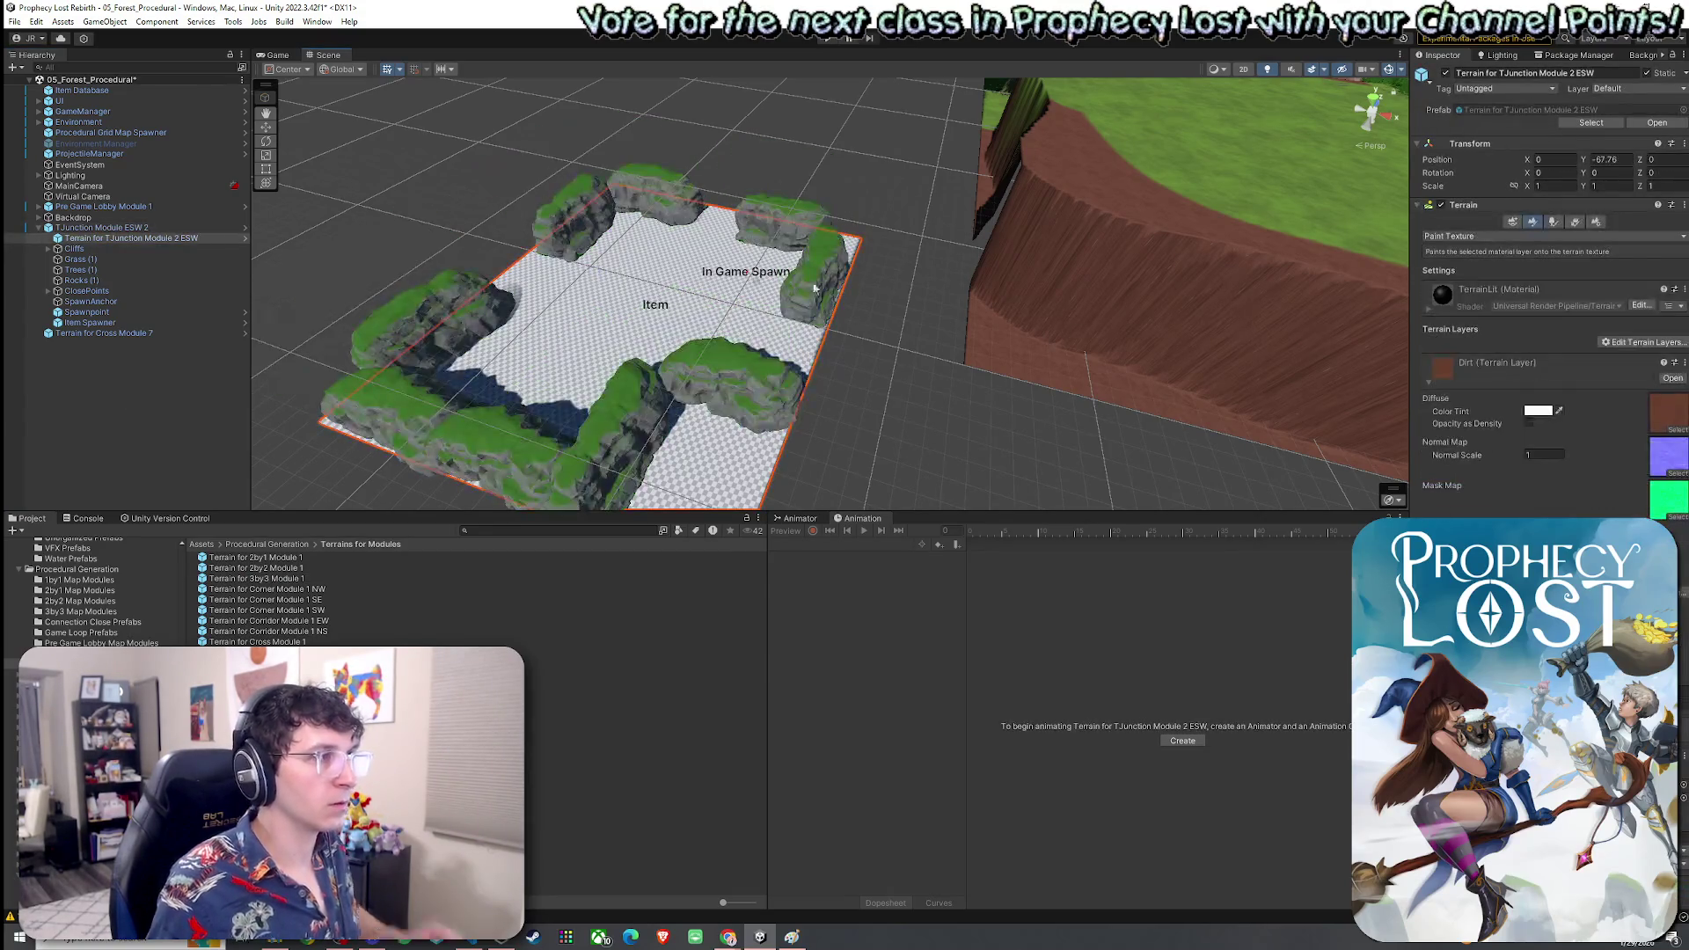
{"action": "left_click", "coordinate": [1684, 205]}
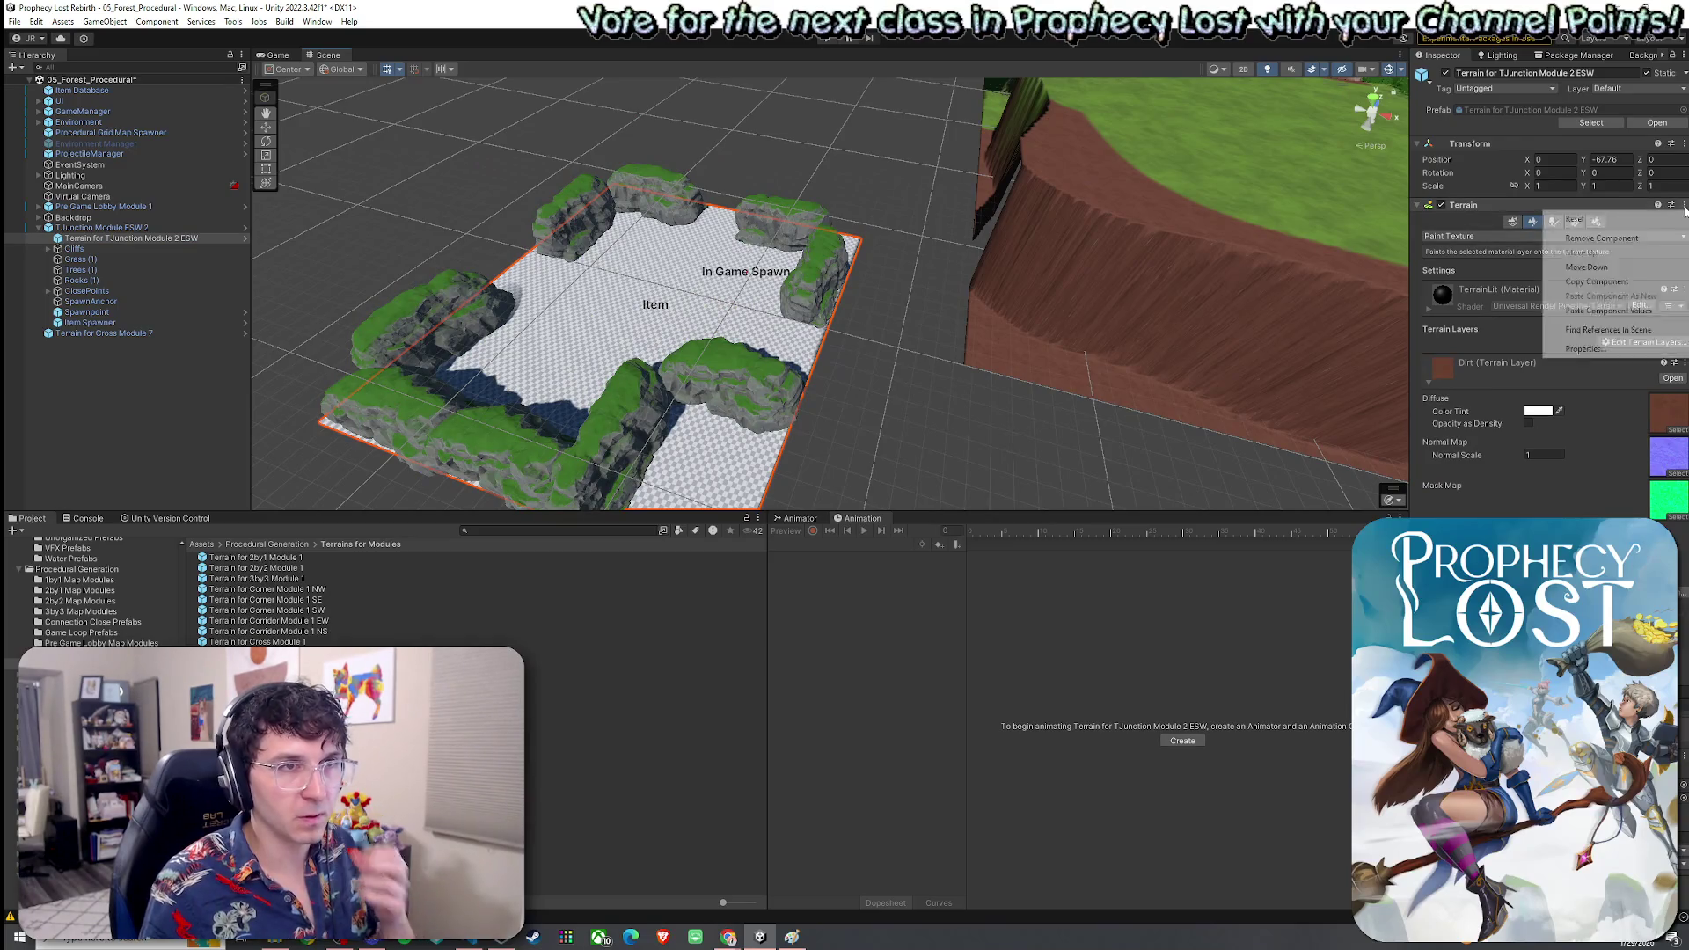
{"action": "left_click", "coordinate": [1638, 312]}
Assign the matching terrain data to the T-junction terrain's collider
{"action": "mouse_move", "coordinate": [1119, 347]}
{"action": "left_mouse_down"}
{"action": "mouse_move", "coordinate": [846, 374]}
{"action": "mouse_move", "coordinate": [920, 351]}
{"action": "left_mouse_up"}
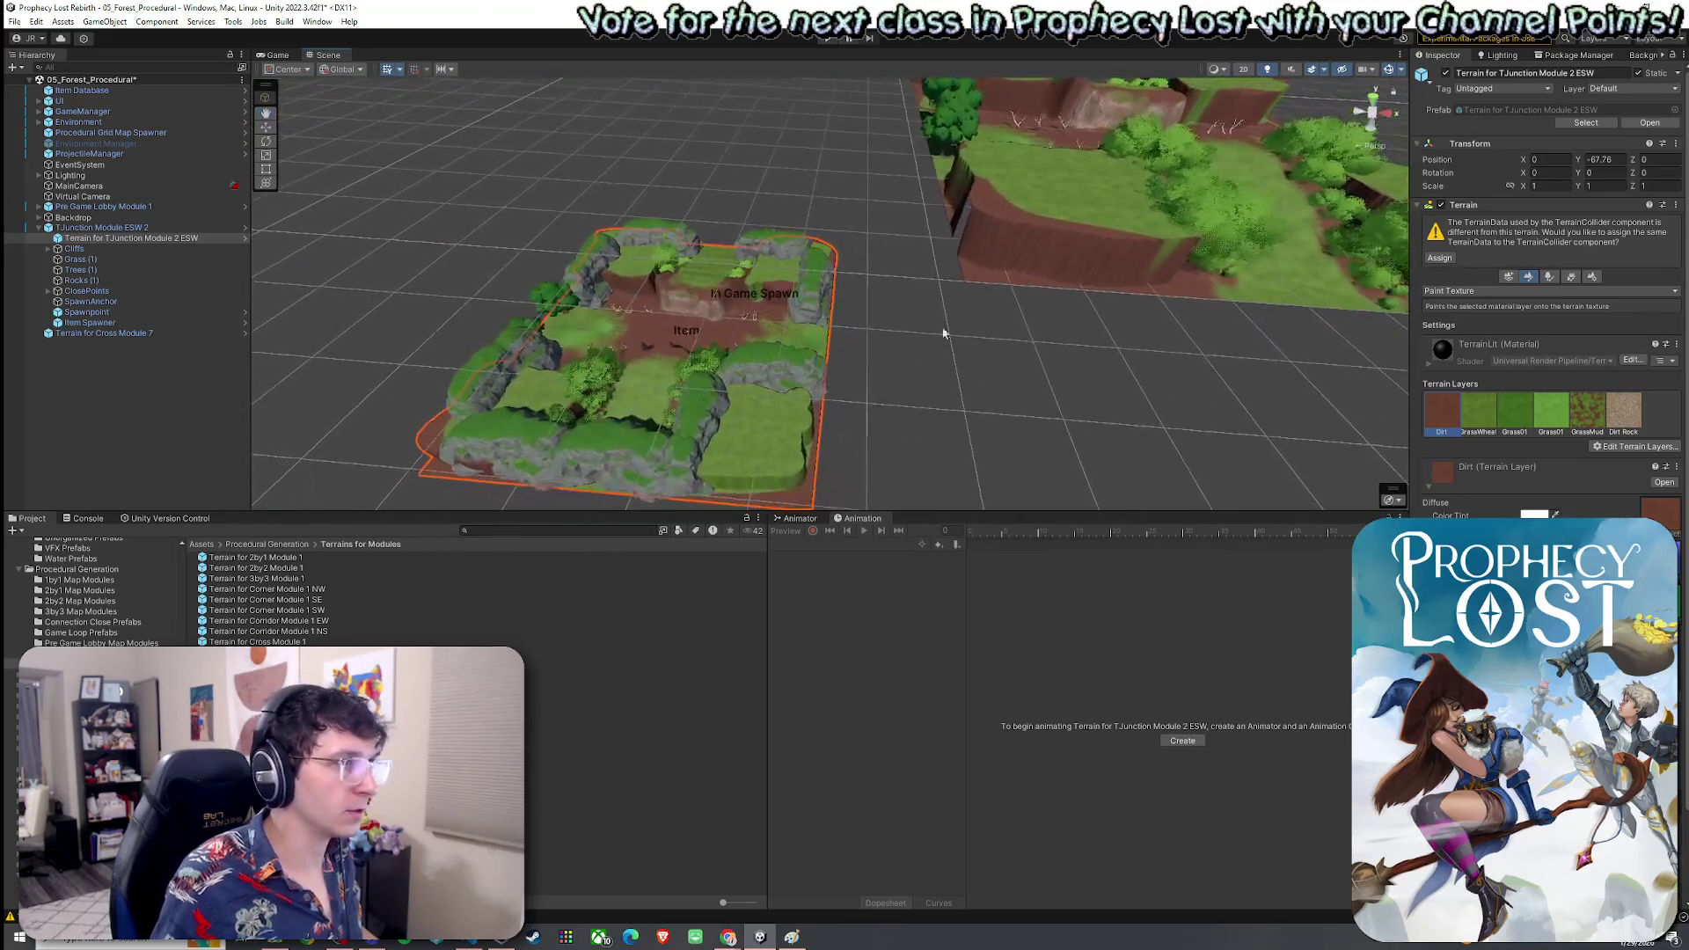
{"action": "left_click", "coordinate": [1527, 288]}
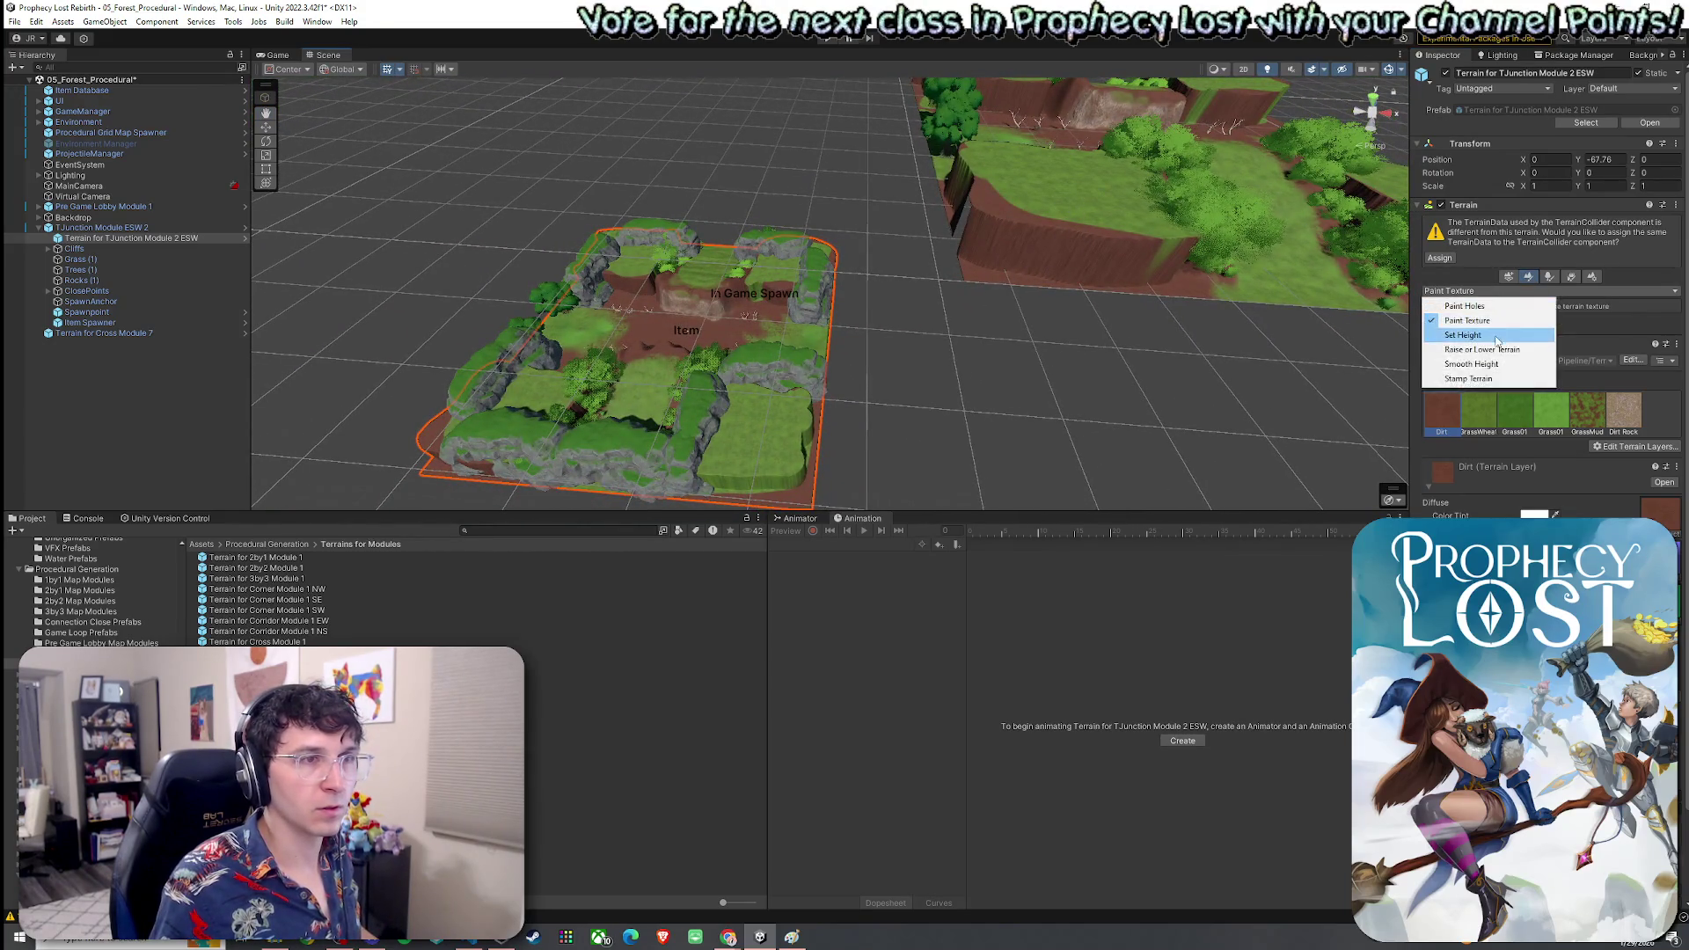
{"action": "left_click", "coordinate": [1487, 306]}
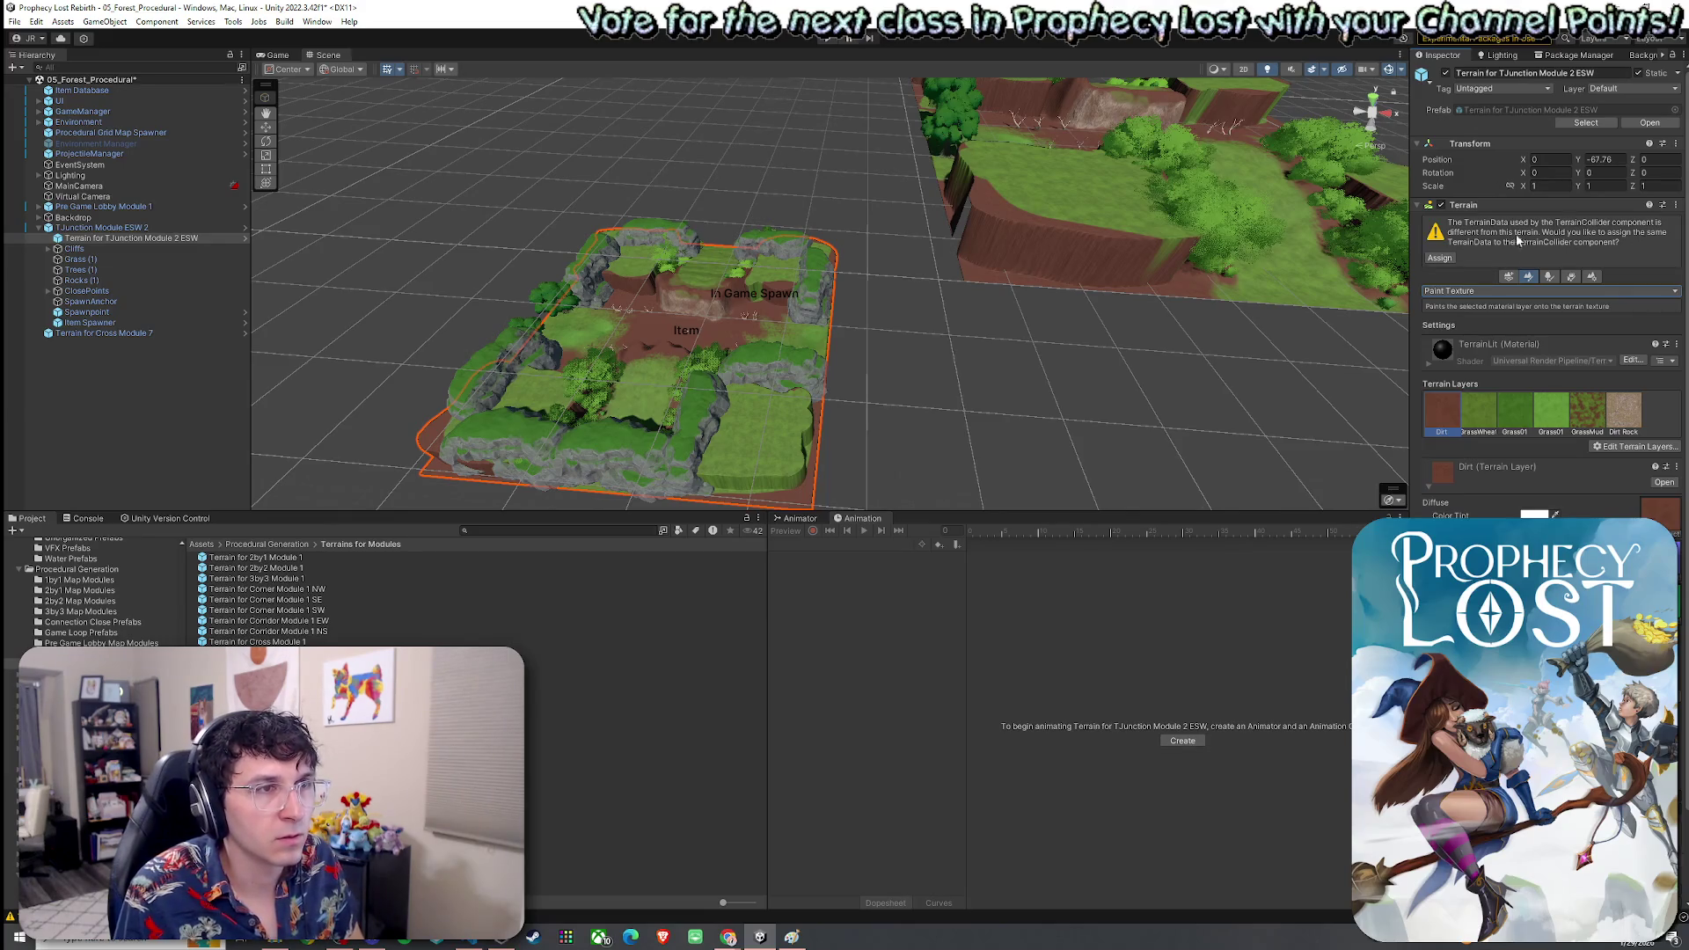
{"action": "left_click", "coordinate": [1445, 257]}
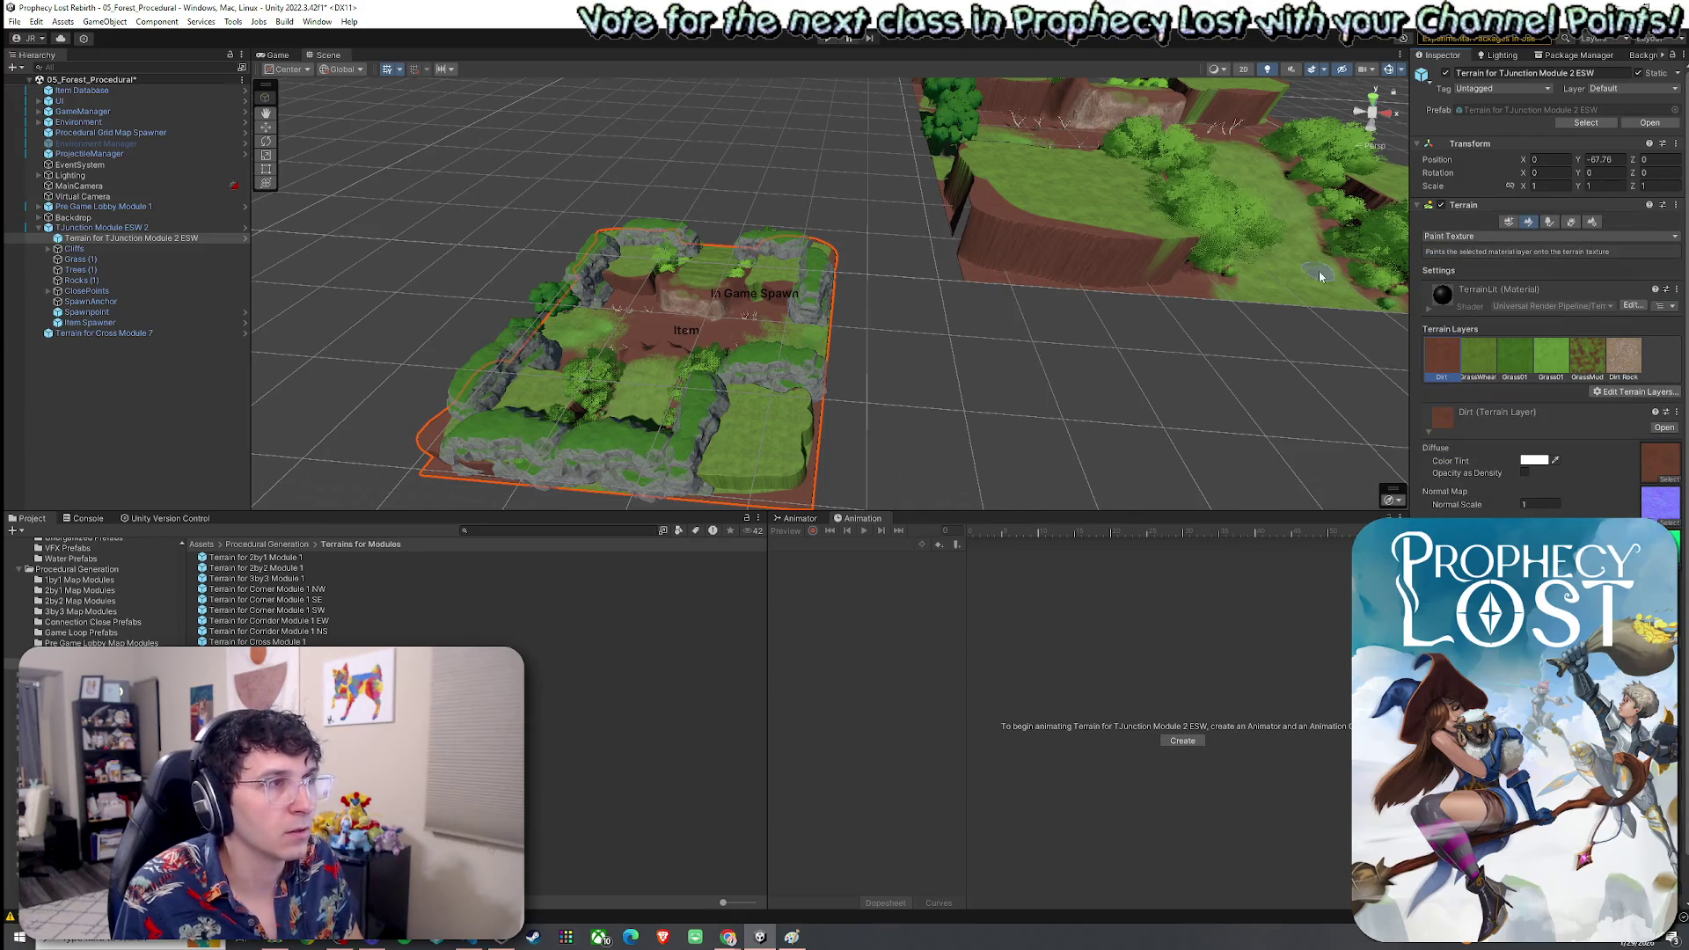
{"action": "left_click", "coordinate": [1063, 199]}
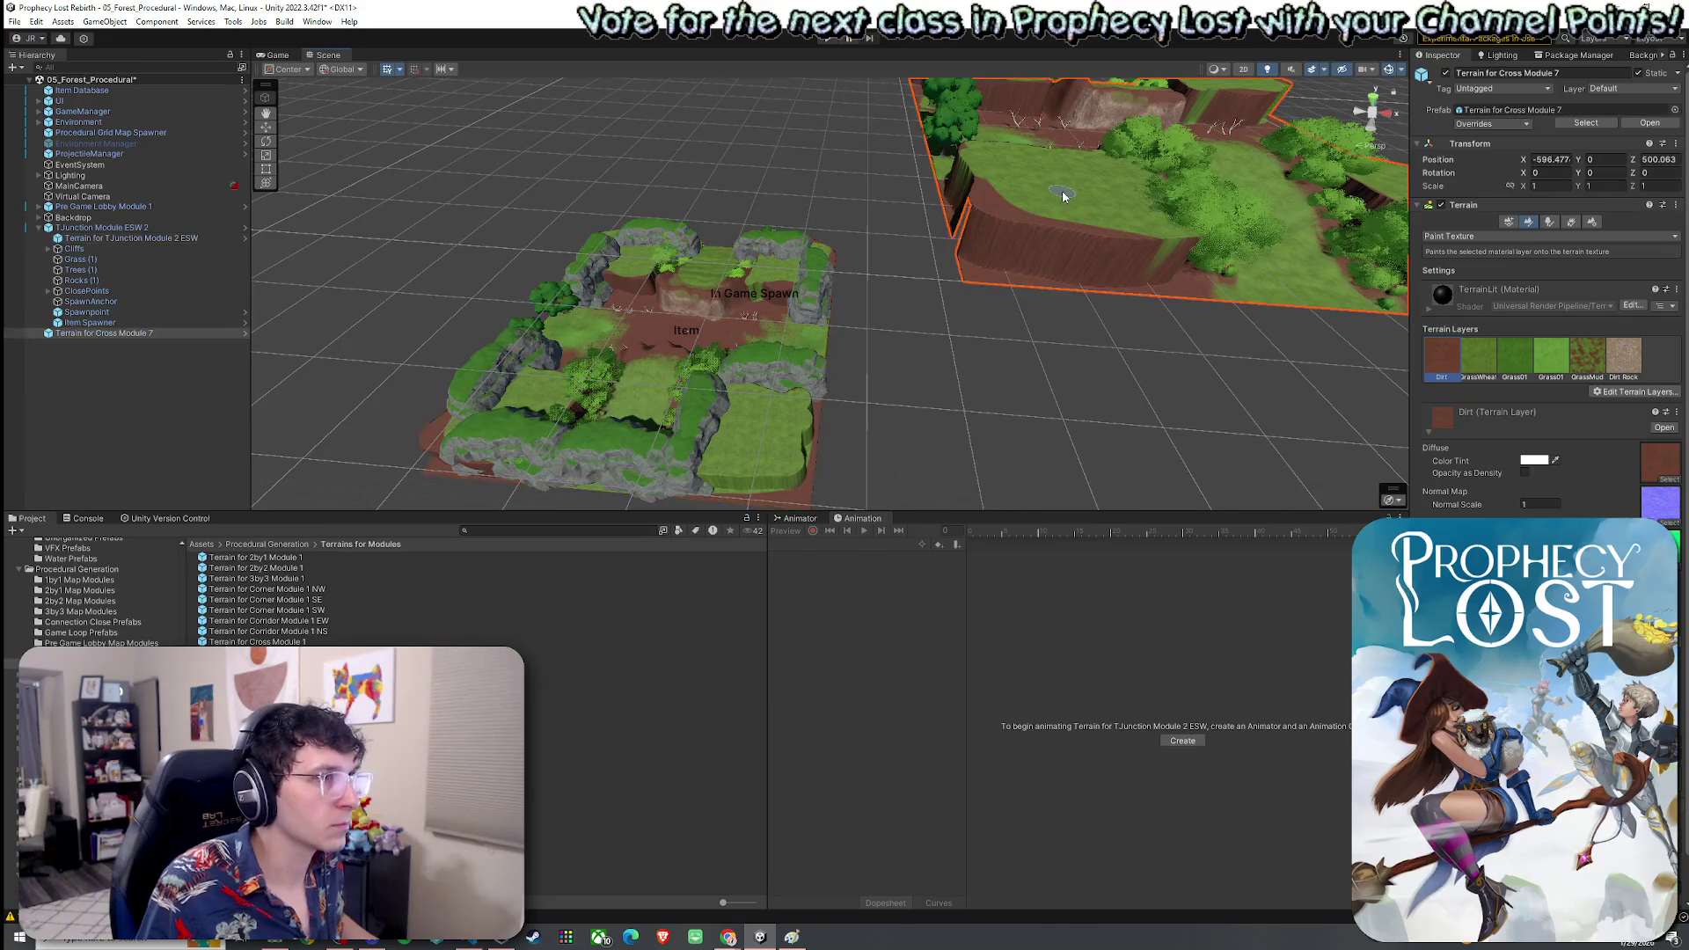
Test Raise/Lower: undo bumps on Cross Module 7, raise a streak near Item on the T-junction terrain
{"action": "left_click", "coordinate": [1495, 236]}
{"action": "left_click", "coordinate": [1460, 291]}
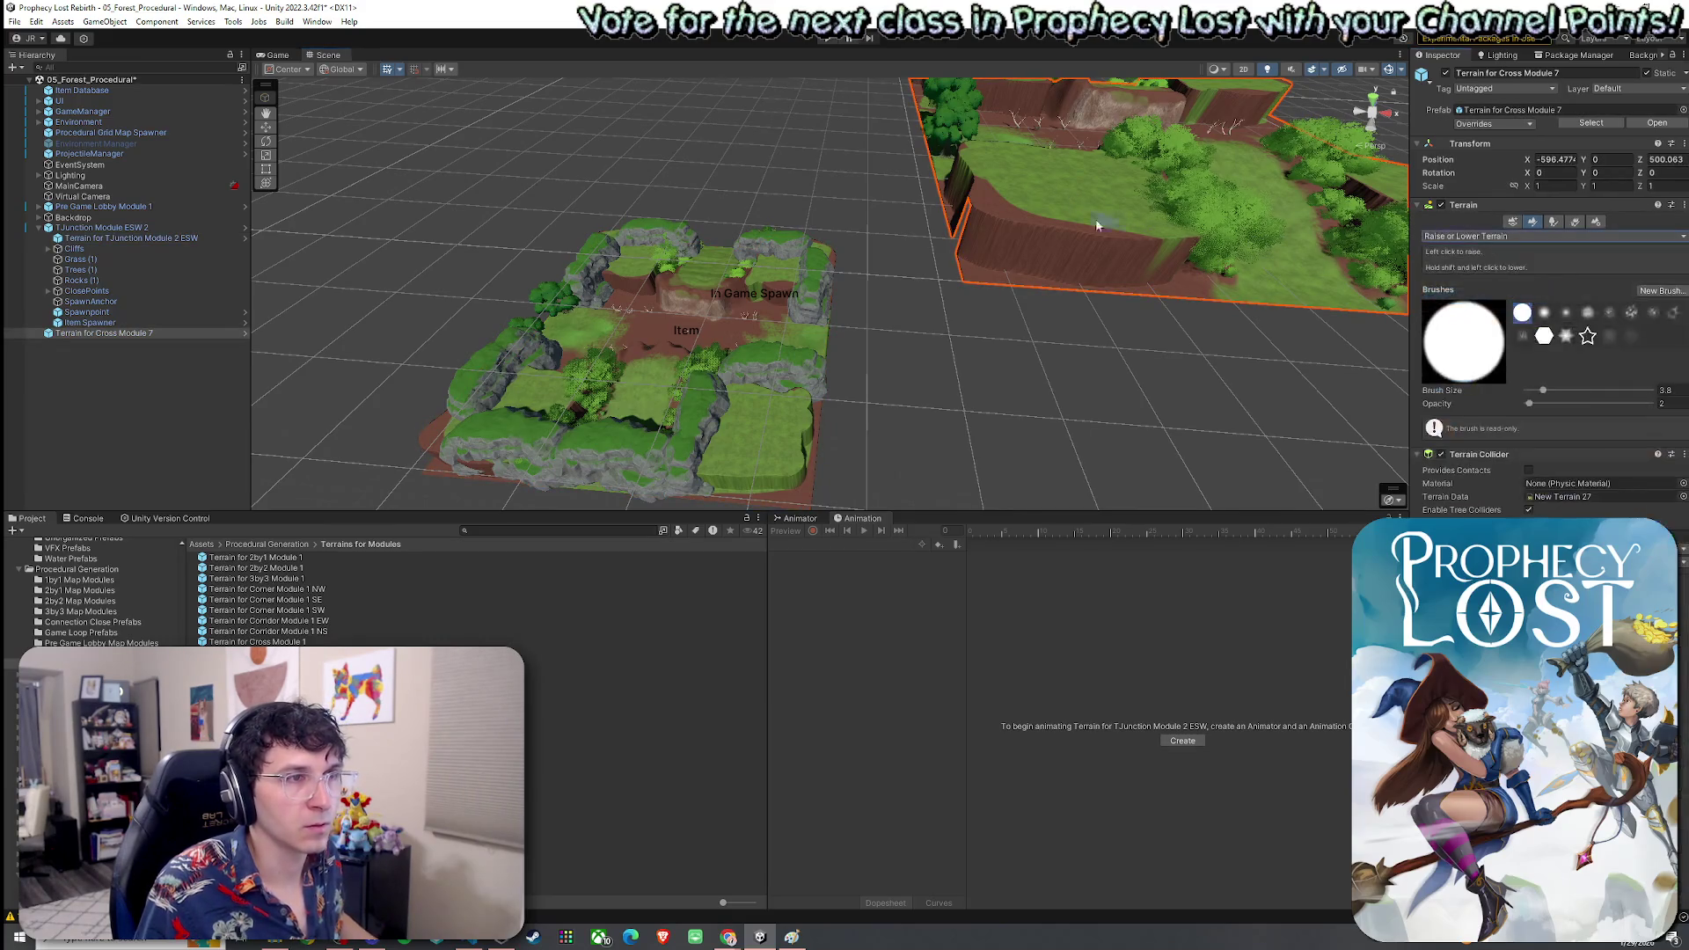
{"action": "left_click_drag", "start_coordinate": [1056, 197], "coordinate": [1114, 187]}
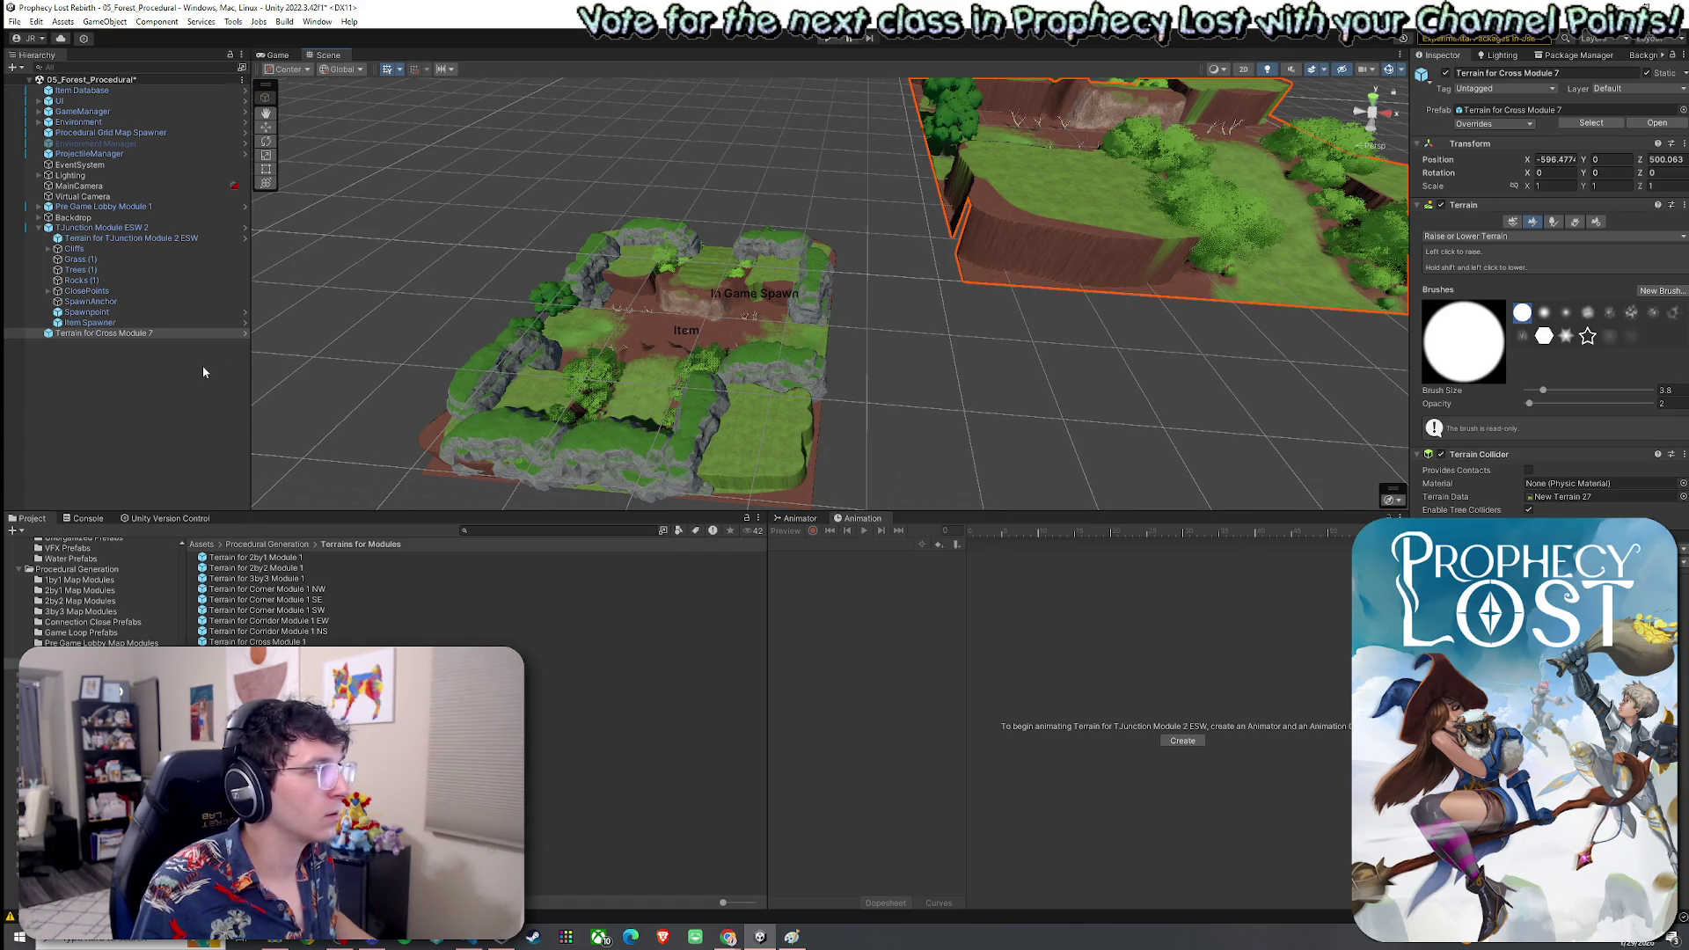
{"action": "key", "text": "ctrl+z"}
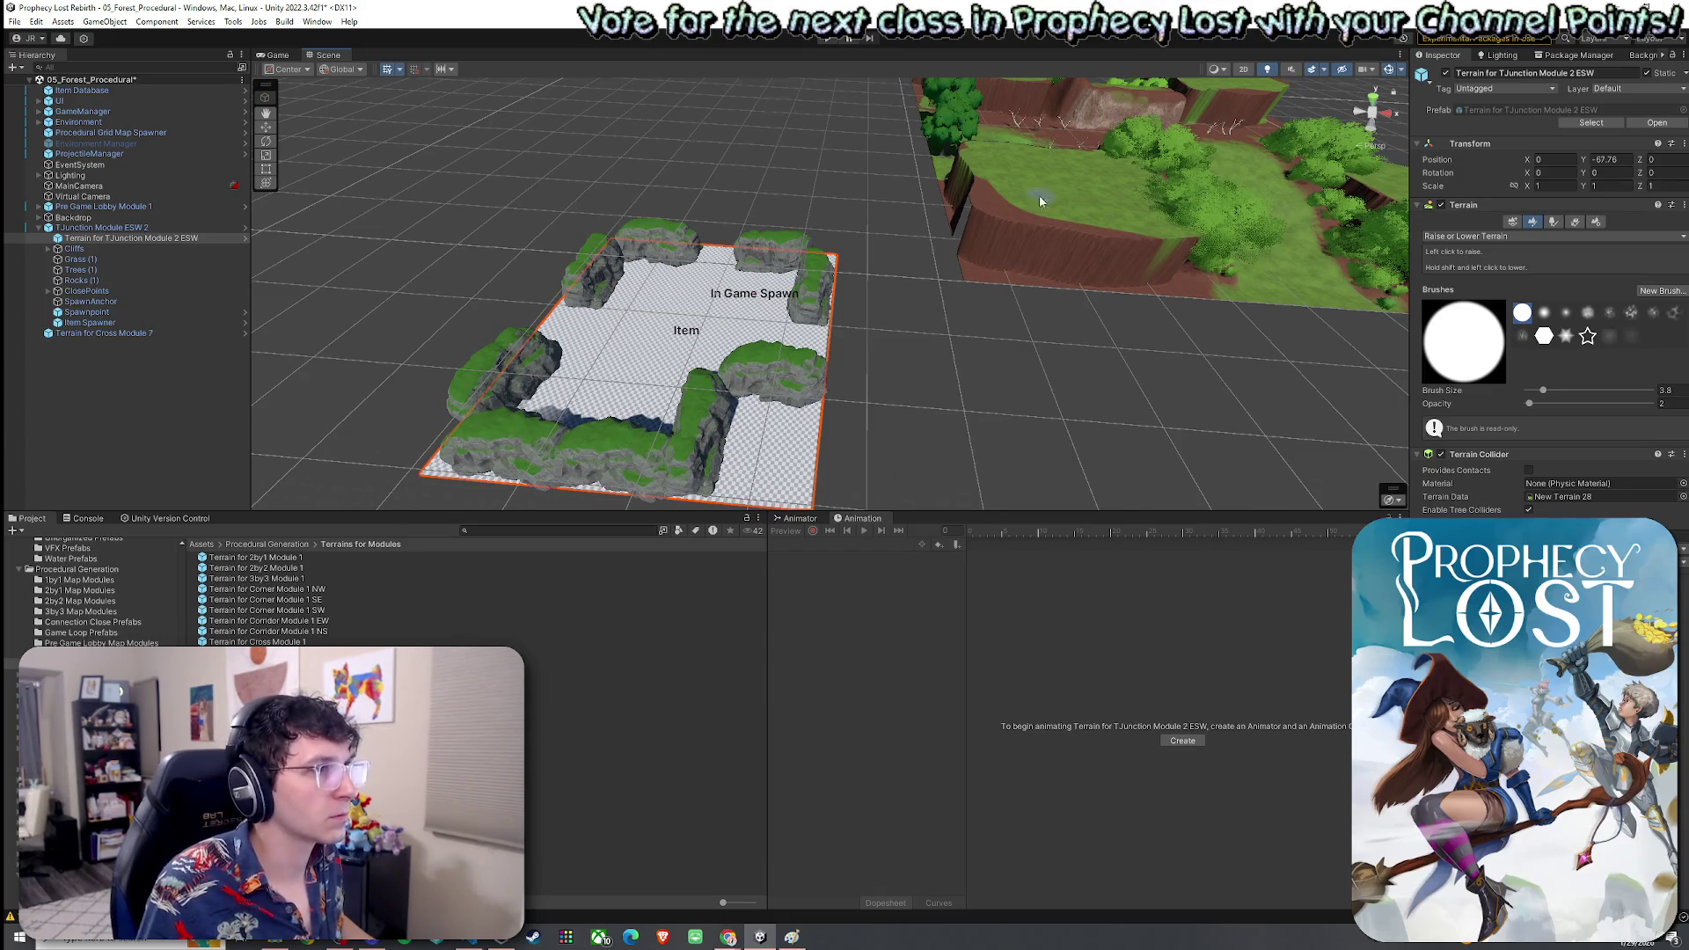
{"action": "left_click", "coordinate": [182, 240]}
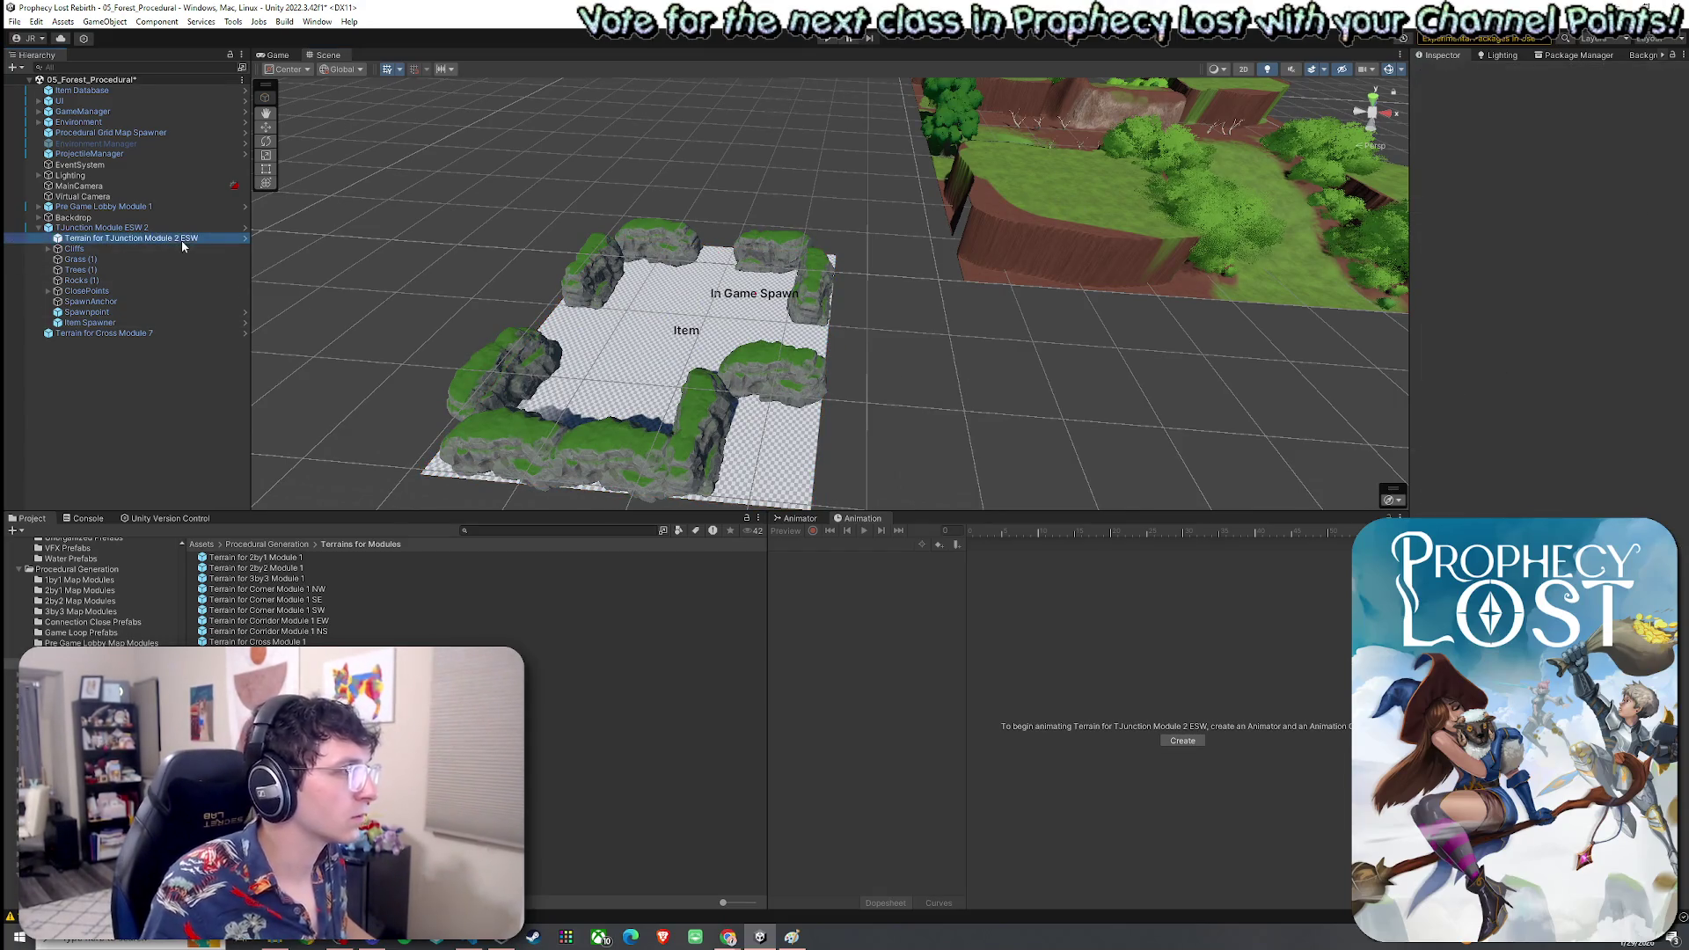
{"action": "left_click_drag", "start_coordinate": [656, 354], "coordinate": [629, 361]}
Review Cross Module 7's Deadtree1 and Deadtree2 trees and its JF_Flowers detail
{"action": "left_click", "coordinate": [185, 333]}
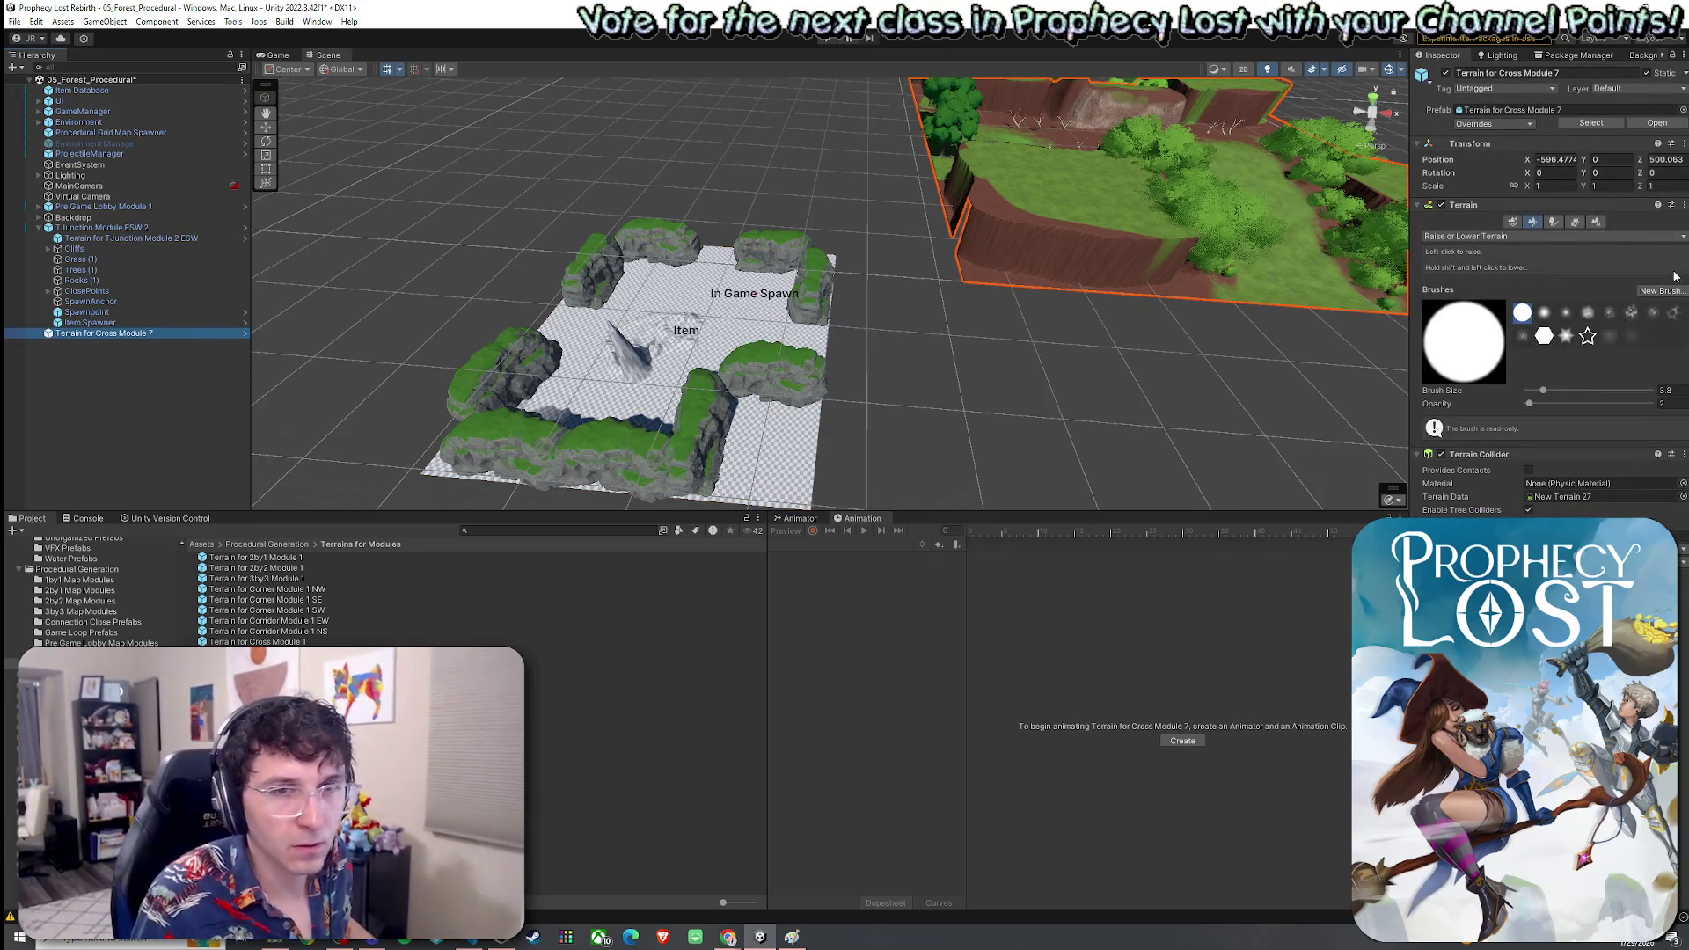
{"action": "left_click_drag", "start_coordinate": [1401, 327], "coordinate": [1601, 306]}
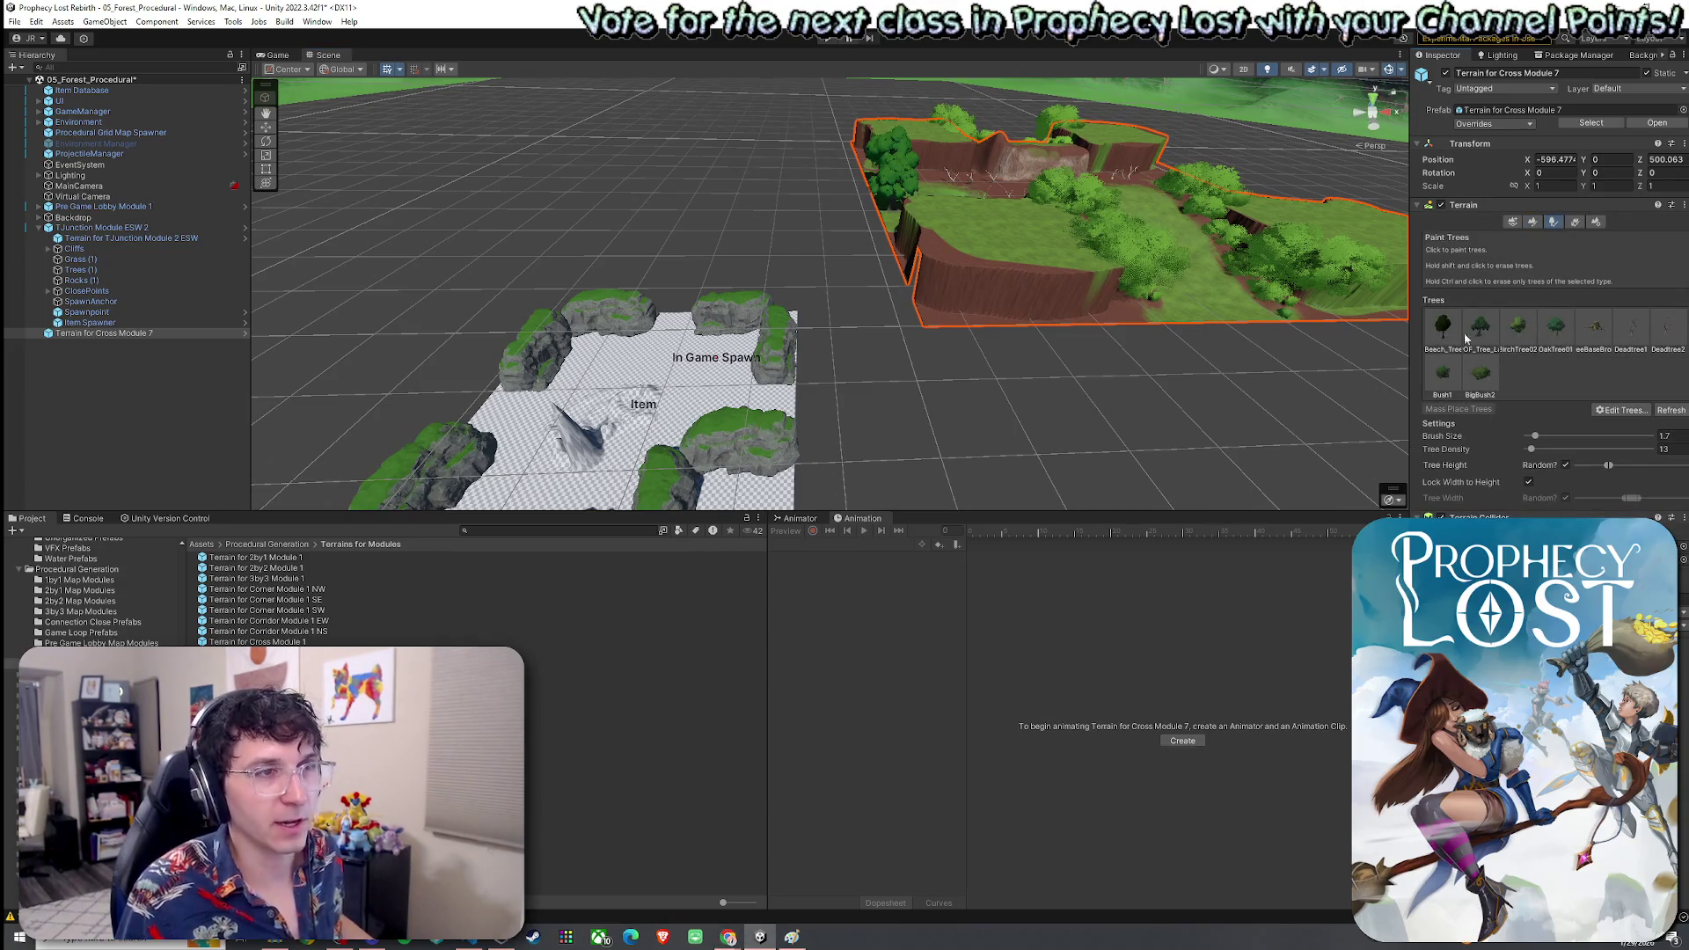
{"action": "left_click", "coordinate": [1659, 337]}
{"action": "left_click", "coordinate": [1631, 329]}
{"action": "key", "text": "shift+r"}
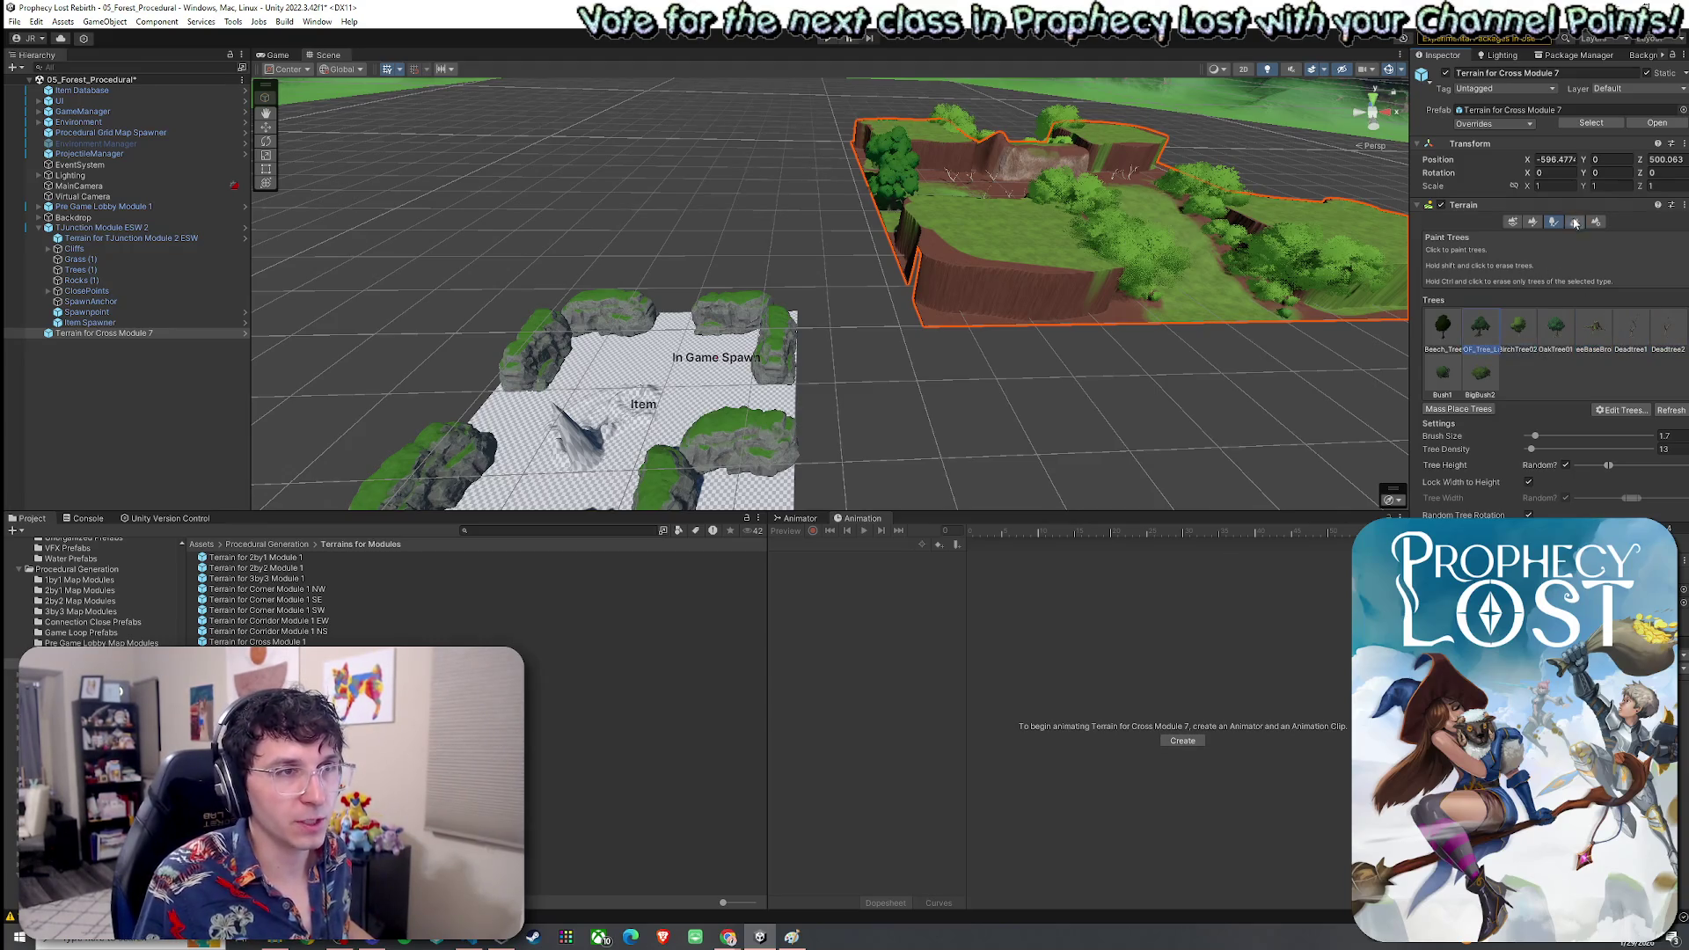
{"action": "left_click", "coordinate": [1593, 327]}
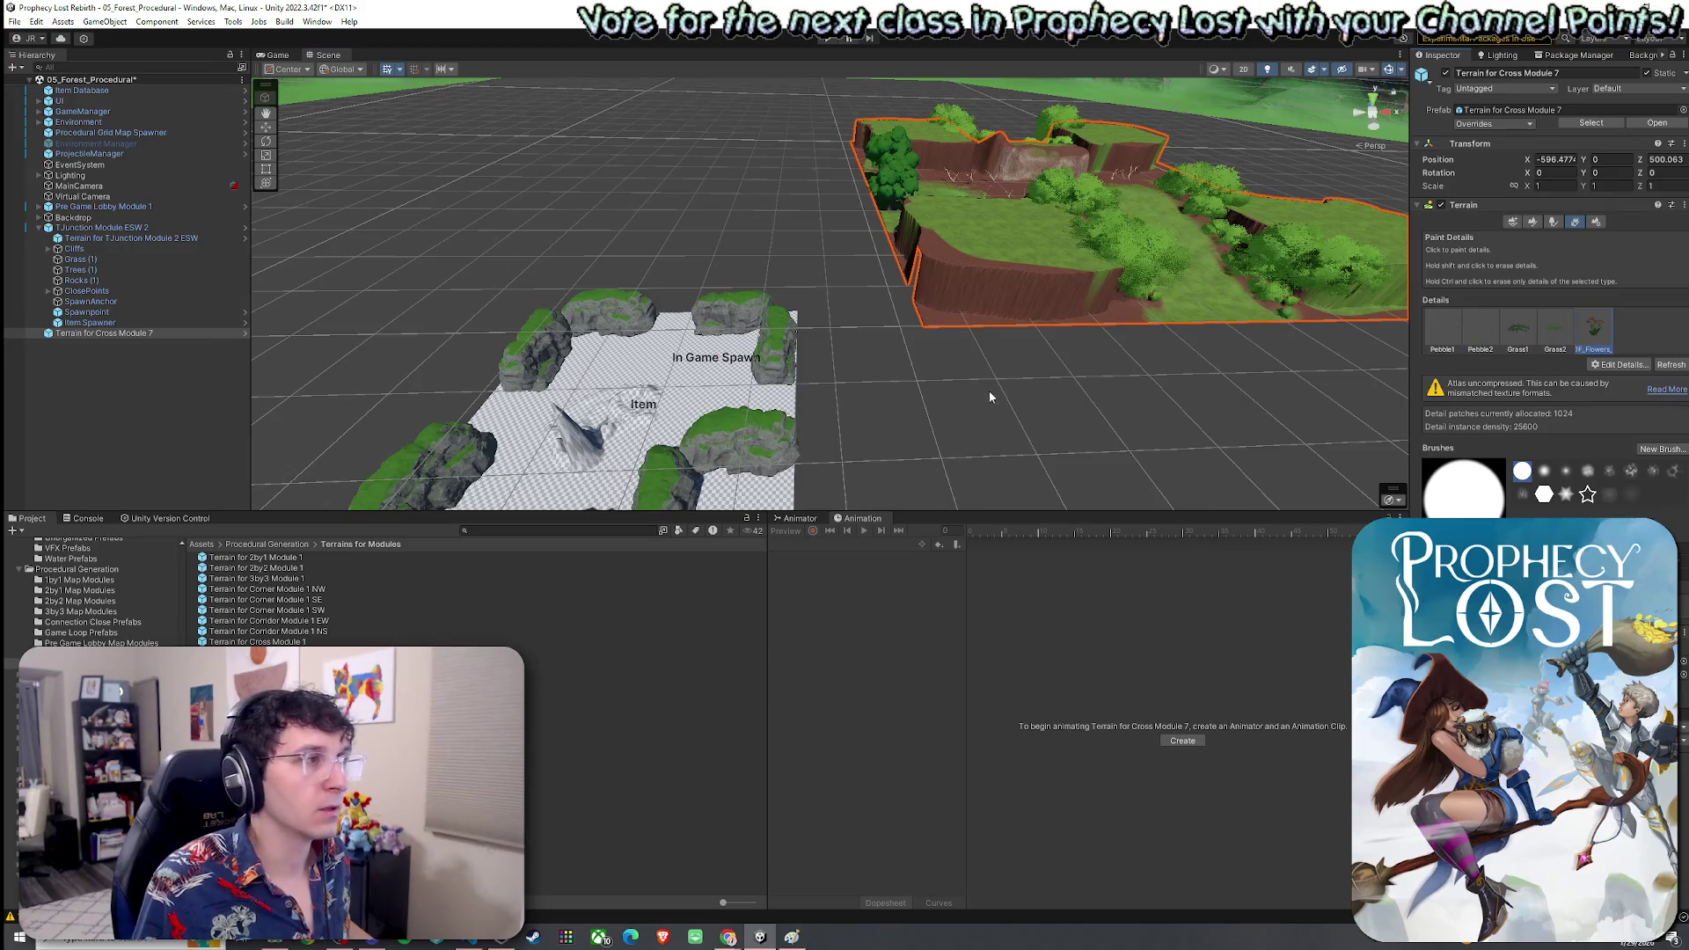
{"action": "scroll", "coordinate": [1071, 270], "scroll_direction": "up", "scroll_amount": 2}
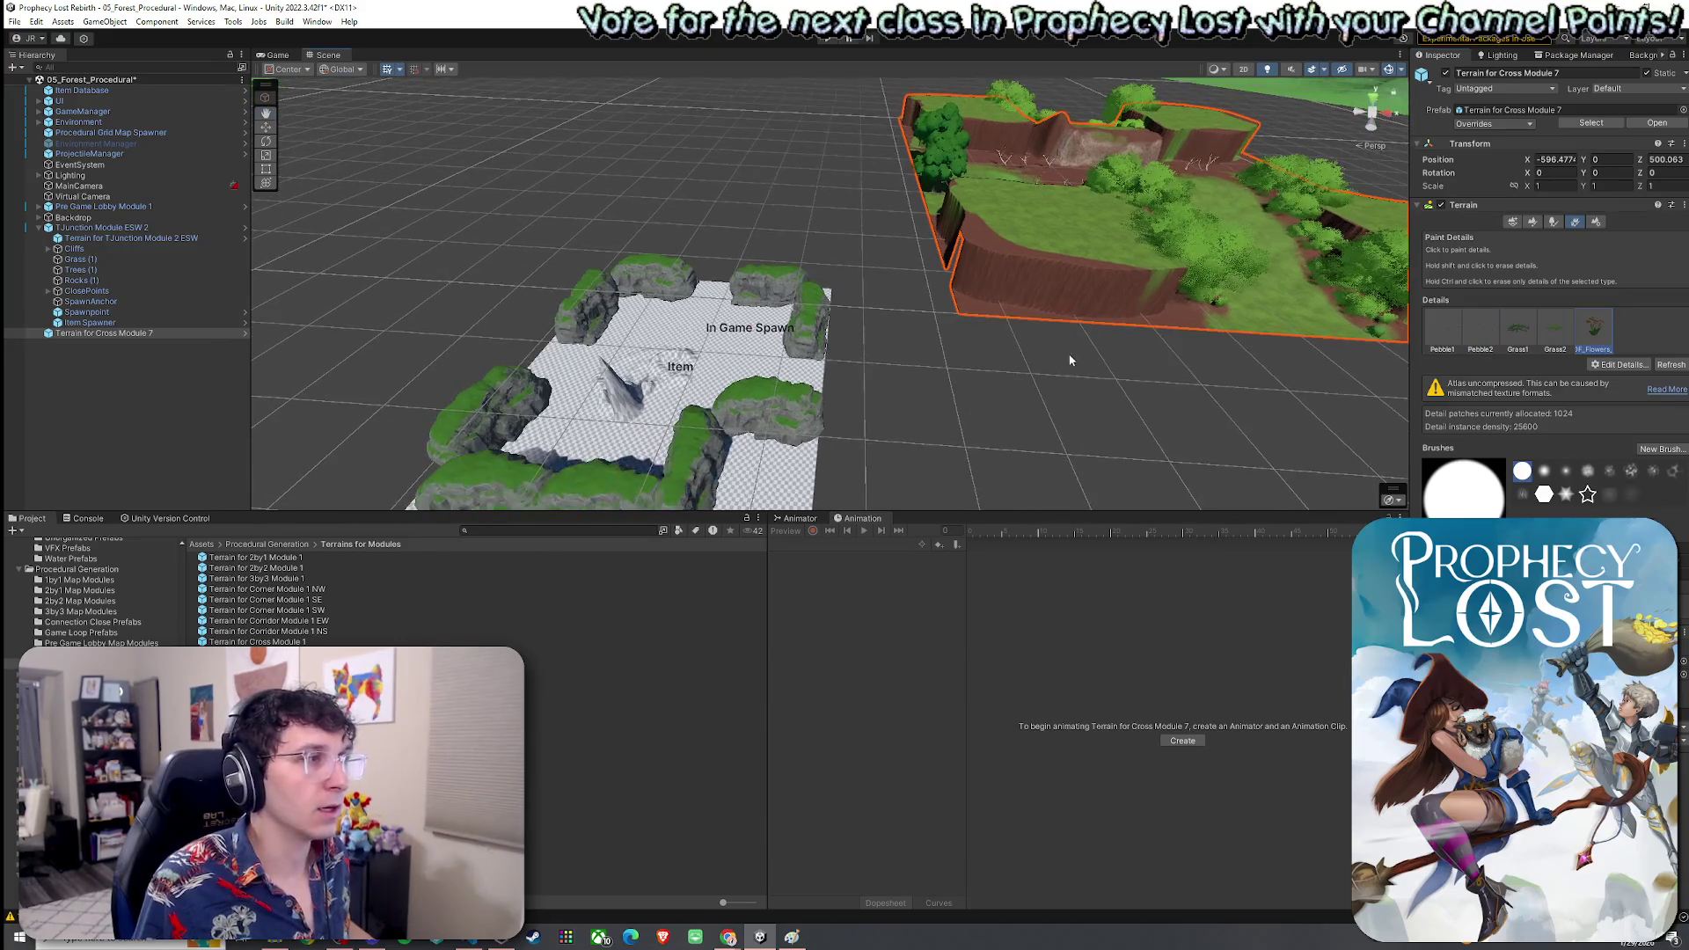
Check the terrain and detail options, then delete Terrain for Cross Module 7
{"action": "left_click", "coordinate": [1682, 204]}
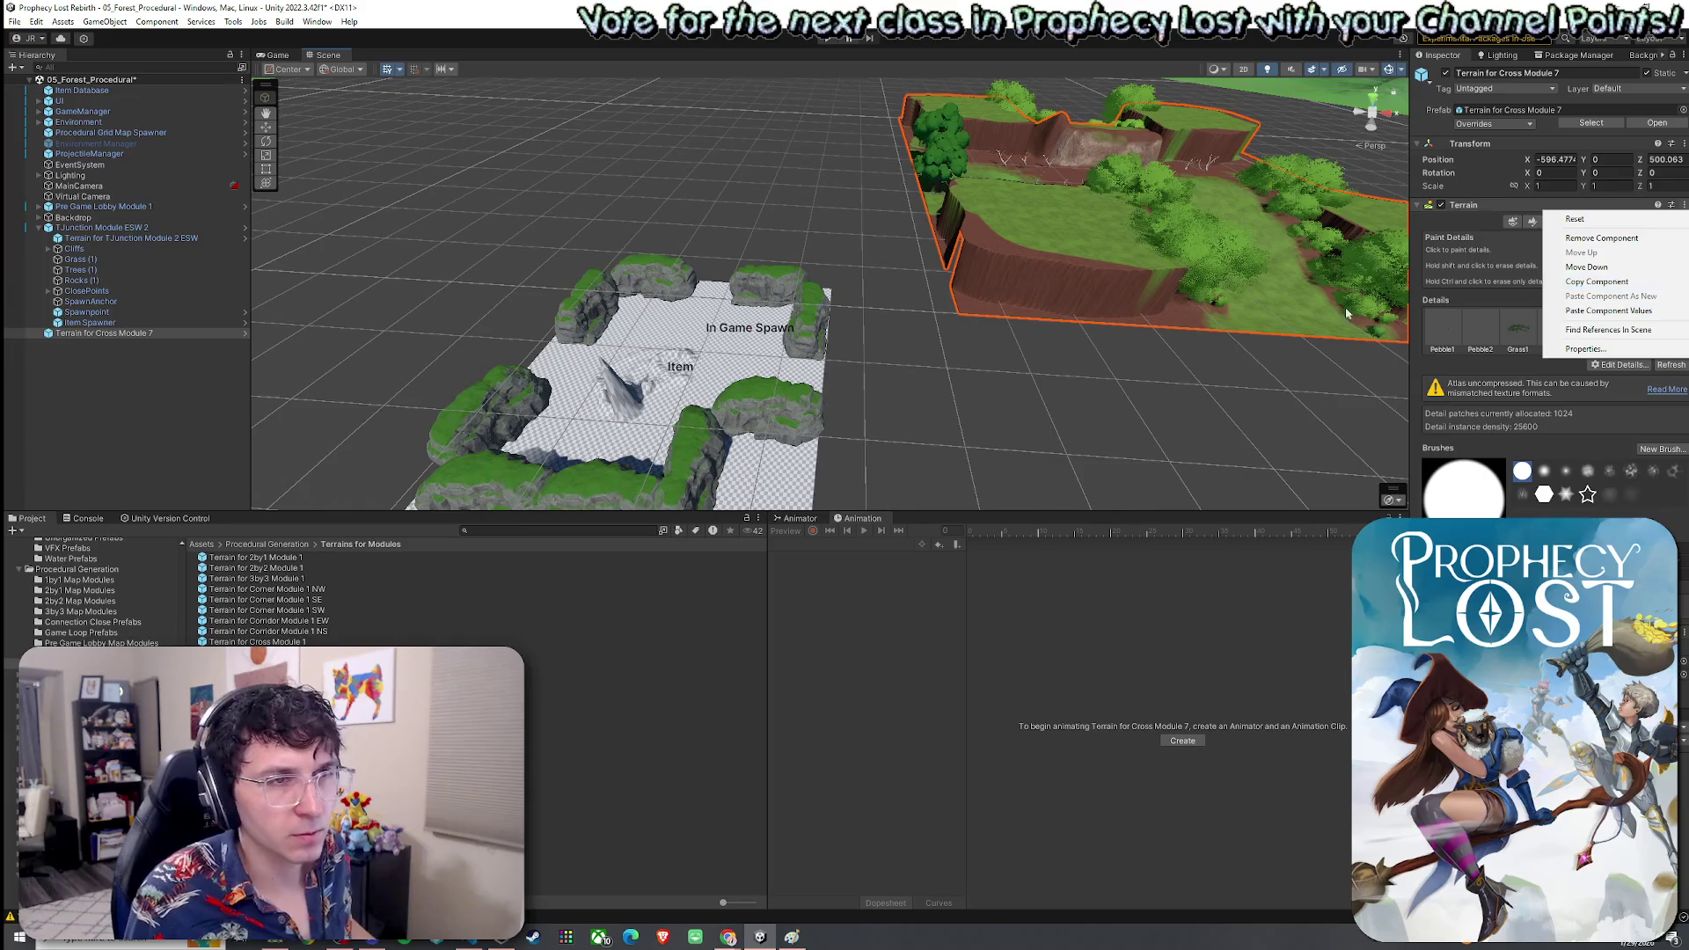
{"action": "left_click", "coordinate": [1464, 255]}
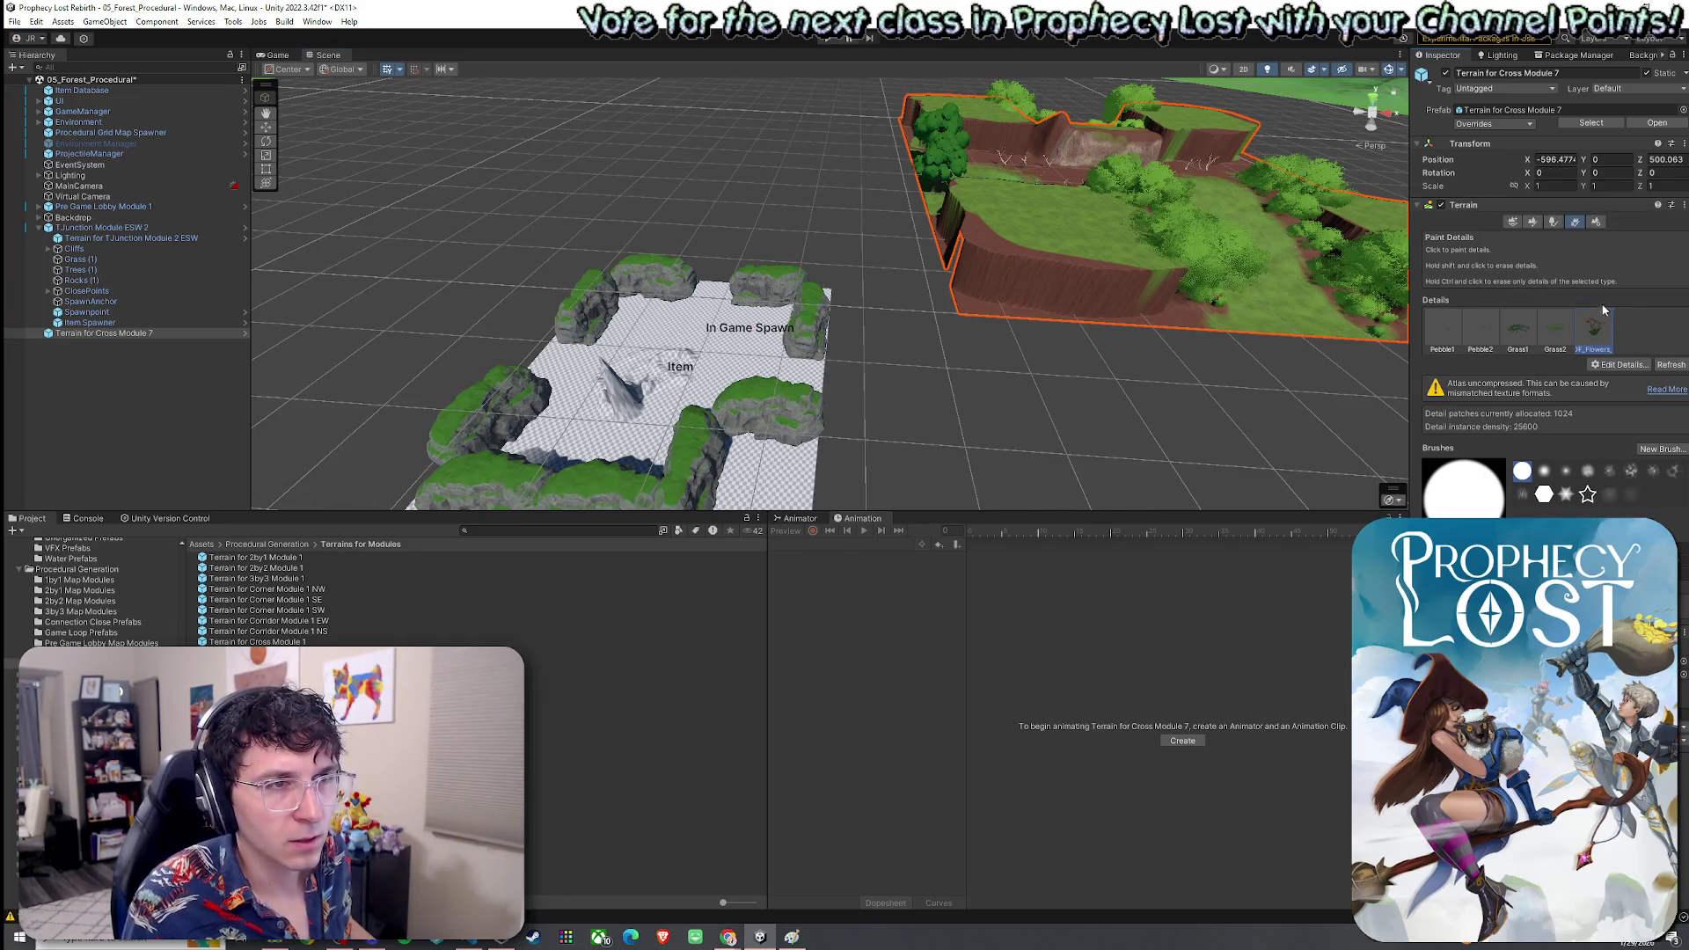
{"action": "left_click", "coordinate": [1639, 366]}
{"action": "left_click", "coordinate": [1673, 419]}
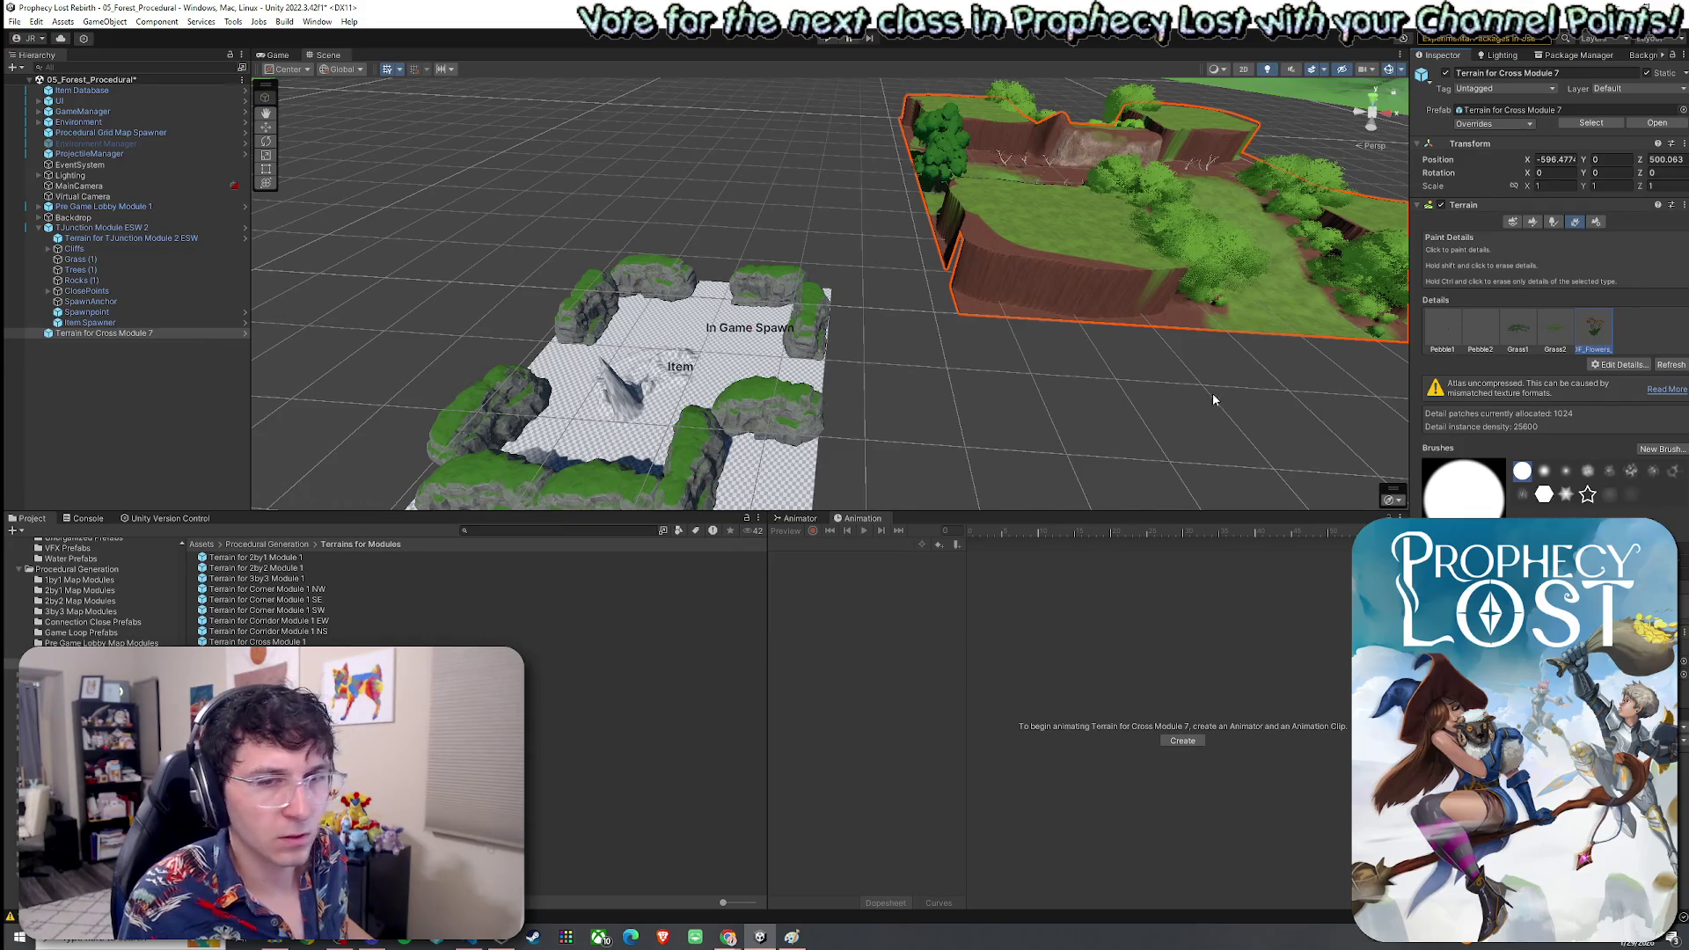
{"action": "mouse_move", "coordinate": [1094, 384]}
{"action": "left_mouse_down"}
{"action": "mouse_move", "coordinate": [1089, 400]}
{"action": "mouse_move", "coordinate": [1089, 364]}
{"action": "left_mouse_up"}
{"action": "left_click", "coordinate": [92, 358]}
{"action": "left_click", "coordinate": [97, 332]}
{"action": "key", "text": "Delete"}
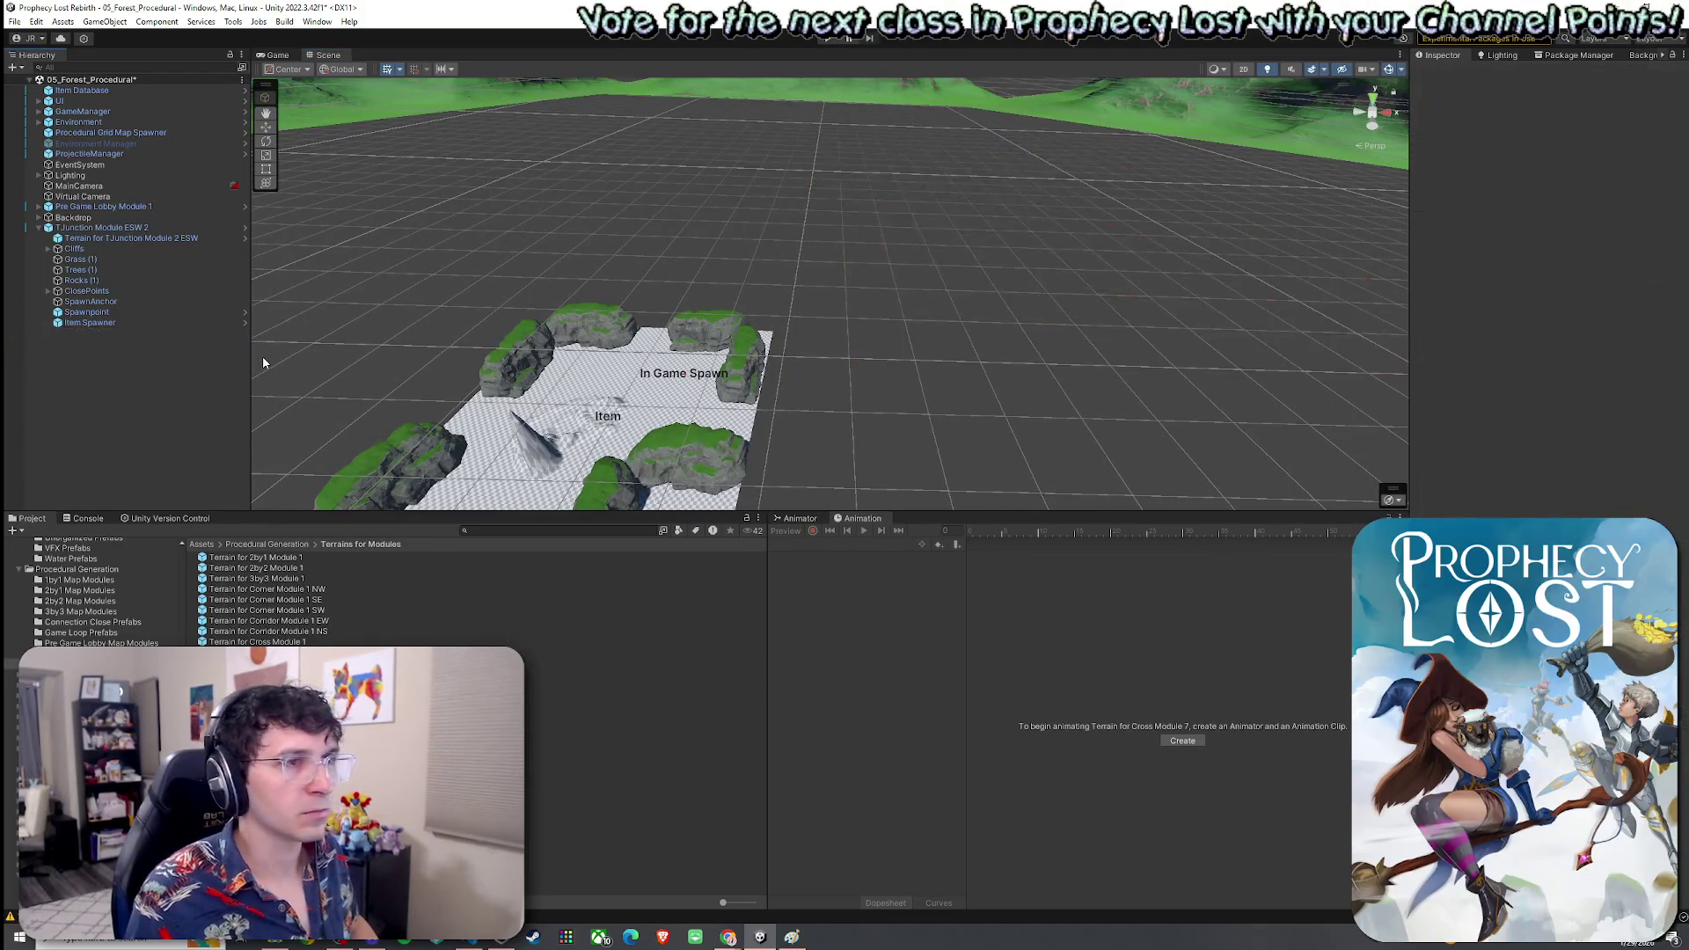
Open 1by1 Map Modules, frame TJunction Module ESW 2 with F, and select its Terrain child
{"action": "left_click", "coordinate": [255, 544]}
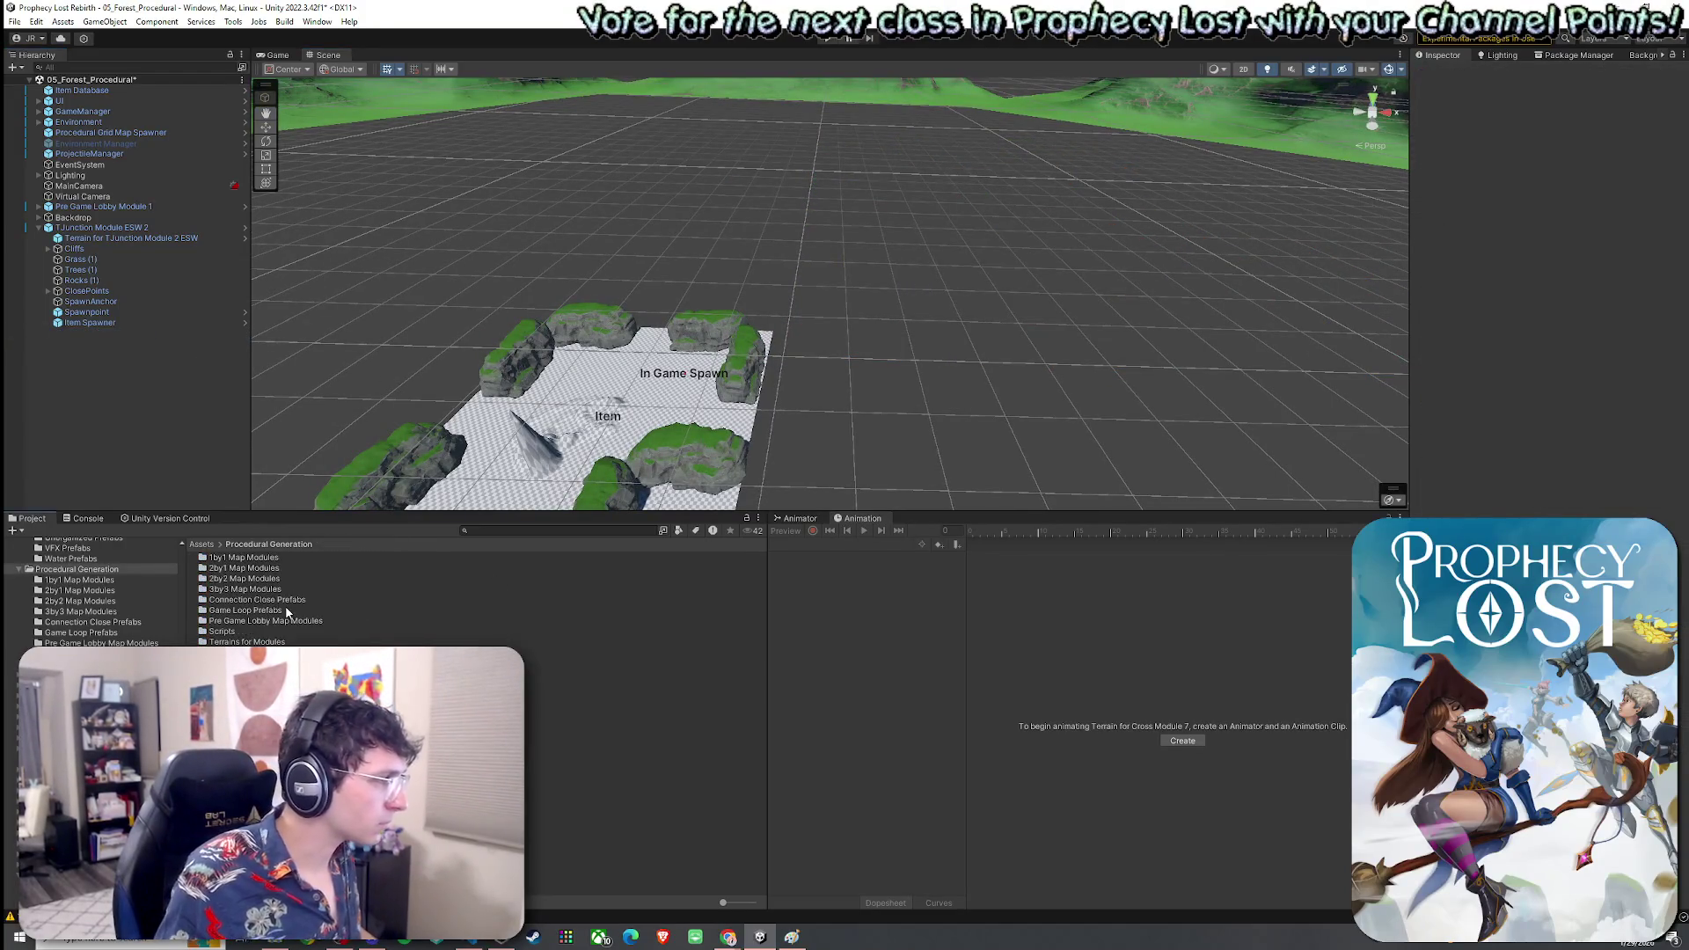
{"action": "double_click", "coordinate": [247, 564]}
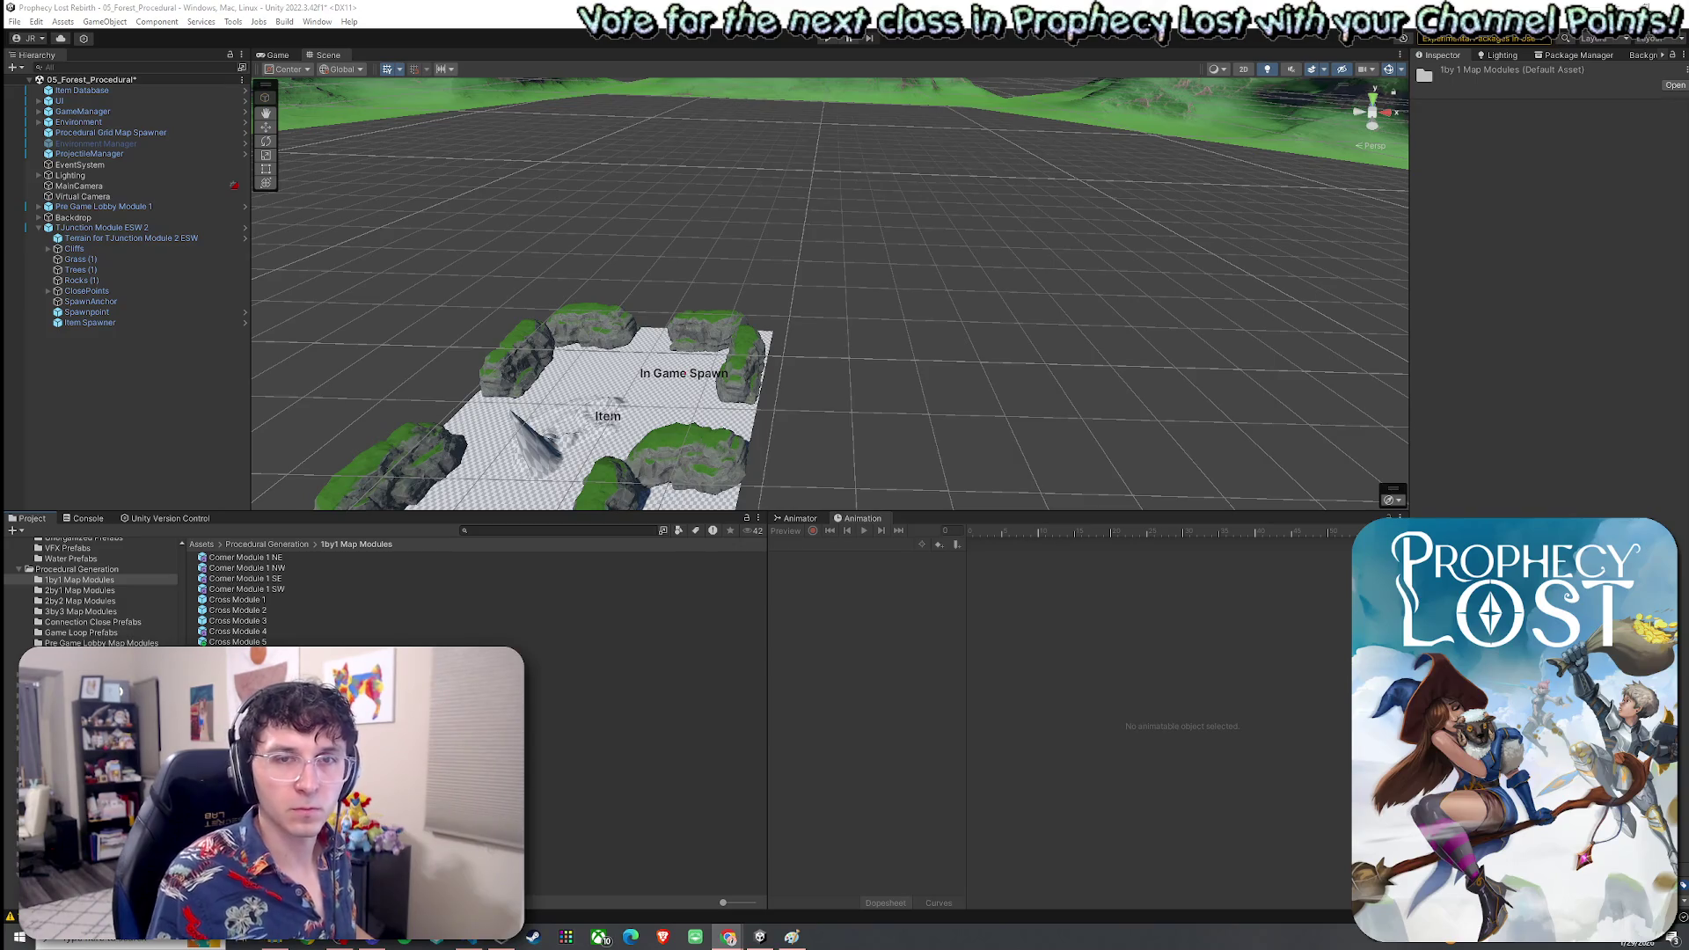
{"action": "mouse_move", "coordinate": [829, 382]}
{"action": "left_mouse_down"}
{"action": "mouse_move", "coordinate": [738, 426]}
{"action": "mouse_move", "coordinate": [679, 382]}
{"action": "left_mouse_up"}
{"action": "left_click", "coordinate": [679, 381]}
{"action": "key", "text": "f"}
{"action": "left_click", "coordinate": [130, 238]}
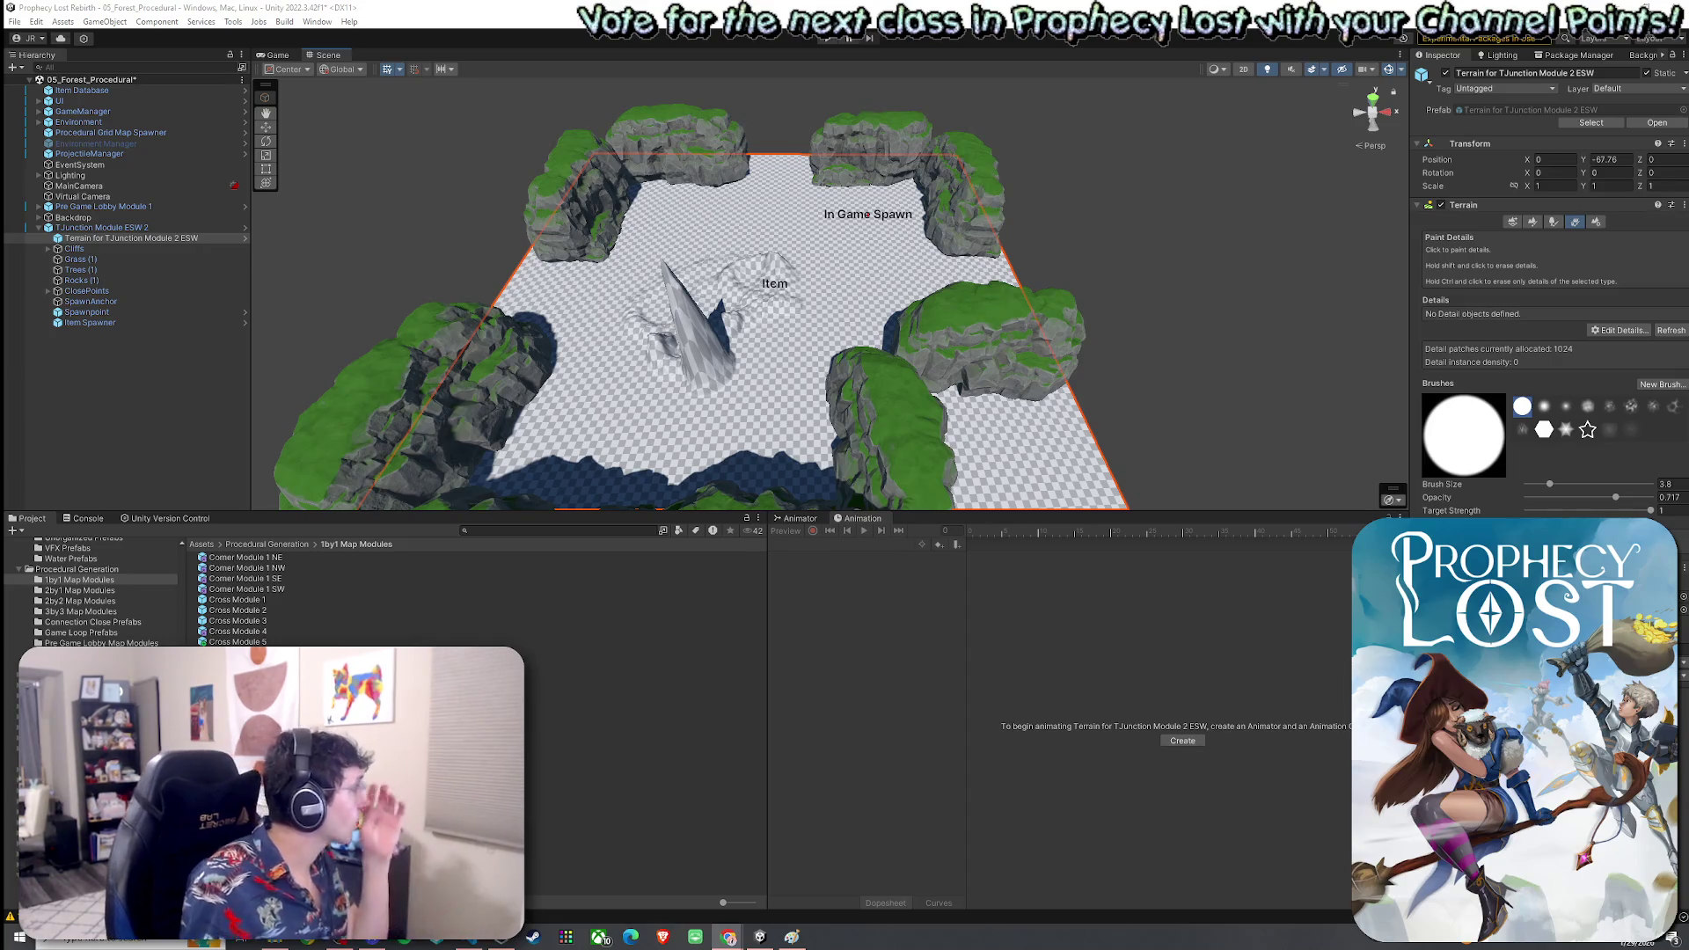
Open Terrains for Modules, select Terrain for Cross Module 7, and open its extra options menu
{"action": "left_click", "coordinate": [284, 545]}
{"action": "double_click", "coordinate": [255, 643]}
{"action": "left_click", "coordinate": [256, 704]}
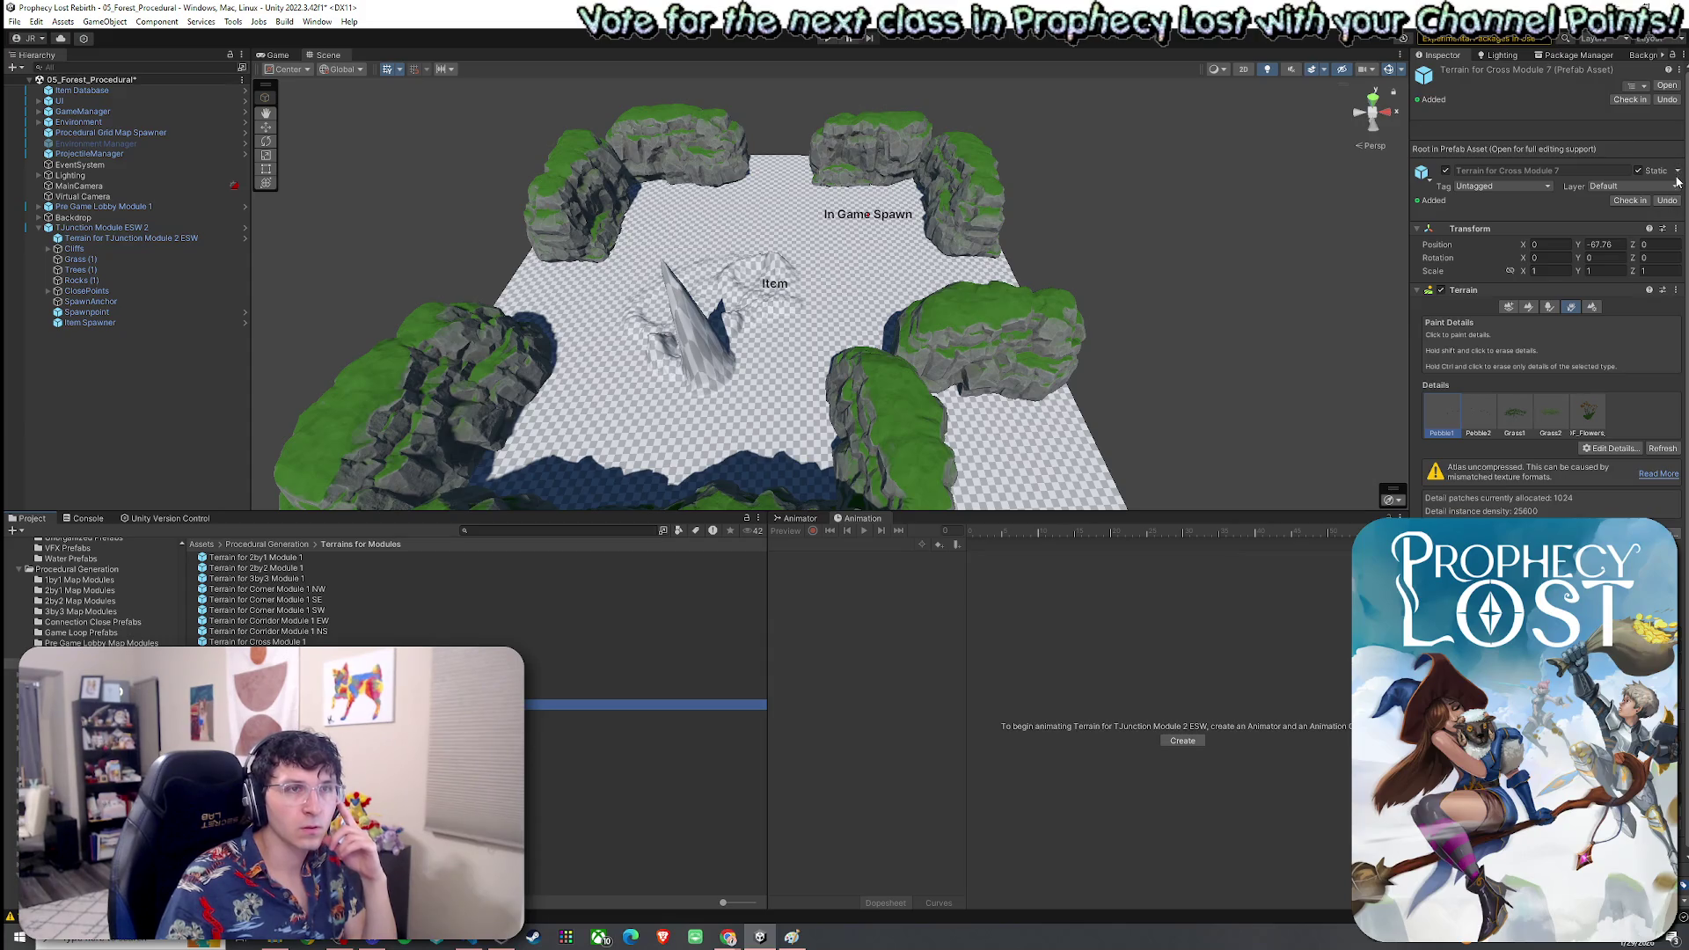
{"action": "left_click", "coordinate": [1642, 87]}
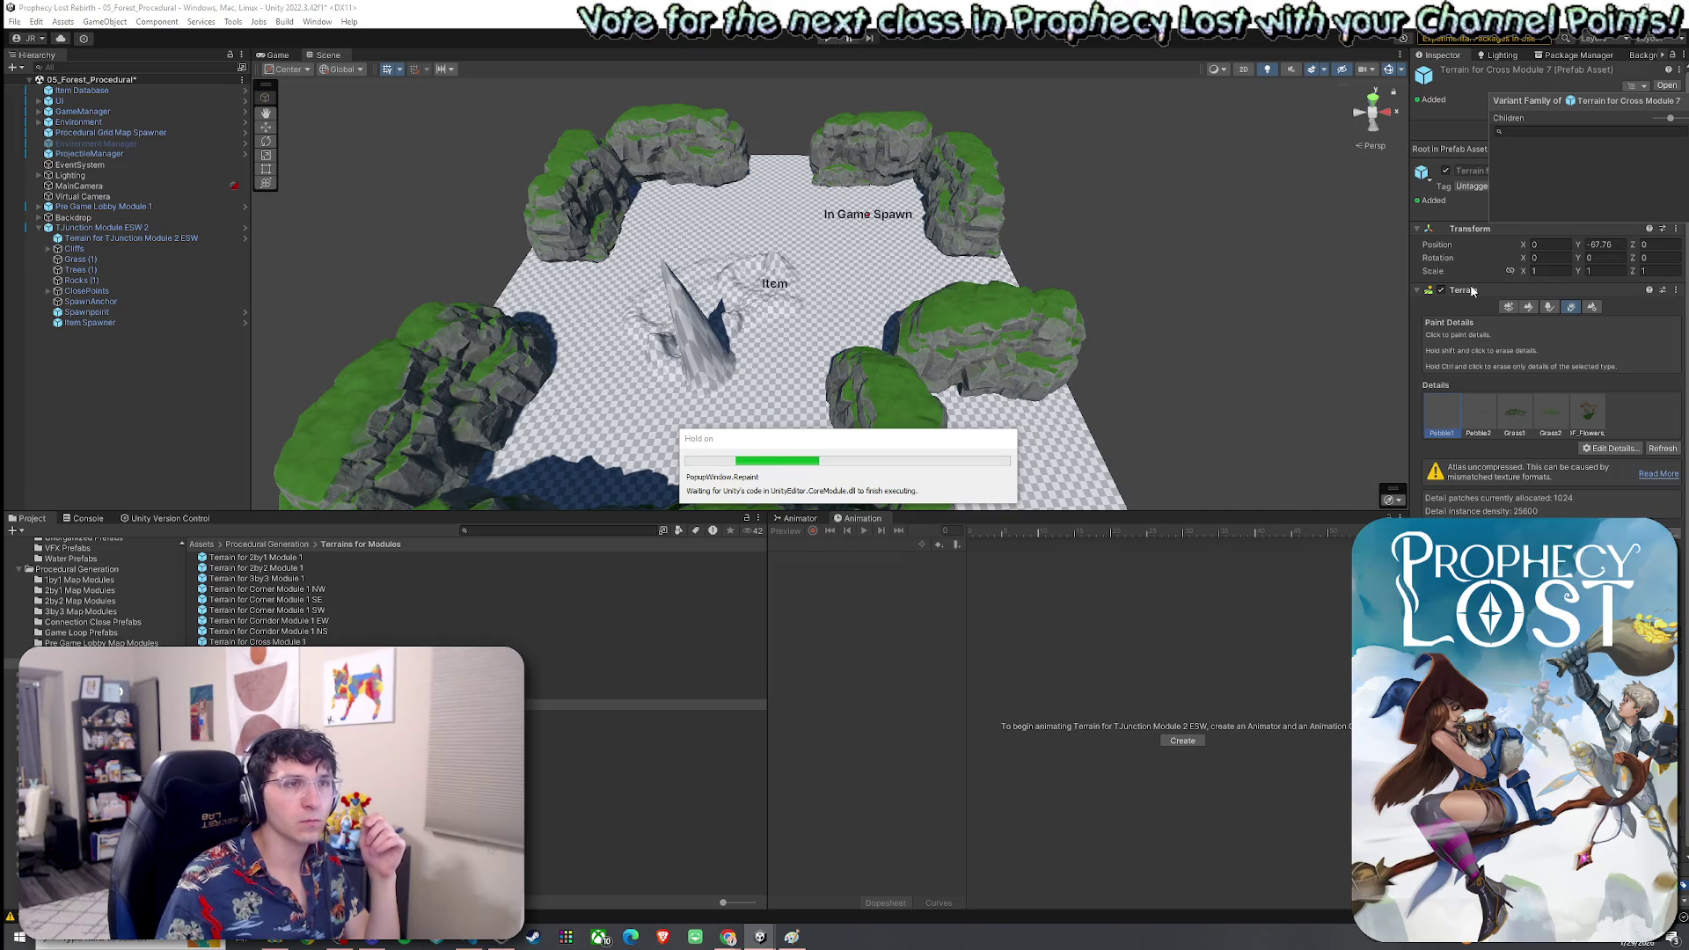
{"action": "left_click_drag", "start_coordinate": [920, 445], "coordinate": [925, 468]}
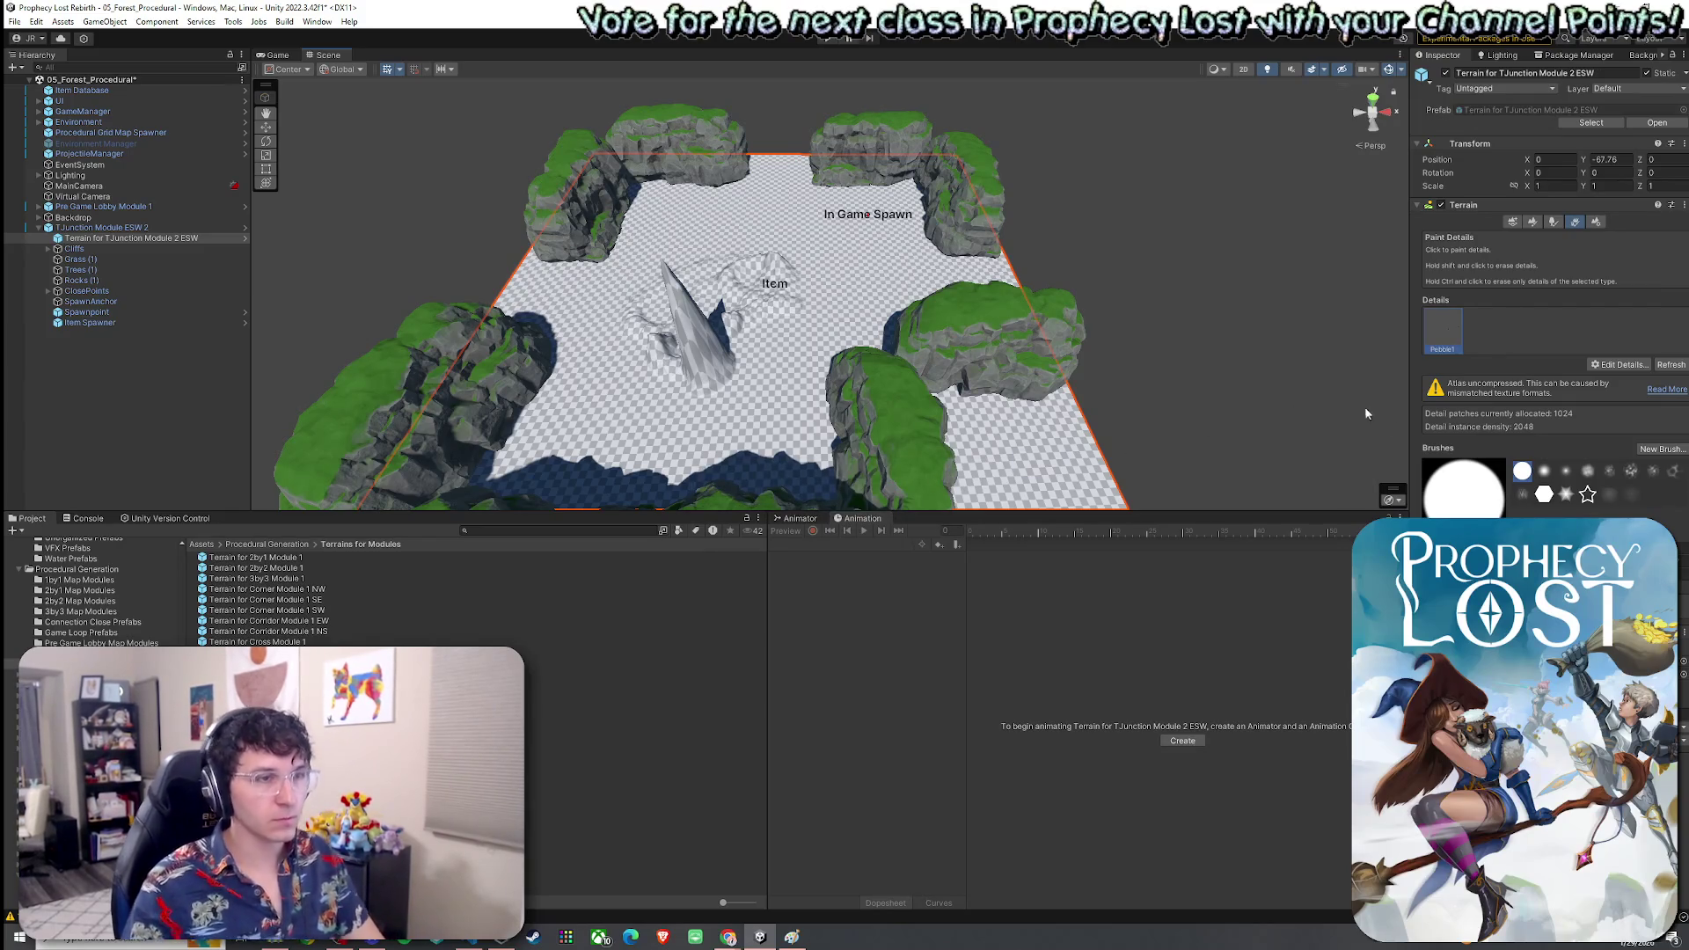
Ping the New Terrain 28 data asset via the Terrain Data field on the Settings tab
{"action": "left_click", "coordinate": [1595, 221]}
{"action": "scroll", "coordinate": [1488, 405], "scroll_direction": "down", "scroll_amount": 5}
{"action": "scroll", "coordinate": [1486, 403], "scroll_direction": "down", "scroll_amount": 3}
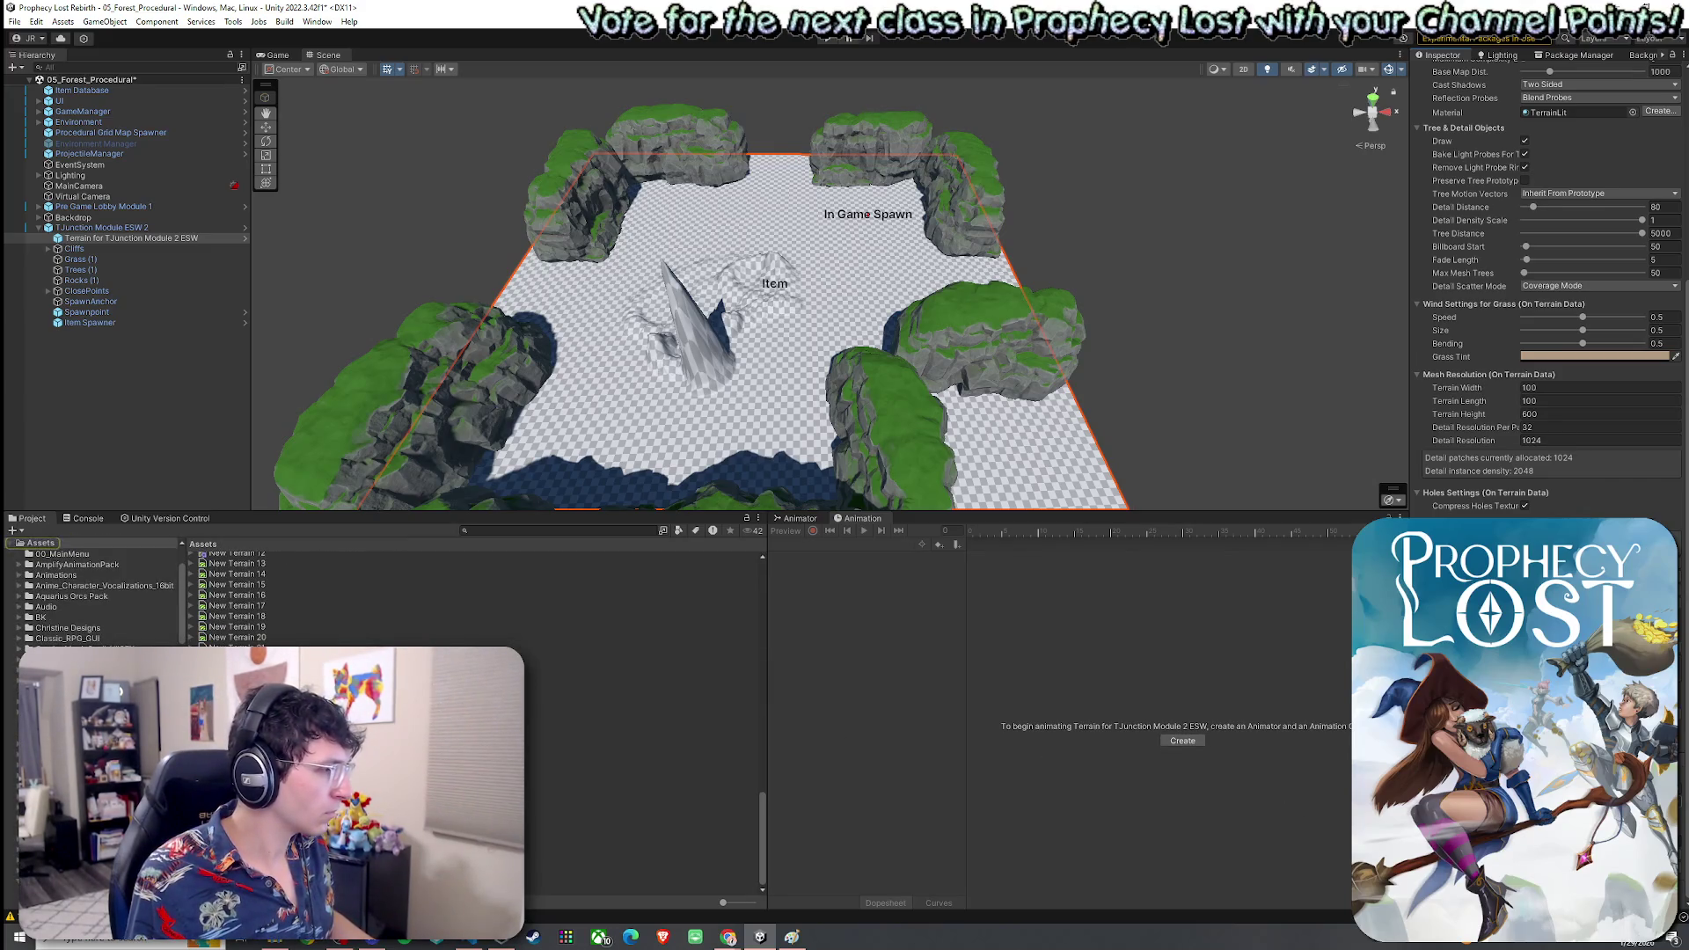
{"action": "scroll", "coordinate": [475, 598], "scroll_direction": "up", "scroll_amount": 10}
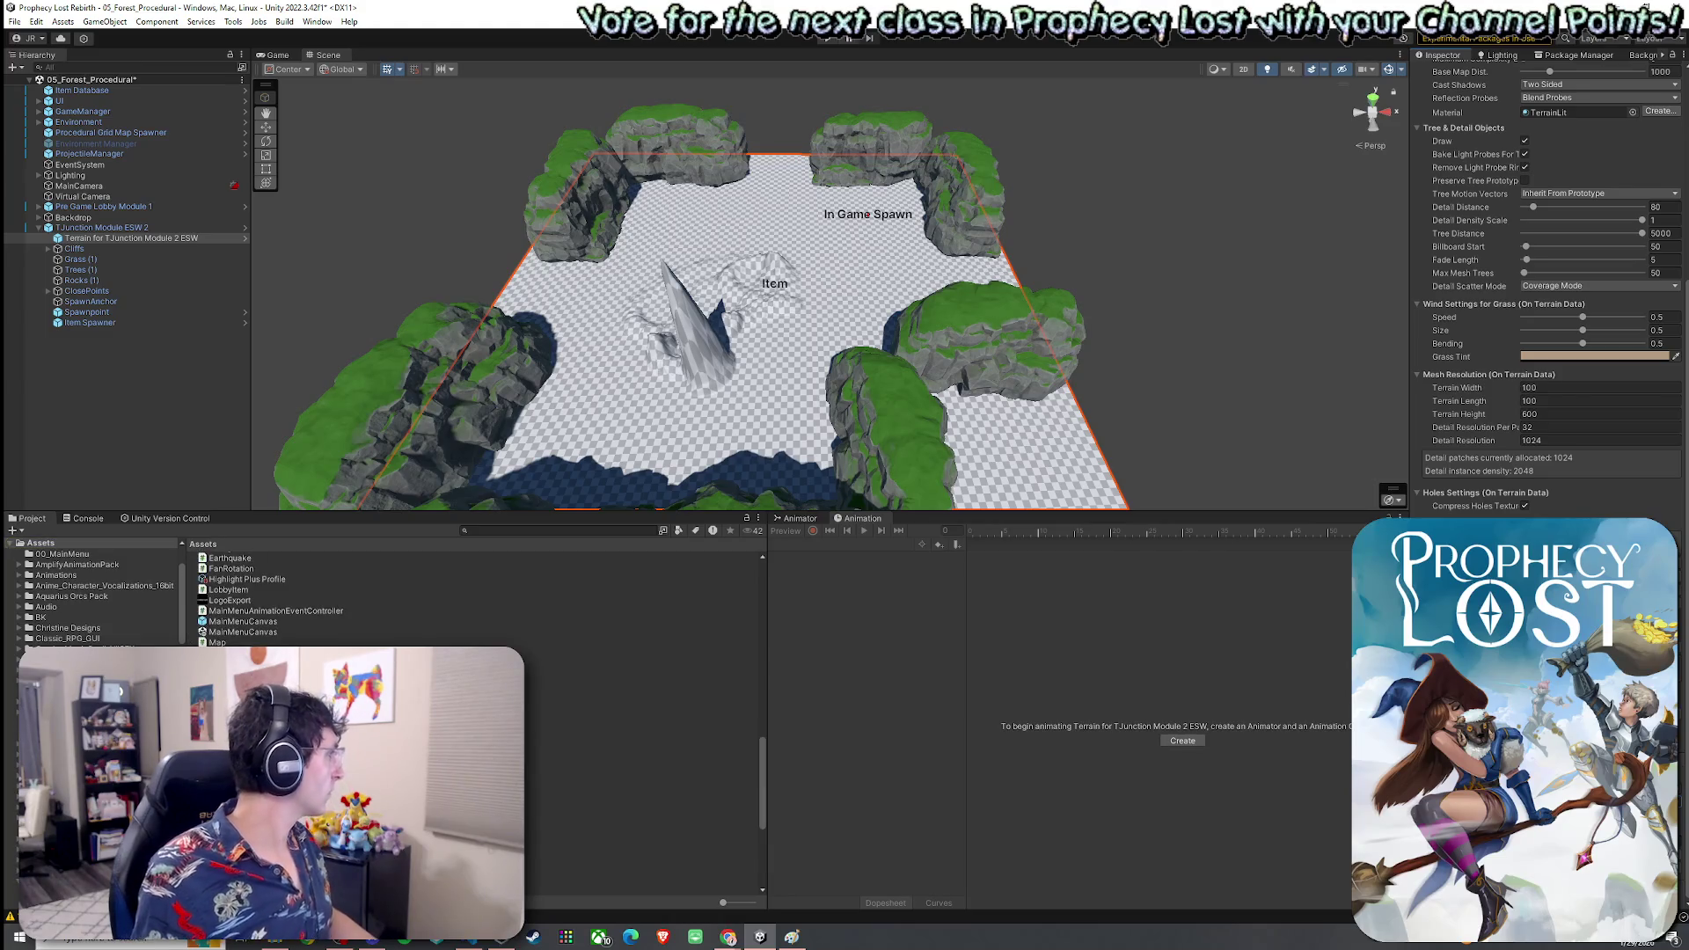
{"action": "scroll", "coordinate": [475, 598], "scroll_direction": "down", "scroll_amount": 10}
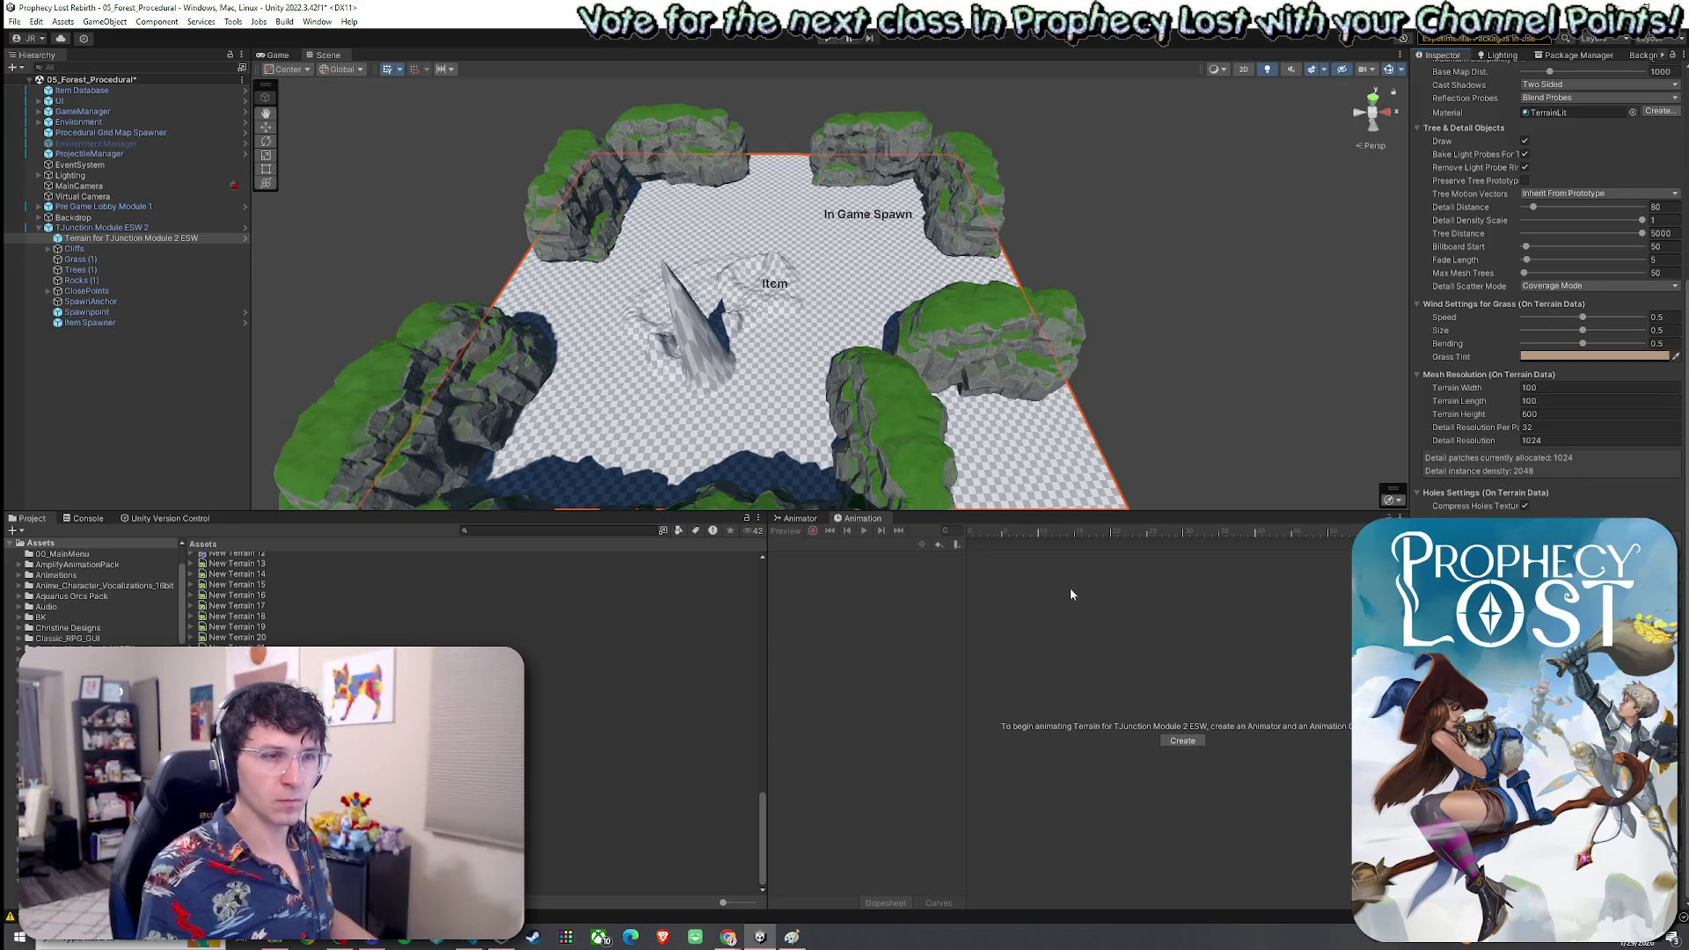
{"action": "left_click", "coordinate": [572, 720]}
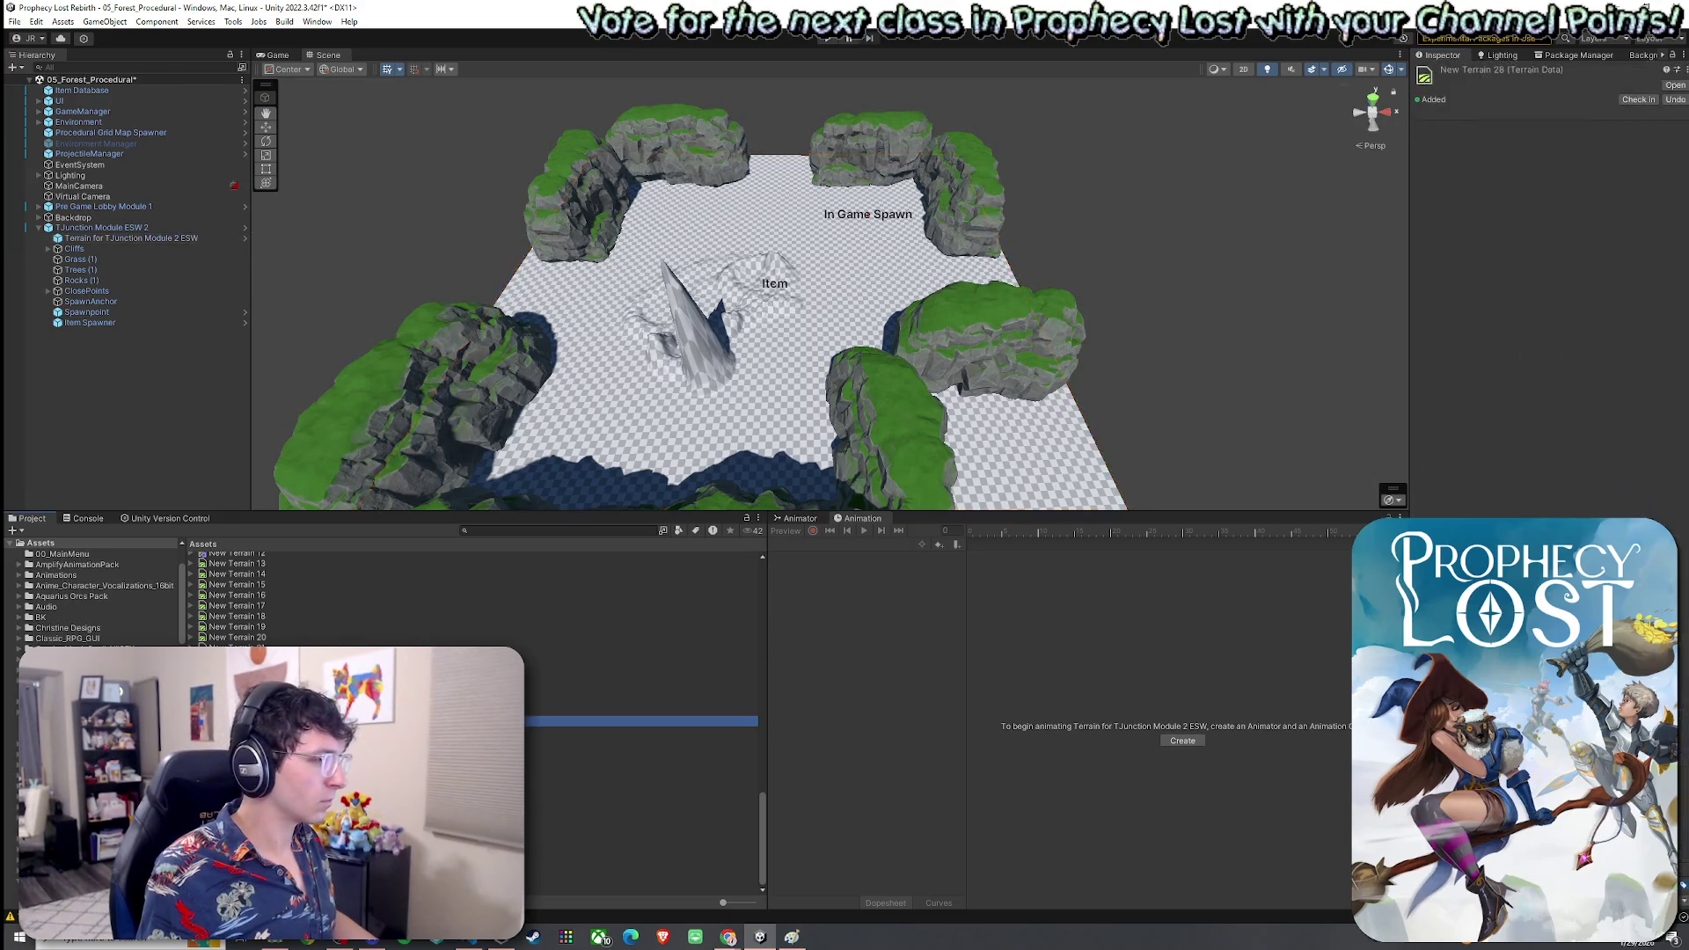
{"action": "left_click", "coordinate": [616, 721]}
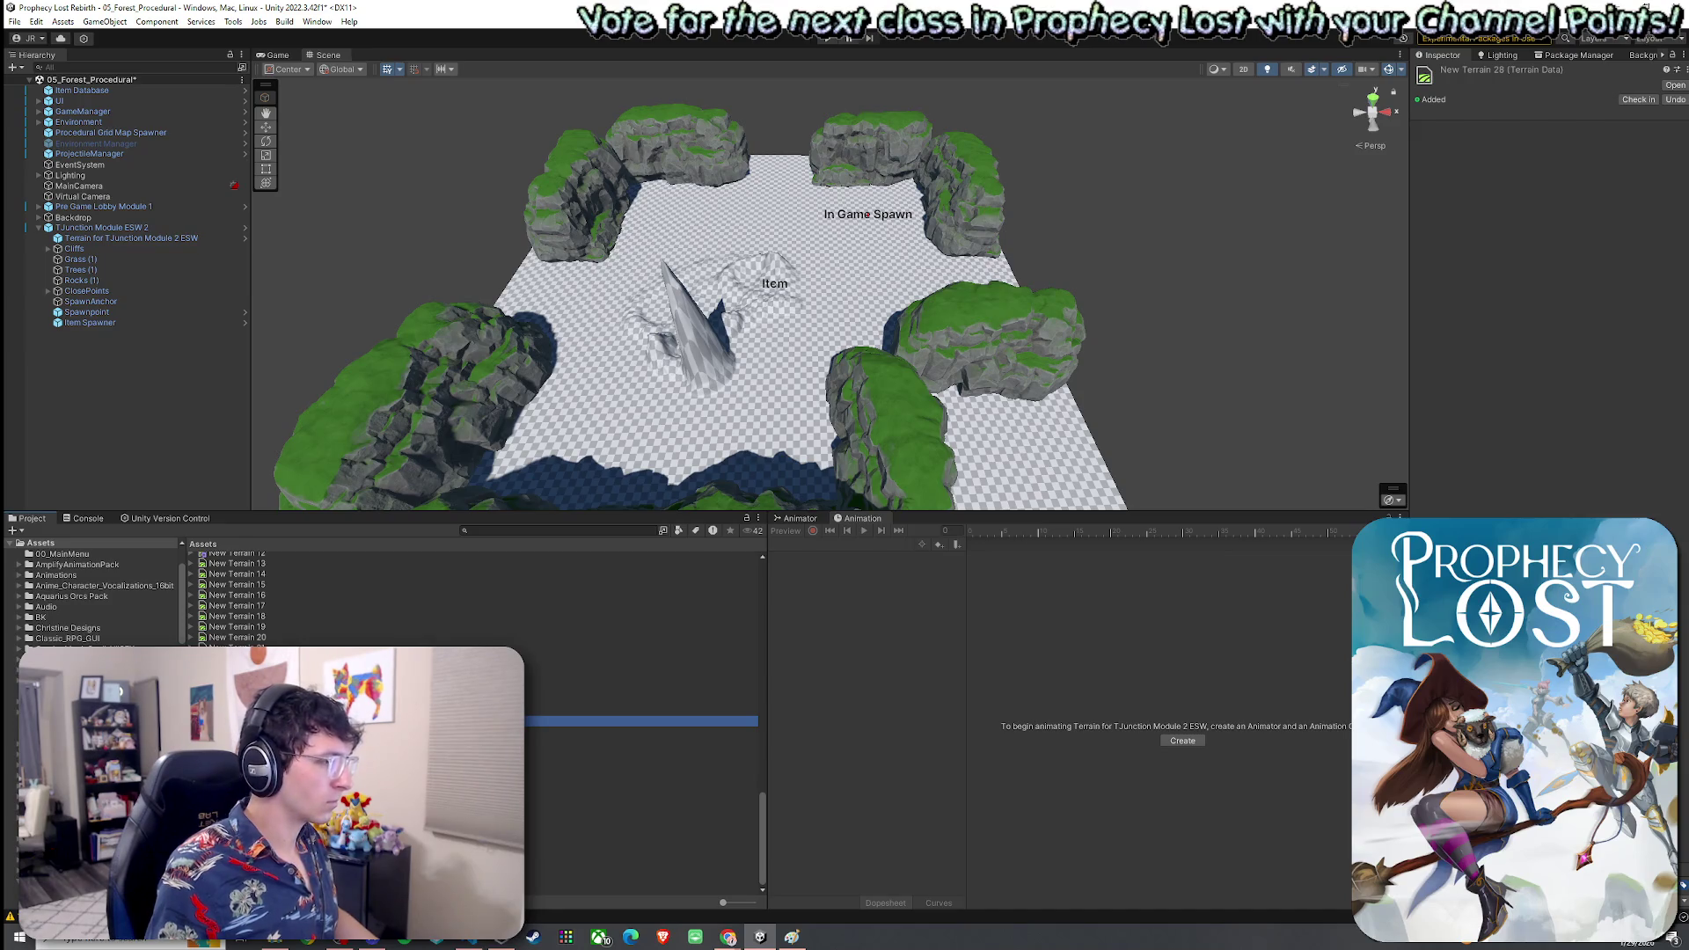
Open the New Terrain 28 asset from its context menu and inspect it
{"action": "right_click", "coordinate": [247, 720]}
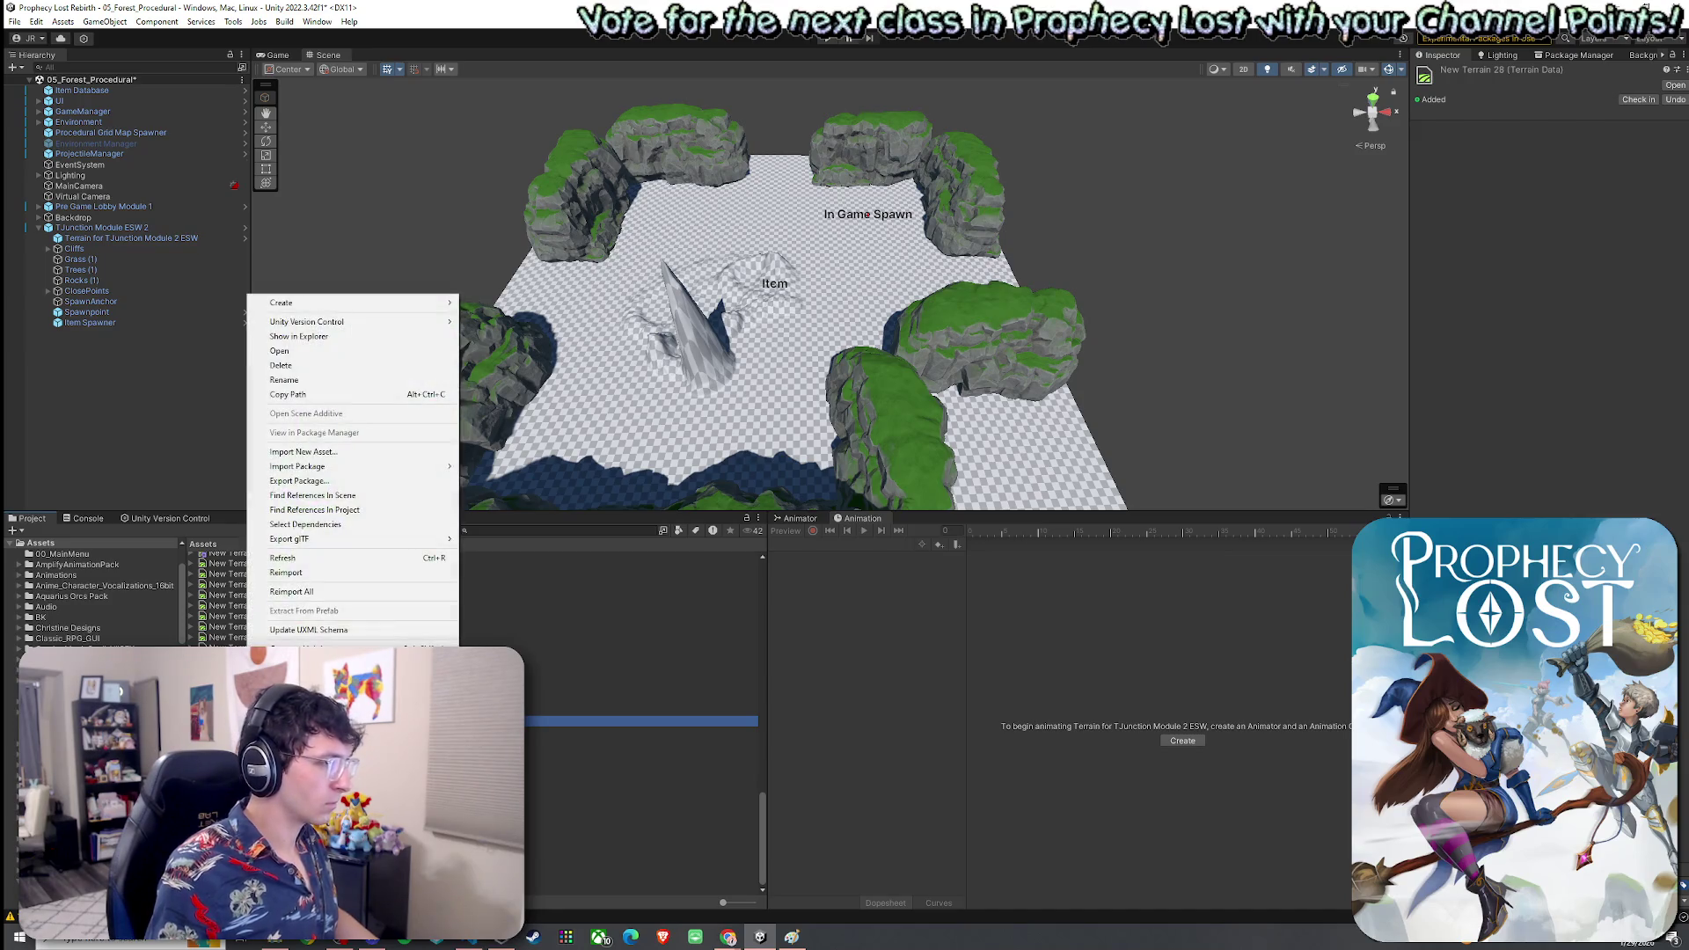
{"action": "left_click", "coordinate": [316, 359]}
{"action": "key", "text": "Down"}
Reselect the TJunction terrain and Assign its own data to the collider under Paint Trees
{"action": "left_click", "coordinate": [618, 394]}
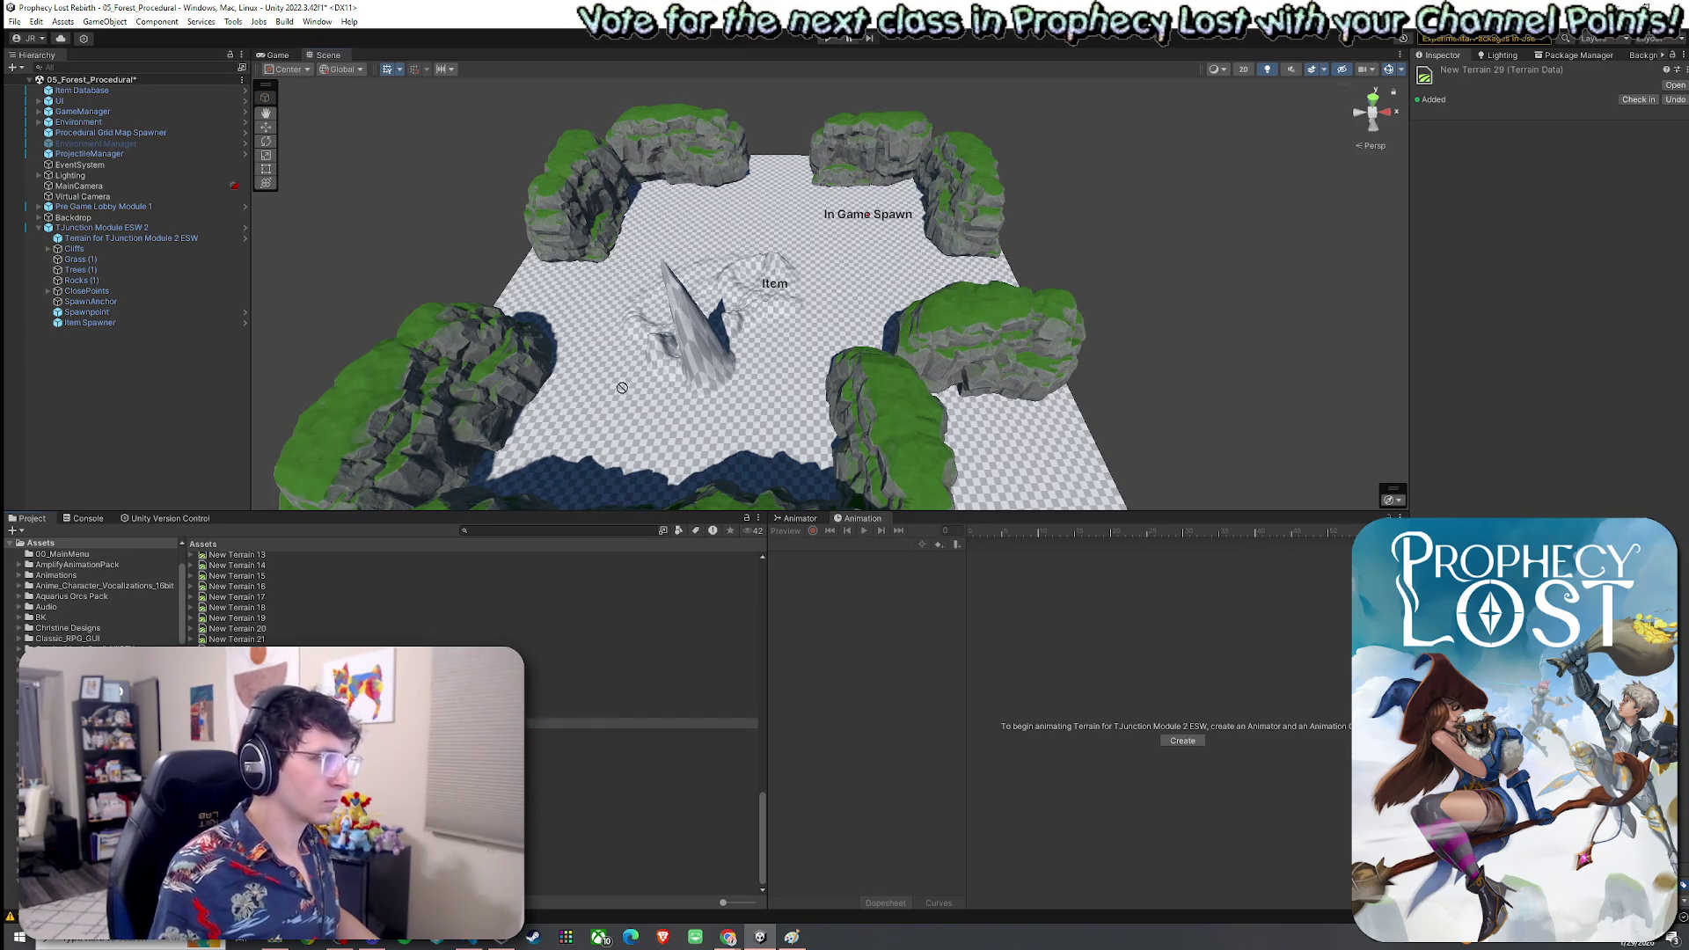
{"action": "left_click", "coordinate": [635, 380]}
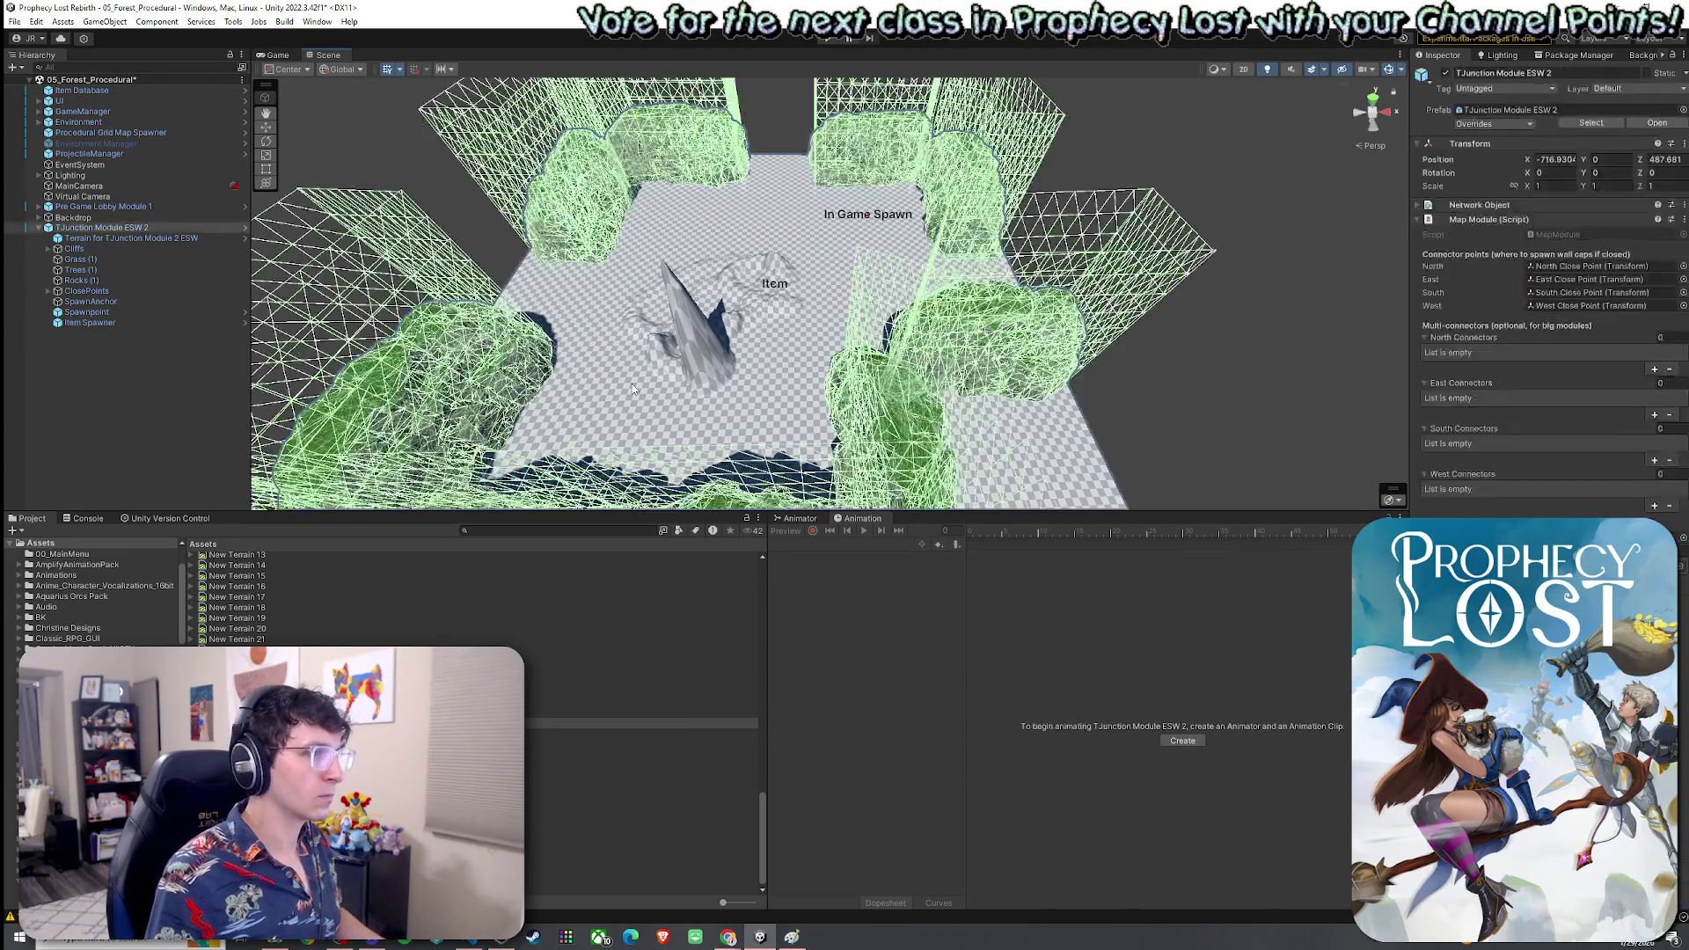
{"action": "left_click", "coordinate": [666, 383]}
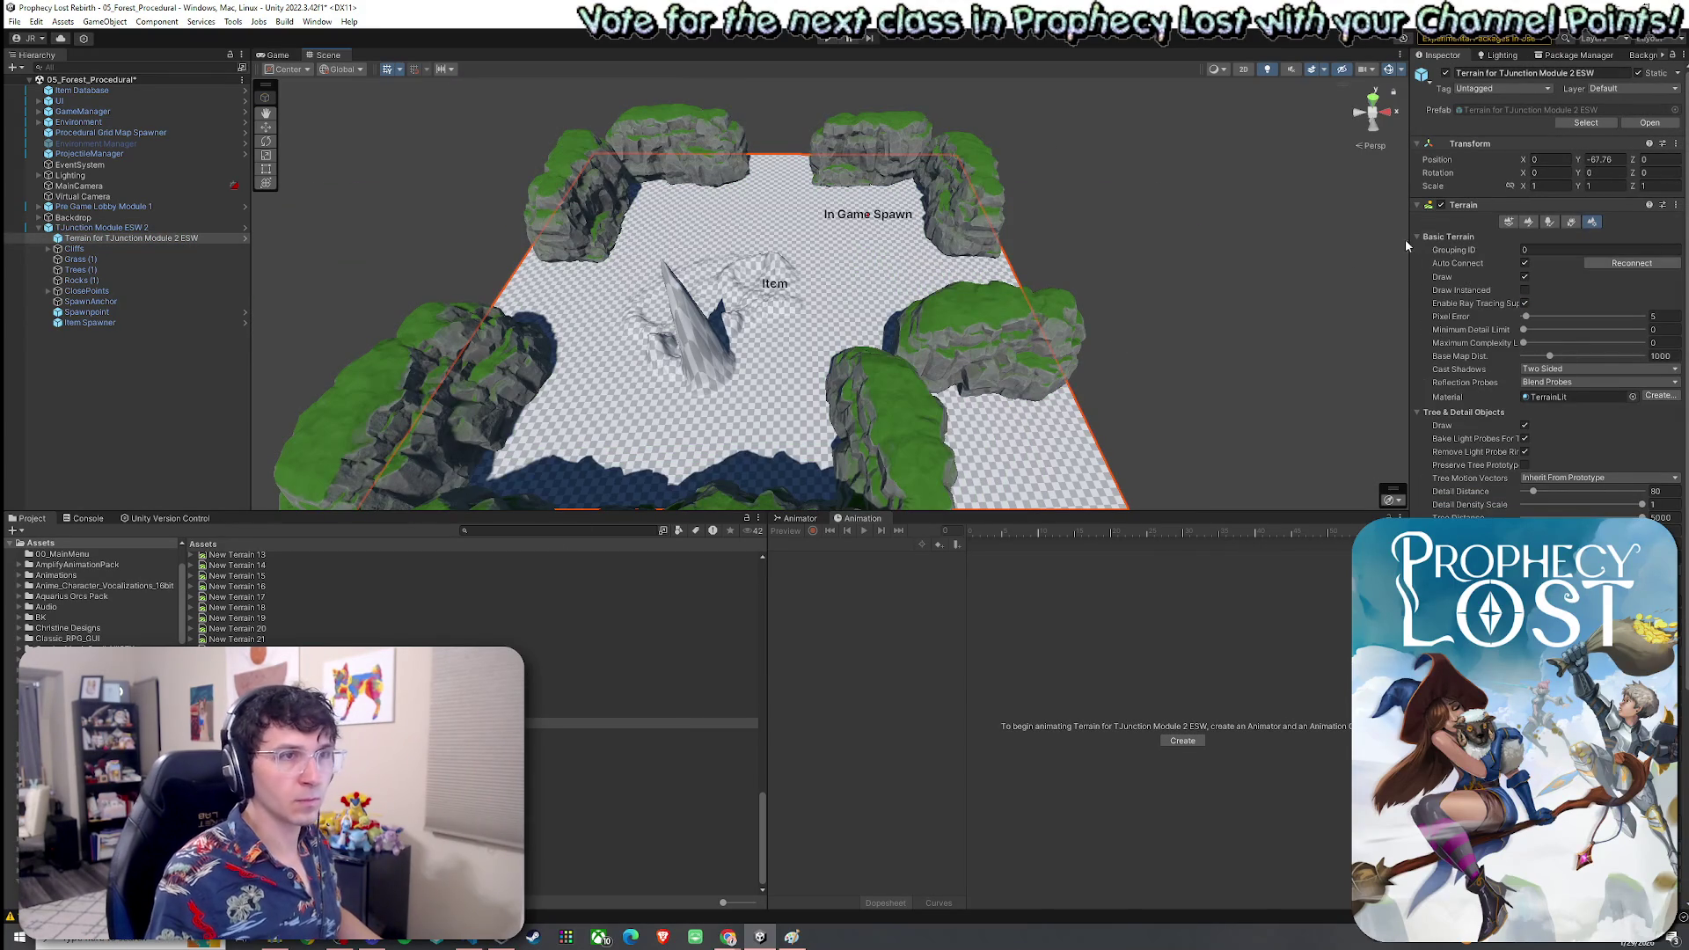
{"action": "scroll", "coordinate": [1533, 338], "scroll_direction": "down", "scroll_amount": 6}
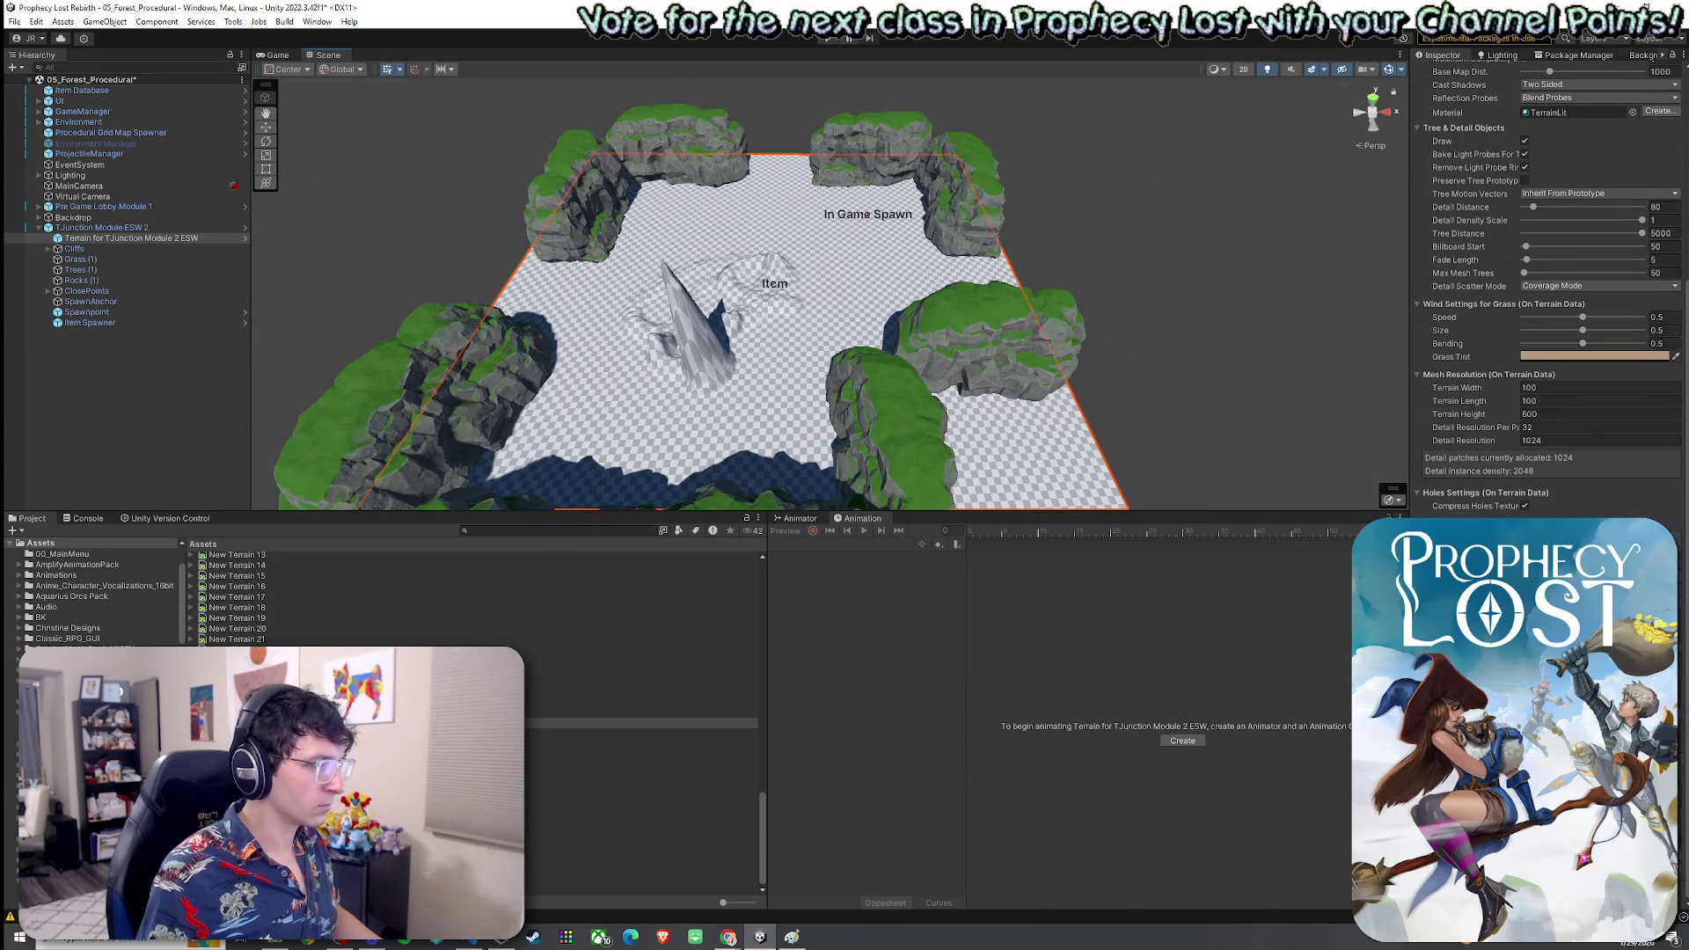
{"action": "scroll", "coordinate": [1532, 337], "scroll_direction": "up", "scroll_amount": 1}
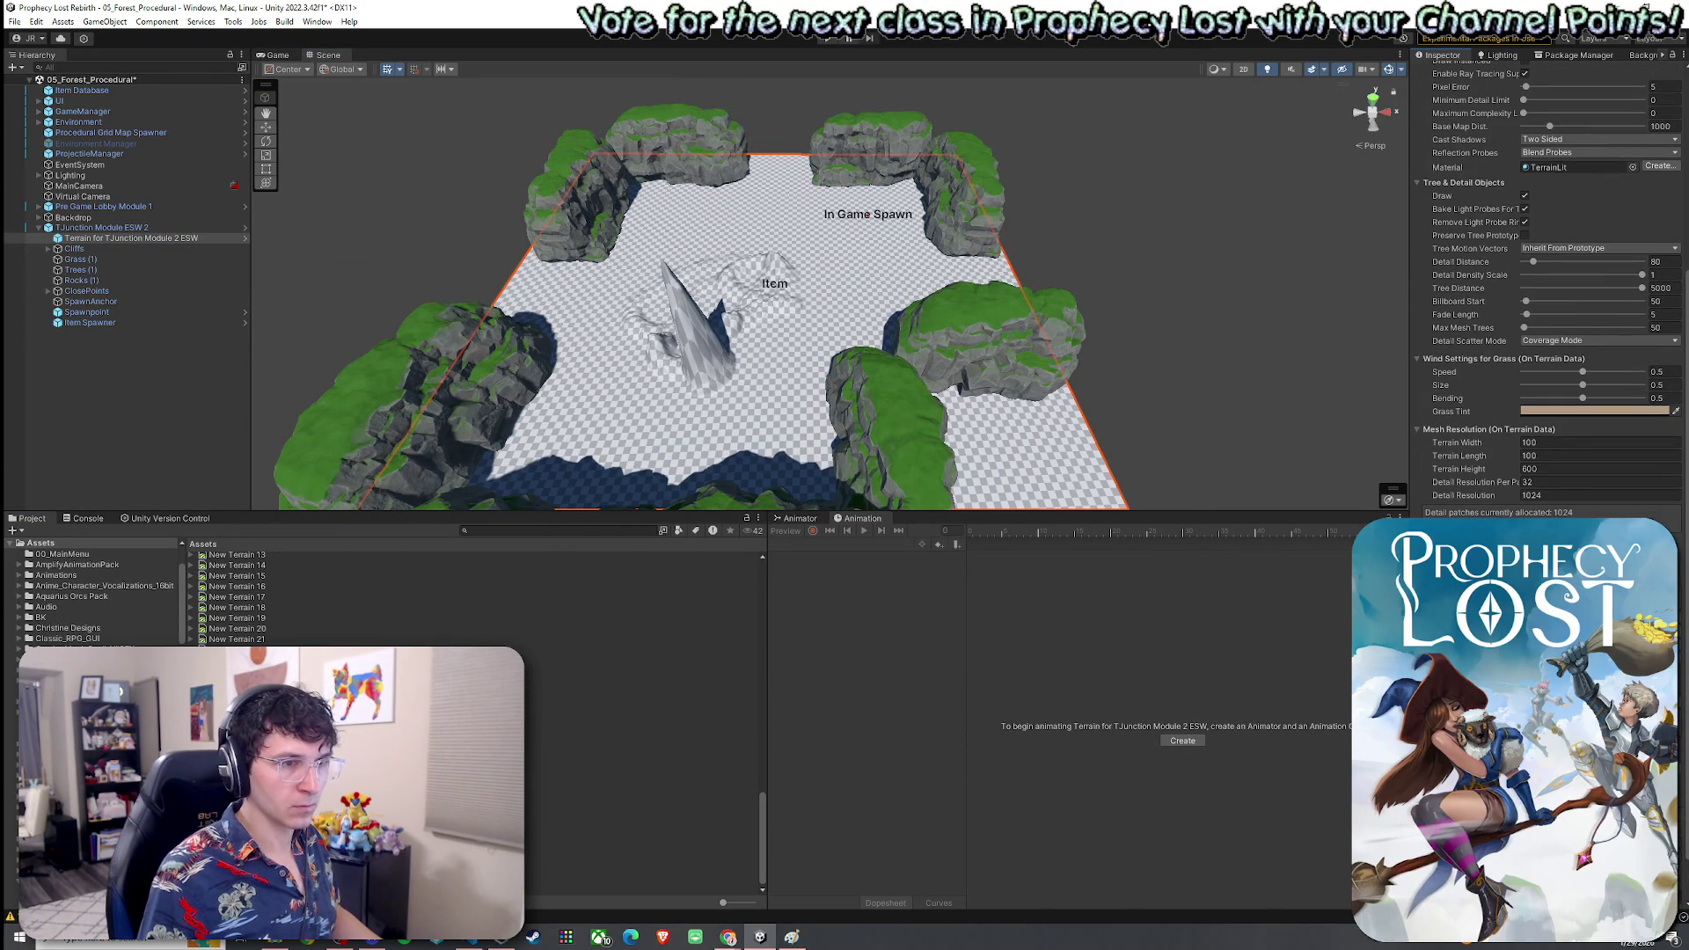
{"action": "scroll", "coordinate": [1532, 378], "scroll_direction": "up", "scroll_amount": 10}
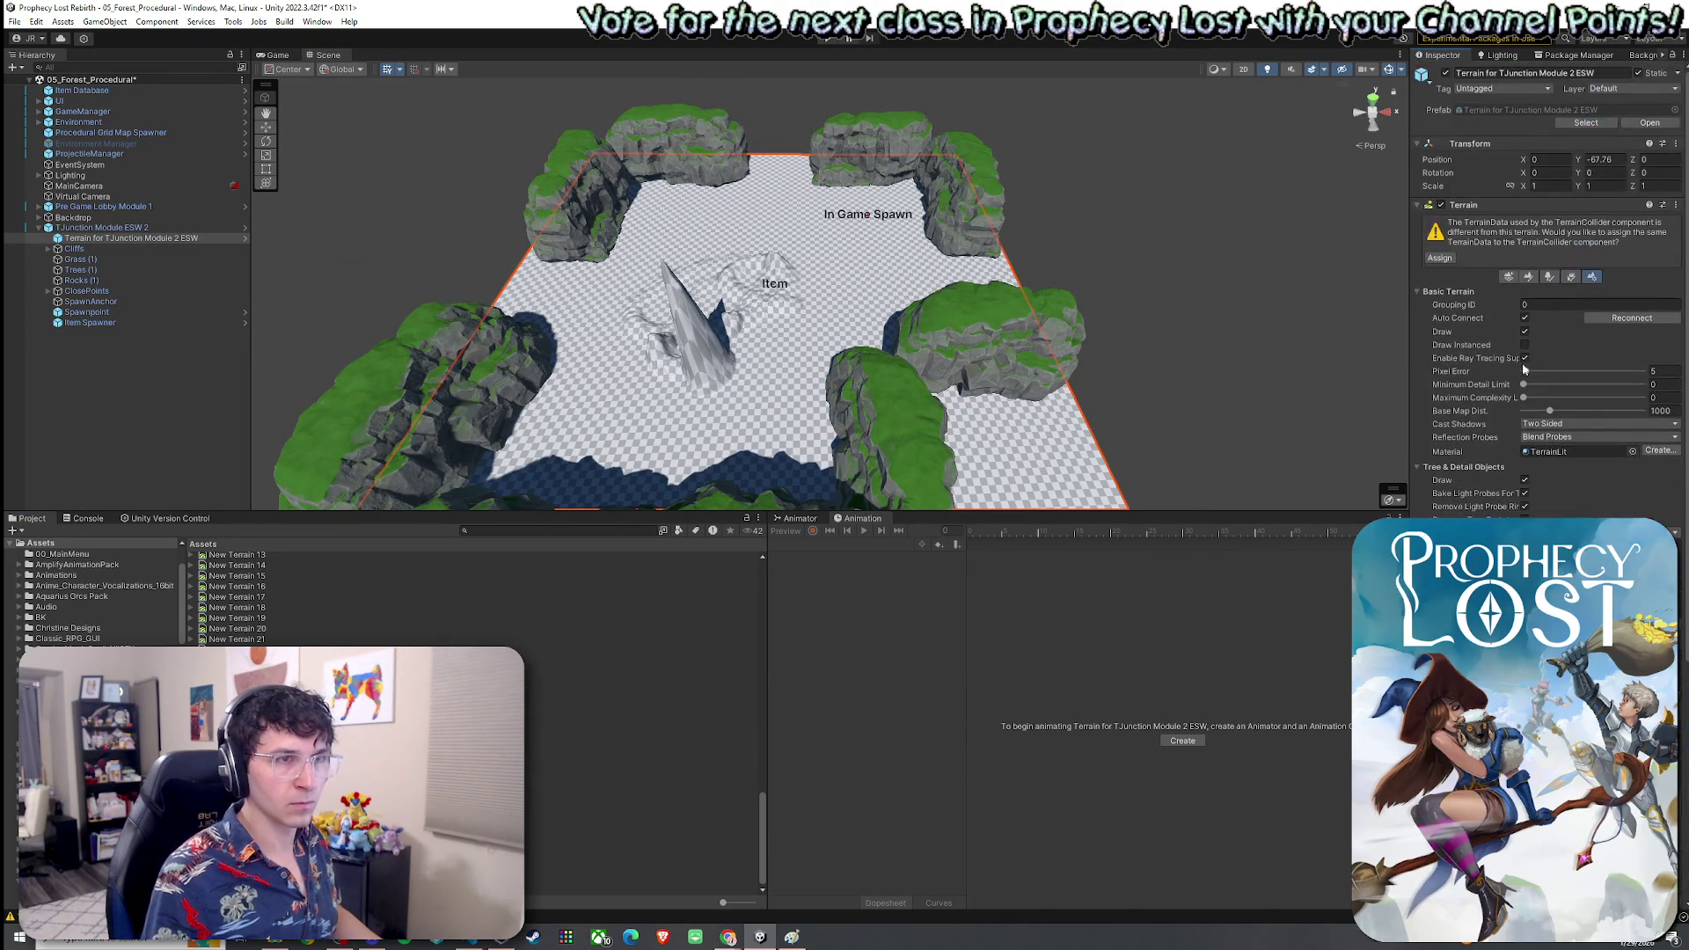
{"action": "left_click", "coordinate": [1555, 277]}
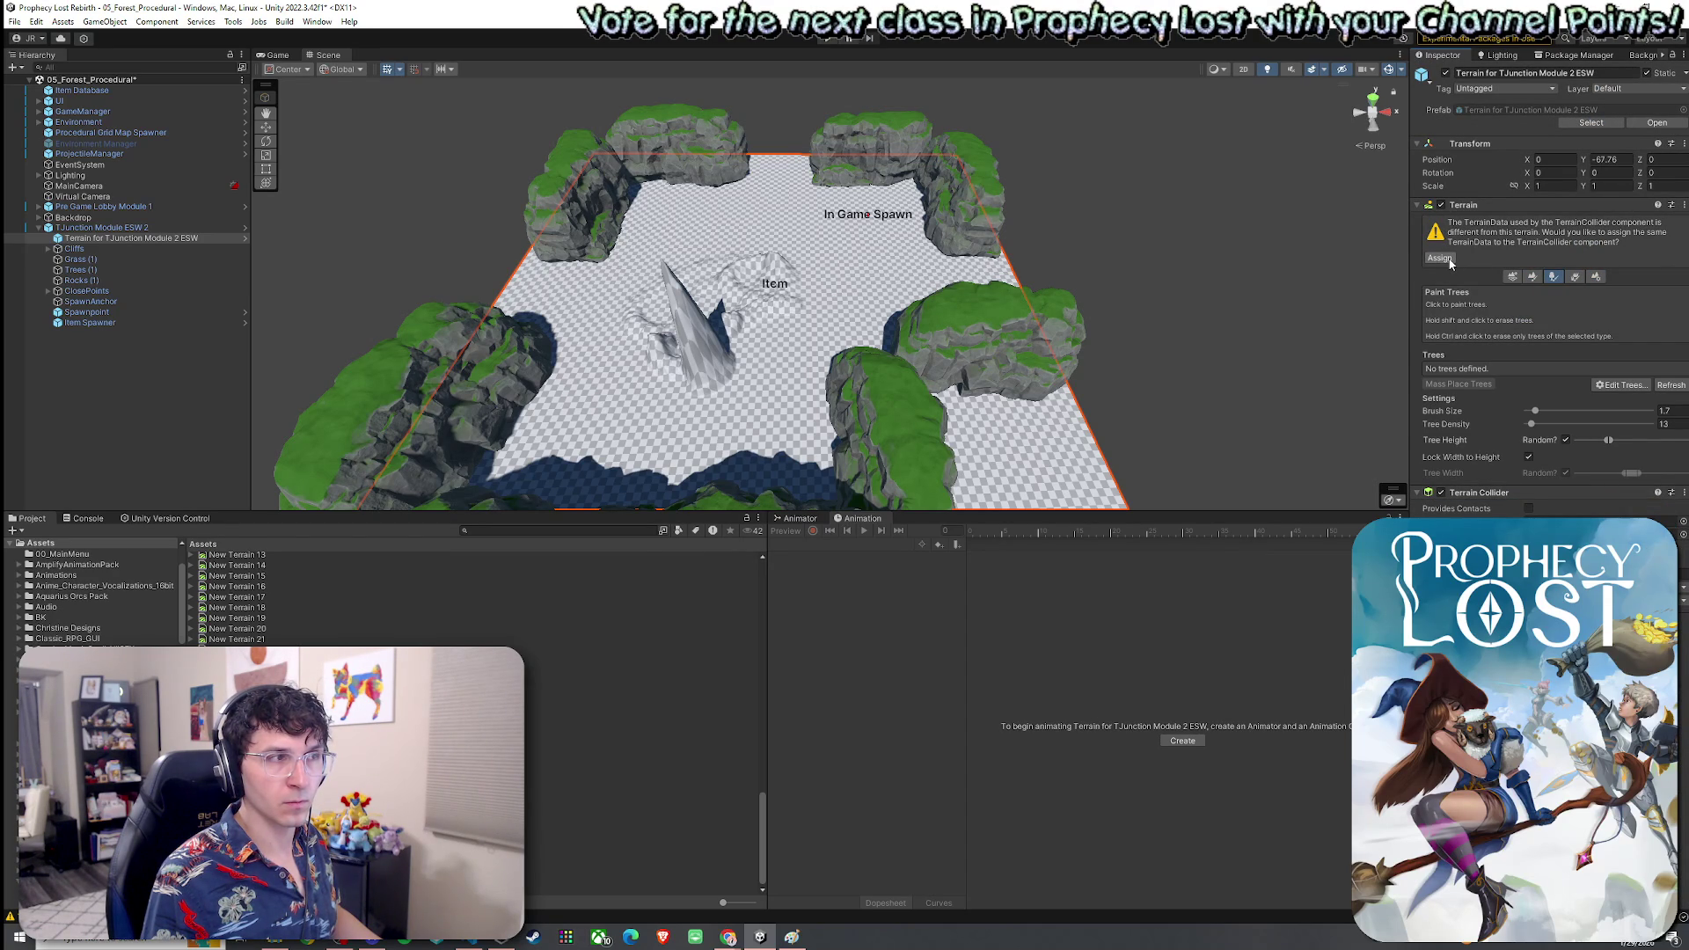
{"action": "left_click", "coordinate": [1440, 258]}
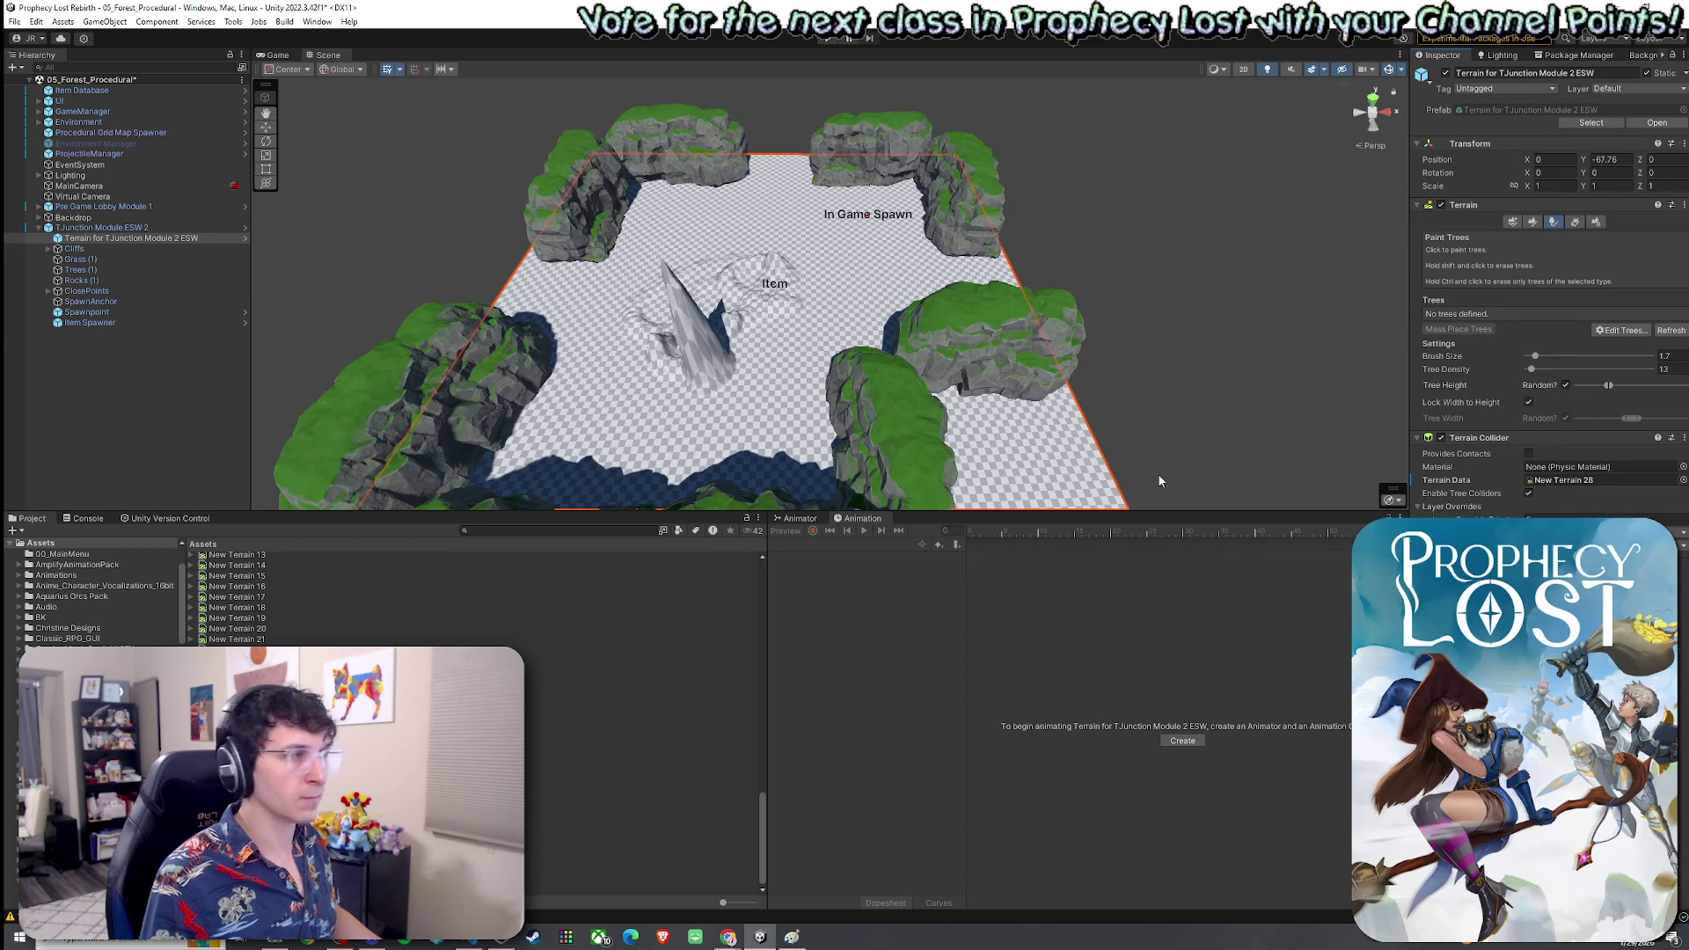
Ping the collider's terrain data, then browse back to Procedural Generation's 1by1 Map Modules
{"action": "left_click", "coordinate": [1579, 483]}
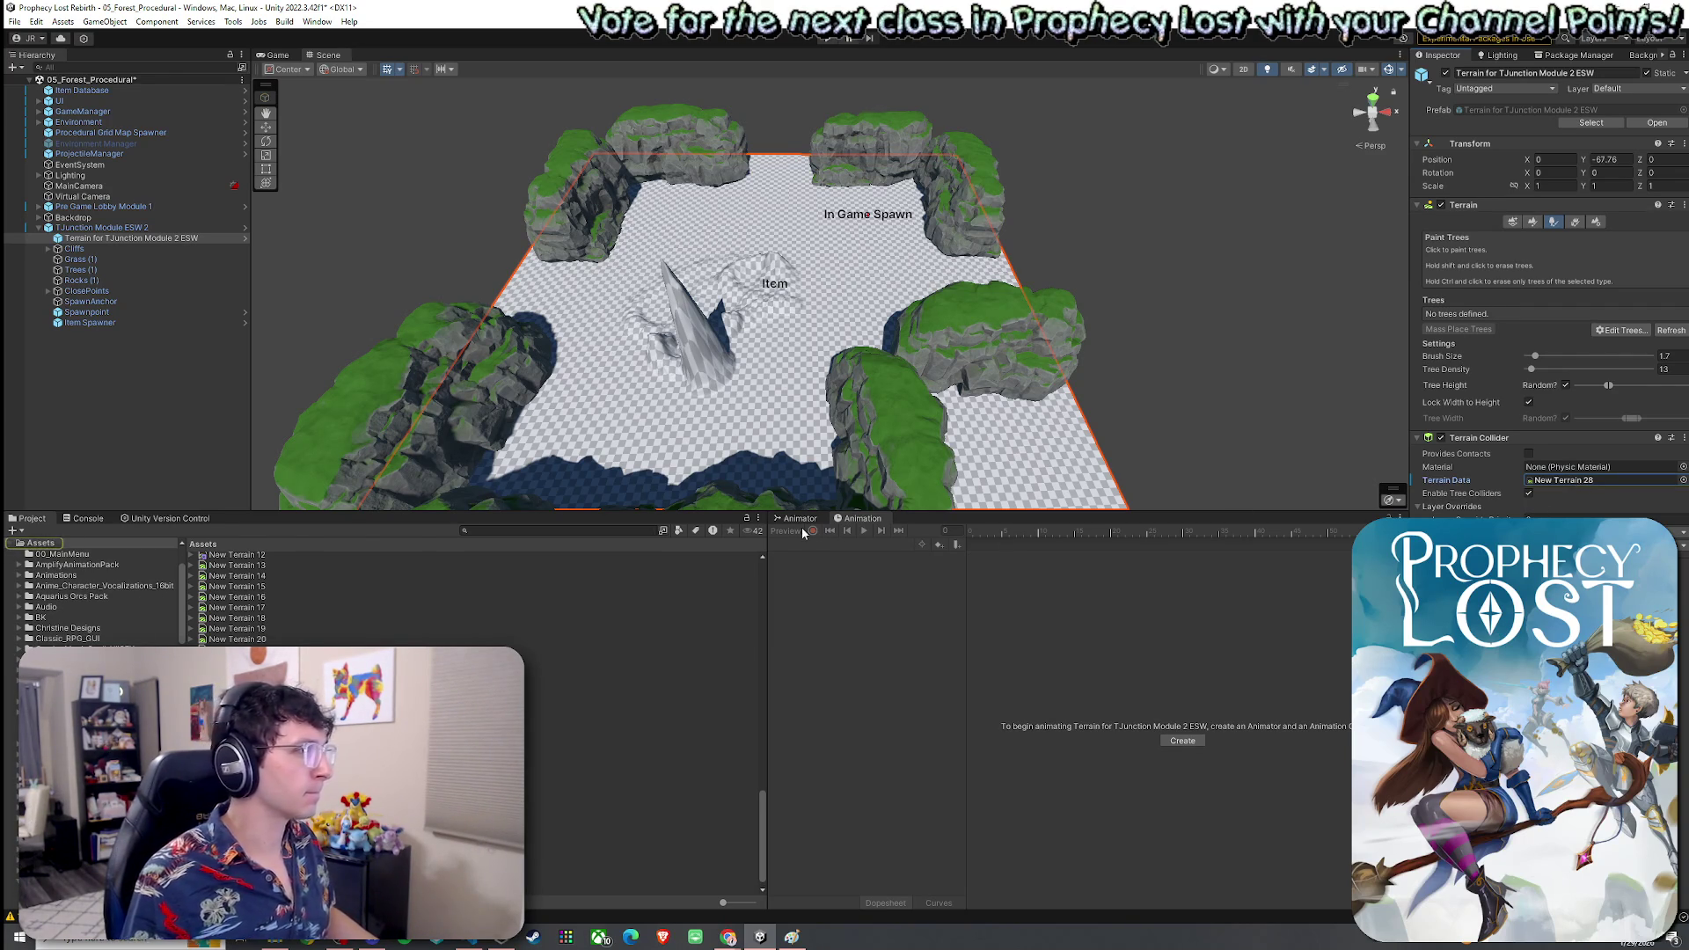
{"action": "scroll", "coordinate": [785, 422], "scroll_direction": "down", "scroll_amount": 3}
{"action": "scroll", "coordinate": [389, 547], "scroll_direction": "up", "scroll_amount": 5}
{"action": "scroll", "coordinate": [352, 589], "scroll_direction": "up", "scroll_amount": 5}
{"action": "left_click", "coordinate": [264, 622]}
{"action": "double_click", "coordinate": [266, 625]}
{"action": "double_click", "coordinate": [249, 566]}
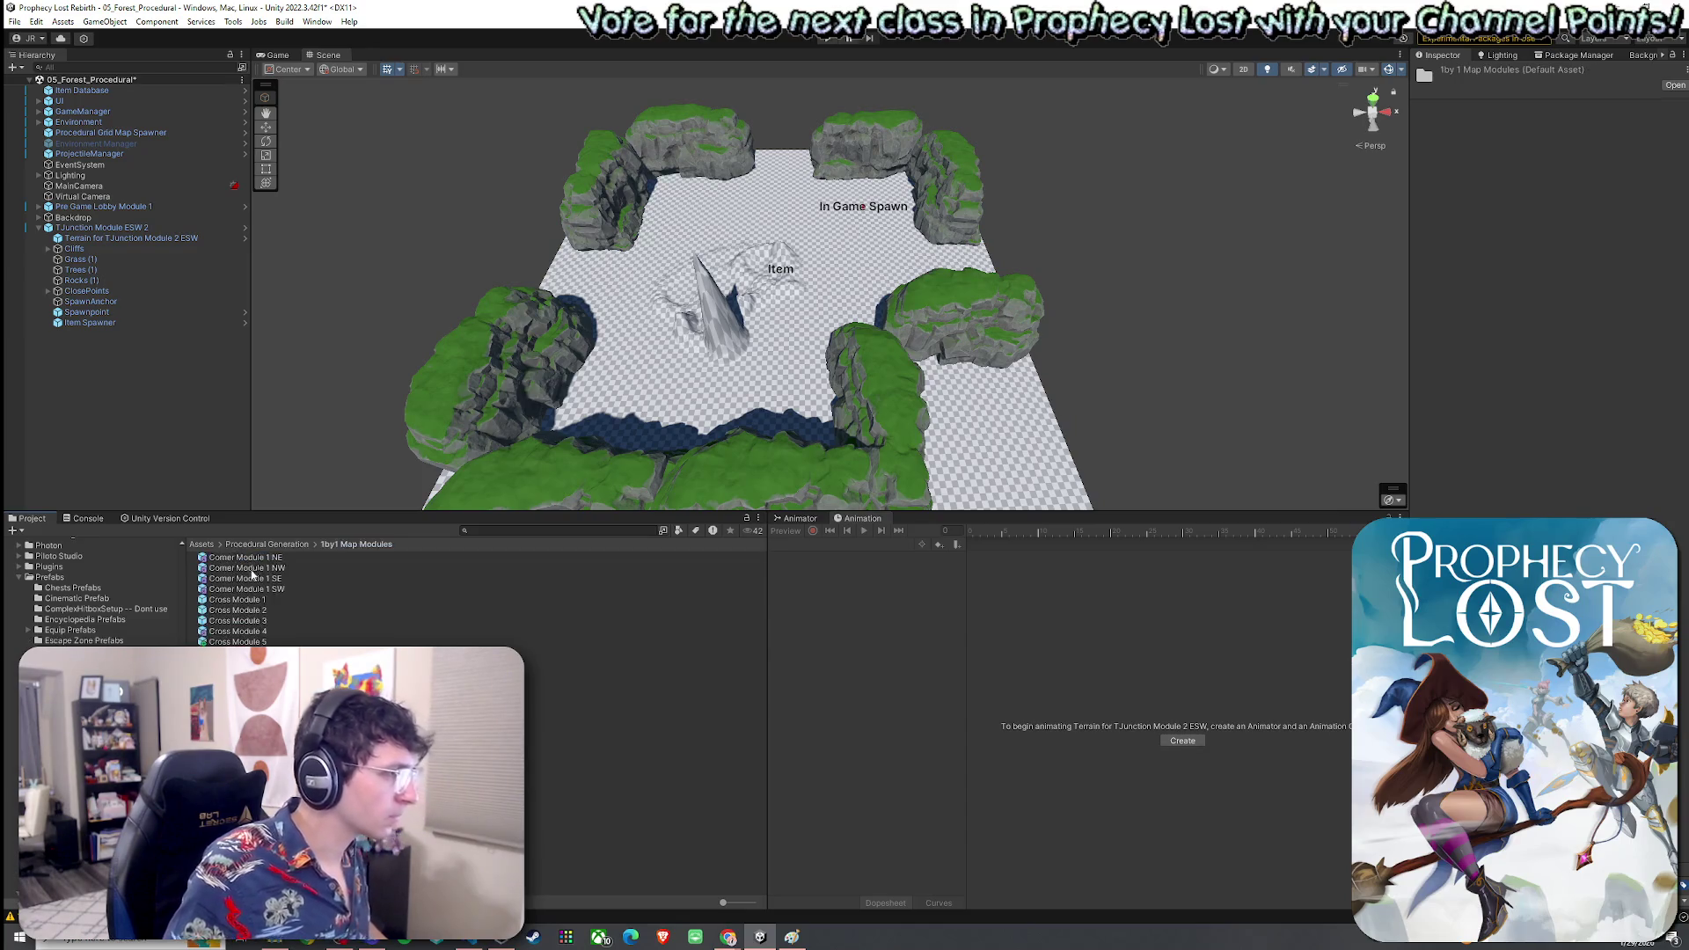
Orbit to view the whole module, reselect its terrain, and choose Paint Trees
{"action": "scroll", "coordinate": [762, 491], "scroll_direction": "down", "scroll_amount": 5}
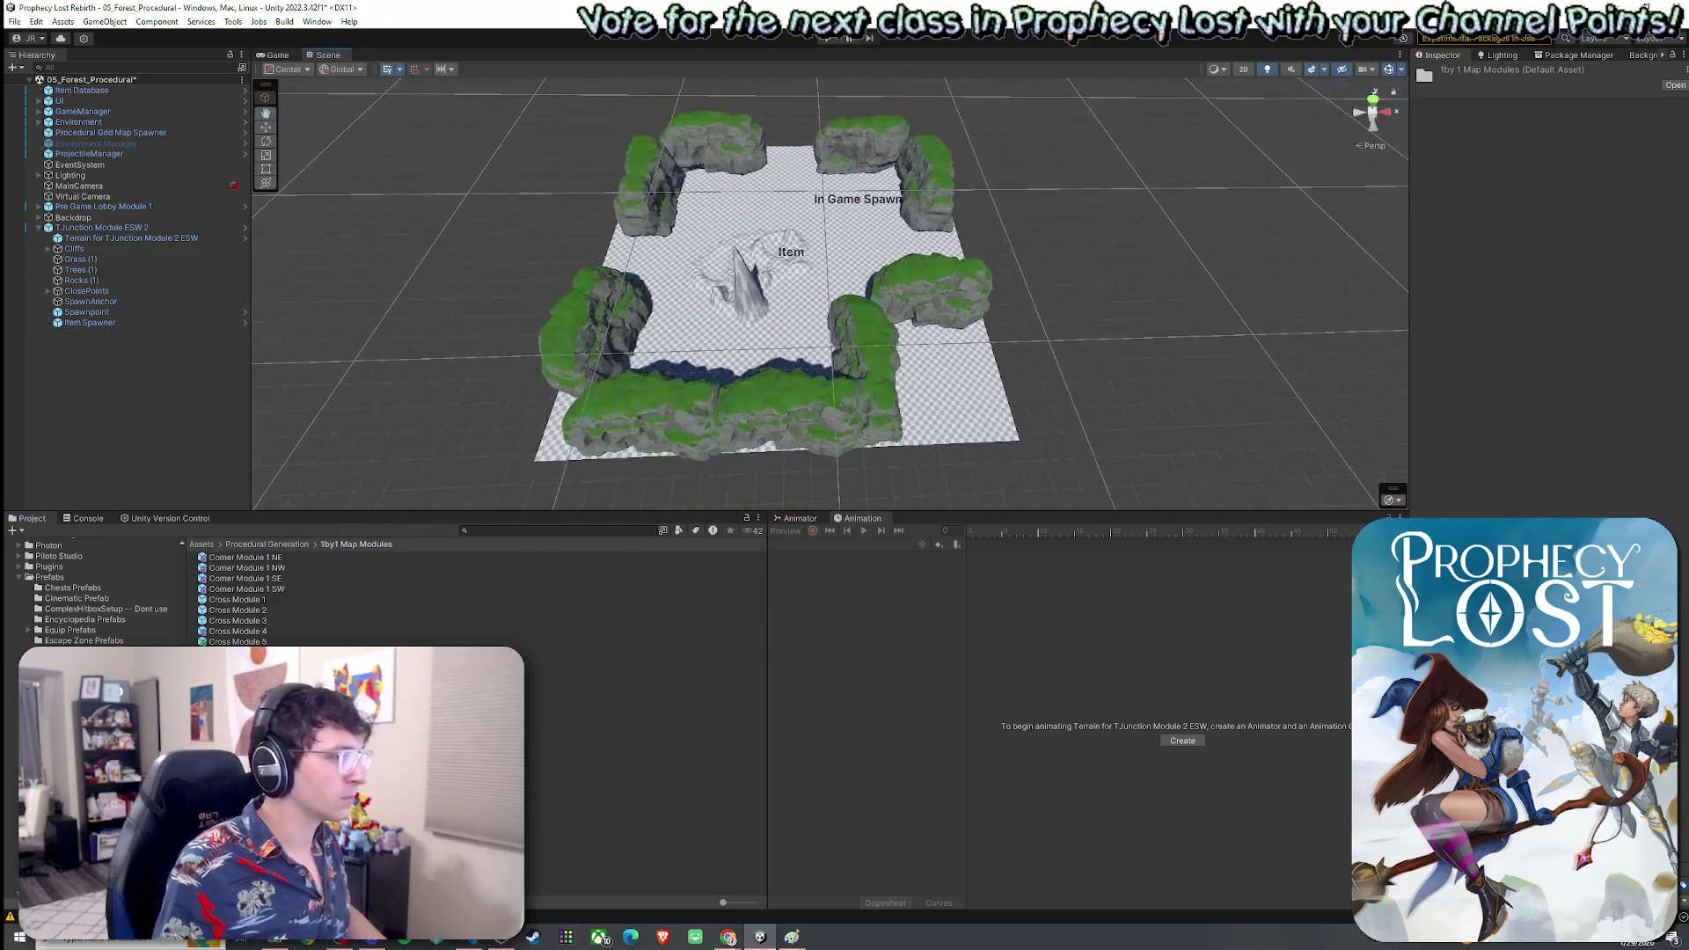
{"action": "mouse_move", "coordinate": [763, 491]}
{"action": "left_mouse_down"}
{"action": "mouse_move", "coordinate": [1111, 329]}
{"action": "mouse_move", "coordinate": [1009, 376]}
{"action": "left_mouse_up"}
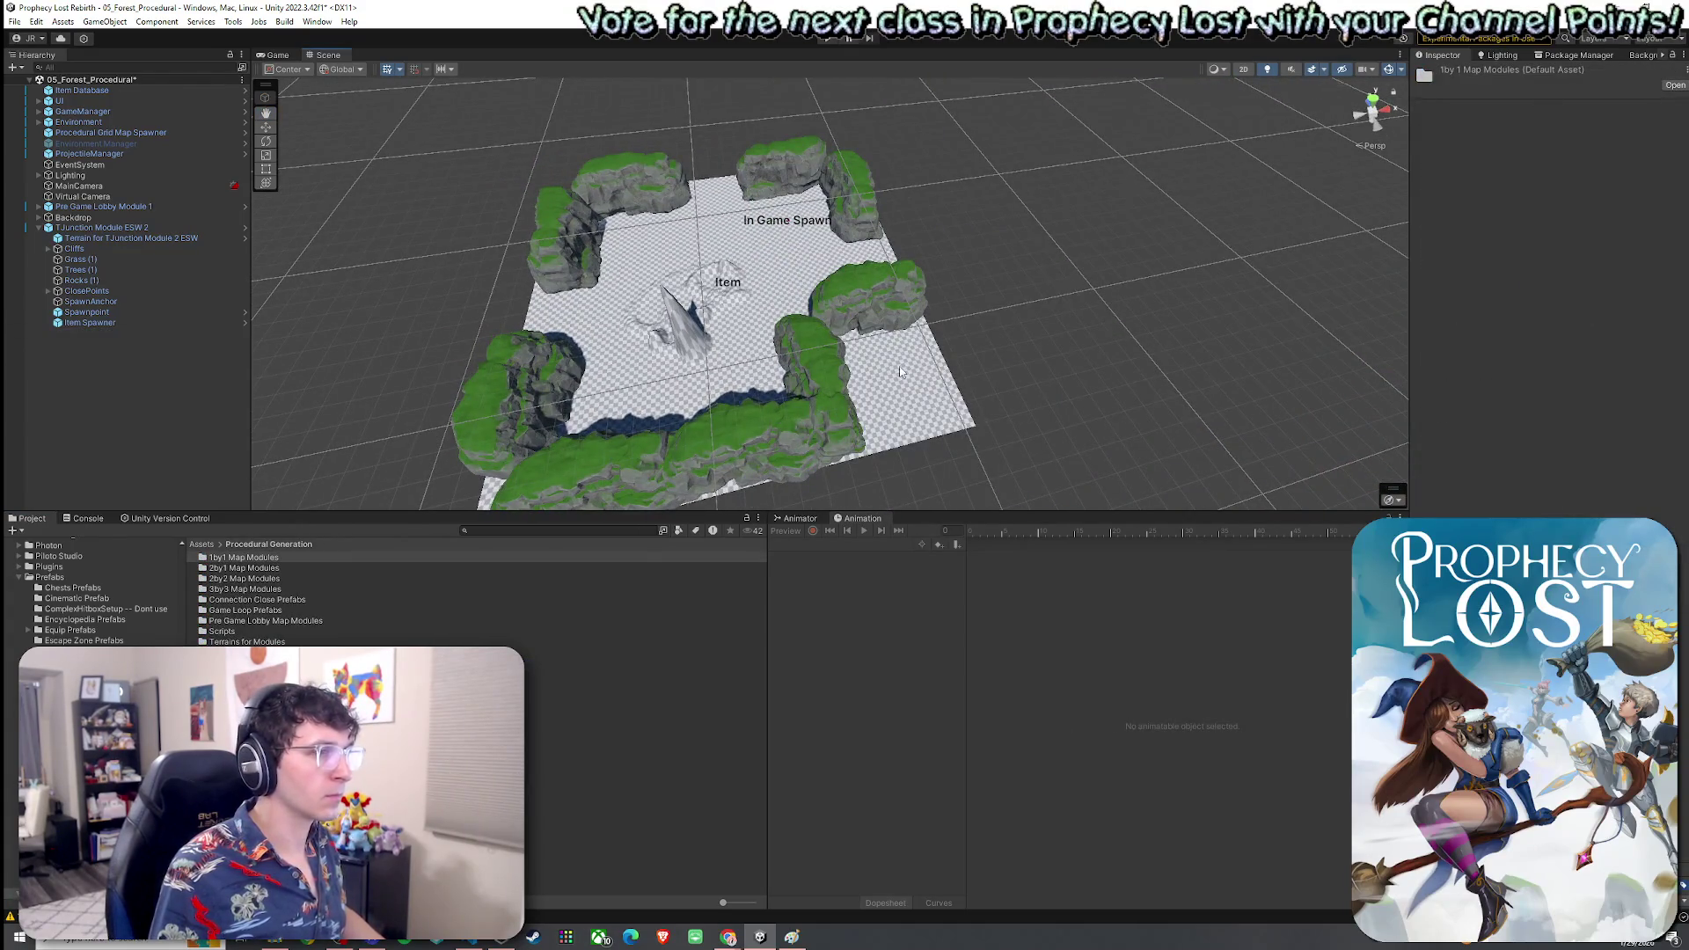
{"action": "left_click", "coordinate": [895, 378]}
{"action": "left_click", "coordinate": [945, 398]}
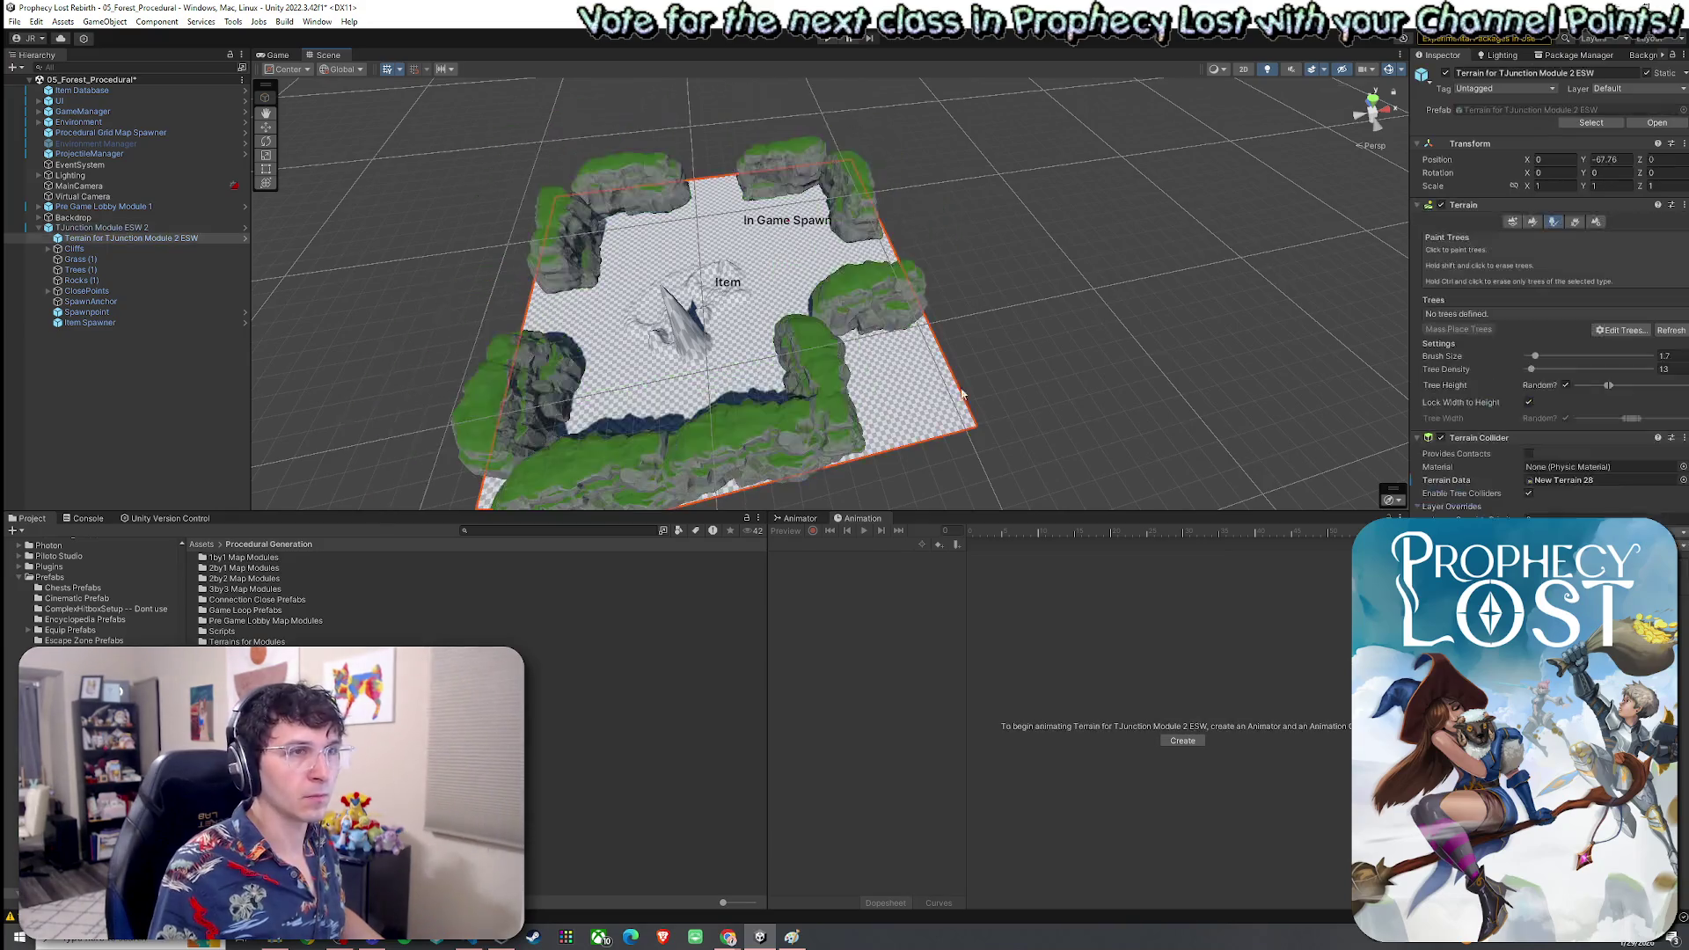
{"action": "left_click", "coordinate": [1531, 221]}
{"action": "left_click", "coordinate": [1552, 222]}
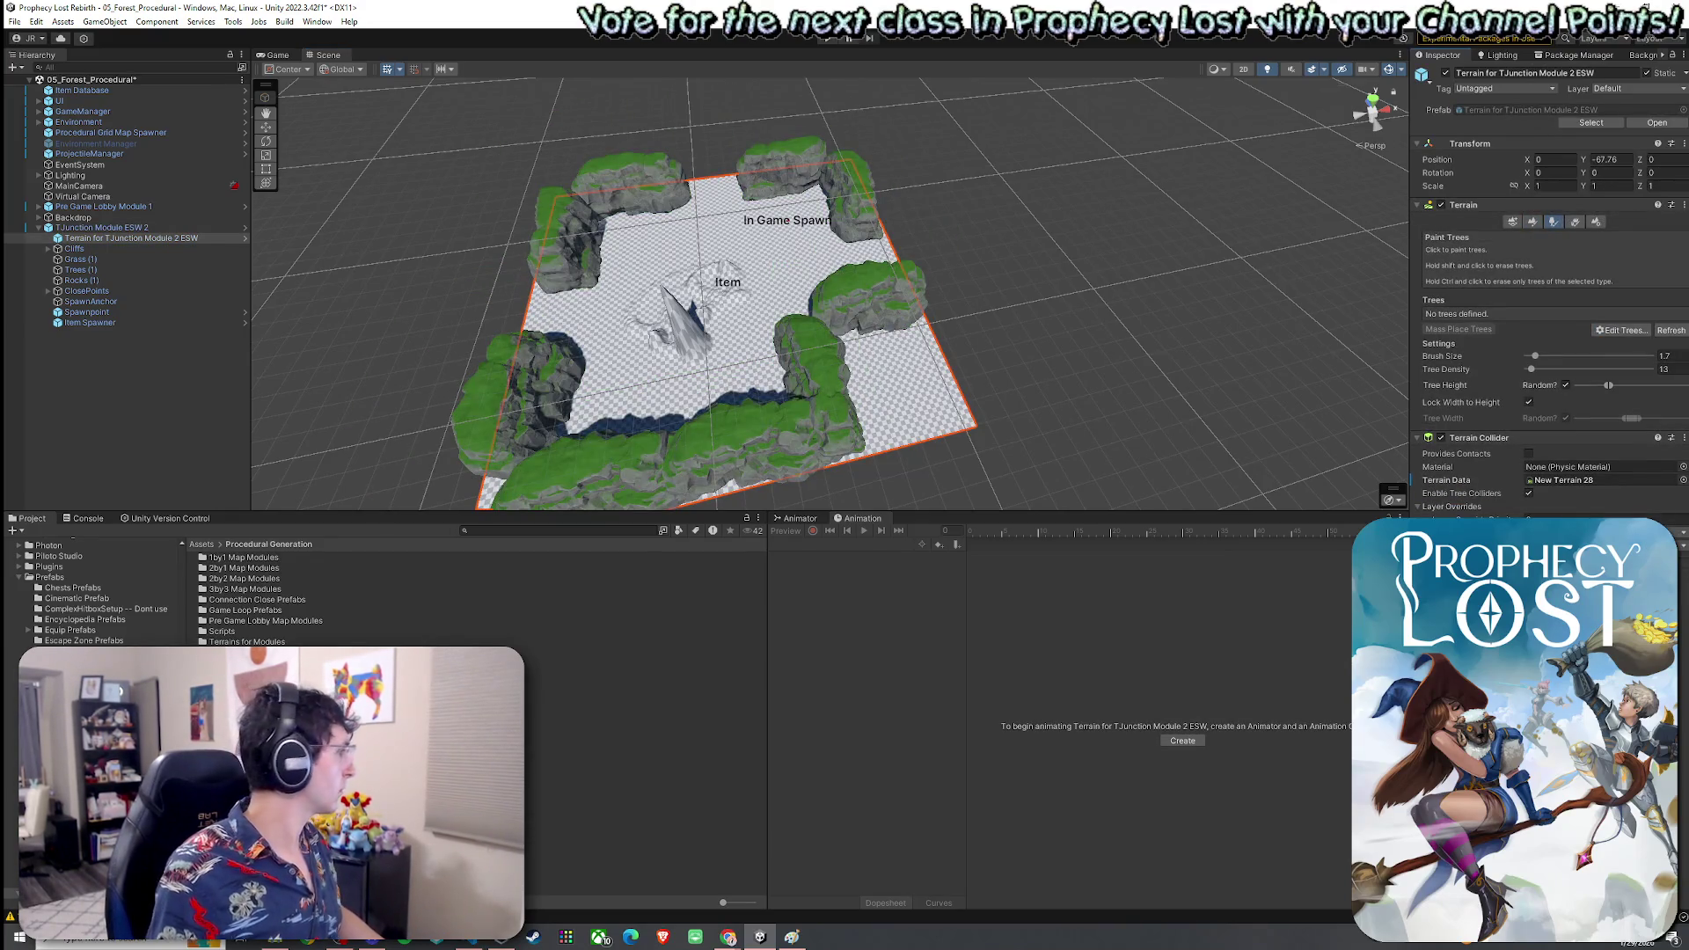
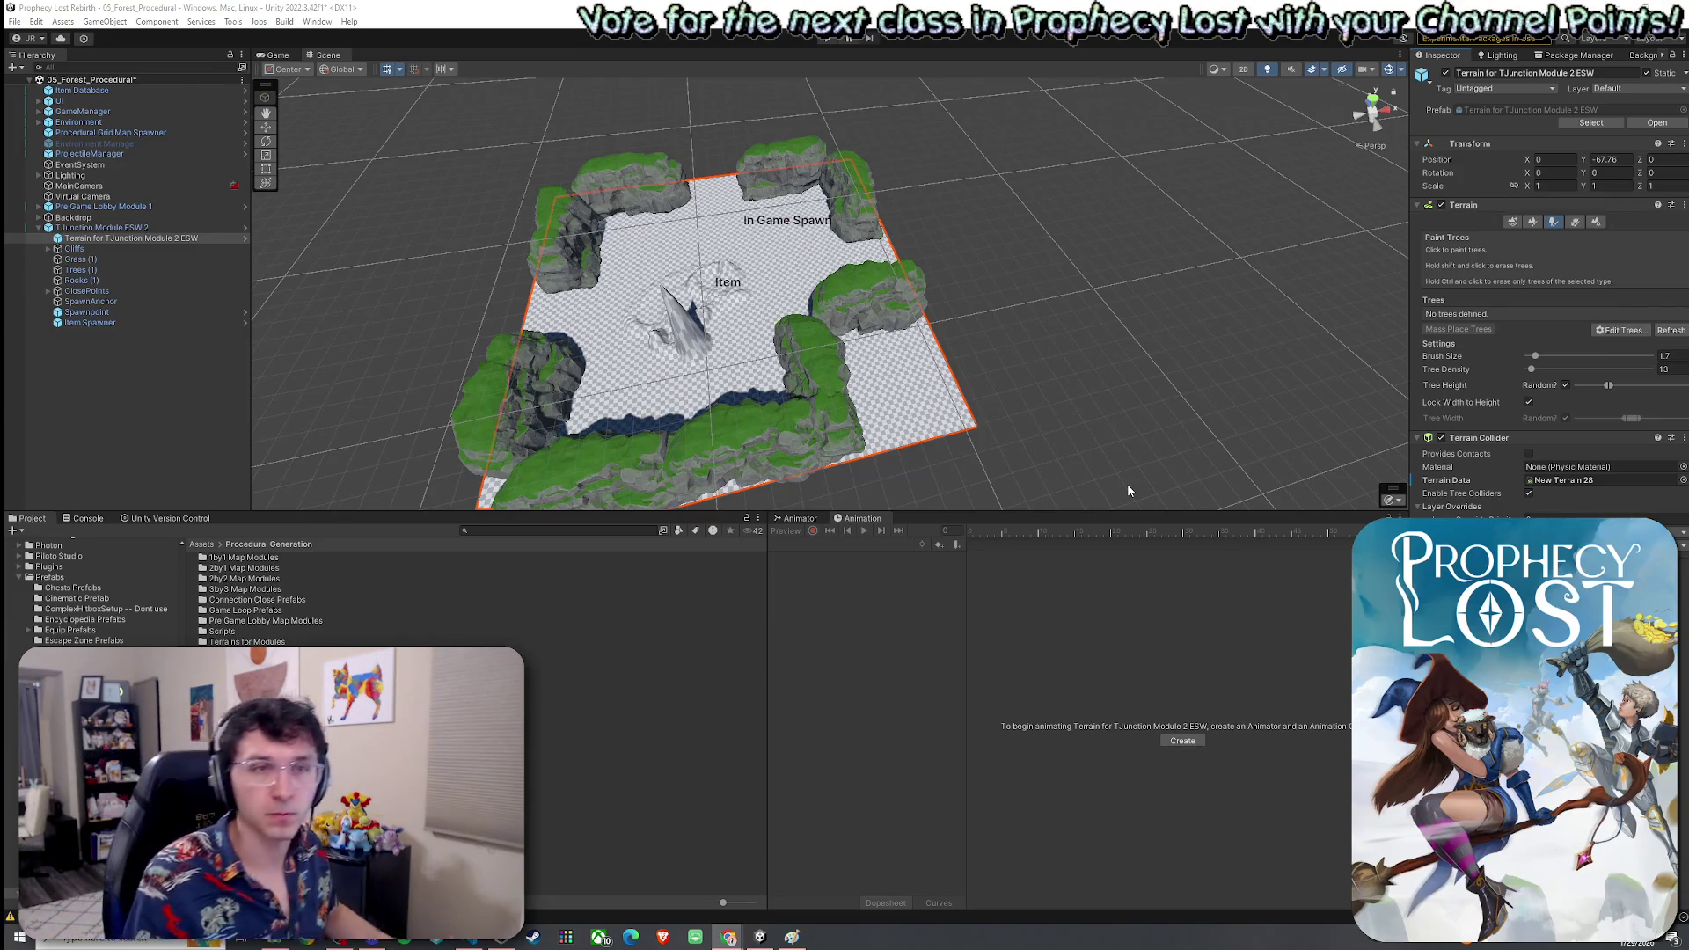
Flatten the raised spike near Item with the Set Height brush
{"action": "mouse_move", "coordinate": [733, 380]}
{"action": "left_mouse_down"}
{"action": "mouse_move", "coordinate": [677, 401]}
{"action": "mouse_move", "coordinate": [752, 394]}
{"action": "left_mouse_up"}
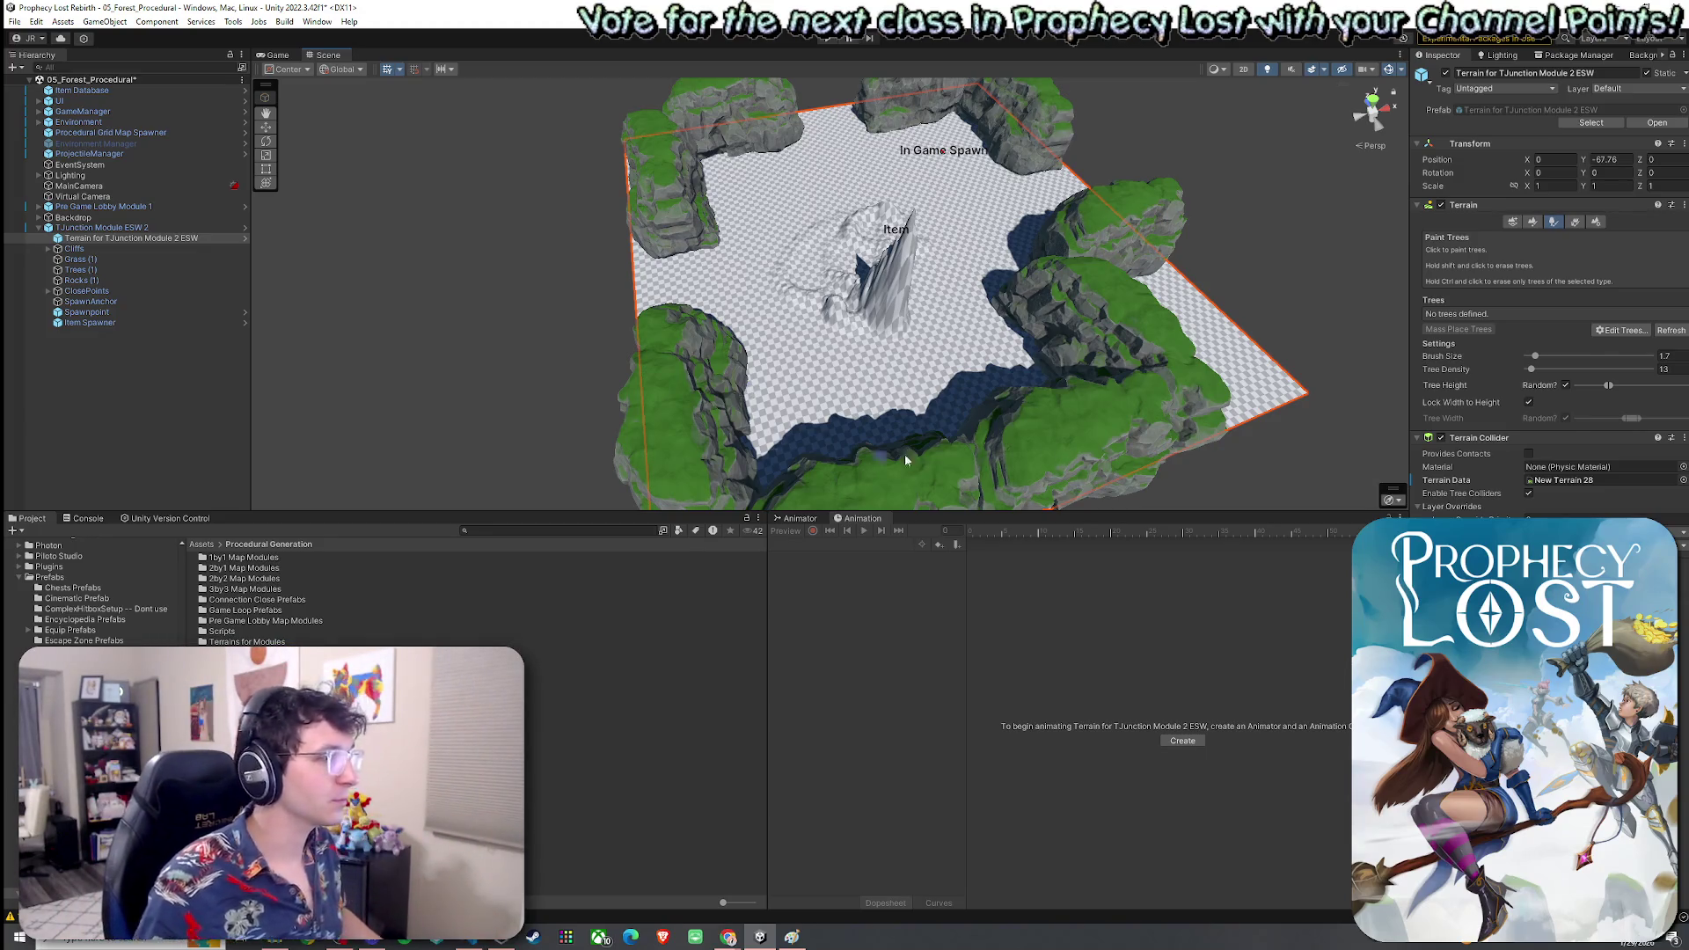
{"action": "left_click", "coordinate": [1532, 222]}
{"action": "left_click", "coordinate": [1495, 236]}
{"action": "left_click", "coordinate": [1478, 282]}
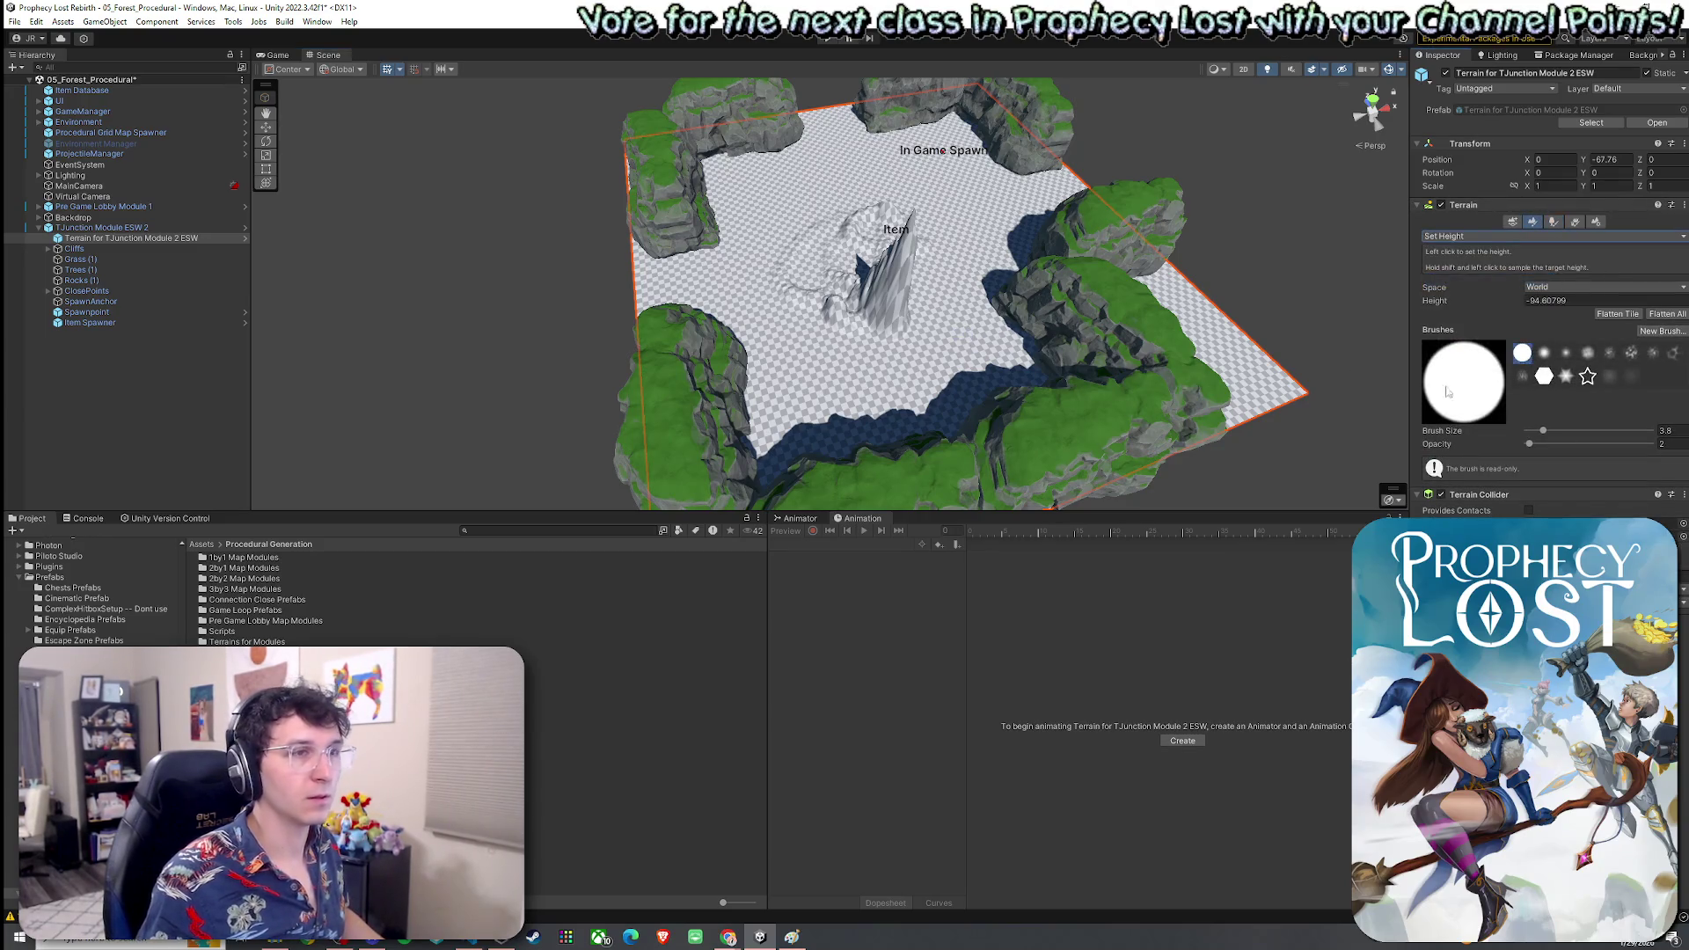
{"action": "left_click_drag", "start_coordinate": [939, 334], "coordinate": [867, 246]}
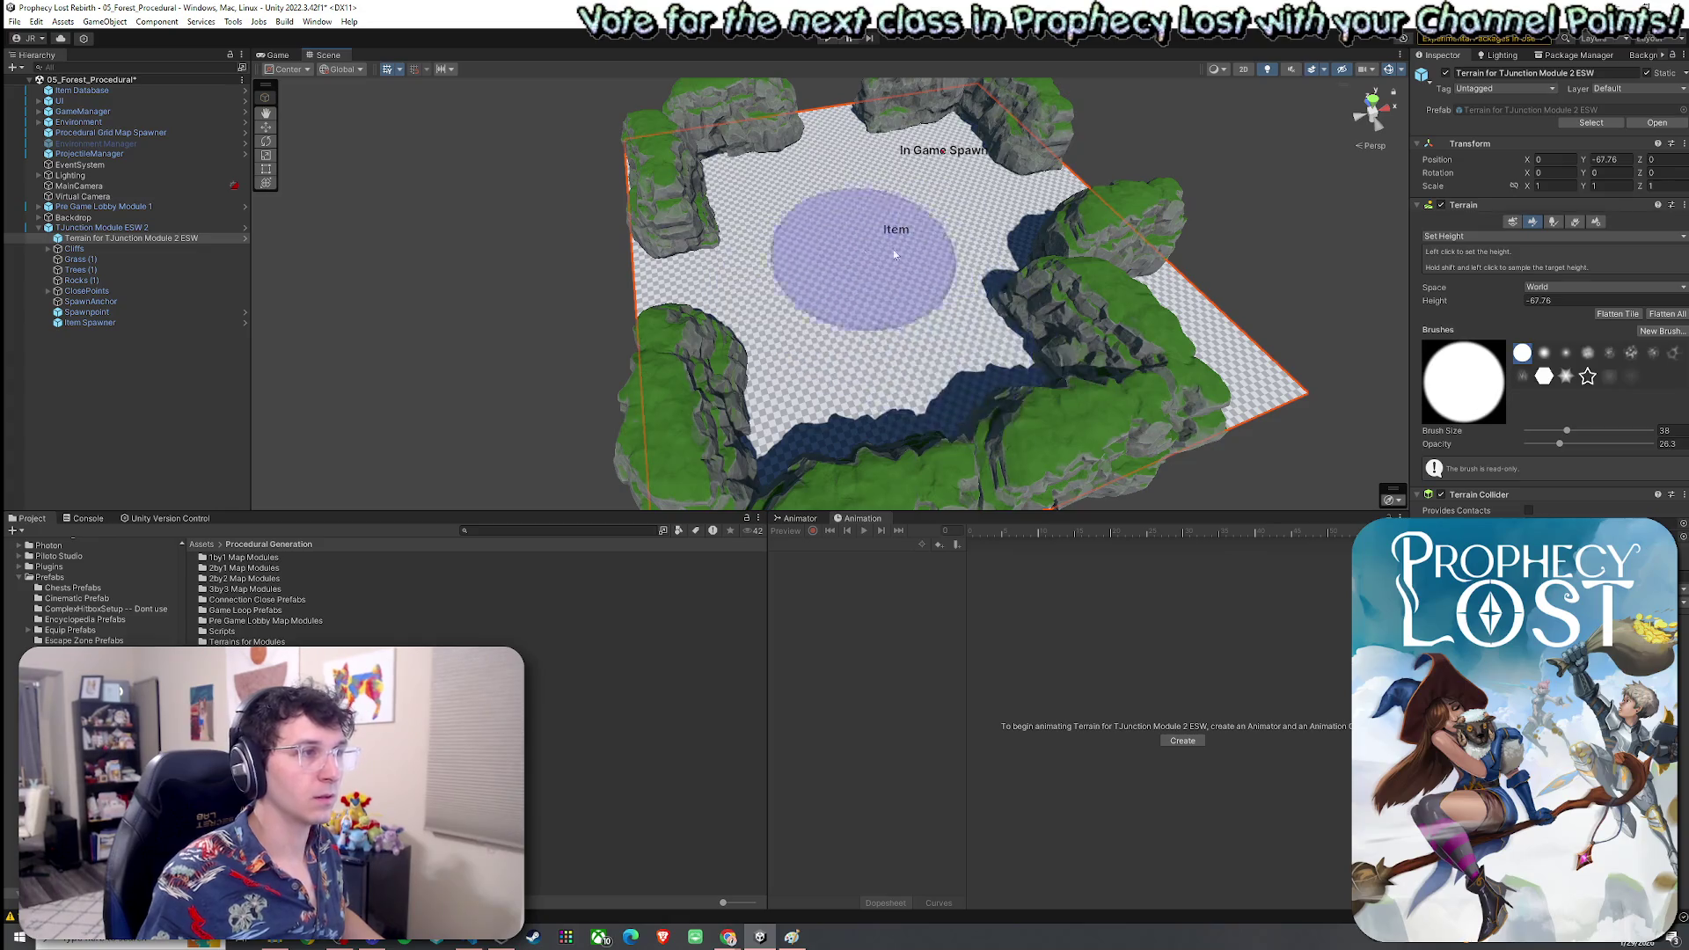
{"action": "key", "text": "f"}
Switch to Paint Texture and bring up the Edit Terrain Layers options
{"action": "left_click", "coordinate": [1508, 236]}
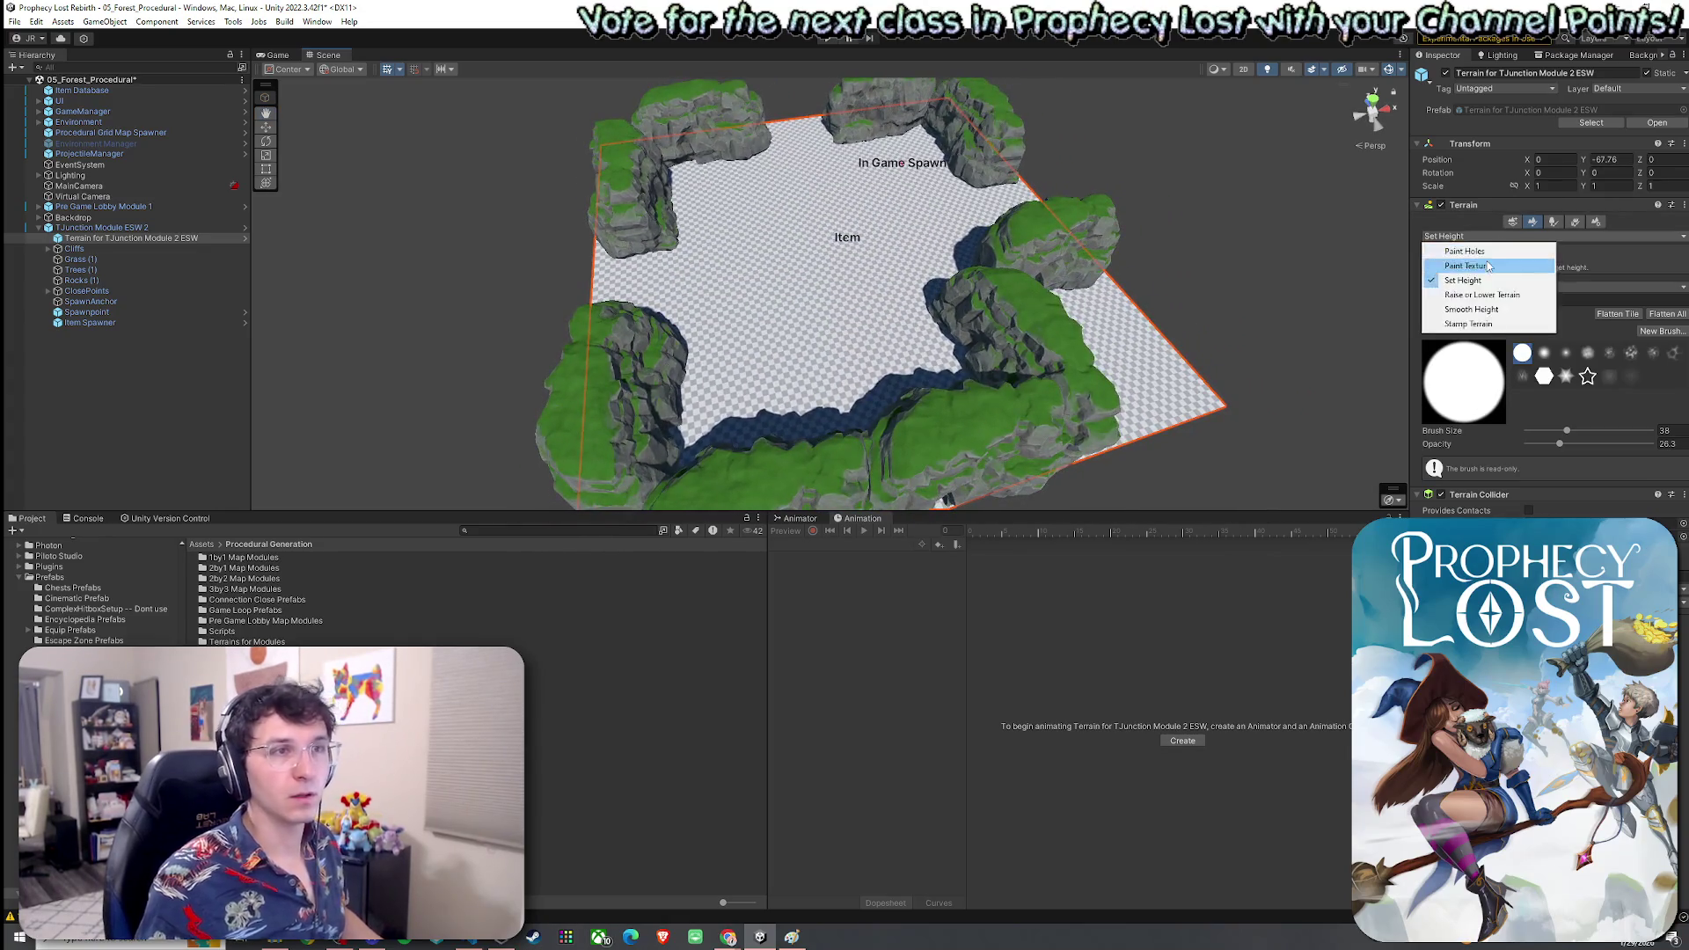
{"action": "left_click", "coordinate": [1477, 268]}
{"action": "left_click", "coordinate": [1550, 221]}
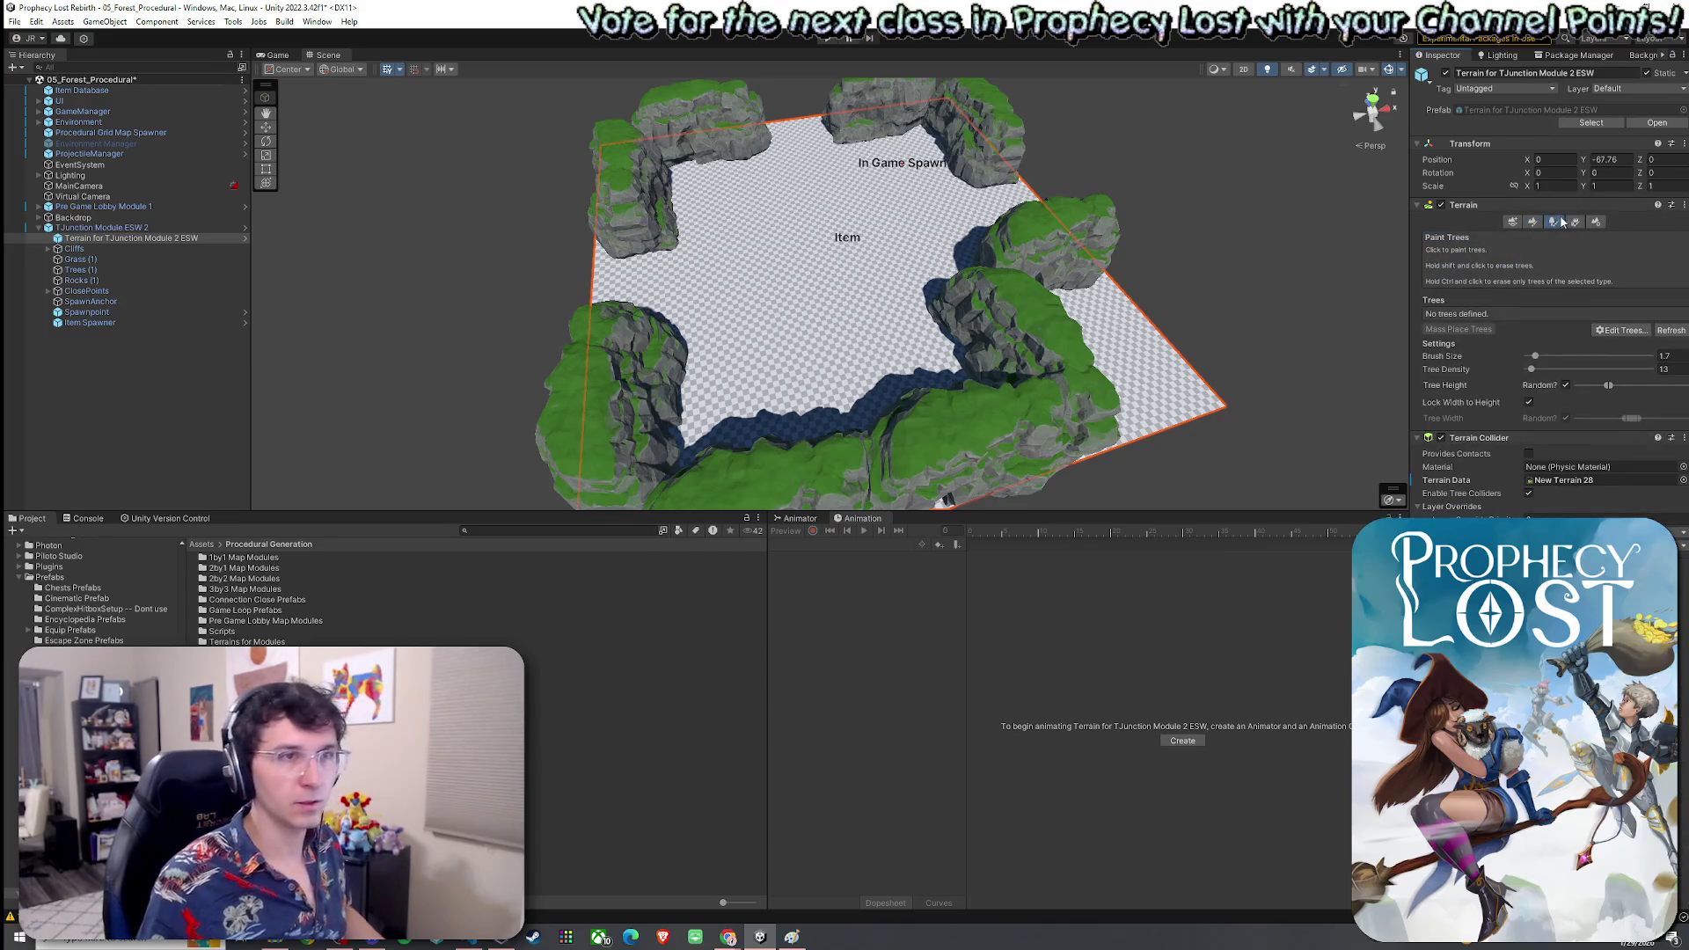
{"action": "left_click", "coordinate": [1532, 221]}
{"action": "left_click", "coordinate": [1550, 225]}
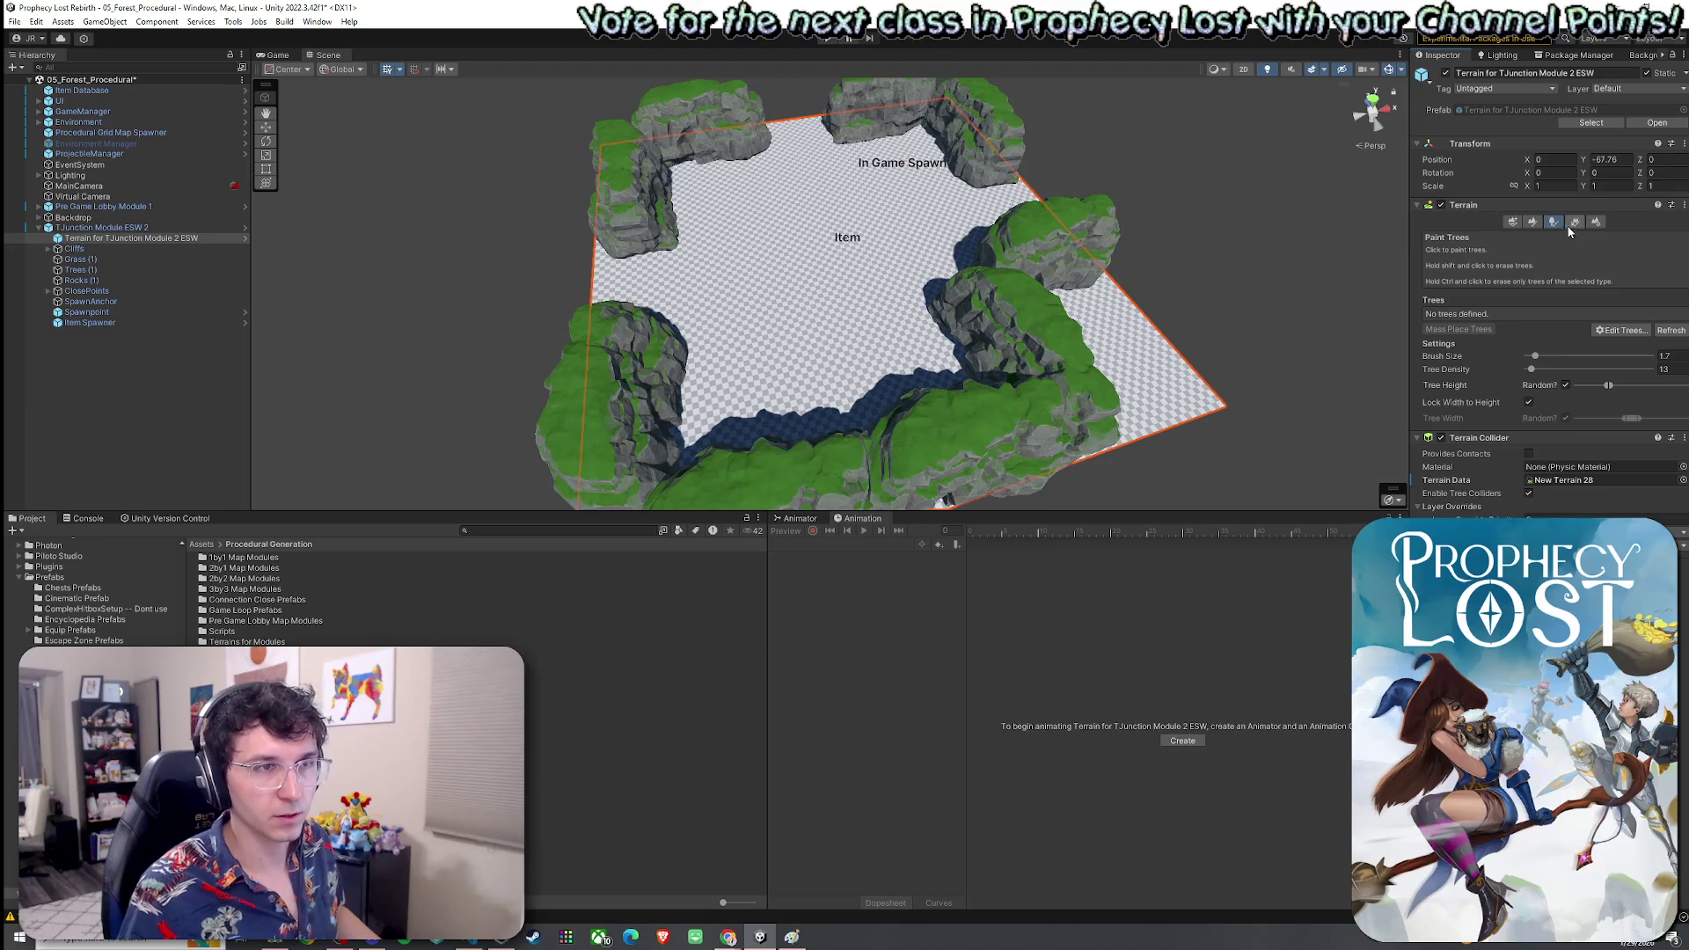
{"action": "left_click", "coordinate": [1532, 222]}
{"action": "left_click", "coordinate": [1508, 235]}
{"action": "left_click", "coordinate": [1641, 342]}
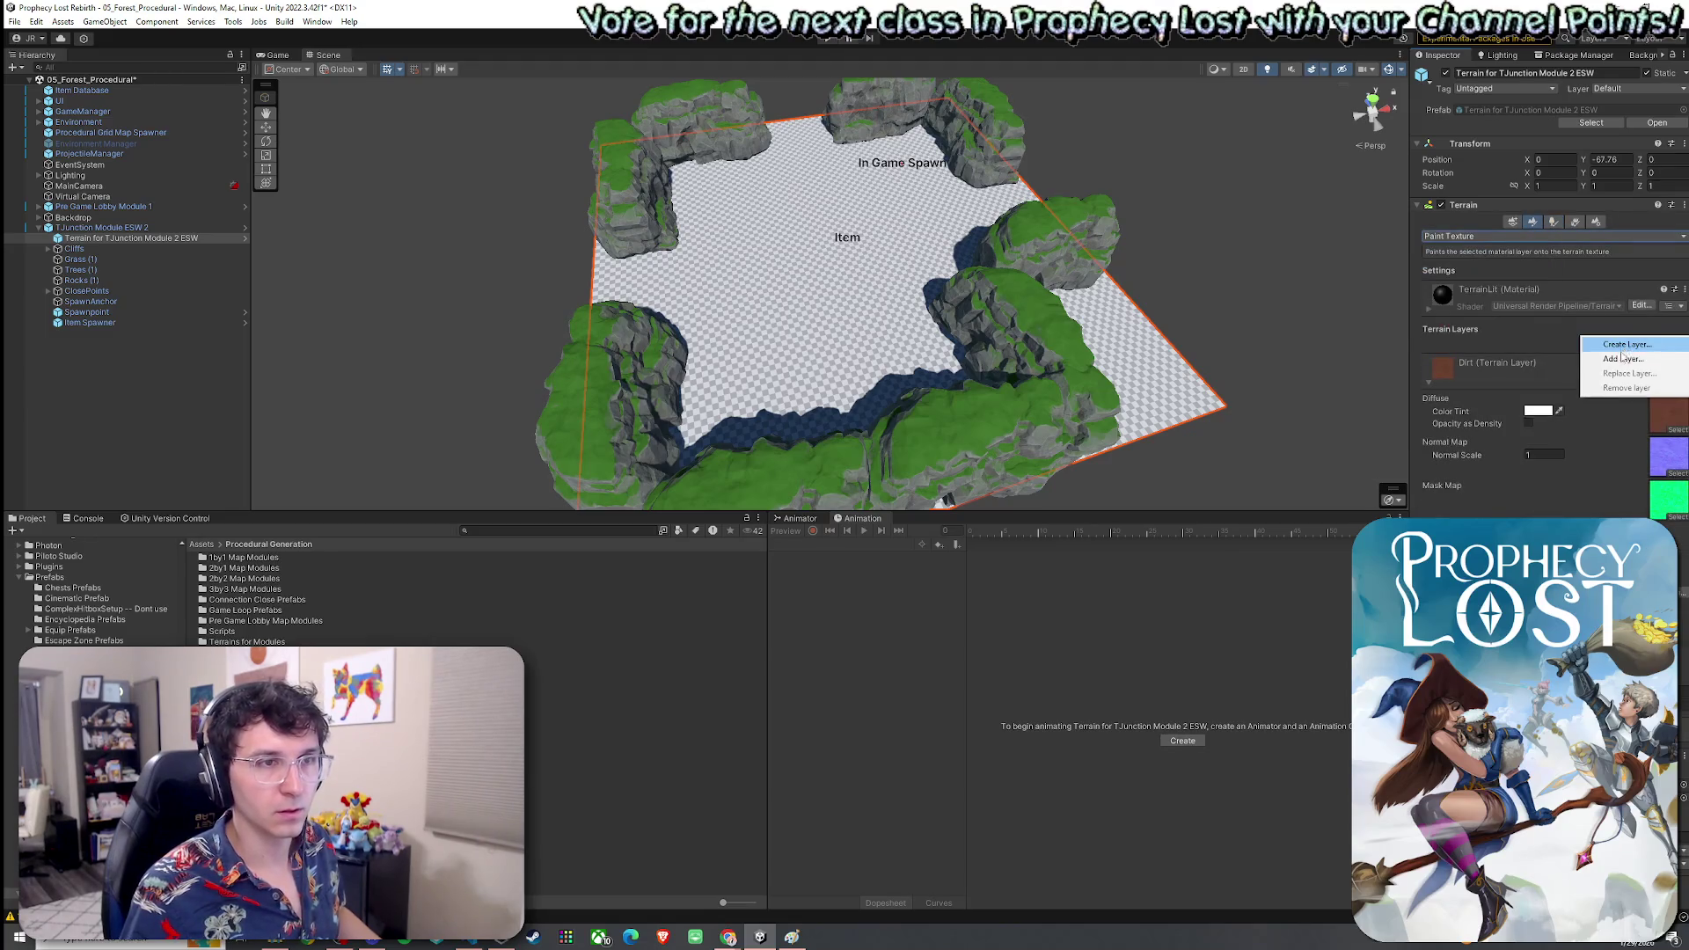
Add the Dirt terrain layer so the floor turns brown
{"action": "left_click", "coordinate": [1627, 358]}
{"action": "double_click", "coordinate": [1553, 330]}
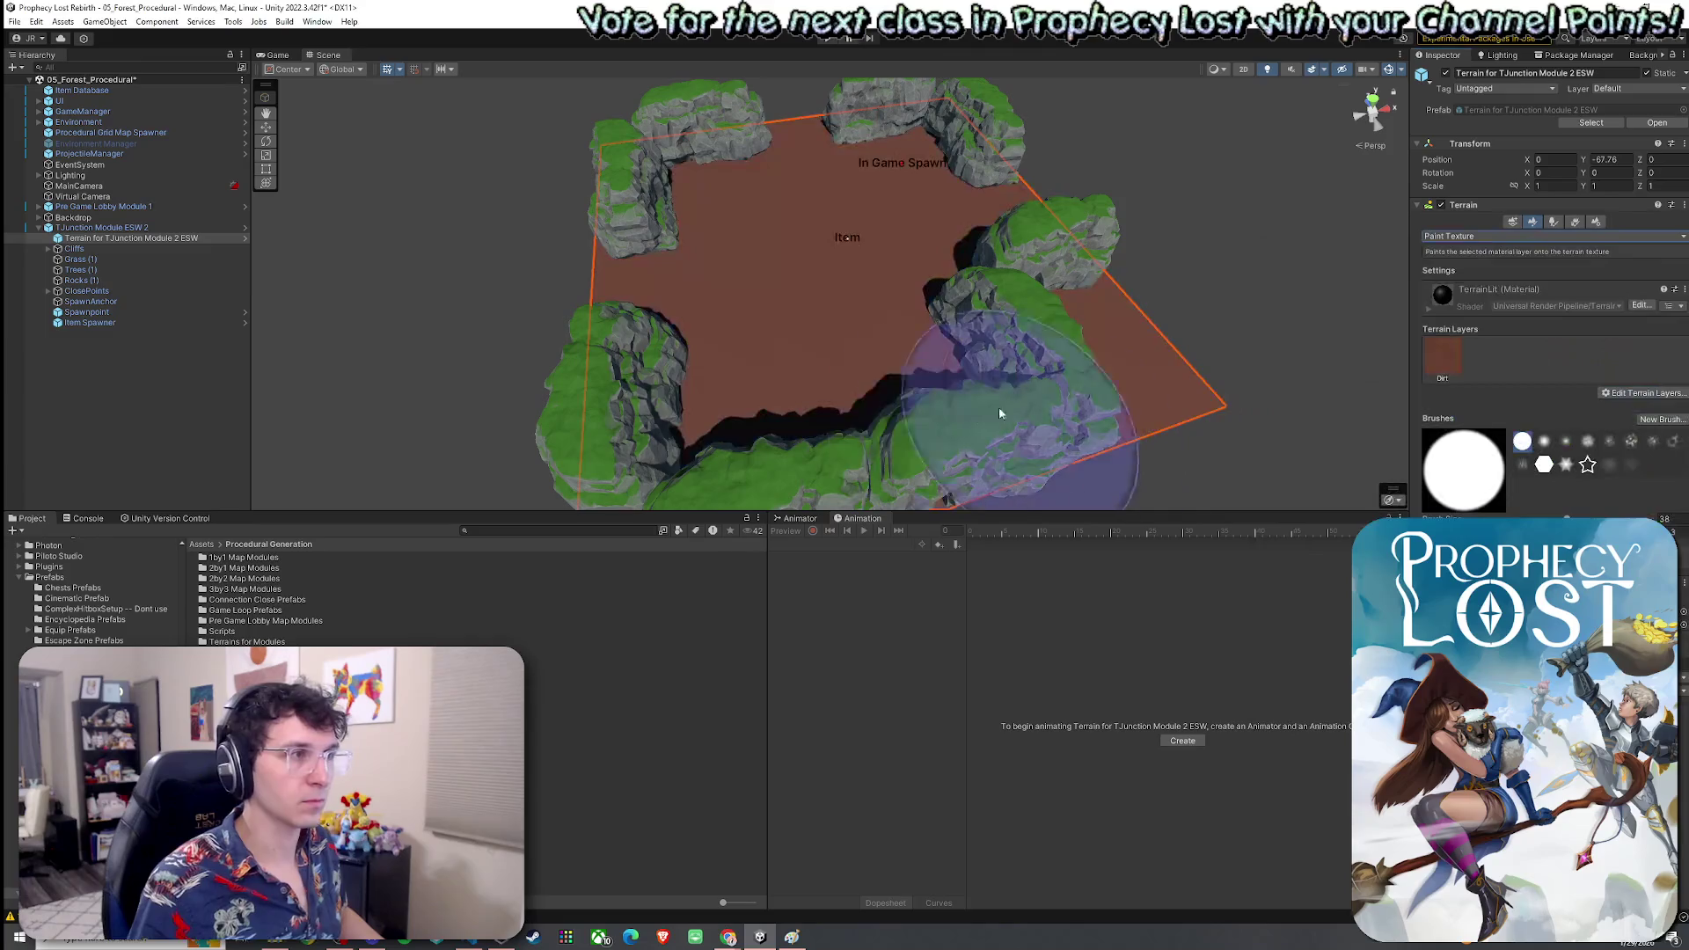
{"action": "left_click", "coordinate": [210, 543]}
{"action": "scroll", "coordinate": [475, 598], "scroll_direction": "down", "scroll_amount": 10}
{"action": "scroll", "coordinate": [475, 599], "scroll_direction": "down", "scroll_amount": 5}
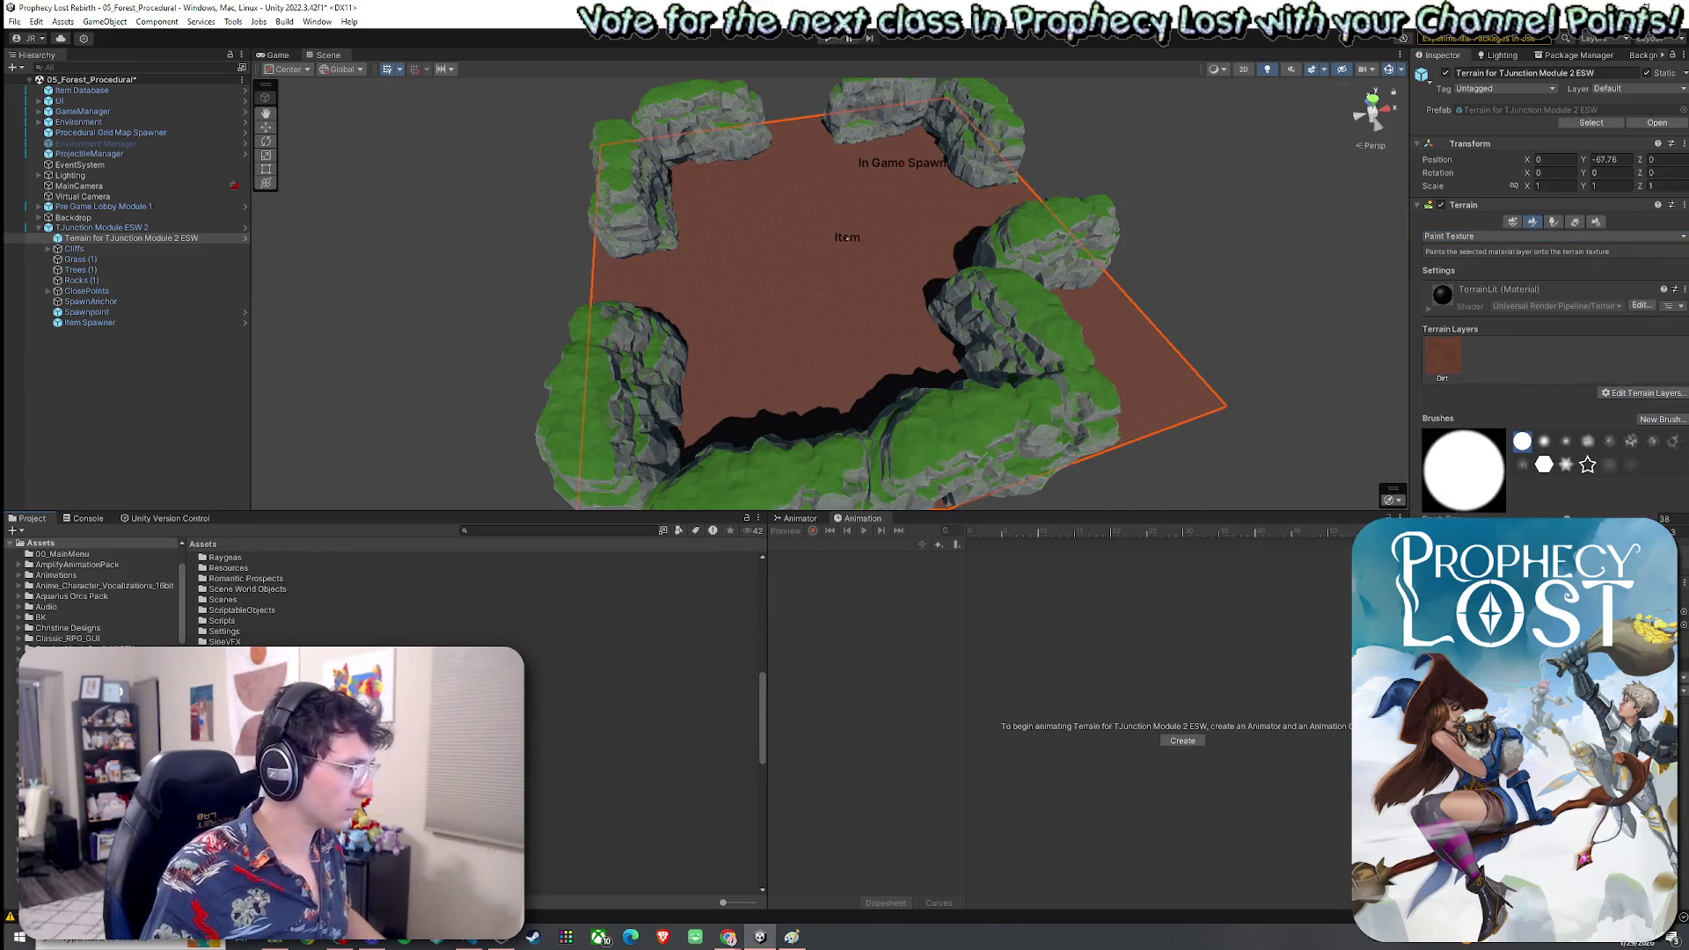
{"action": "mouse_move", "coordinate": [840, 303]}
{"action": "left_mouse_down"}
{"action": "mouse_move", "coordinate": [905, 234]}
{"action": "mouse_move", "coordinate": [893, 290]}
{"action": "left_mouse_up"}
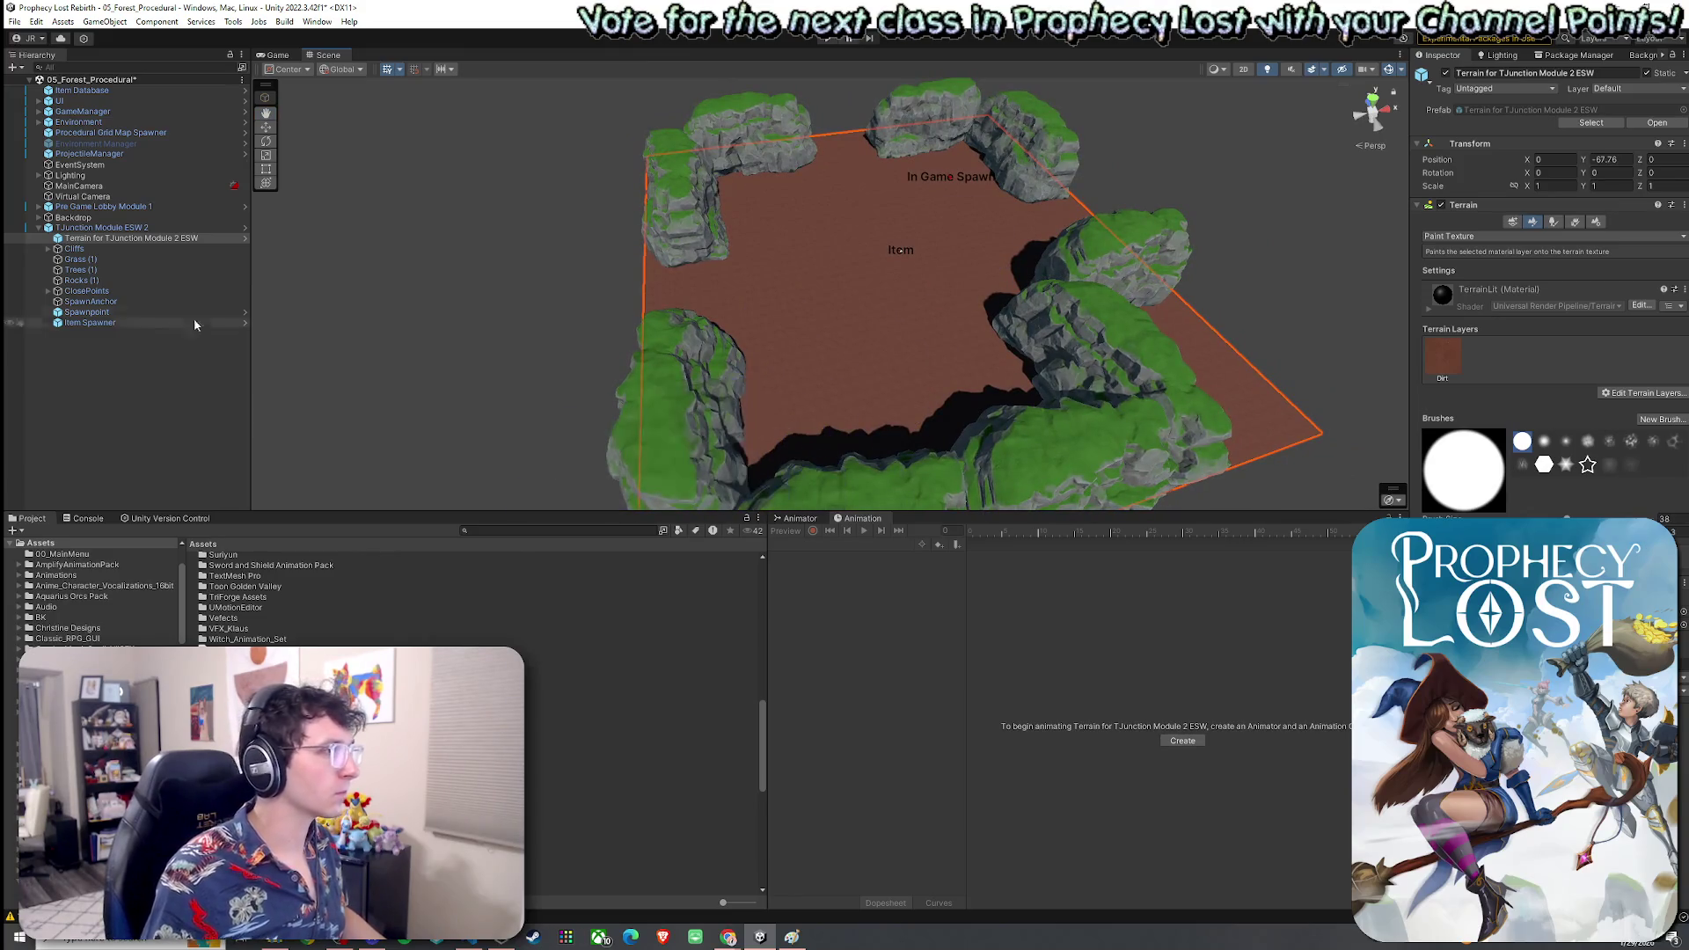
Search the project assets for 'cross 7'
{"action": "scroll", "coordinate": [352, 598], "scroll_direction": "down", "scroll_amount": 3}
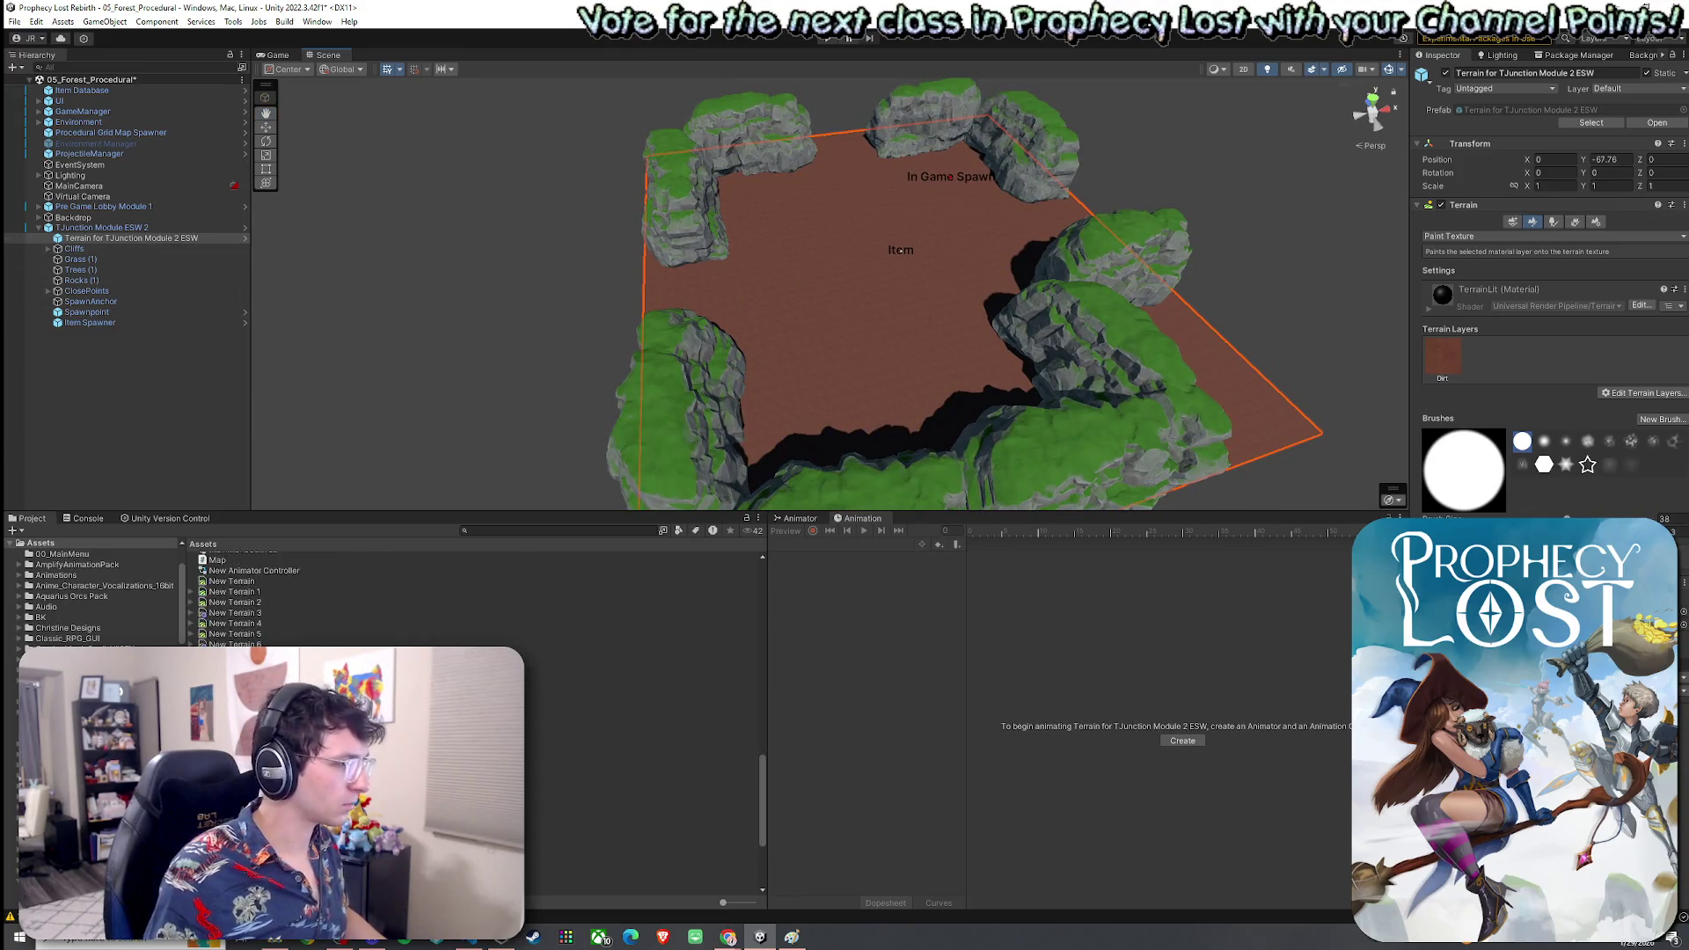
{"action": "left_click", "coordinate": [503, 528]}
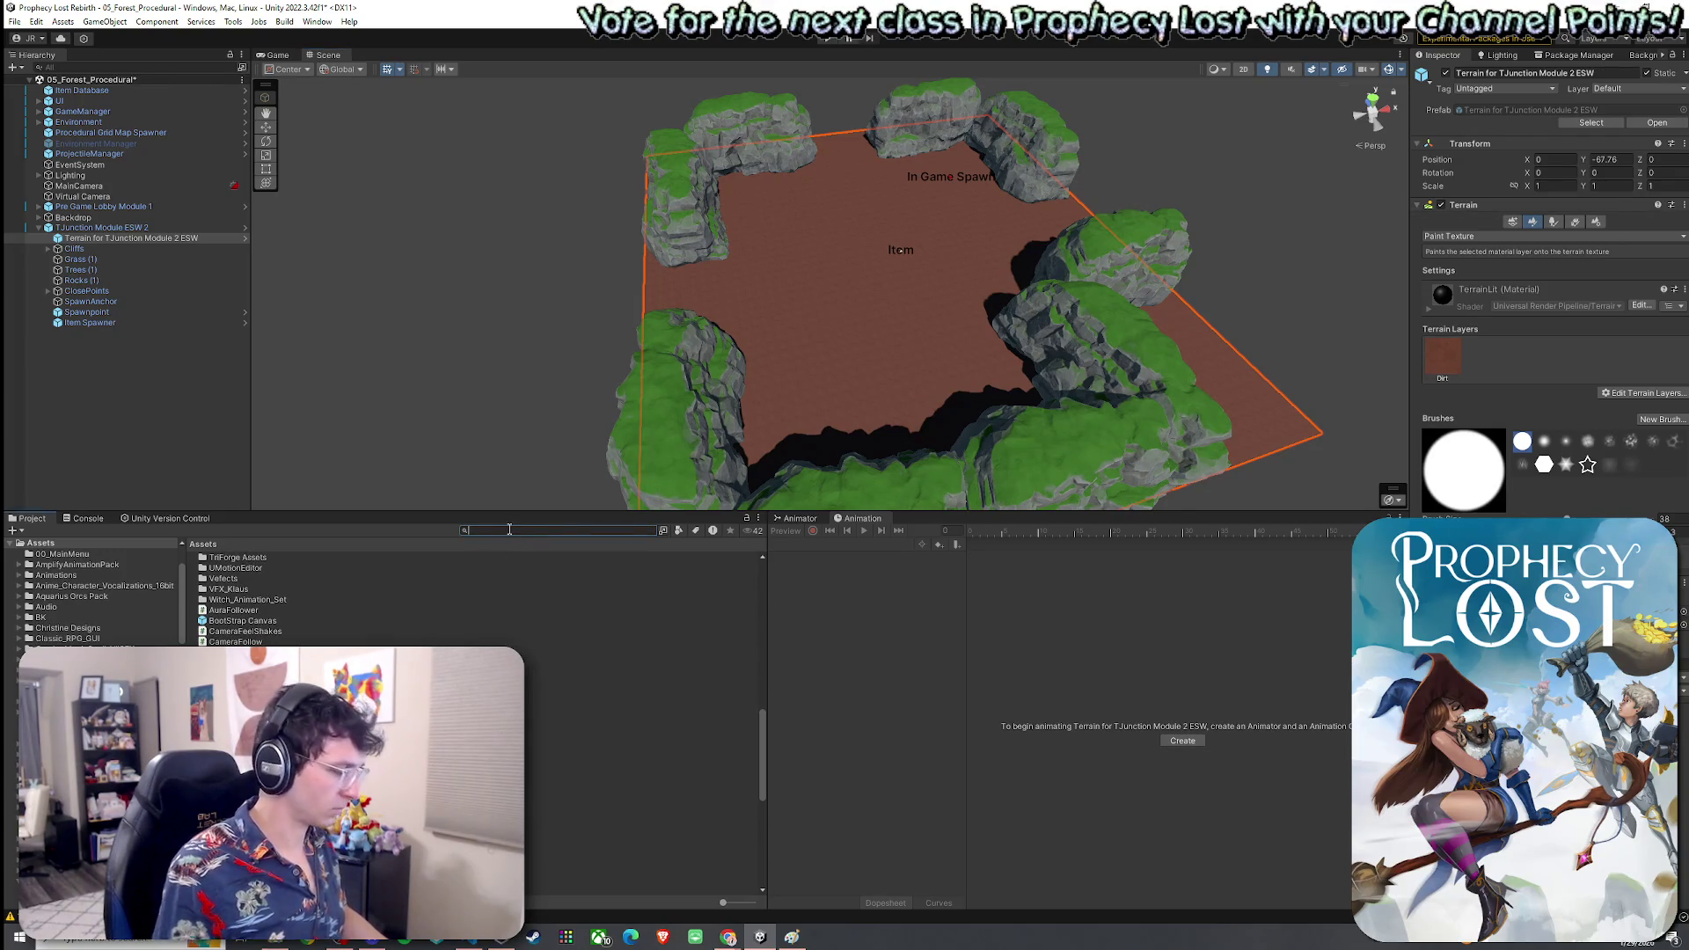
{"action": "type", "text": "cross7"}
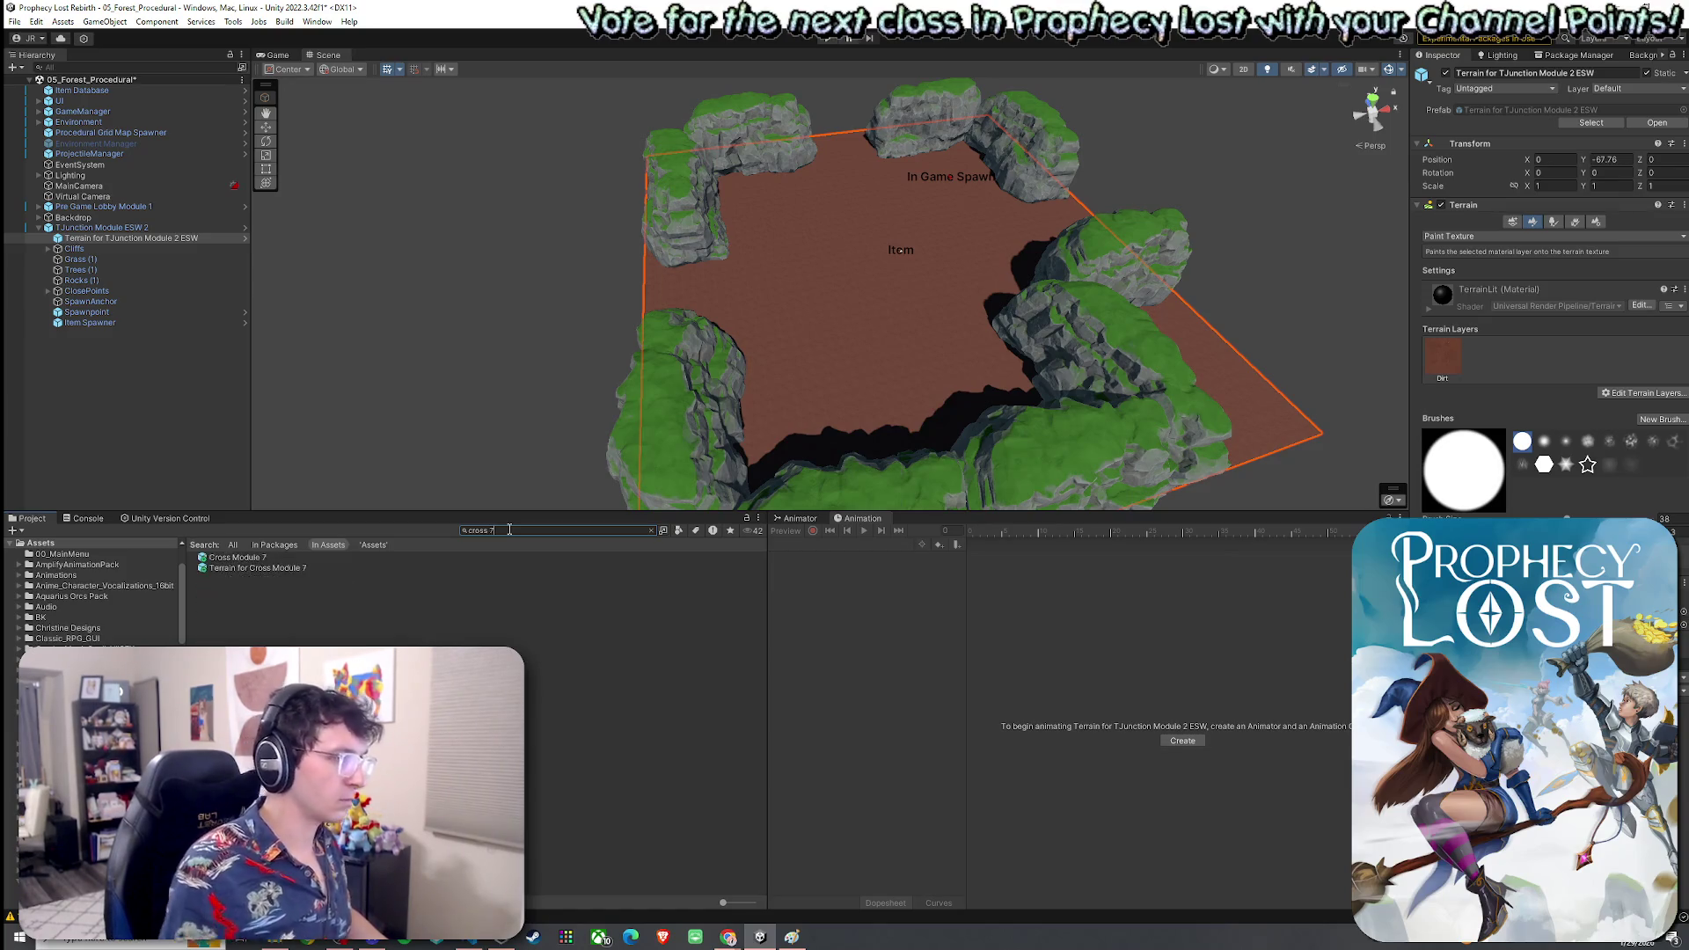
{"action": "double_click", "coordinate": [314, 558]}
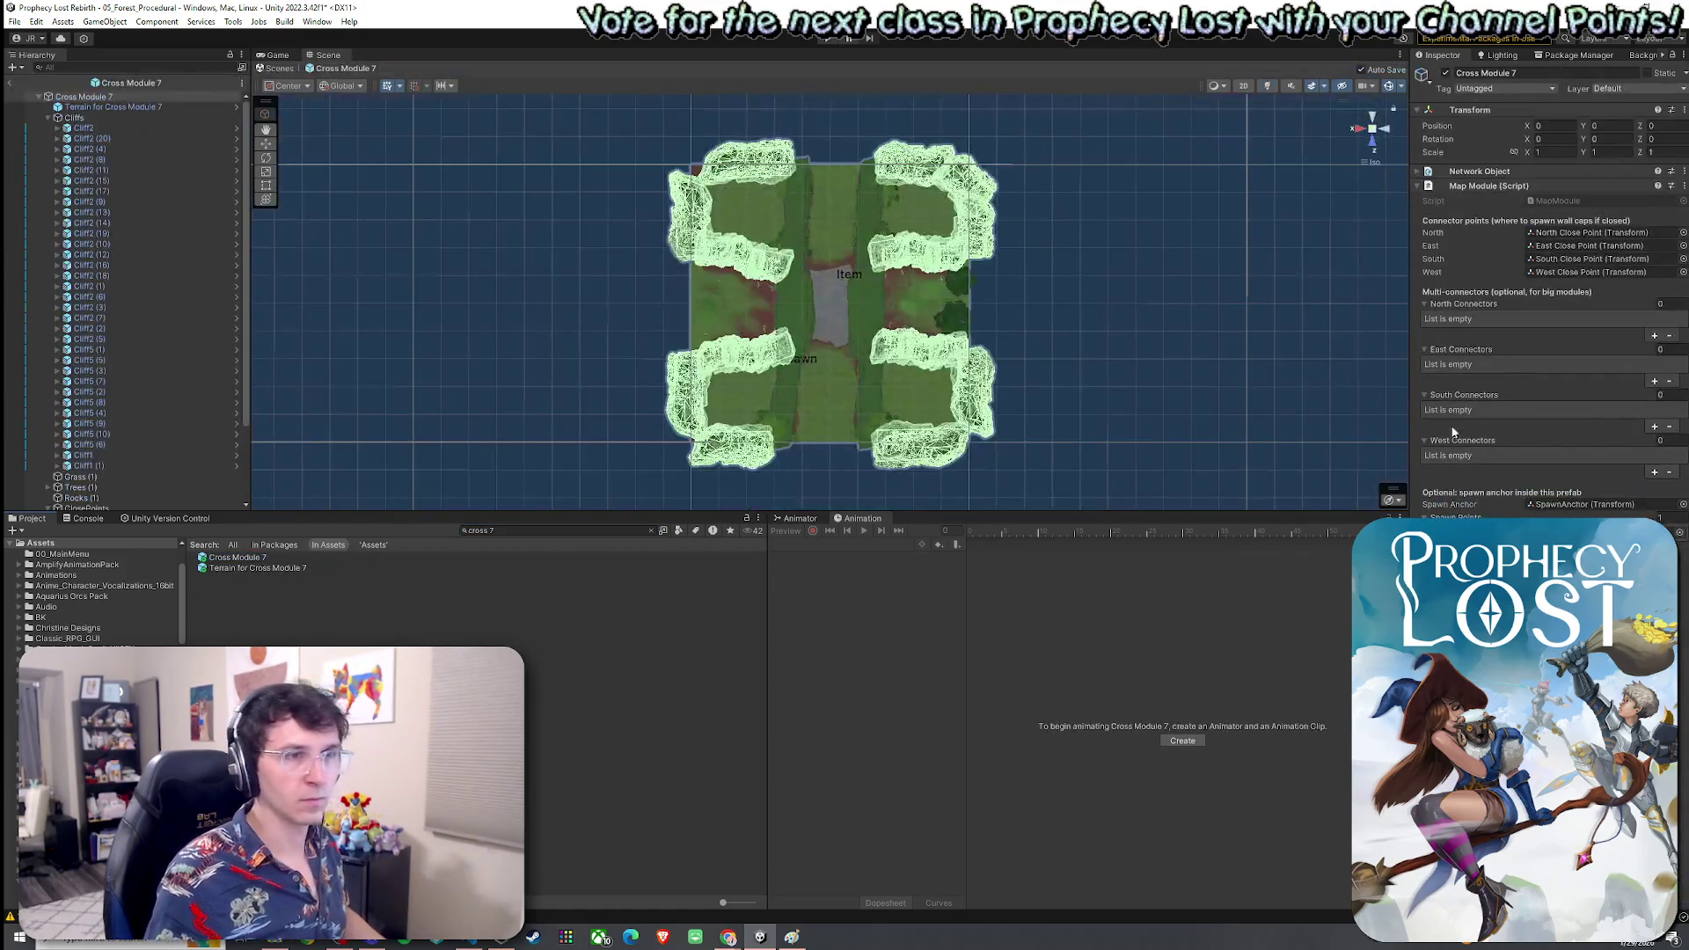
{"action": "left_click", "coordinate": [112, 107]}
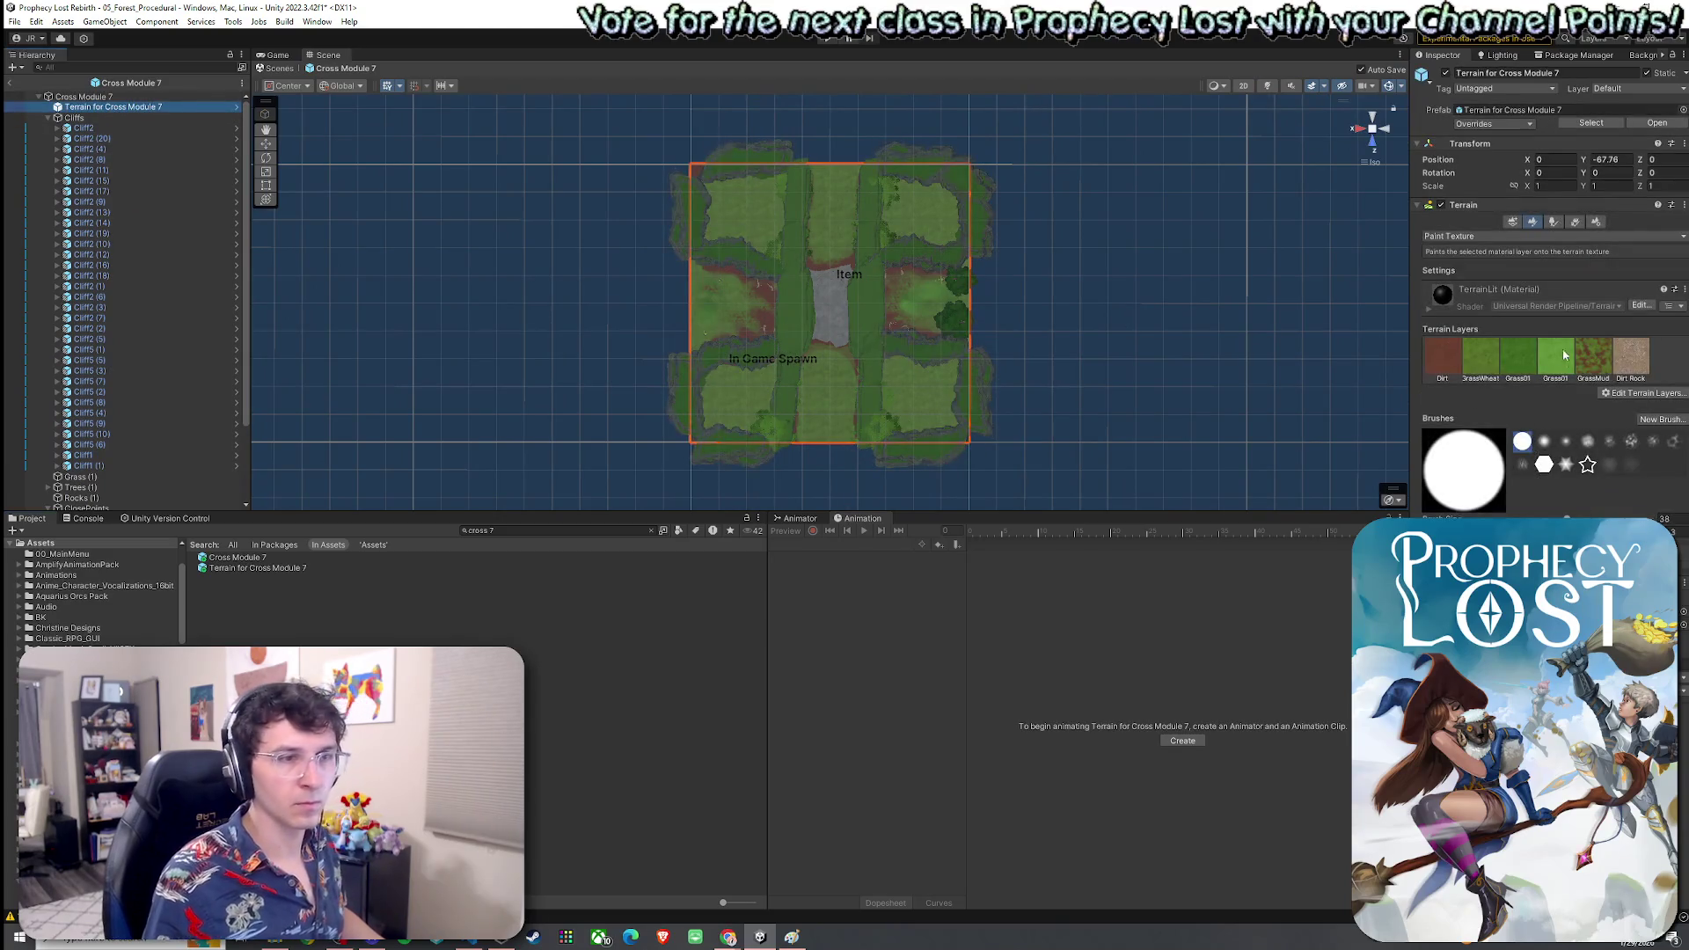
{"action": "left_click", "coordinate": [1595, 222]}
{"action": "scroll", "coordinate": [1548, 291], "scroll_direction": "down", "scroll_amount": 5}
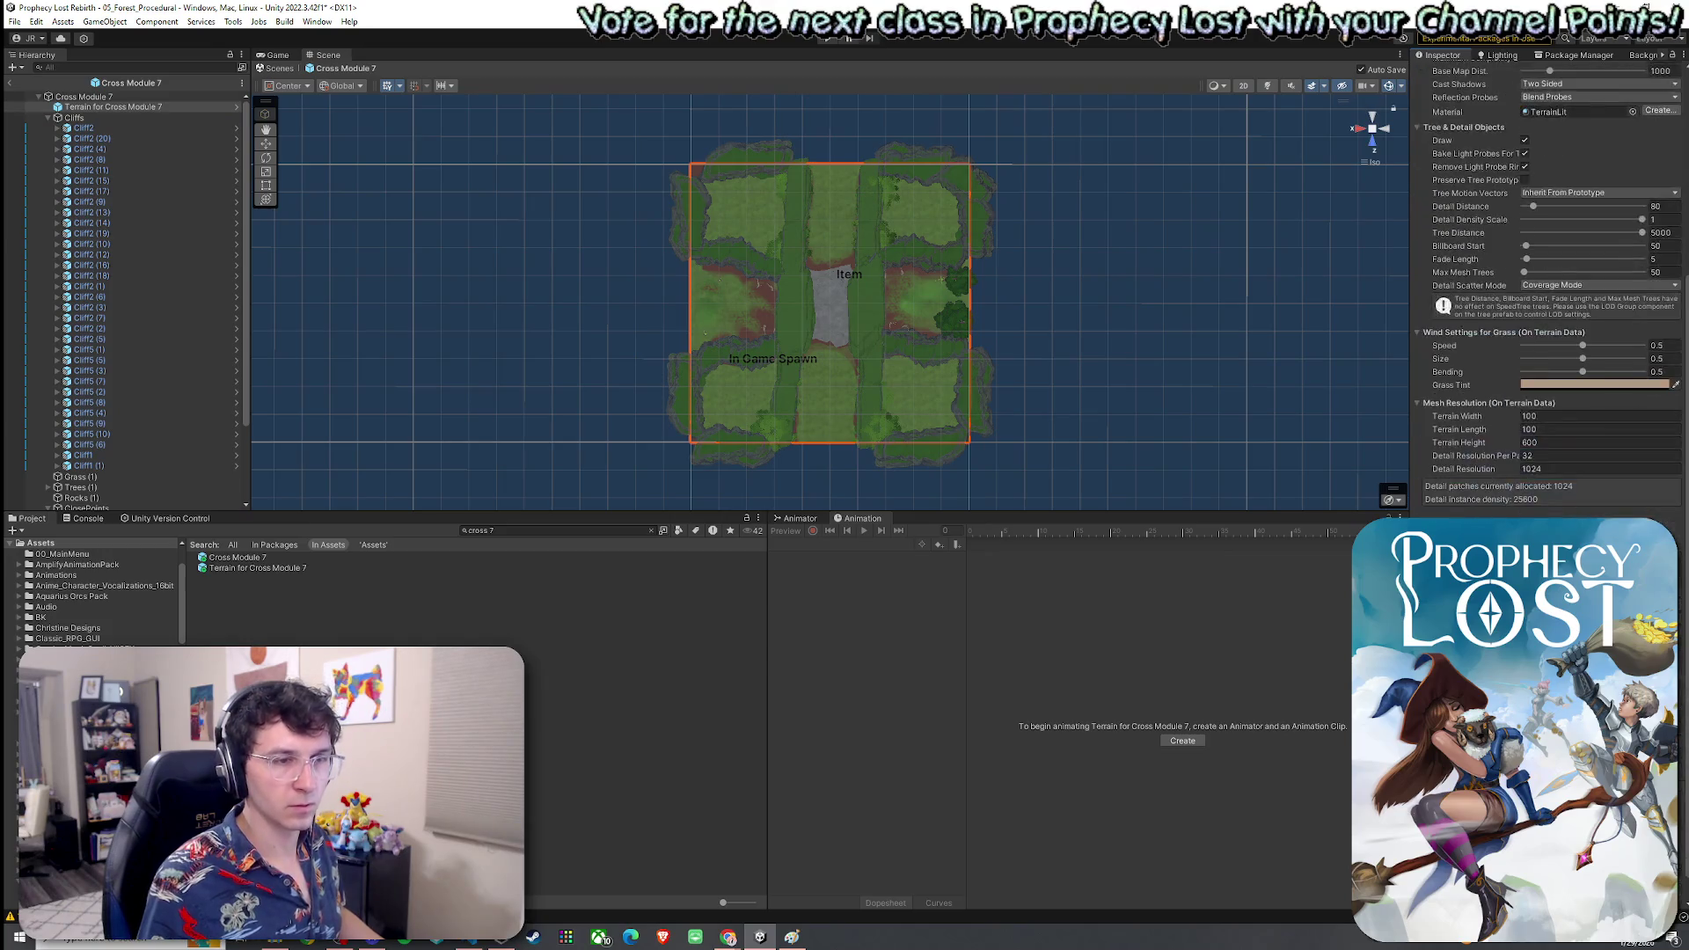
{"action": "scroll", "coordinate": [1548, 290], "scroll_direction": "up", "scroll_amount": 5}
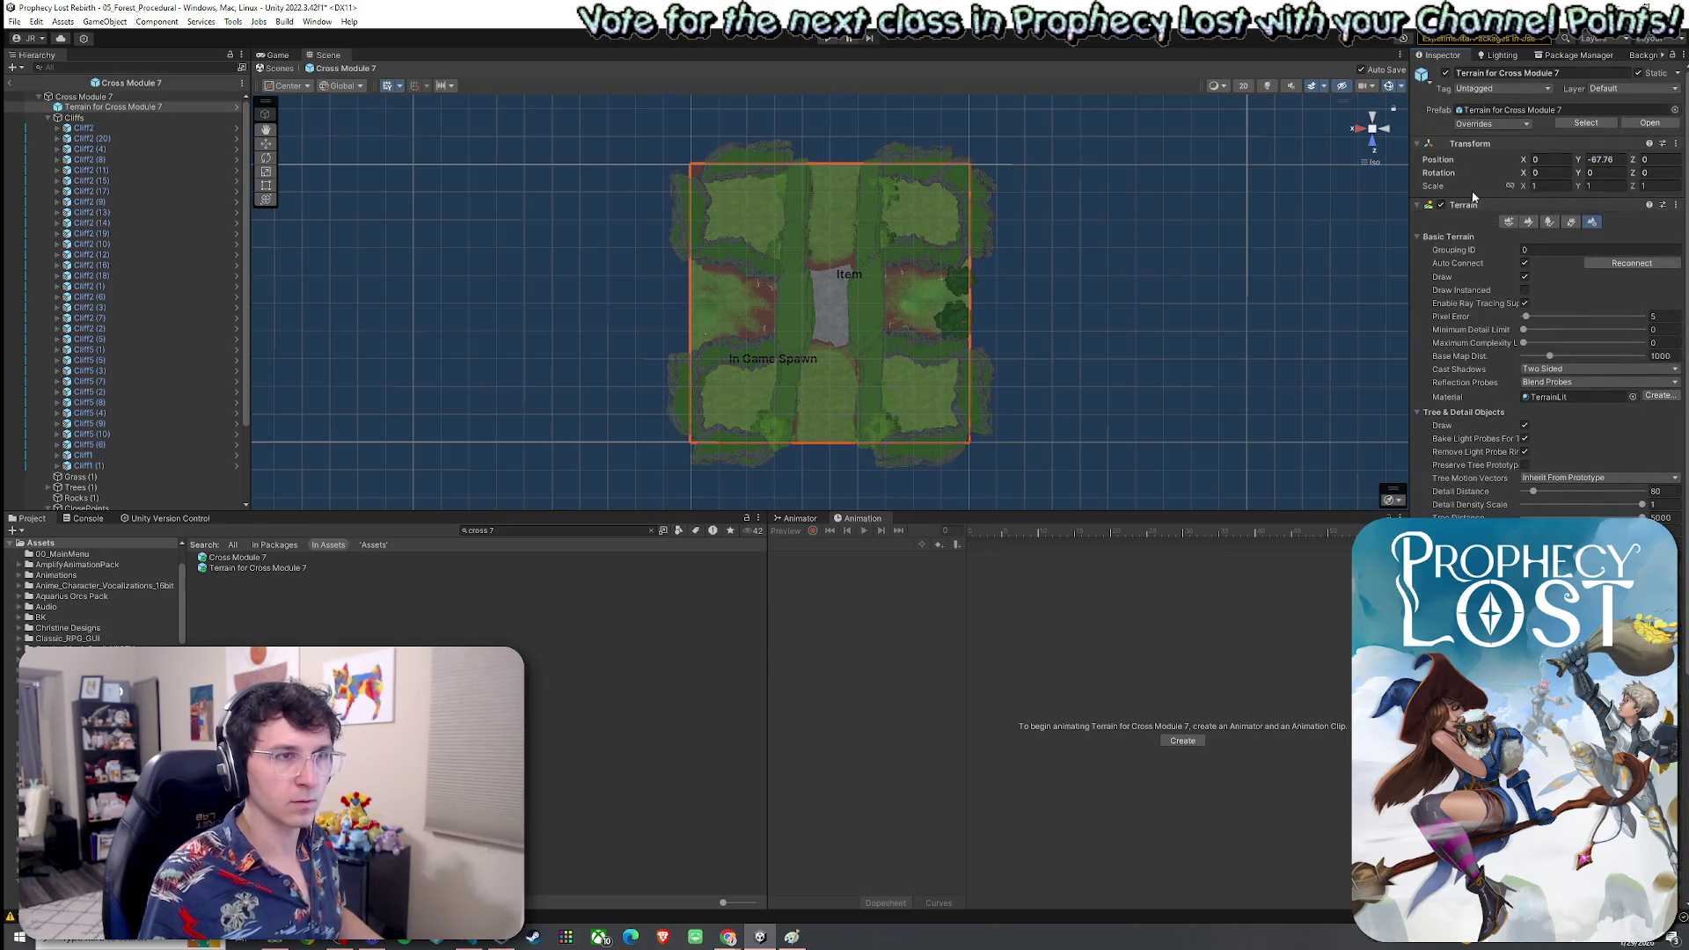
{"action": "left_click", "coordinate": [1508, 222]}
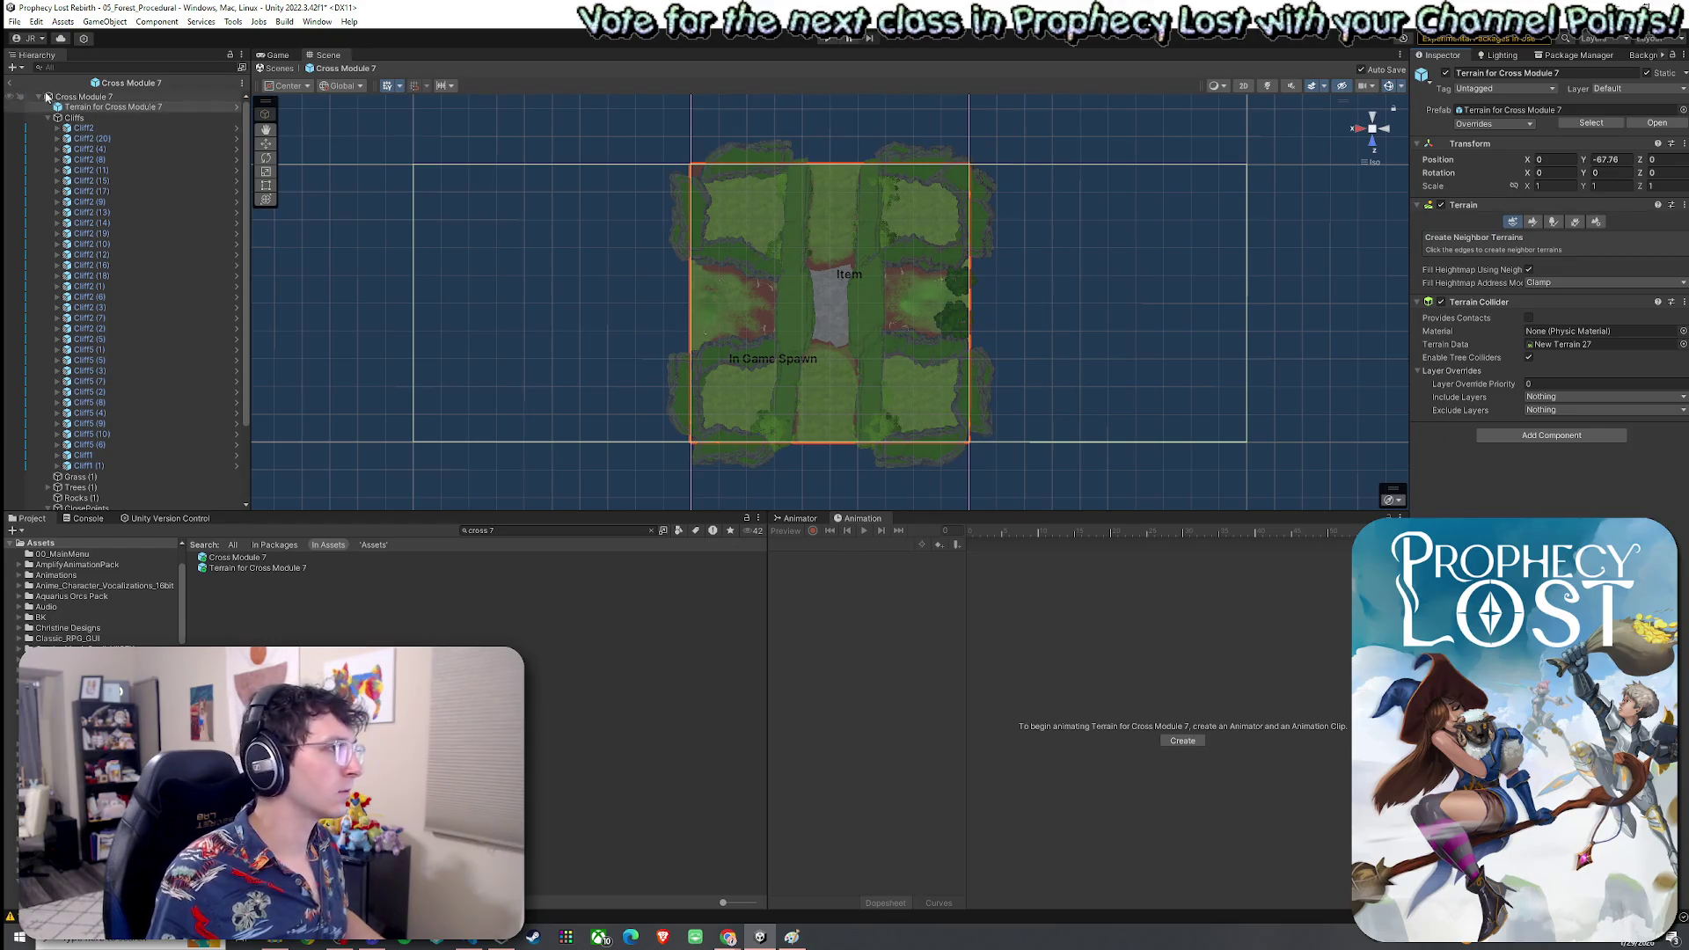
{"action": "left_click", "coordinate": [9, 82]}
{"action": "left_click", "coordinate": [125, 238]}
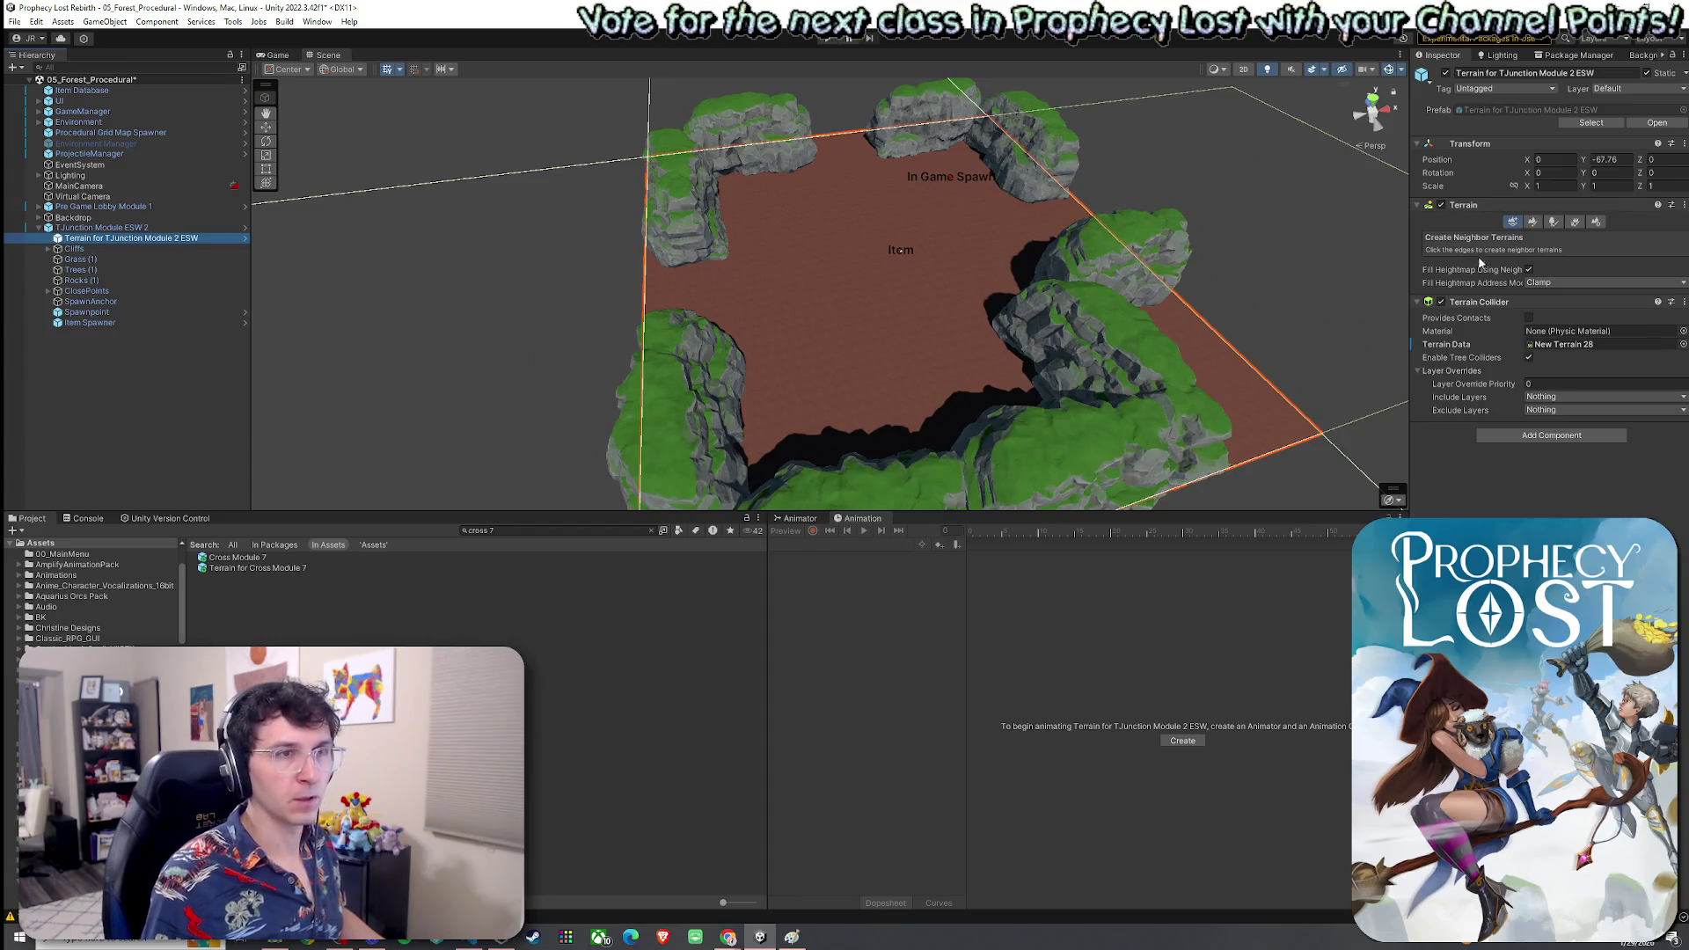
{"action": "left_click", "coordinate": [1532, 221]}
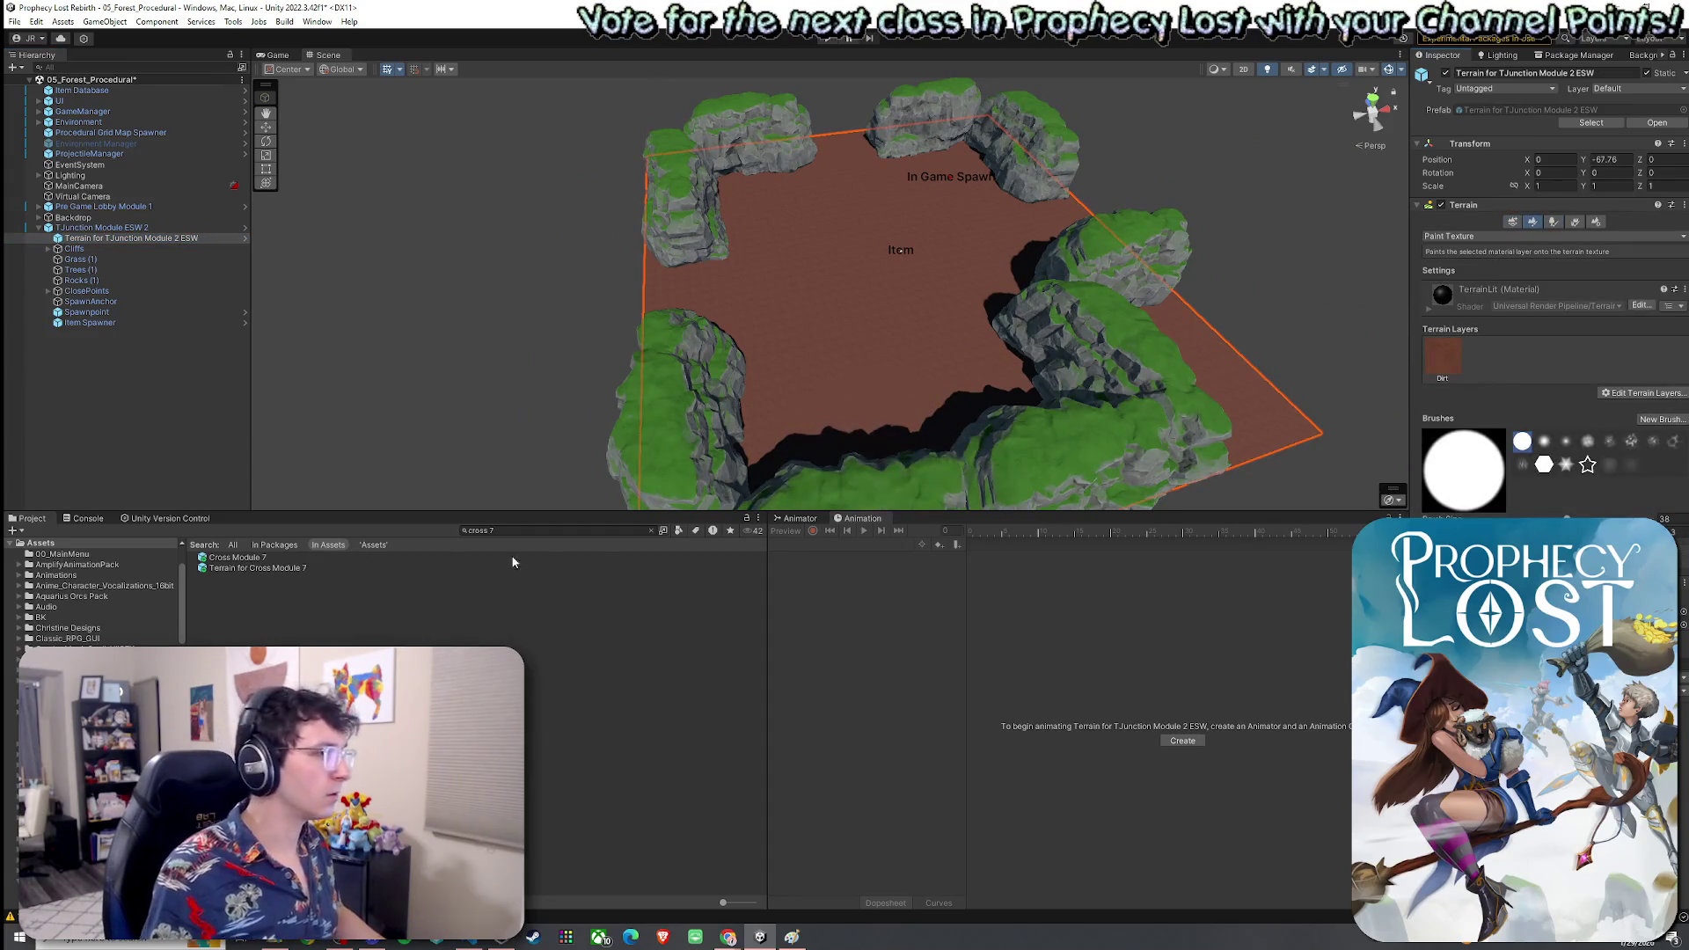
Clear the project search and add the GrassWheat terrain layer
{"action": "left_click", "coordinate": [649, 531]}
{"action": "left_click", "coordinate": [1626, 393]}
{"action": "left_click", "coordinate": [1612, 401]}
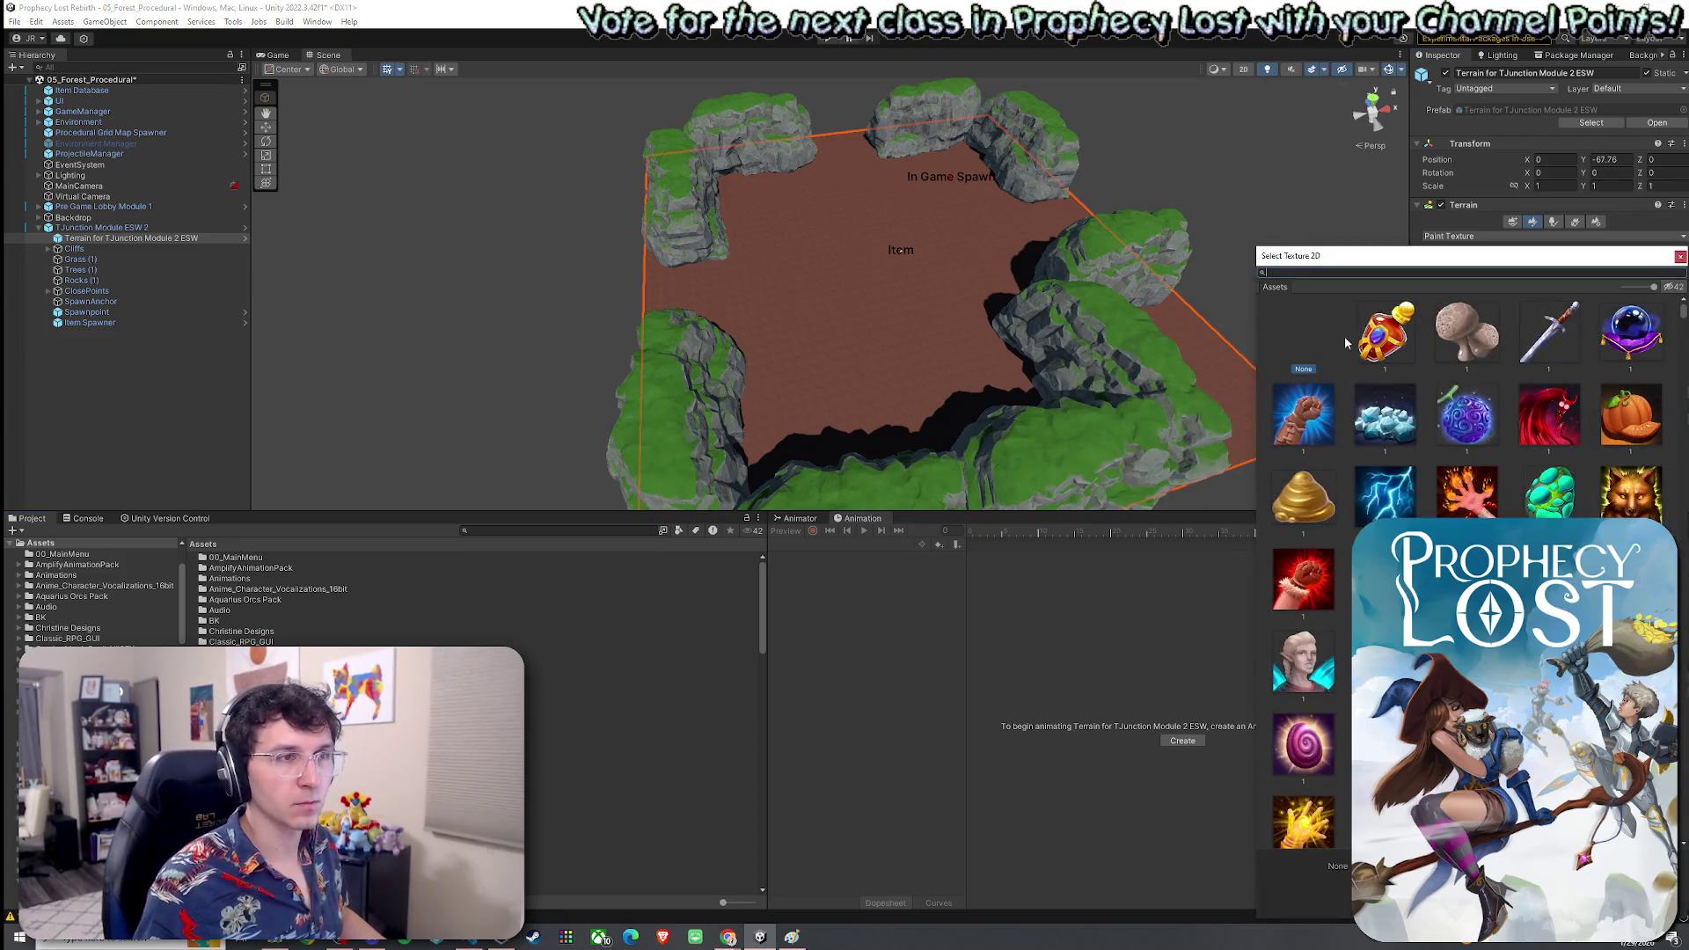
{"action": "left_click", "coordinate": [1679, 257]}
{"action": "left_click", "coordinate": [1636, 395]}
{"action": "left_click", "coordinate": [1619, 415]}
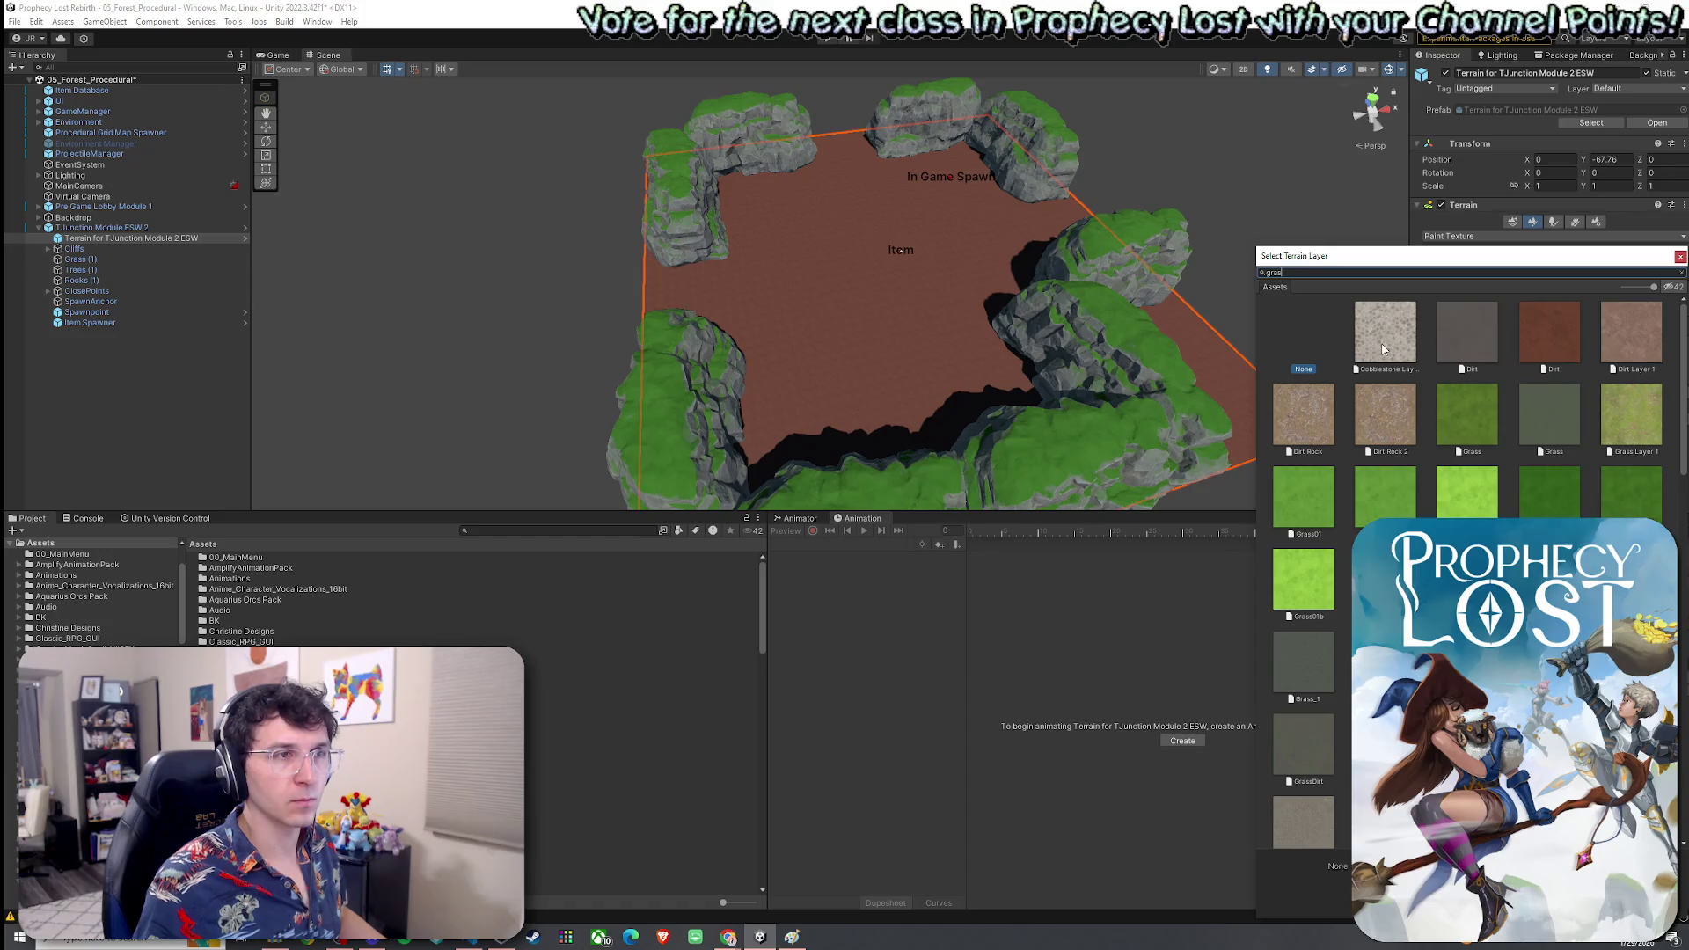
{"action": "left_click", "coordinate": [1370, 359]}
{"action": "double_click", "coordinate": [1384, 369]}
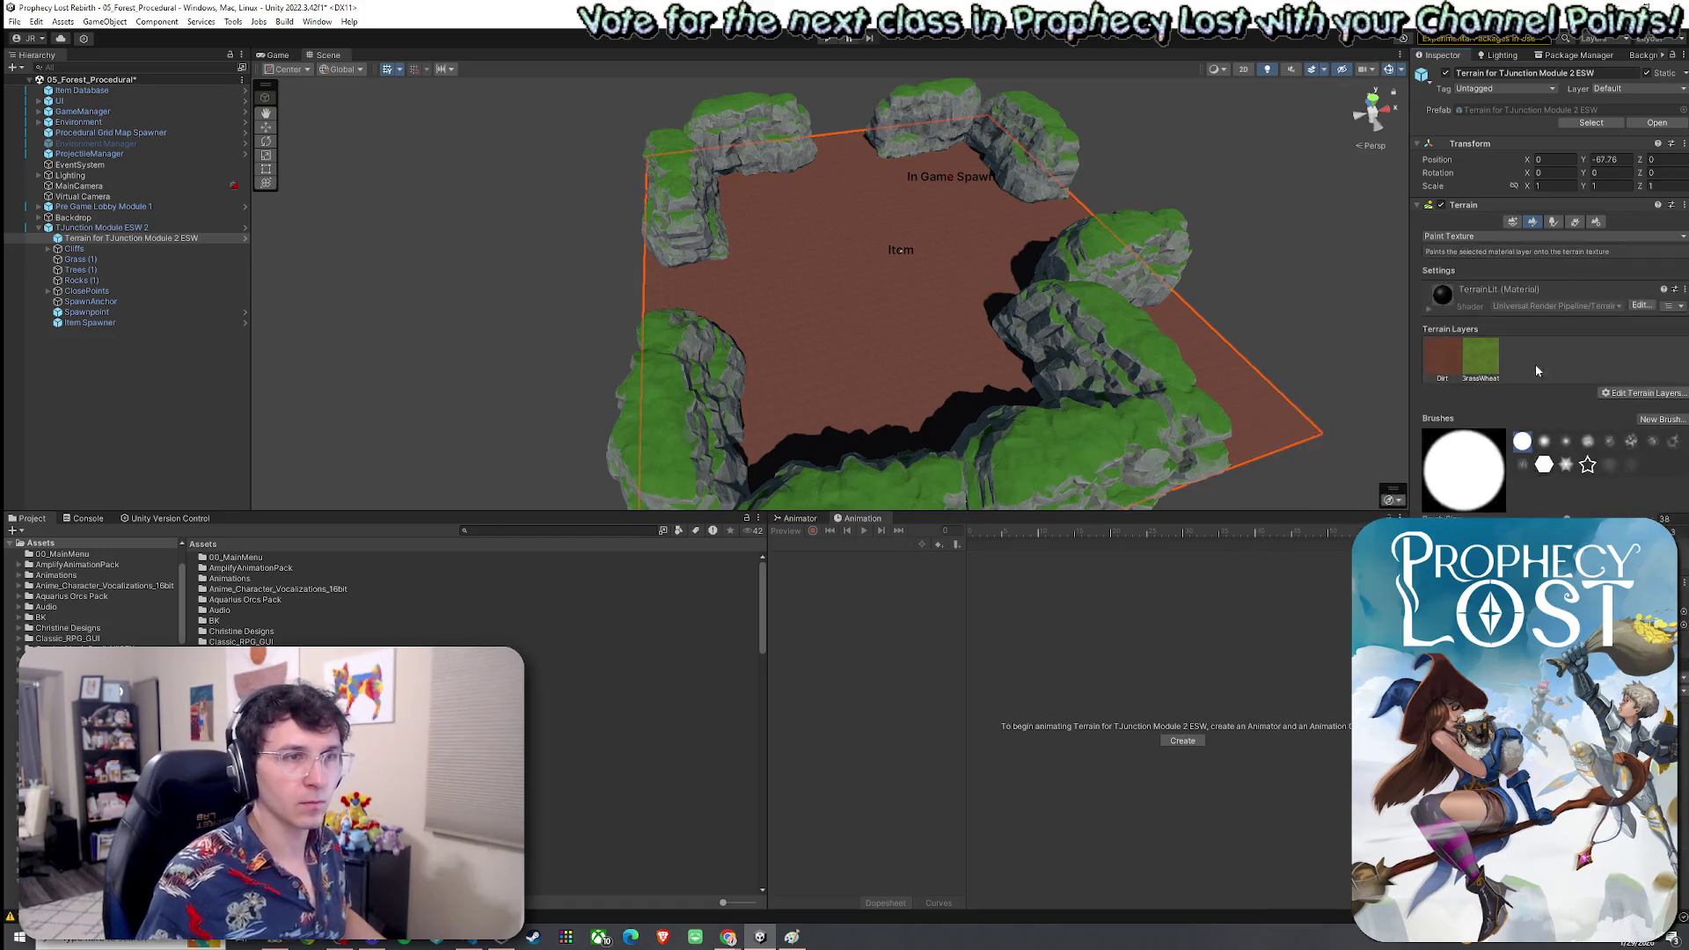
Add the Grass01, another grass, and GrassMud terrain layers
{"action": "left_click", "coordinate": [1632, 396]}
{"action": "left_click", "coordinate": [1618, 415]}
{"action": "type", "text": "grass"}
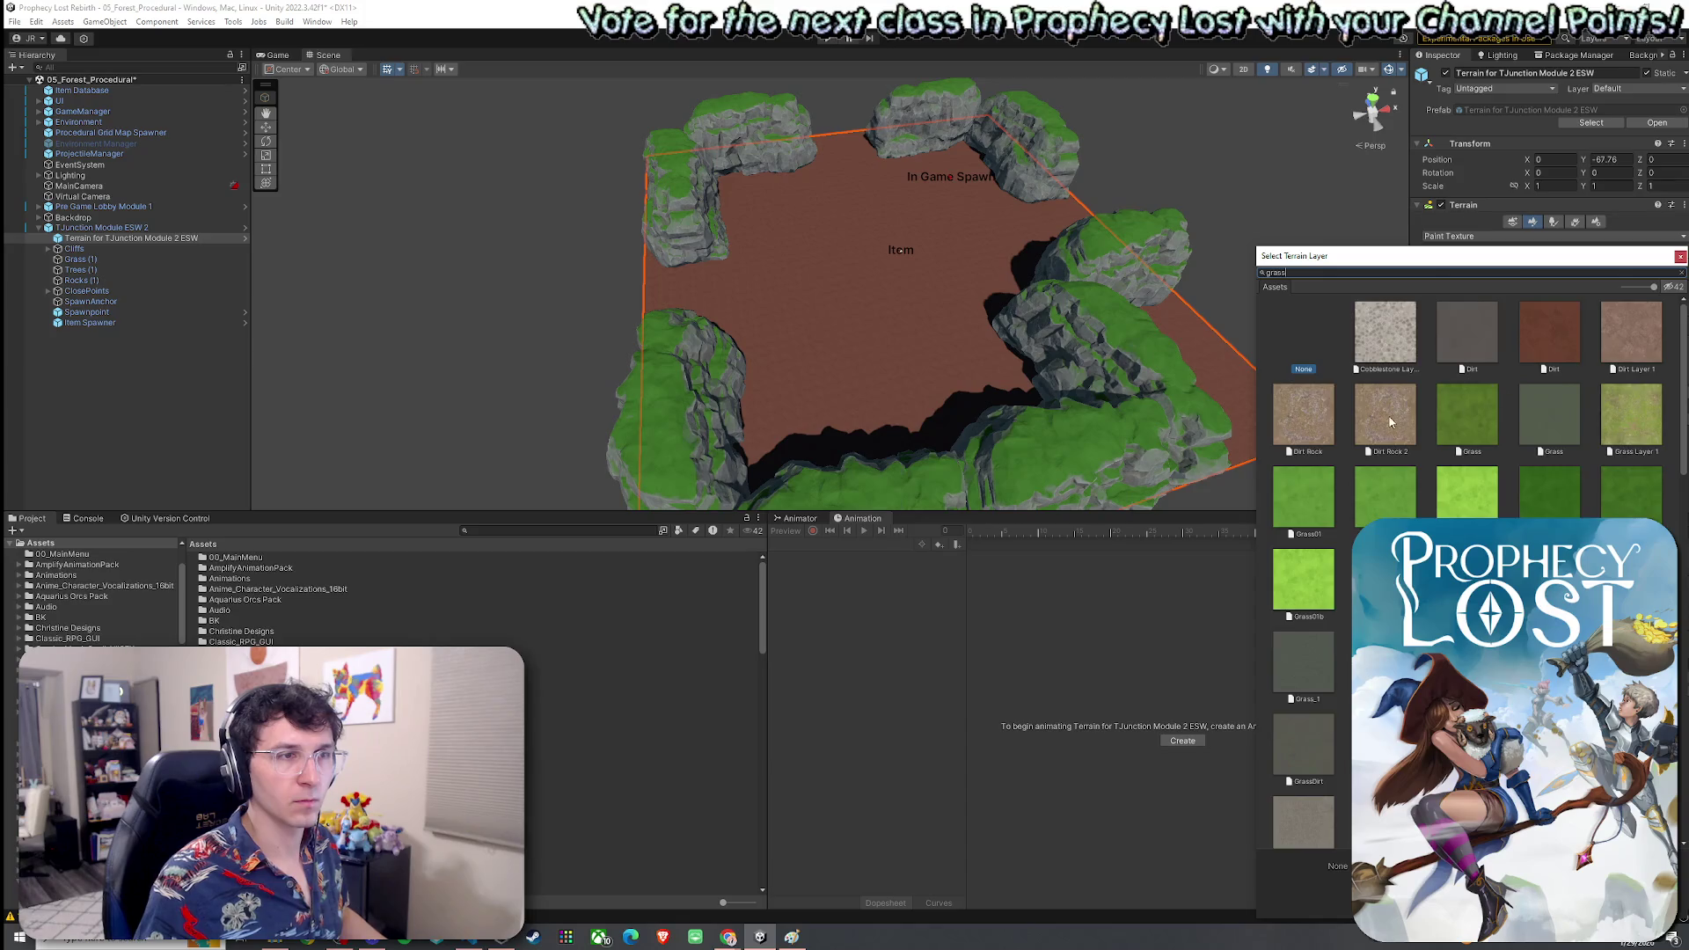
{"action": "double_click", "coordinate": [1327, 409]}
{"action": "left_click", "coordinate": [1629, 396]}
{"action": "left_click", "coordinate": [1619, 414]}
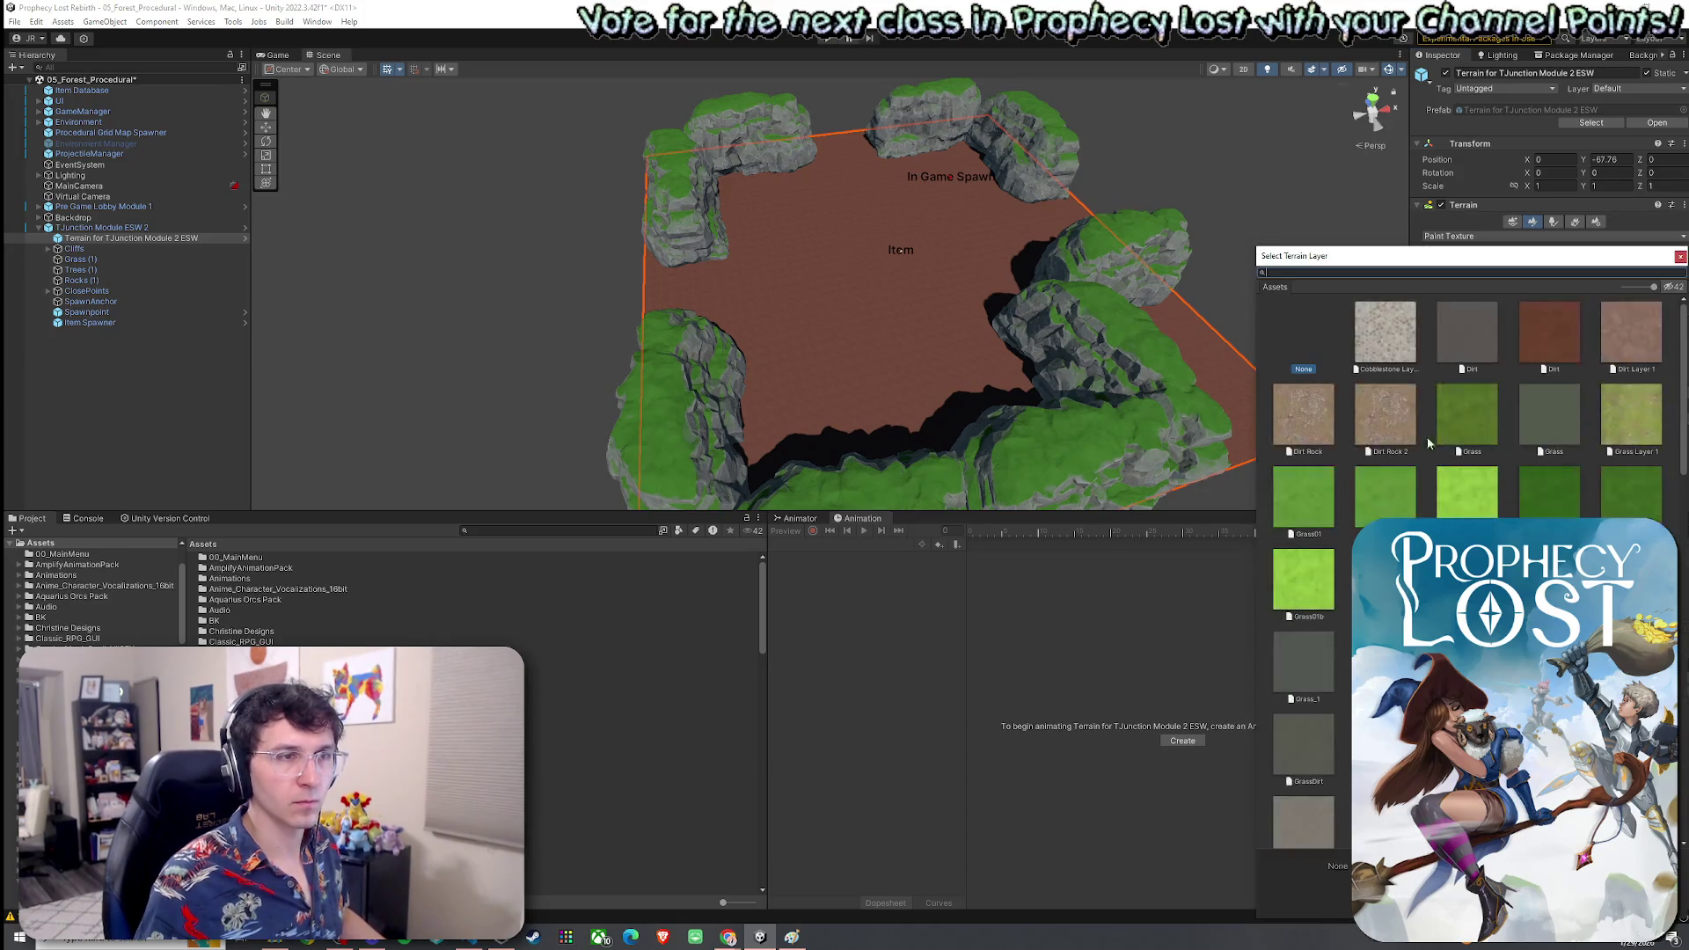
{"action": "double_click", "coordinate": [1388, 486]}
{"action": "left_click", "coordinate": [1627, 393]}
{"action": "left_click", "coordinate": [1620, 413]}
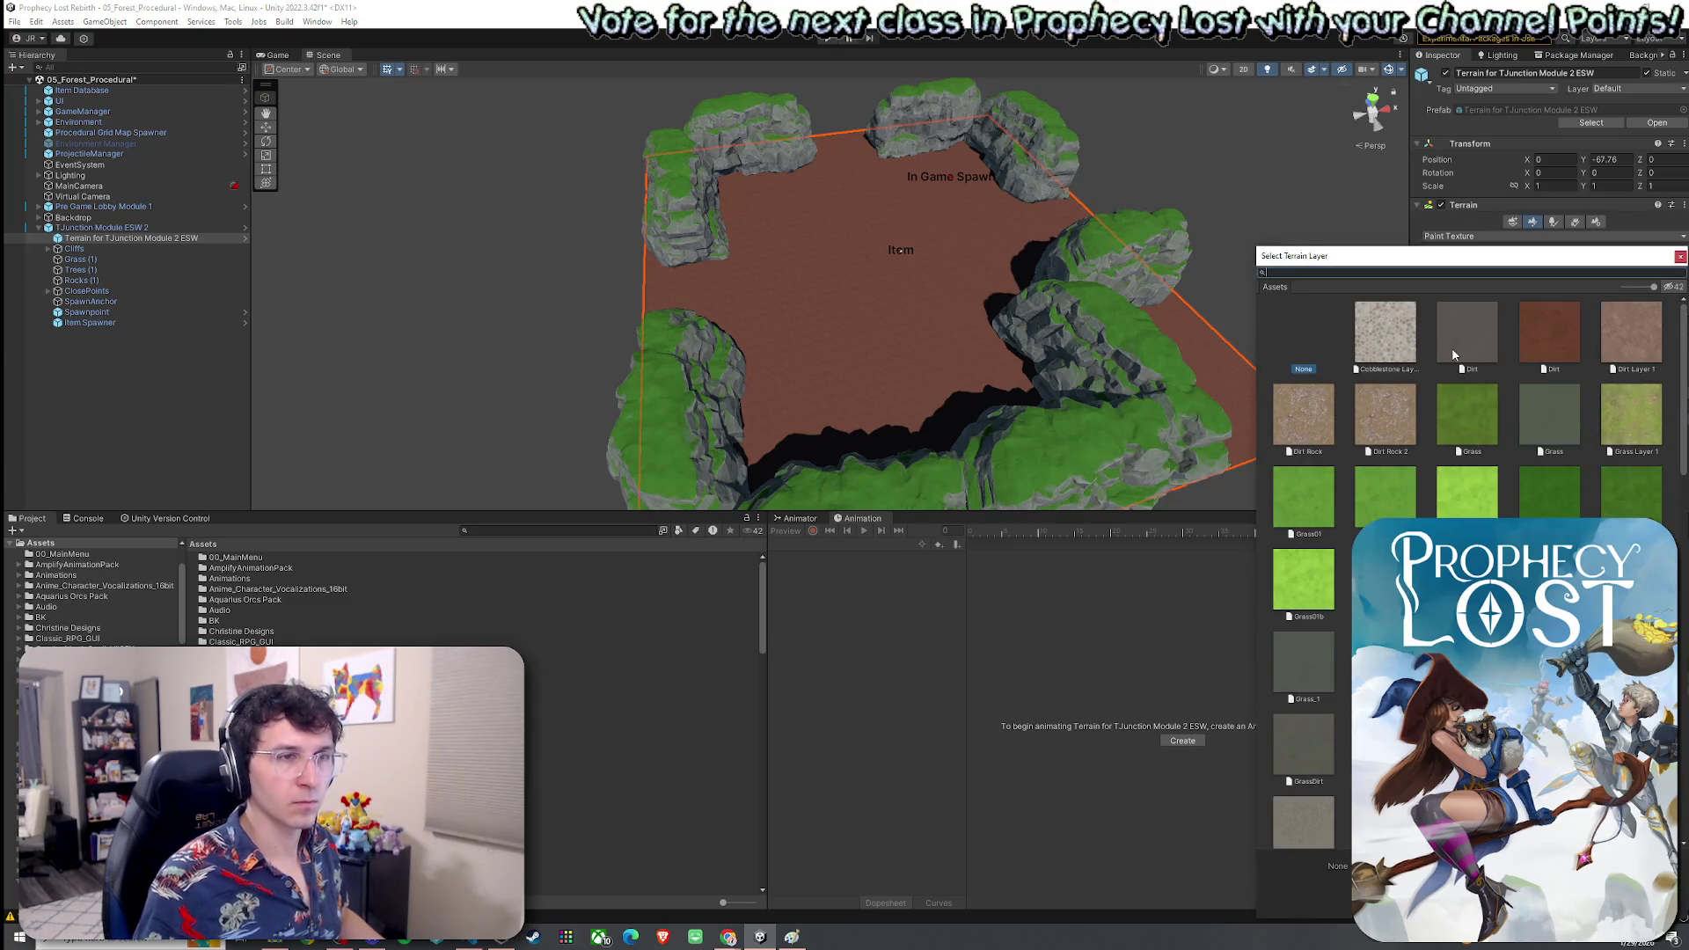
{"action": "double_click", "coordinate": [1576, 423]}
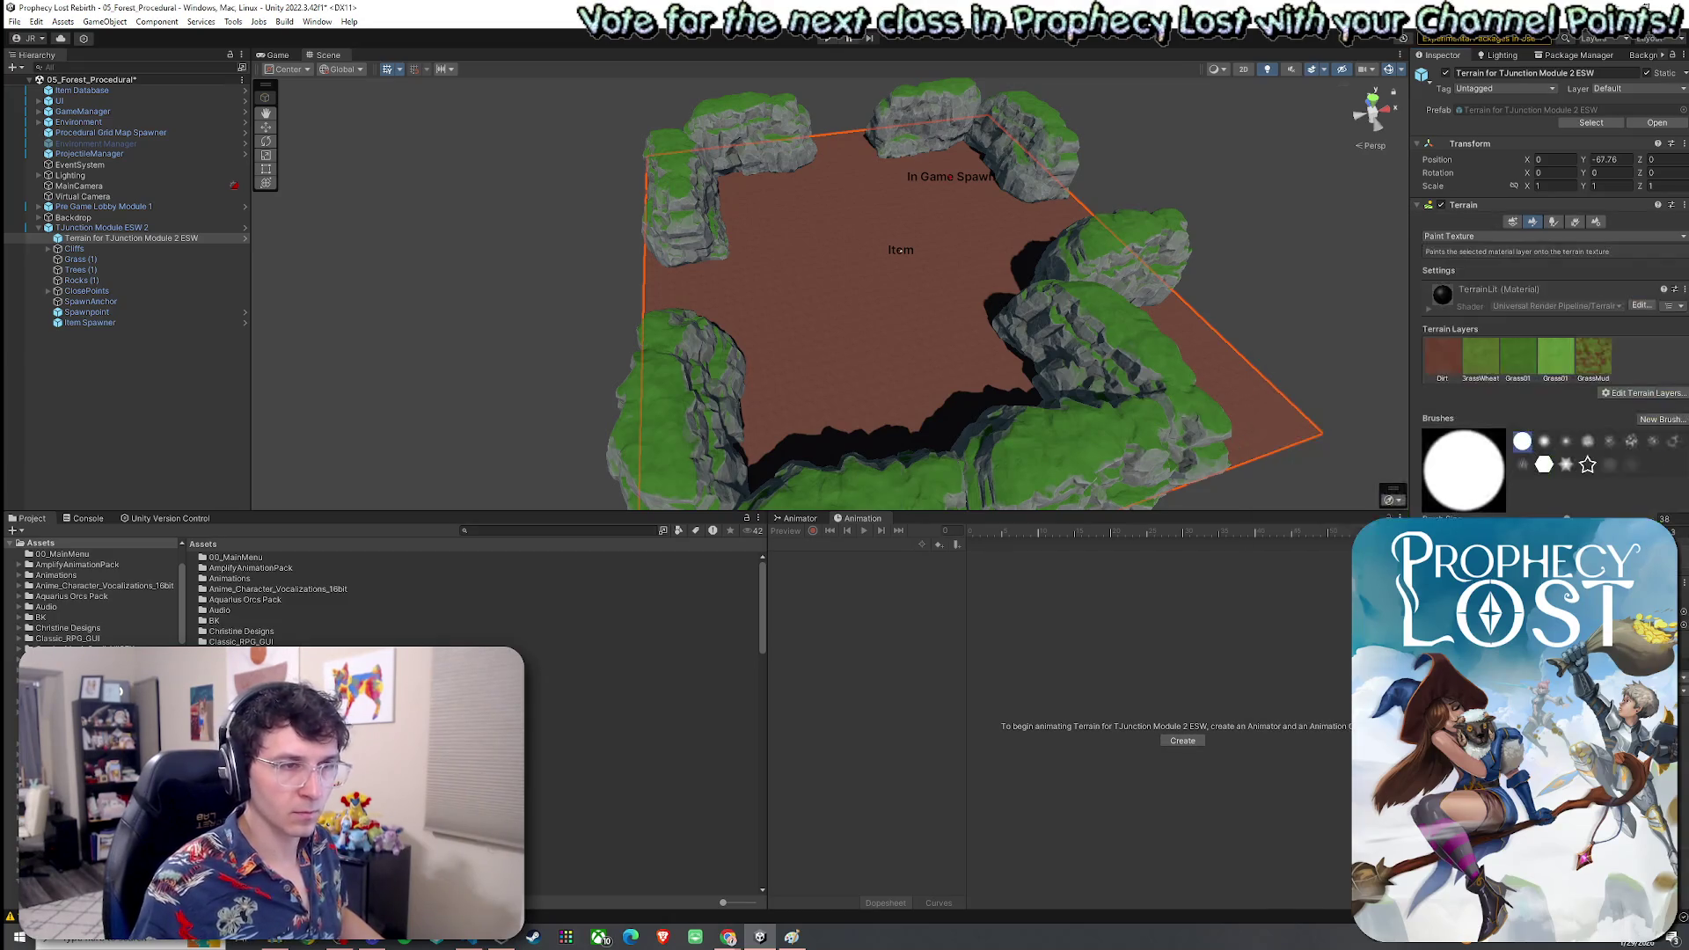
Switch to Paint Trees and start adding a tree type
{"action": "left_click", "coordinate": [1553, 221]}
{"action": "left_click", "coordinate": [1615, 331]}
{"action": "left_click", "coordinate": [1626, 332]}
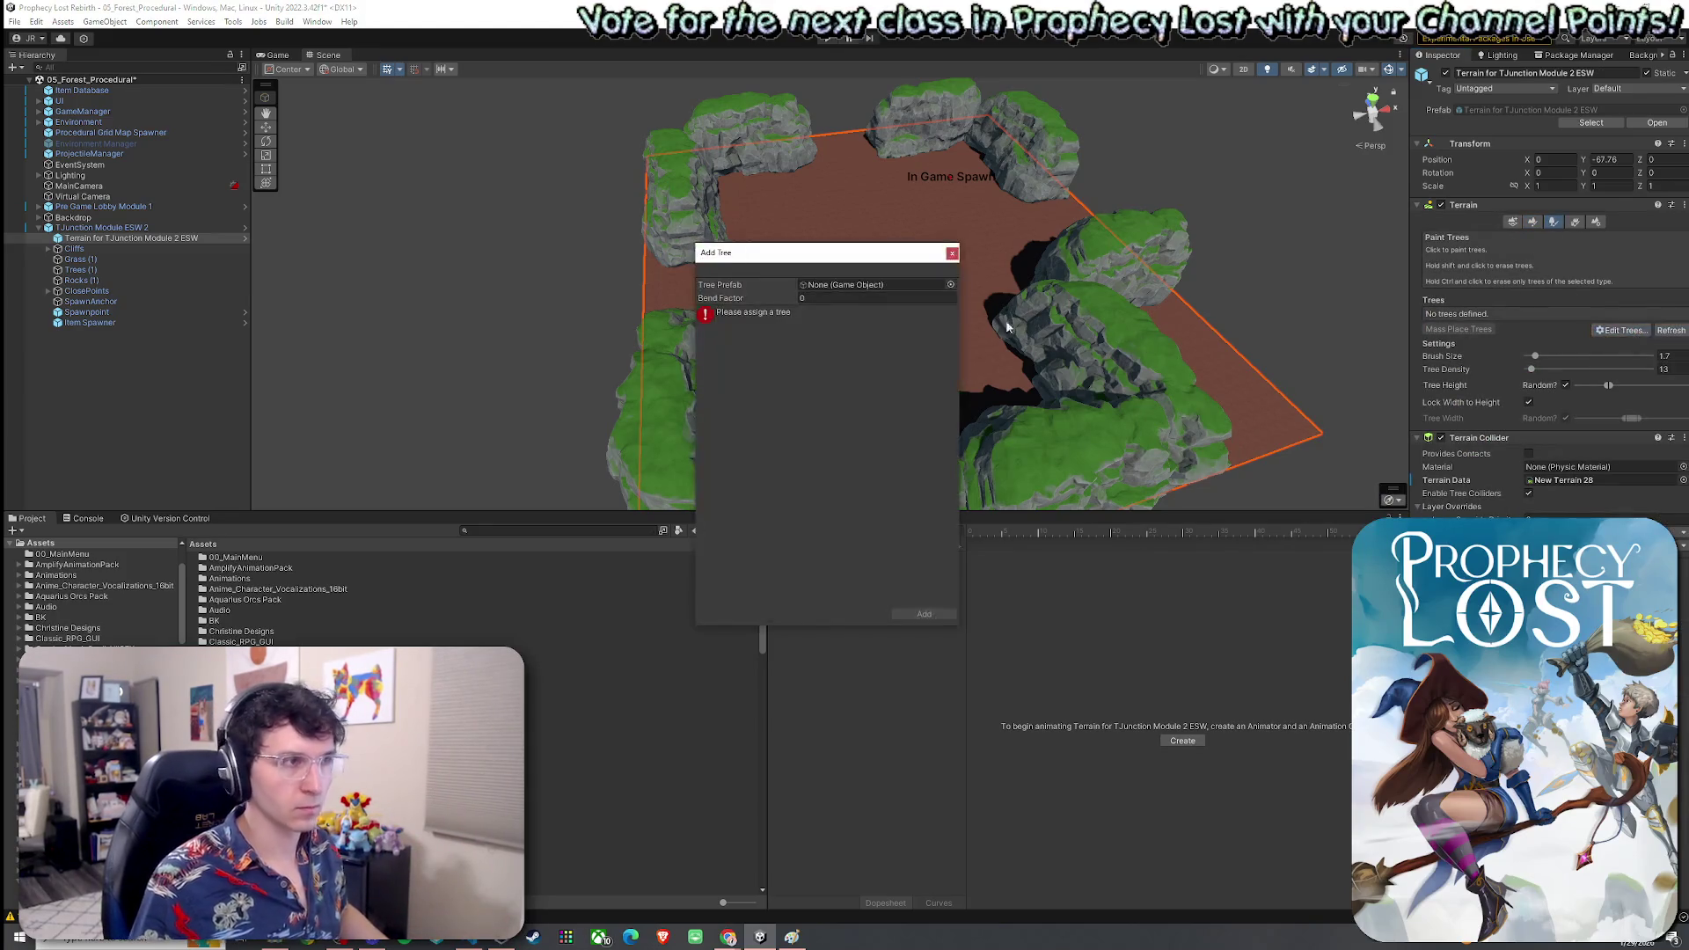
Add BigTree4 as a tree prototype
{"action": "left_click", "coordinate": [961, 285]}
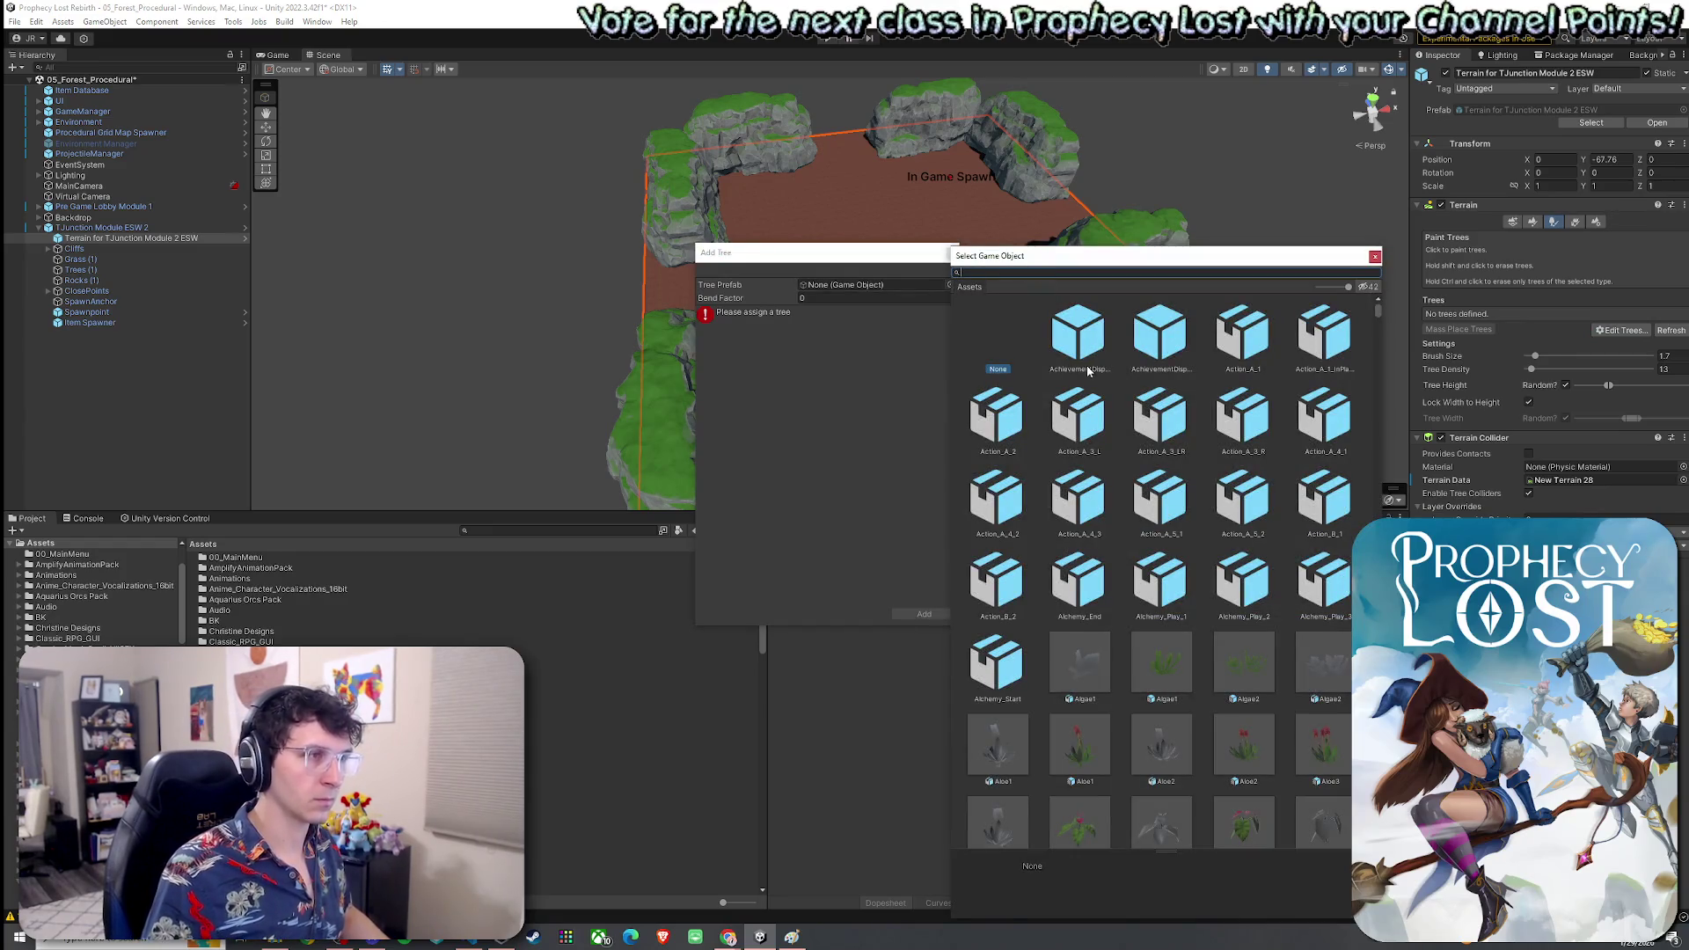
{"action": "type", "text": "tree"}
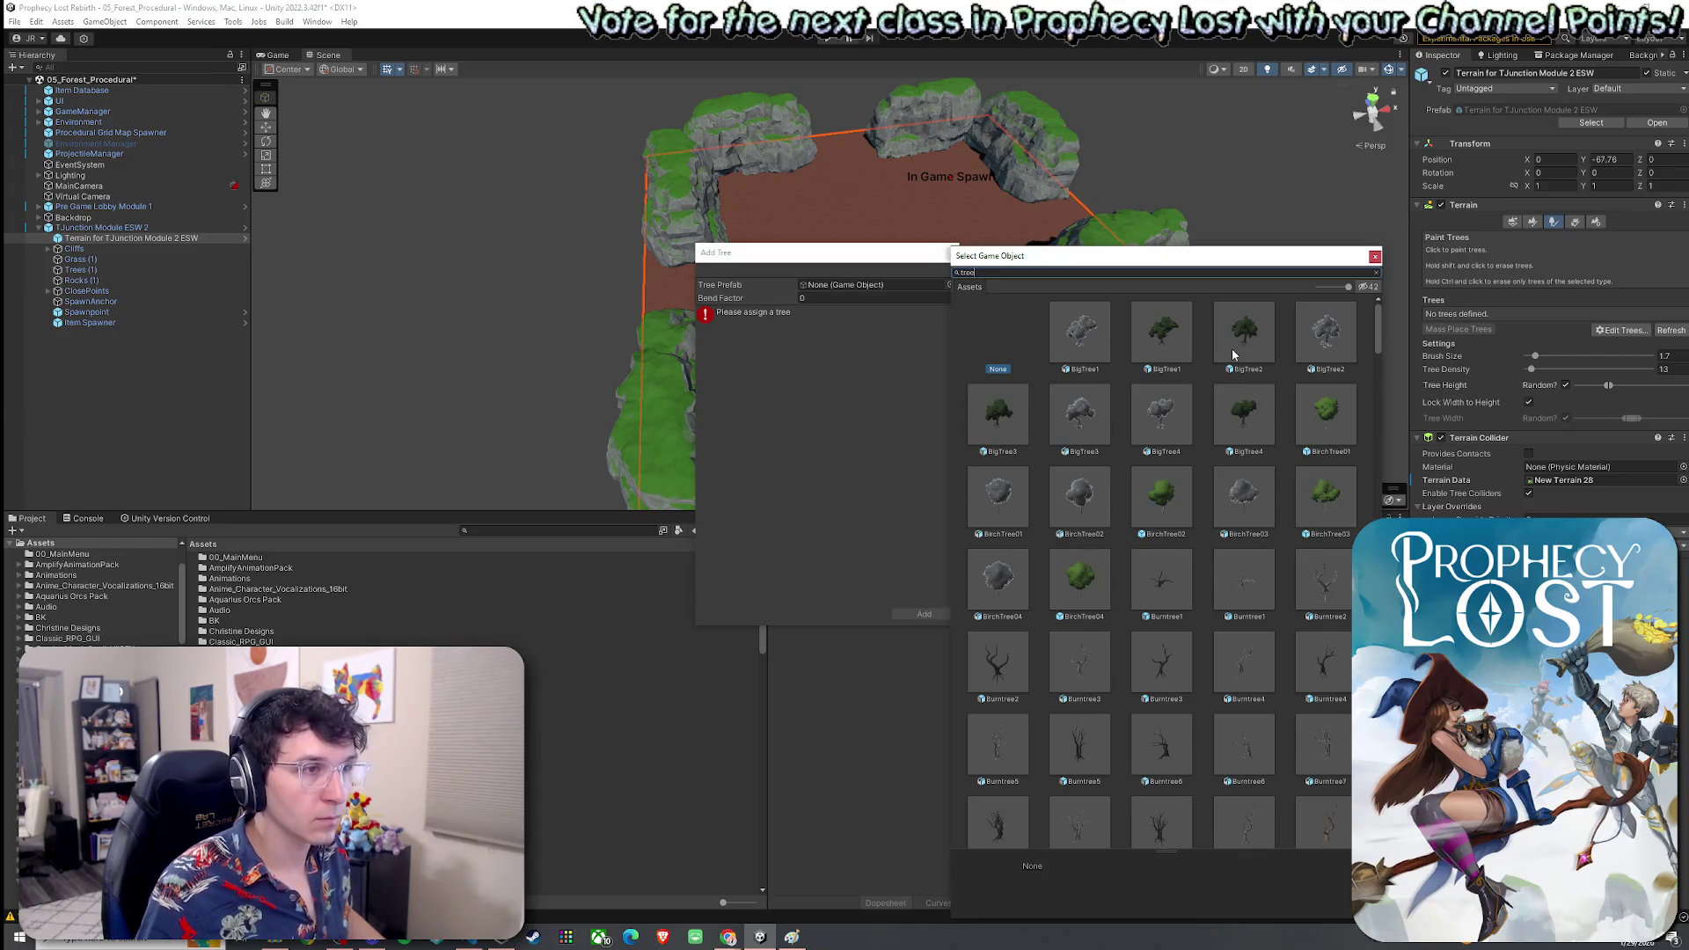
{"action": "double_click", "coordinate": [1244, 409]}
{"action": "left_click", "coordinate": [924, 614]}
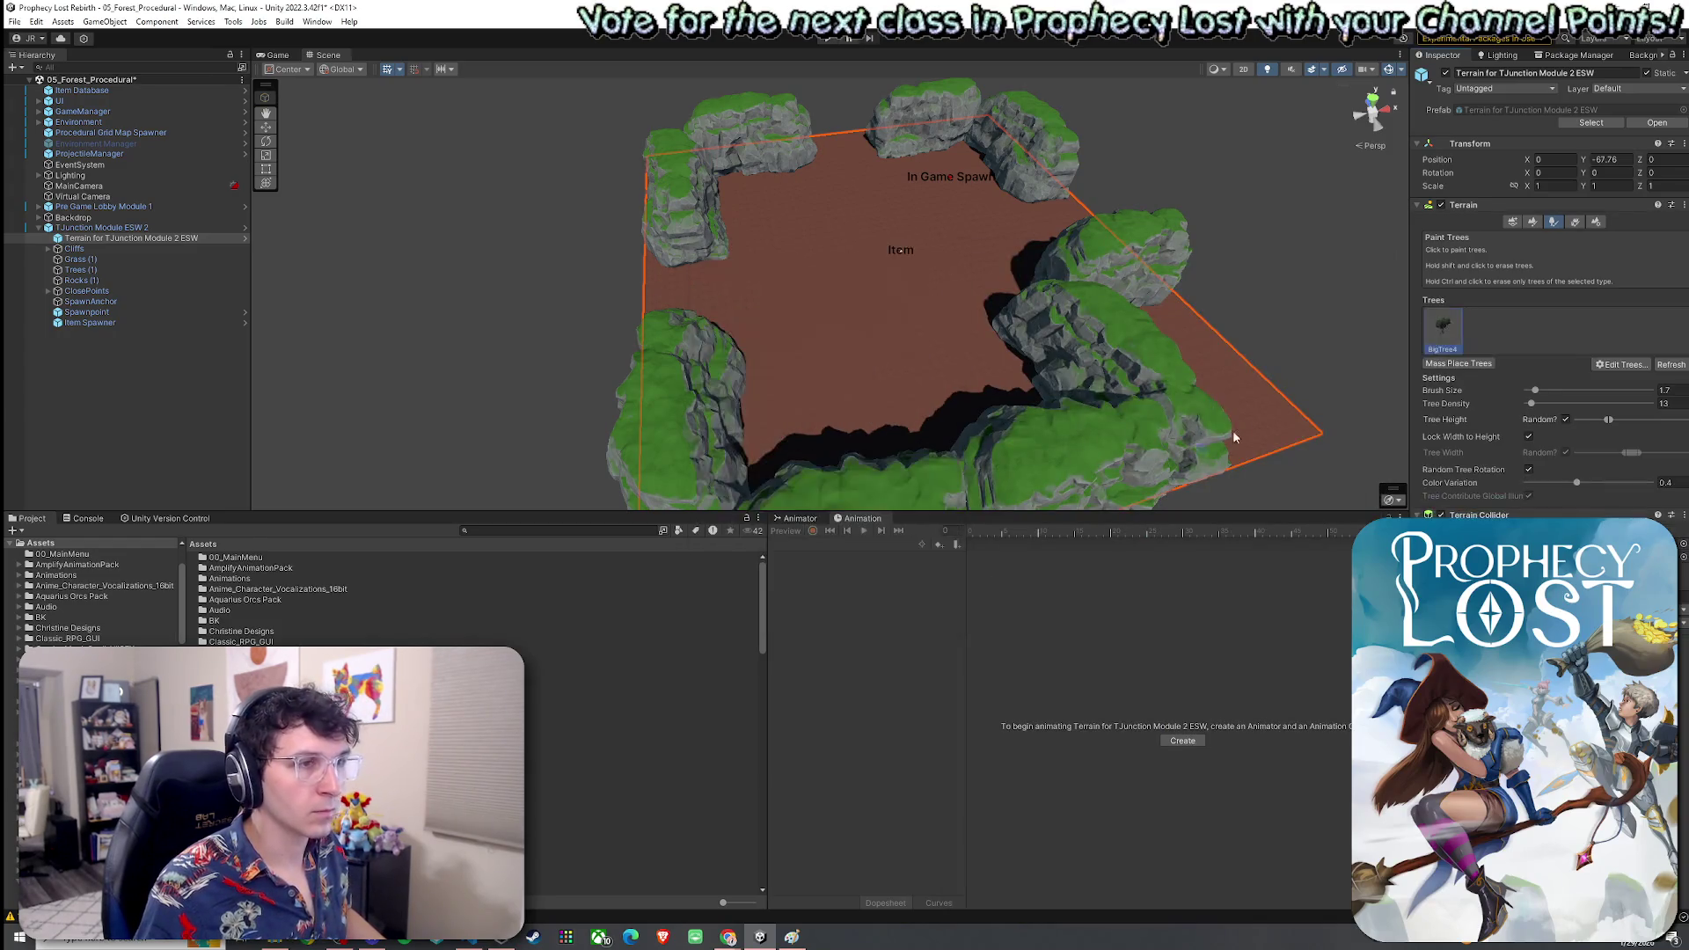
Add TGV_Birch_Tree_01A as a second tree prototype
{"action": "left_click", "coordinate": [1621, 364]}
{"action": "left_click", "coordinate": [1623, 374]}
{"action": "left_click", "coordinate": [951, 285]}
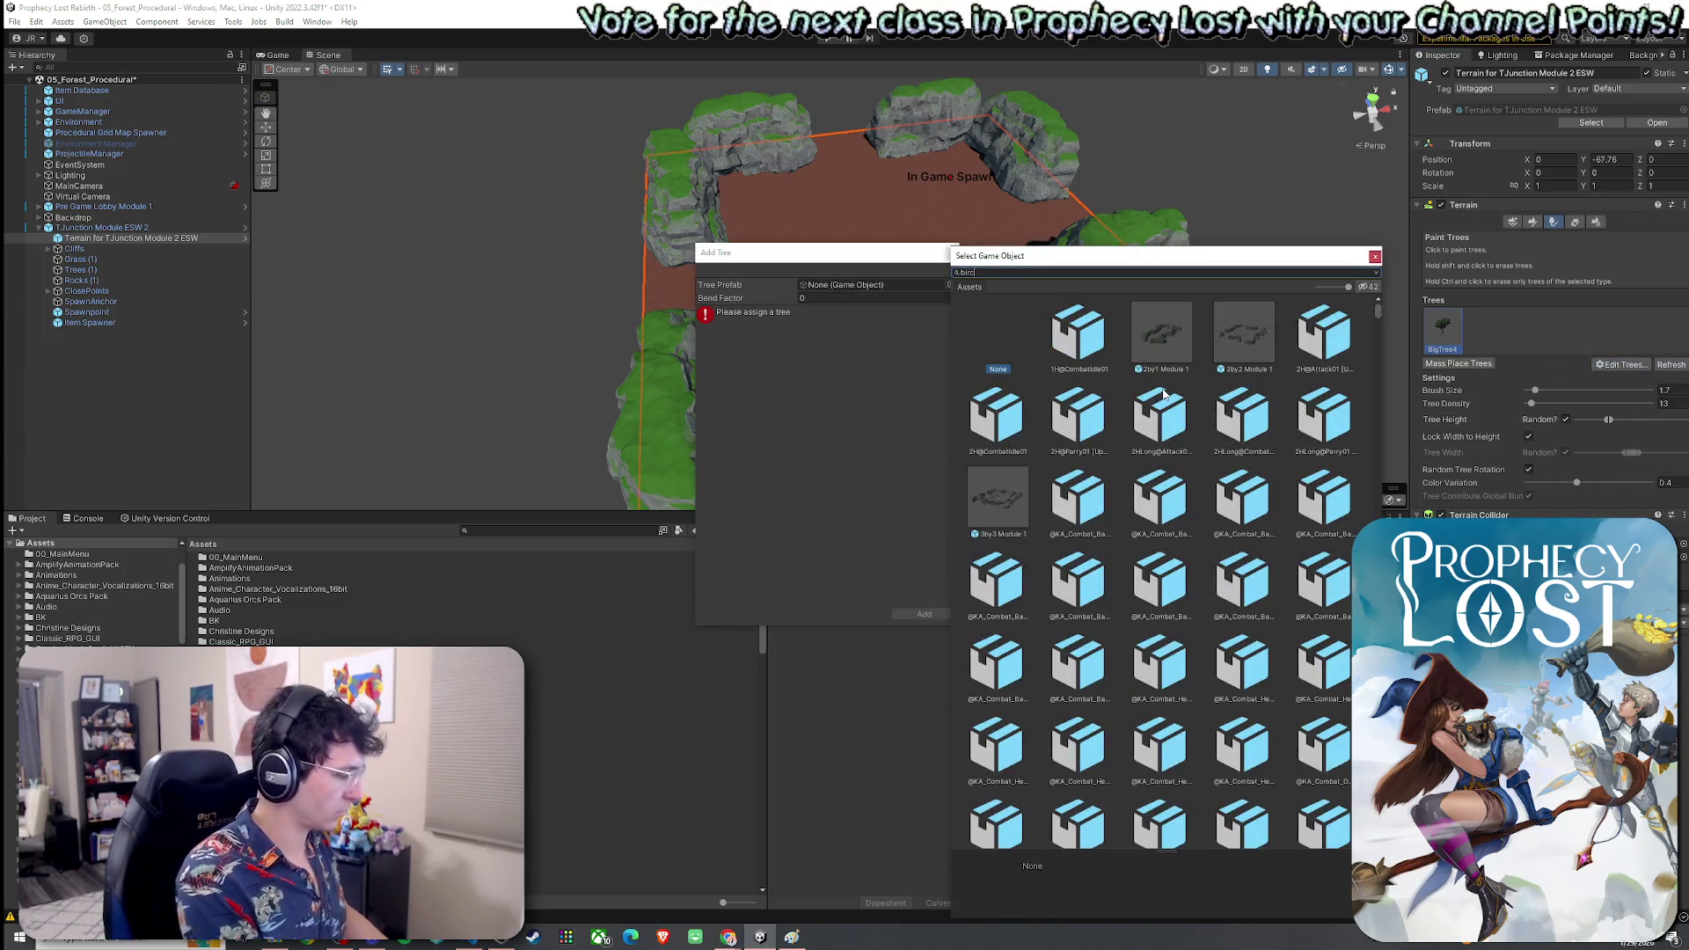
{"action": "type", "text": "ch"}
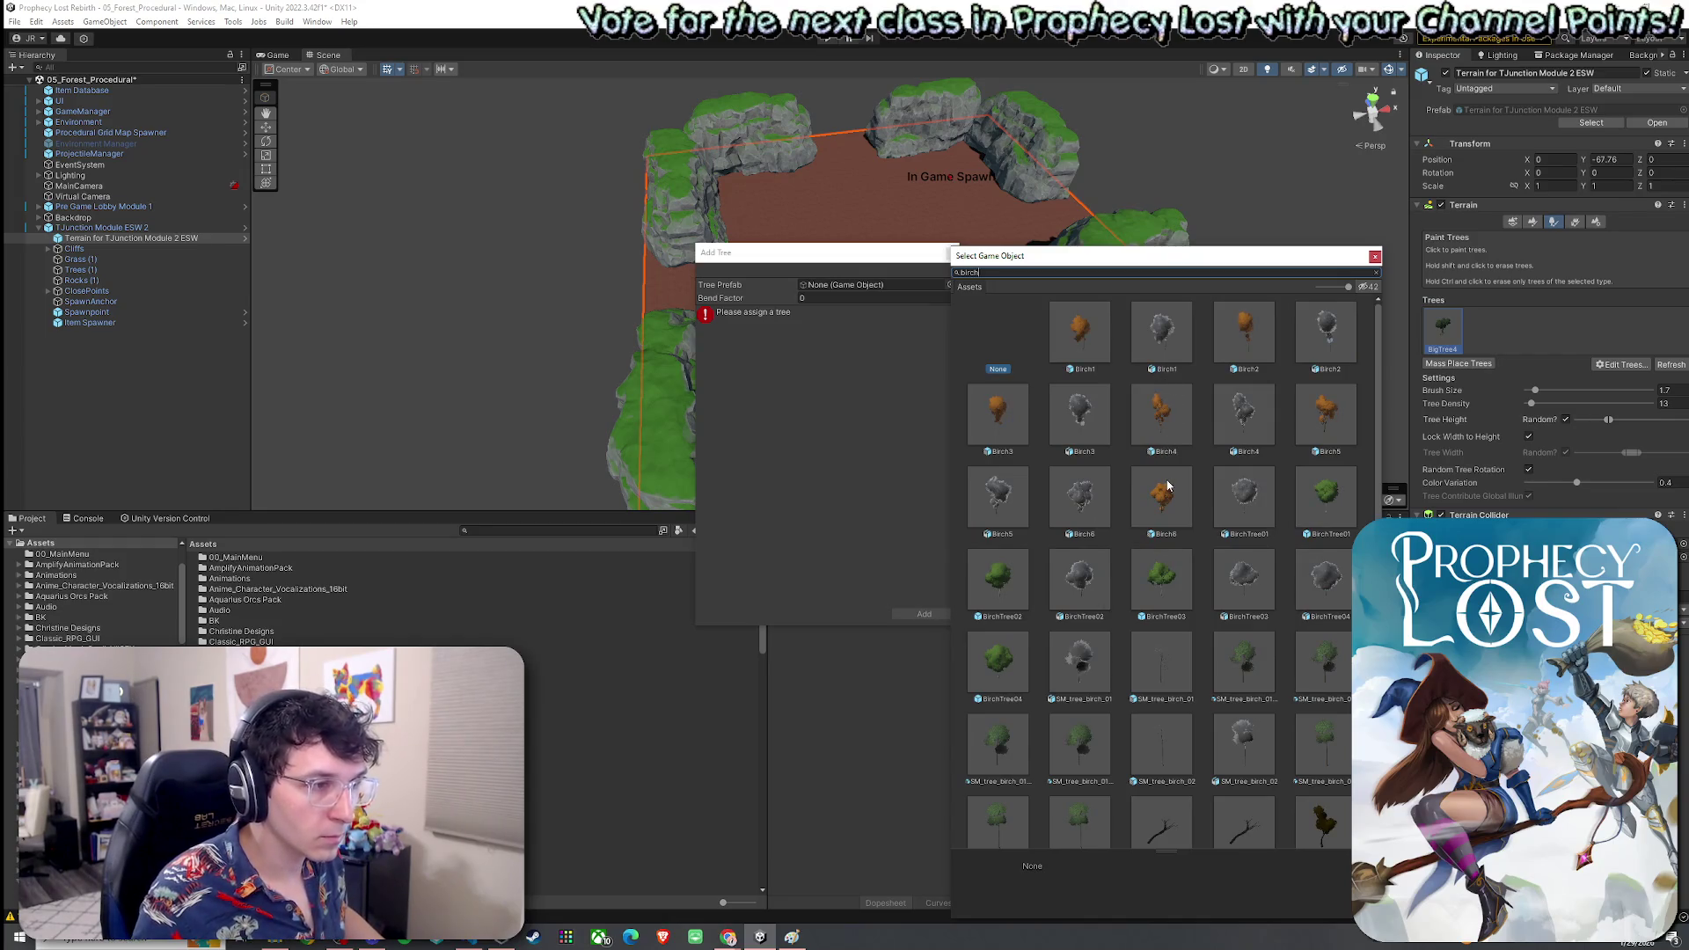
{"action": "left_click", "coordinate": [1181, 490]}
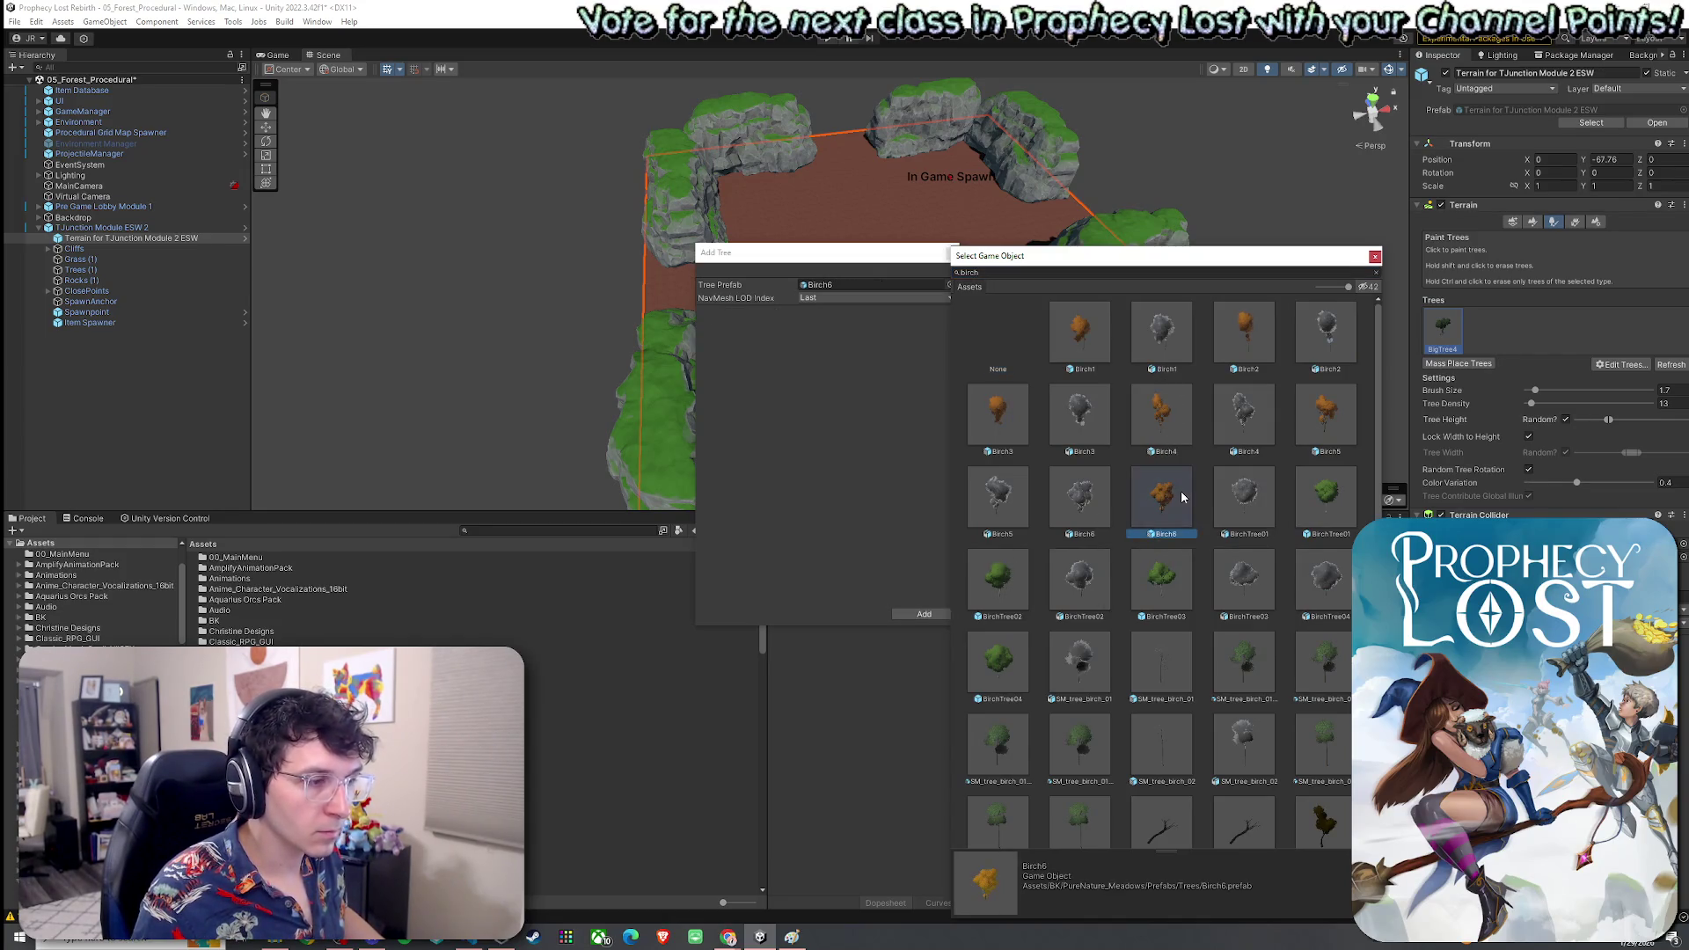
{"action": "scroll", "coordinate": [1180, 491], "scroll_direction": "down", "scroll_amount": 3}
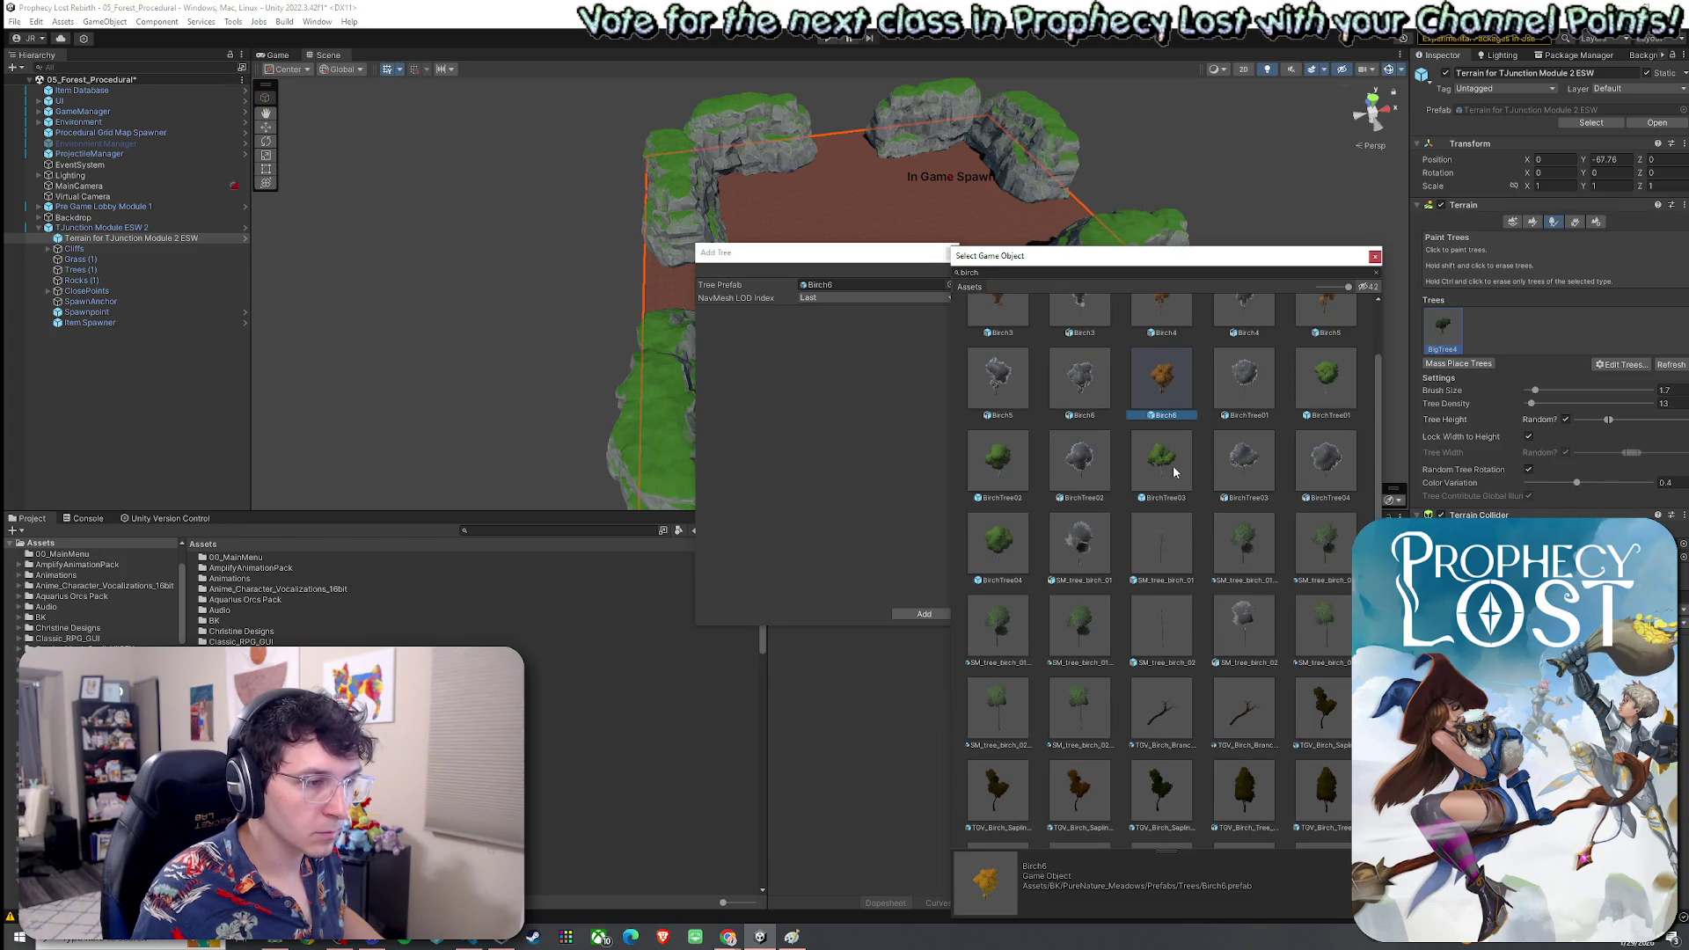
{"action": "scroll", "coordinate": [1169, 471], "scroll_direction": "down", "scroll_amount": 5}
{"action": "left_click", "coordinate": [1175, 604]}
{"action": "left_click", "coordinate": [1247, 588]}
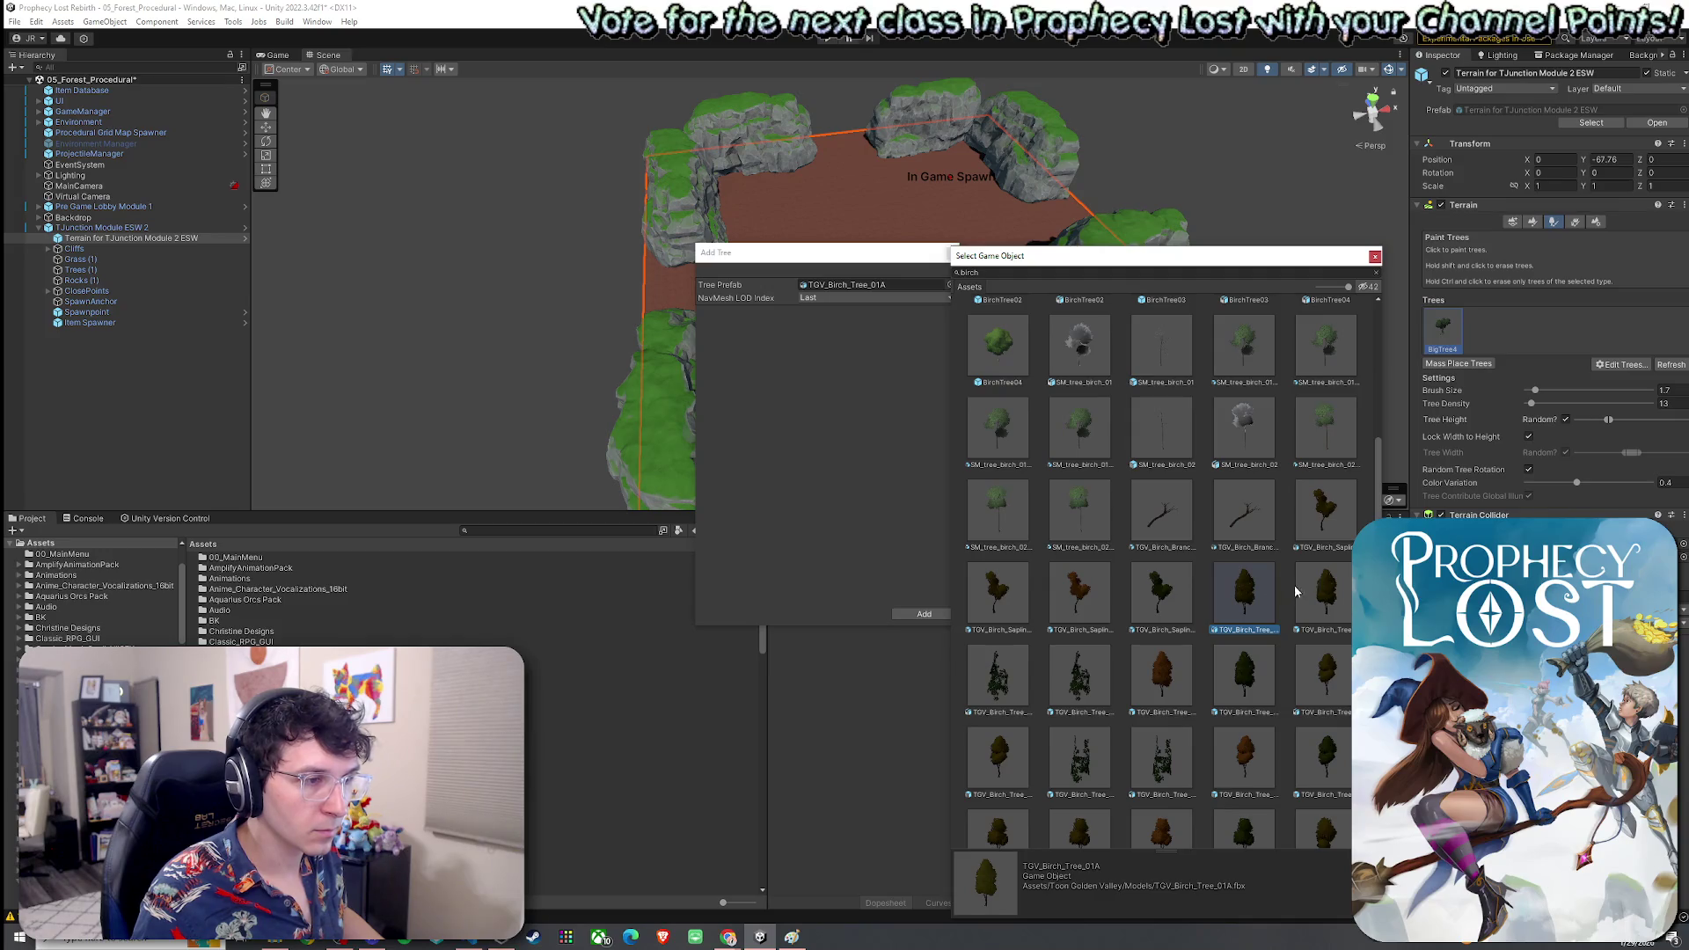
{"action": "double_click", "coordinate": [1256, 596]}
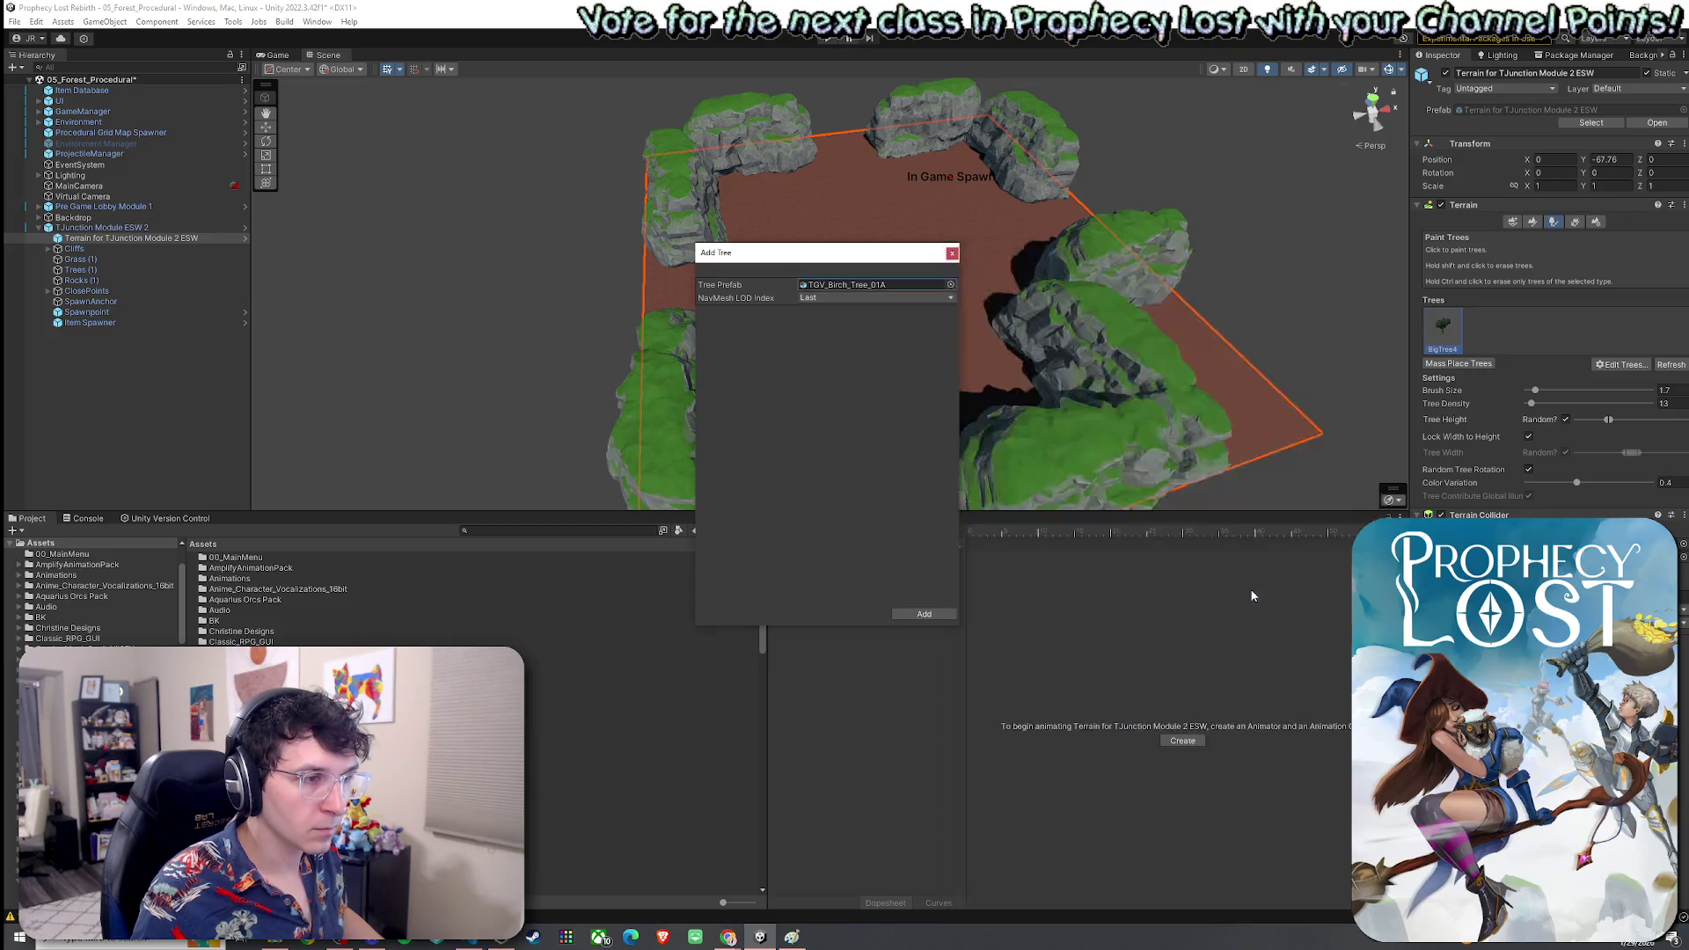
{"action": "left_click", "coordinate": [924, 613]}
Paint a birch tree and two BigTree4 trees onto the terrain floor
{"action": "left_click_drag", "start_coordinate": [871, 360], "coordinate": [887, 369]}
{"action": "scroll", "coordinate": [887, 369], "scroll_direction": "up", "scroll_amount": 5}
{"action": "left_click", "coordinate": [814, 347]}
{"action": "scroll", "coordinate": [879, 335], "scroll_direction": "up", "scroll_amount": 5}
{"action": "scroll", "coordinate": [999, 284], "scroll_direction": "down", "scroll_amount": 10}
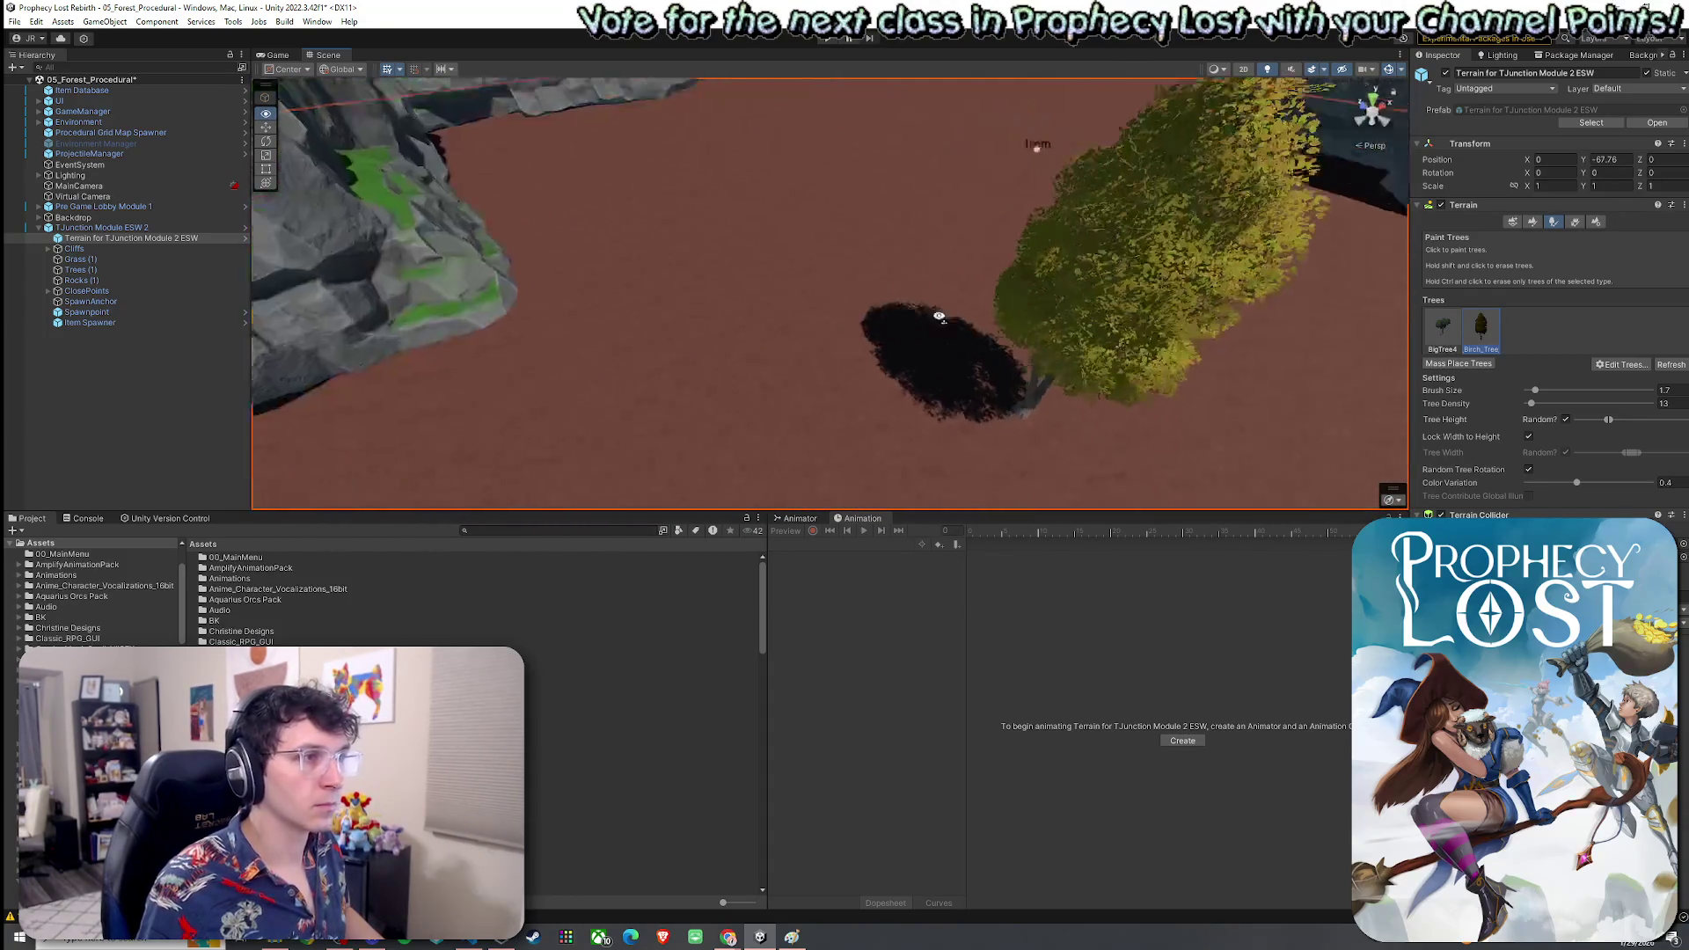
{"action": "key", "text": "shift+comma"}
{"action": "left_click", "coordinate": [842, 366]}
{"action": "left_click", "coordinate": [842, 365]}
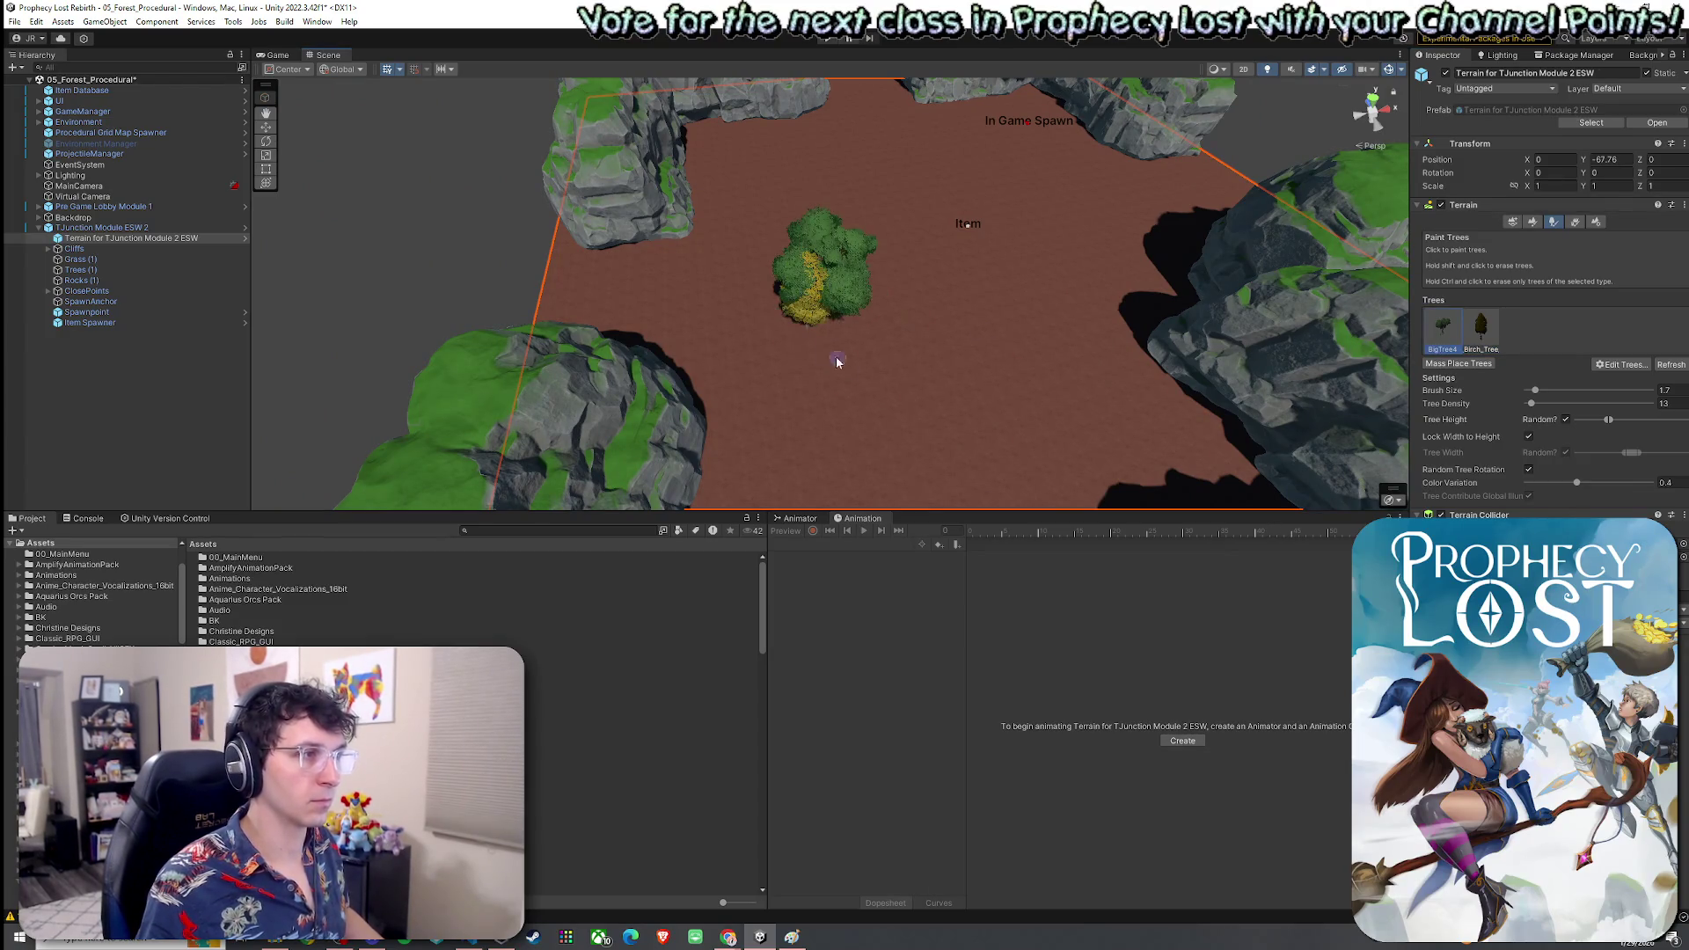
{"action": "scroll", "coordinate": [842, 365], "scroll_direction": "up", "scroll_amount": 5}
{"action": "mouse_move", "coordinate": [859, 358]}
{"action": "left_mouse_down"}
{"action": "mouse_move", "coordinate": [1194, 237]}
{"action": "mouse_move", "coordinate": [1401, 218]}
{"action": "left_mouse_up"}
Add BirchTree02 as a third tree prototype
{"action": "left_click", "coordinate": [1617, 365]}
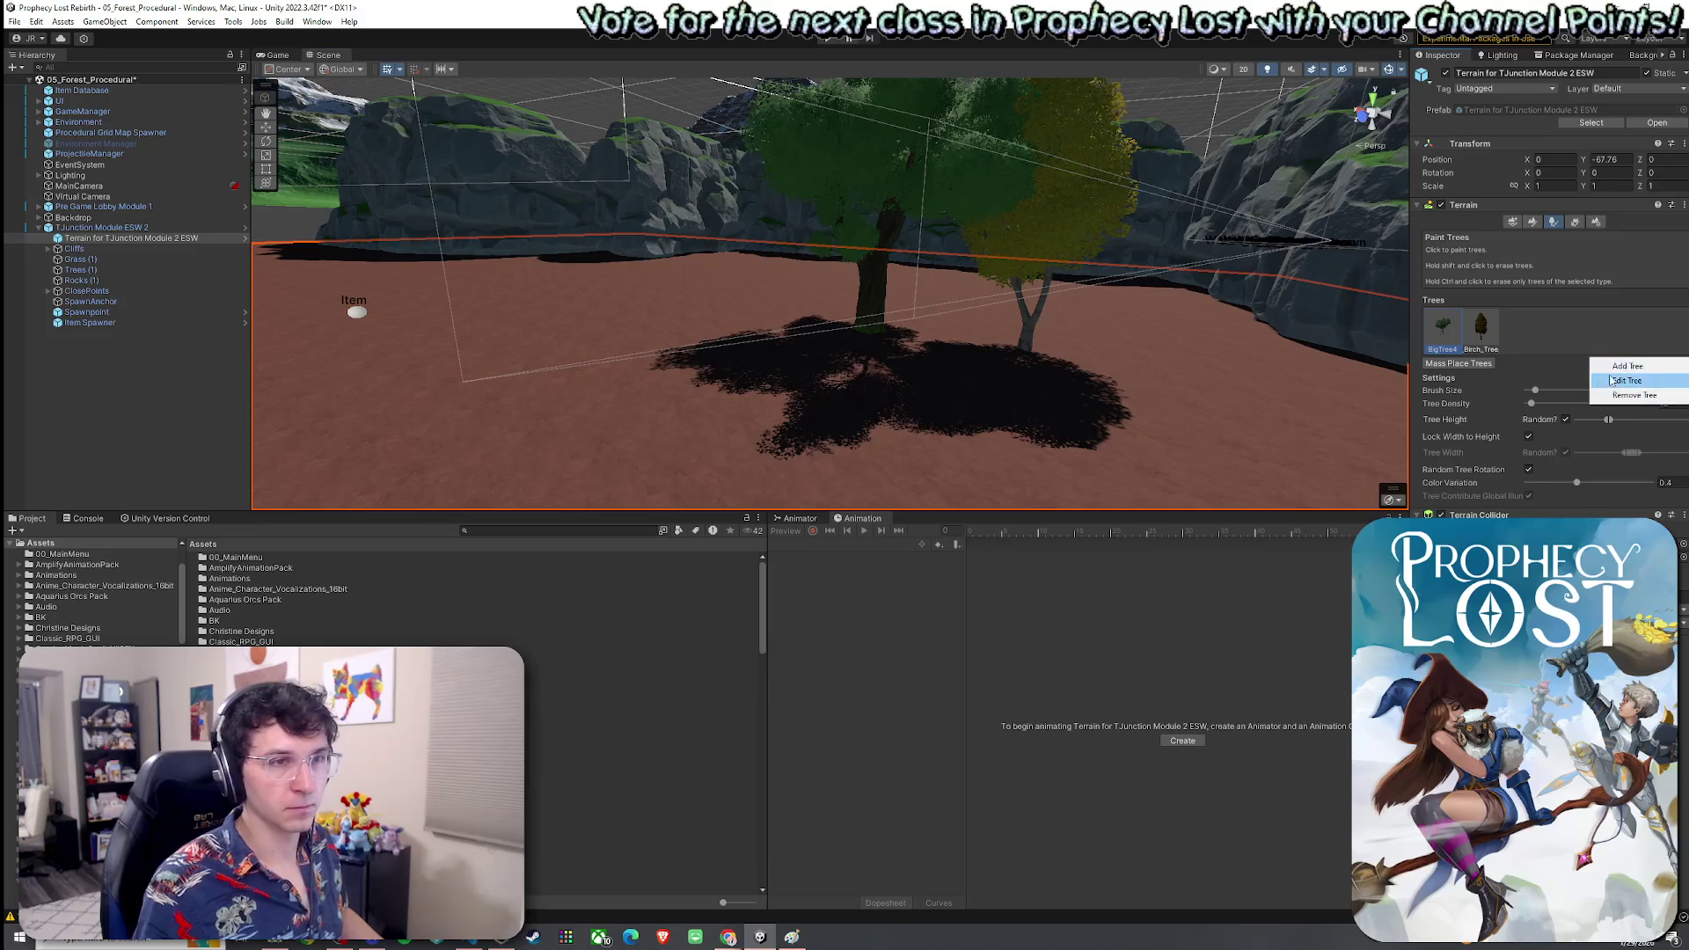
{"action": "left_click", "coordinate": [1617, 367]}
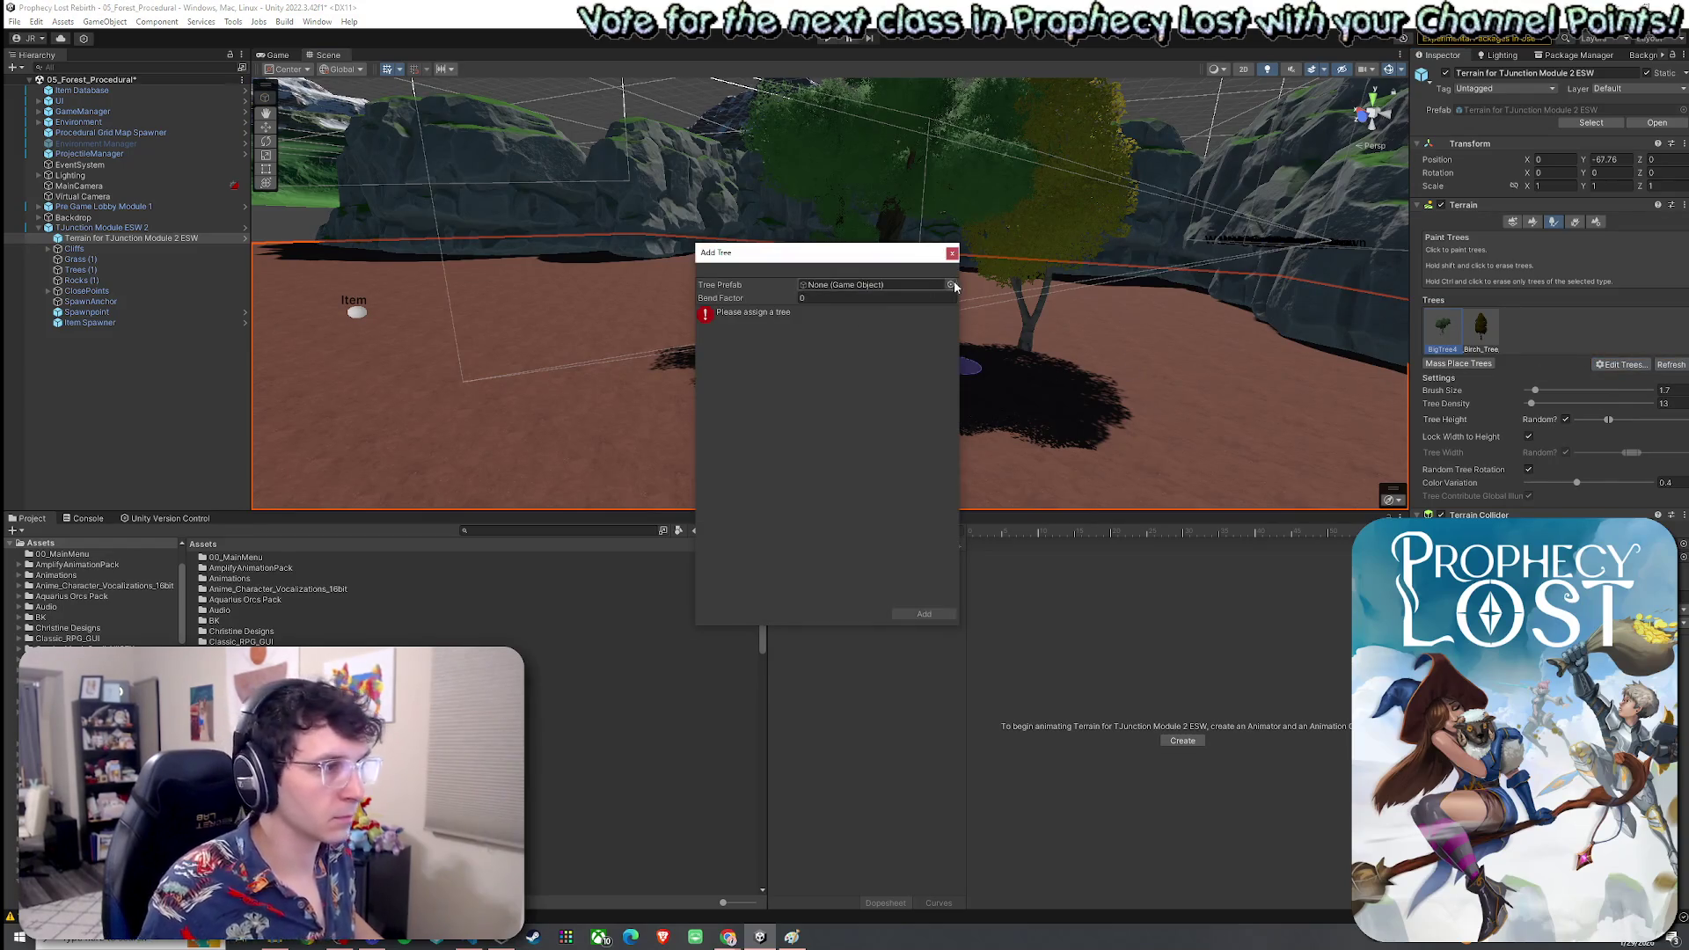
{"action": "left_click", "coordinate": [950, 284]}
{"action": "type", "text": "birch"}
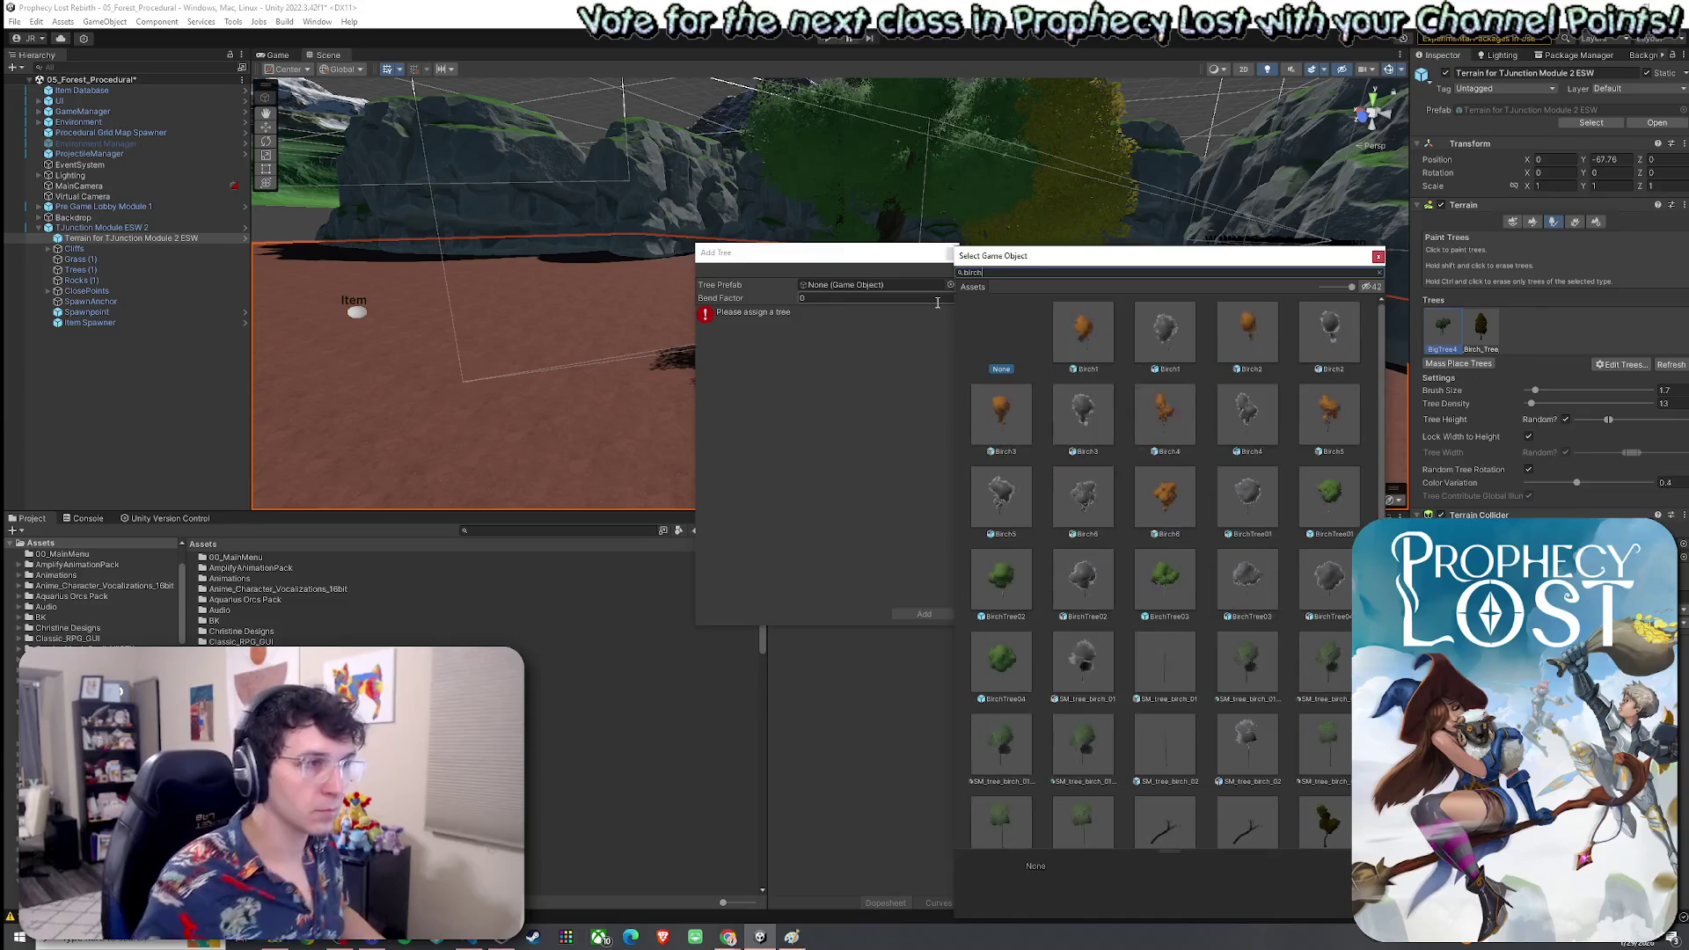
{"action": "double_click", "coordinate": [1015, 591]}
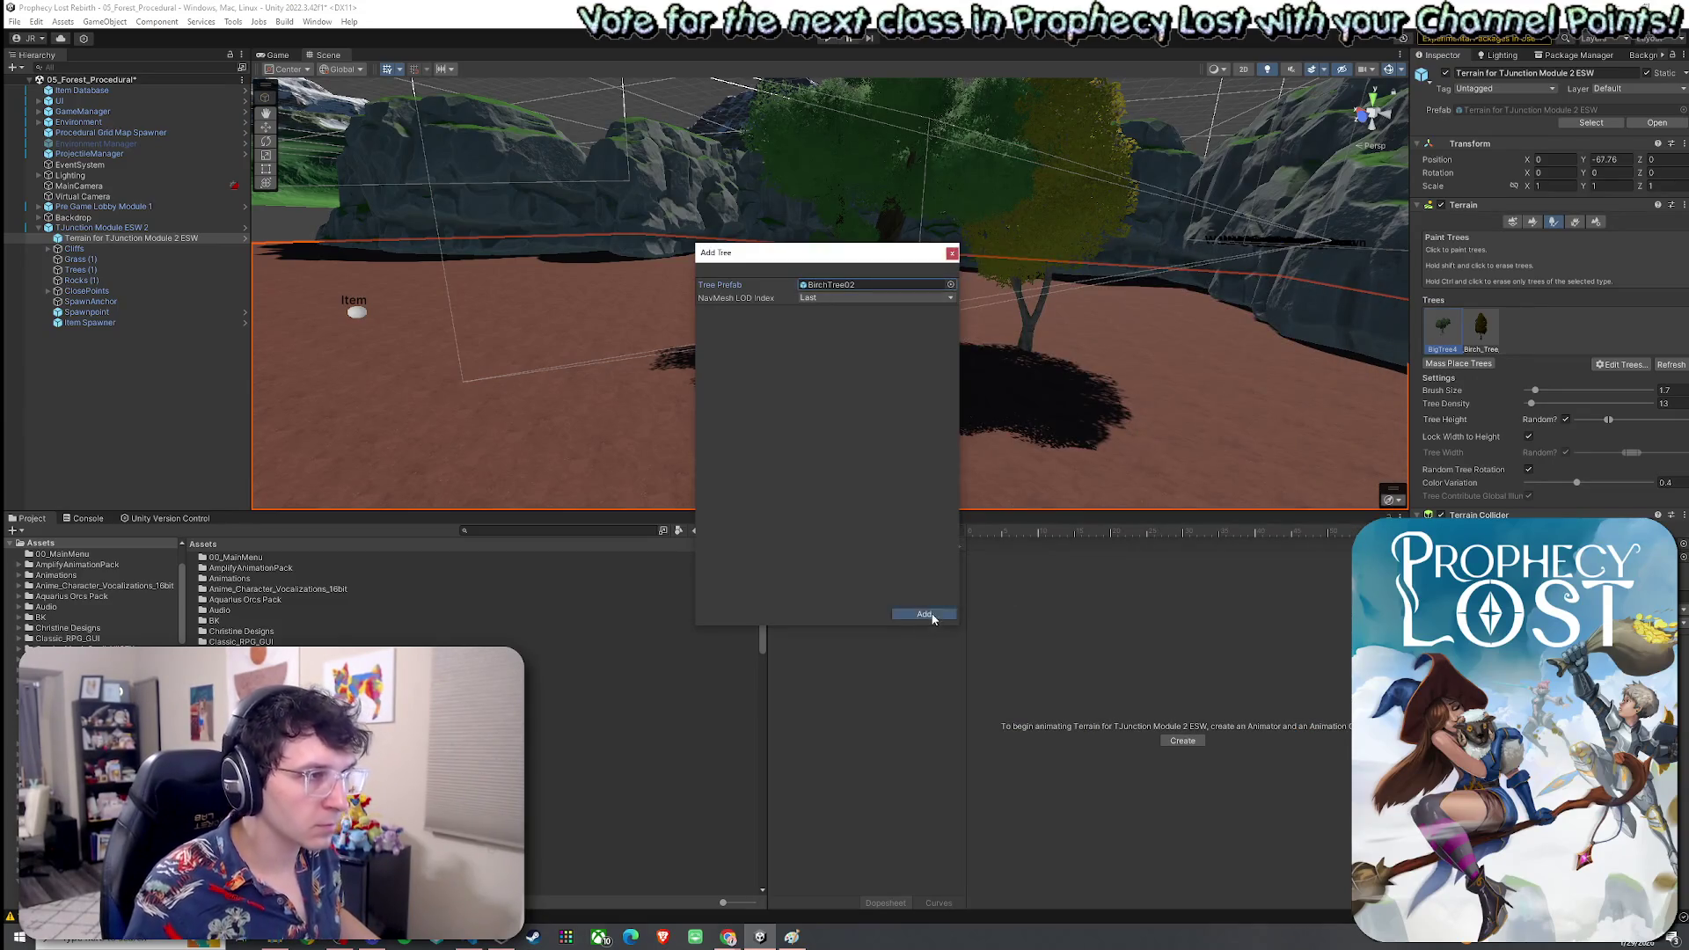
{"action": "left_click", "coordinate": [924, 614]}
Paint BirchTree02 trees, undoing misplaced ones, and widen the random tree height range
{"action": "left_click", "coordinate": [758, 347]}
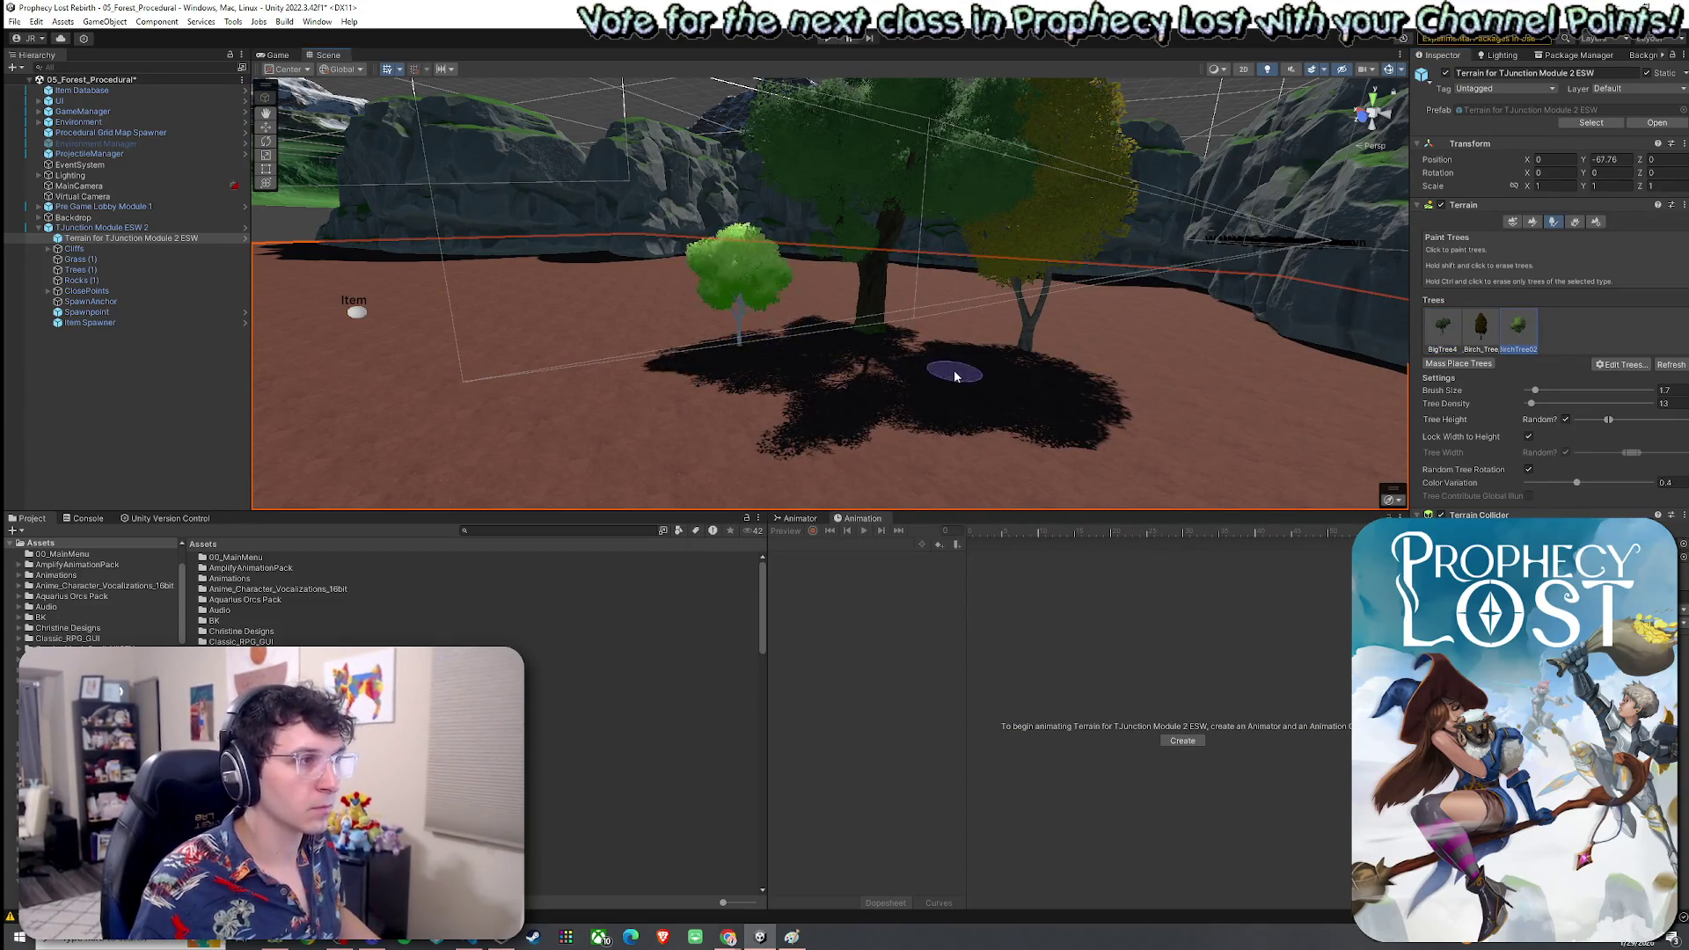
{"action": "key", "text": "ctrl+z"}
{"action": "left_click", "coordinate": [1152, 361]}
{"action": "key", "text": "ctrl+z"}
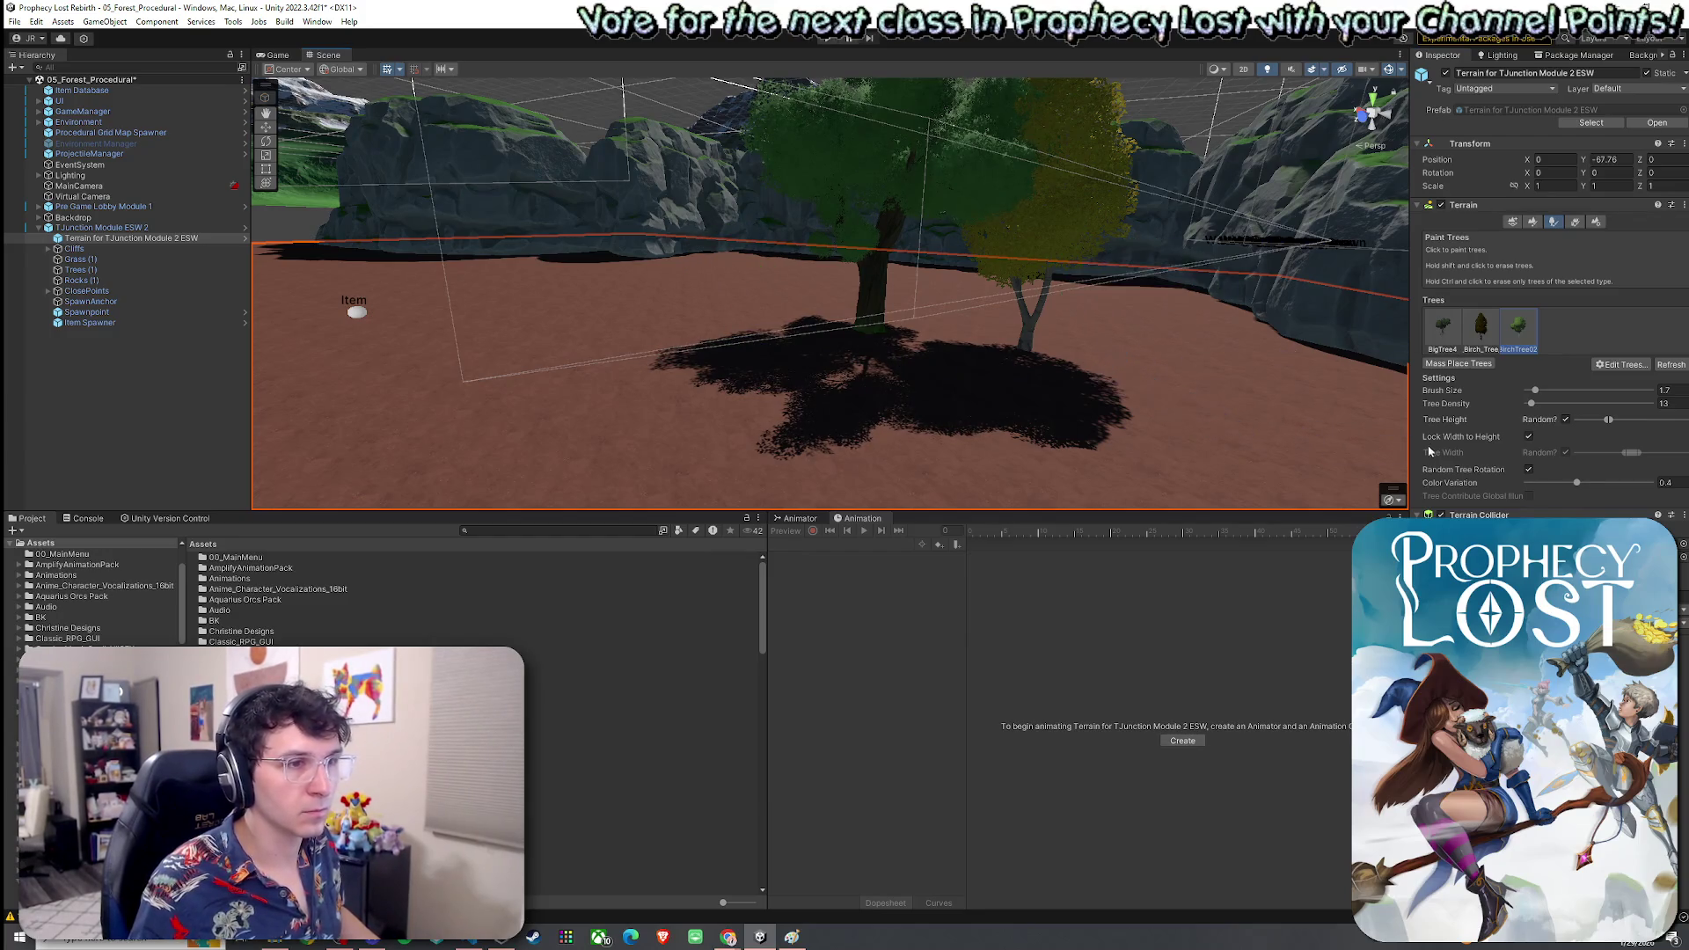
{"action": "left_click_drag", "start_coordinate": [1612, 419], "coordinate": [1638, 420]}
{"action": "left_click", "coordinate": [1195, 380]}
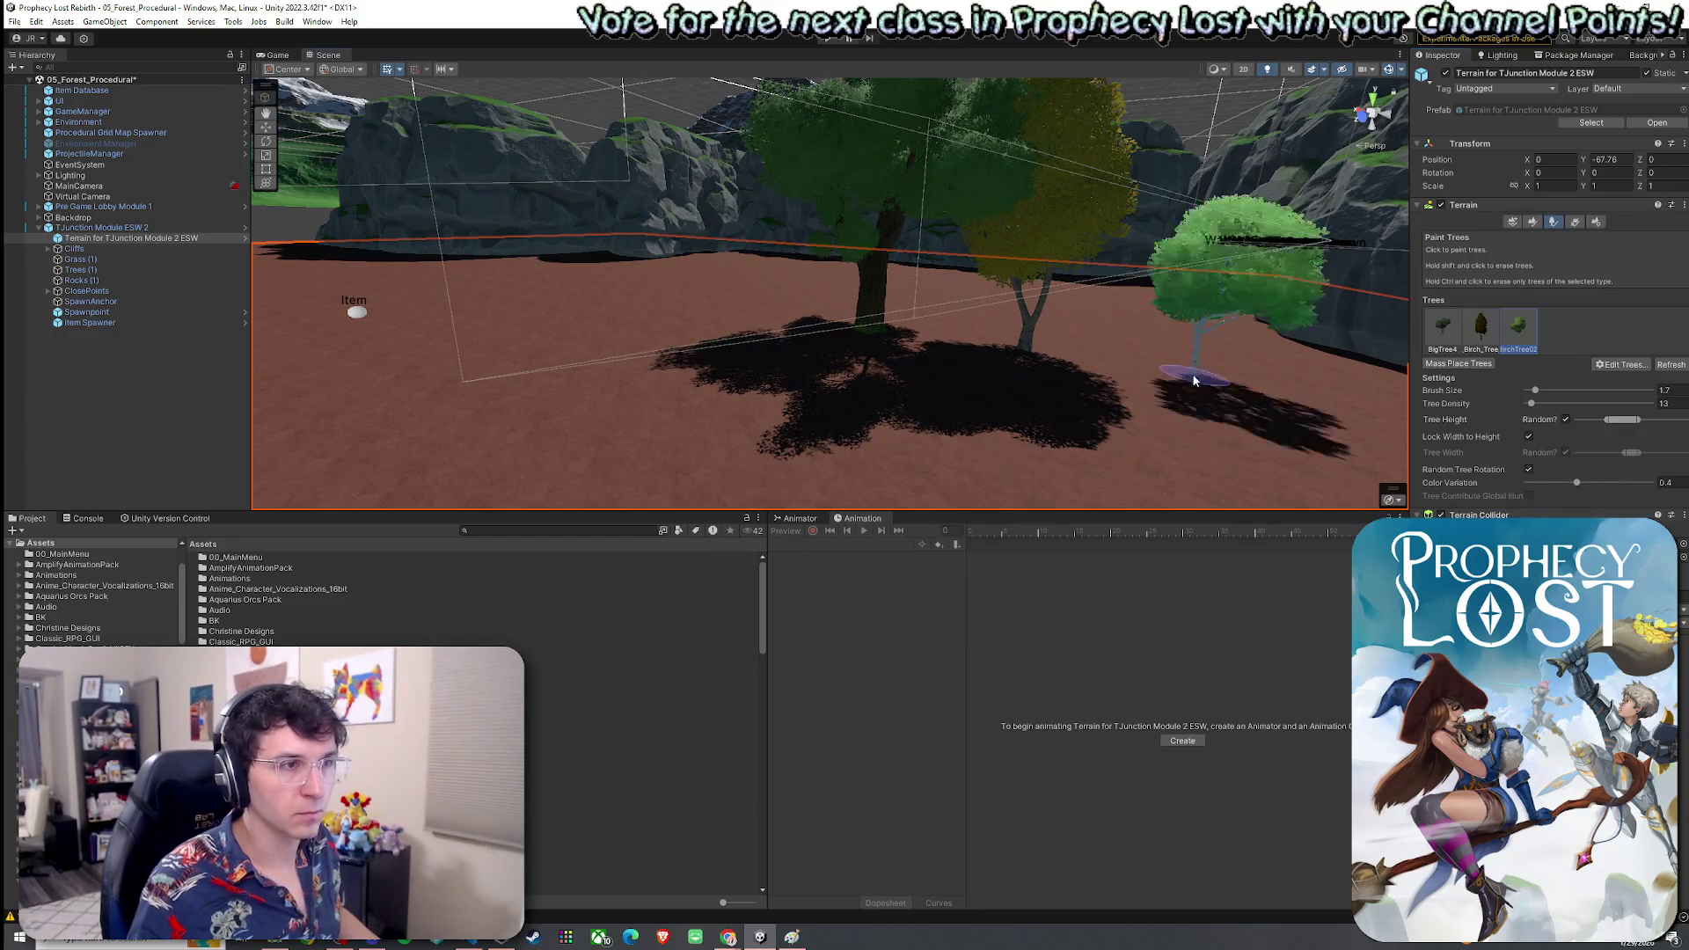
{"action": "left_click_drag", "start_coordinate": [1194, 380], "coordinate": [1032, 373]}
{"action": "key", "text": "ctrl+z"}
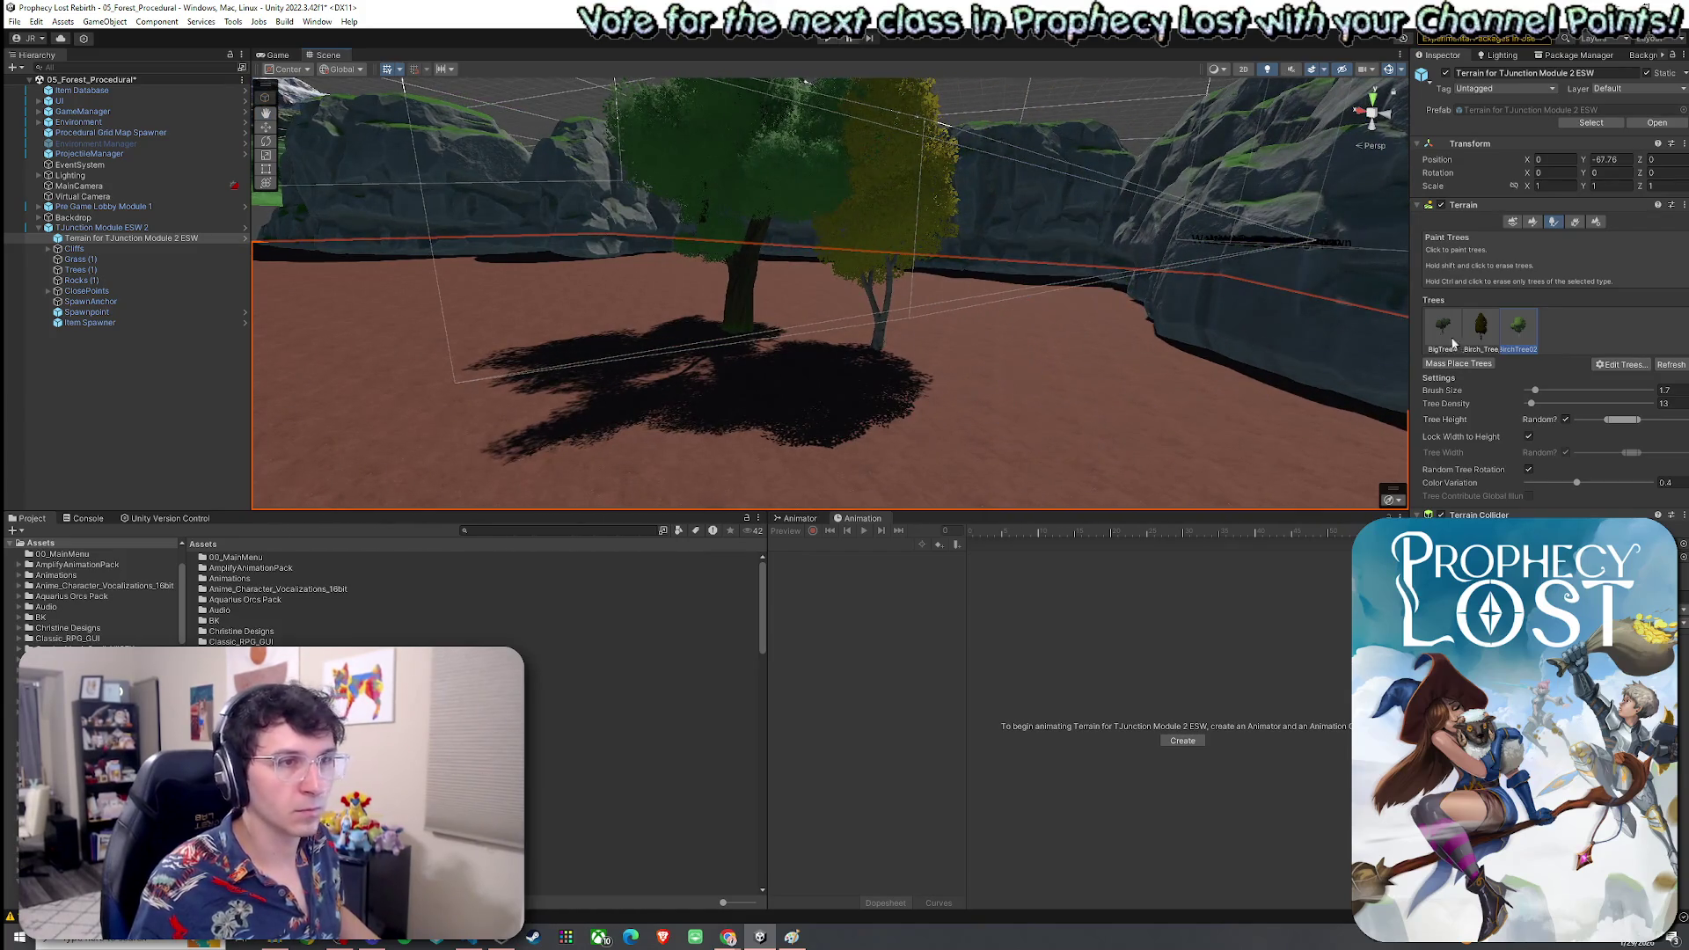
{"action": "left_click", "coordinate": [1594, 374]}
Add SM_tree_birch_02 (1) to the terrain's tree list
{"action": "left_click", "coordinate": [1614, 381]}
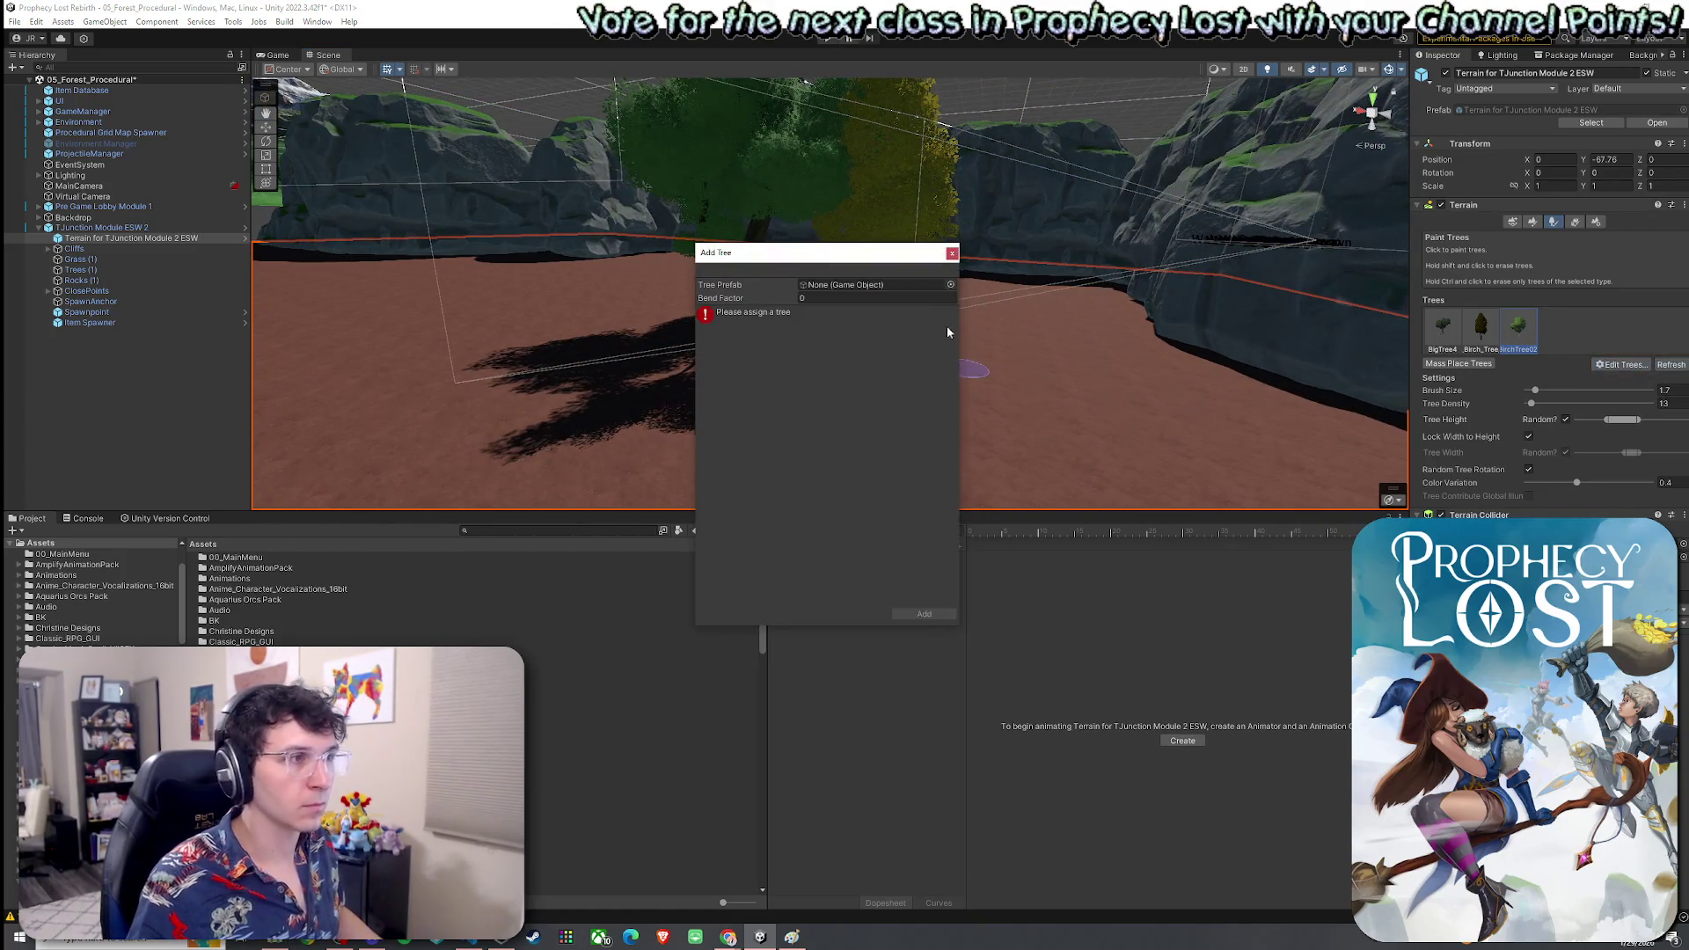
{"action": "left_click", "coordinate": [948, 284]}
{"action": "type", "text": "birch"}
{"action": "scroll", "coordinate": [1096, 452], "scroll_direction": "down", "scroll_amount": 3}
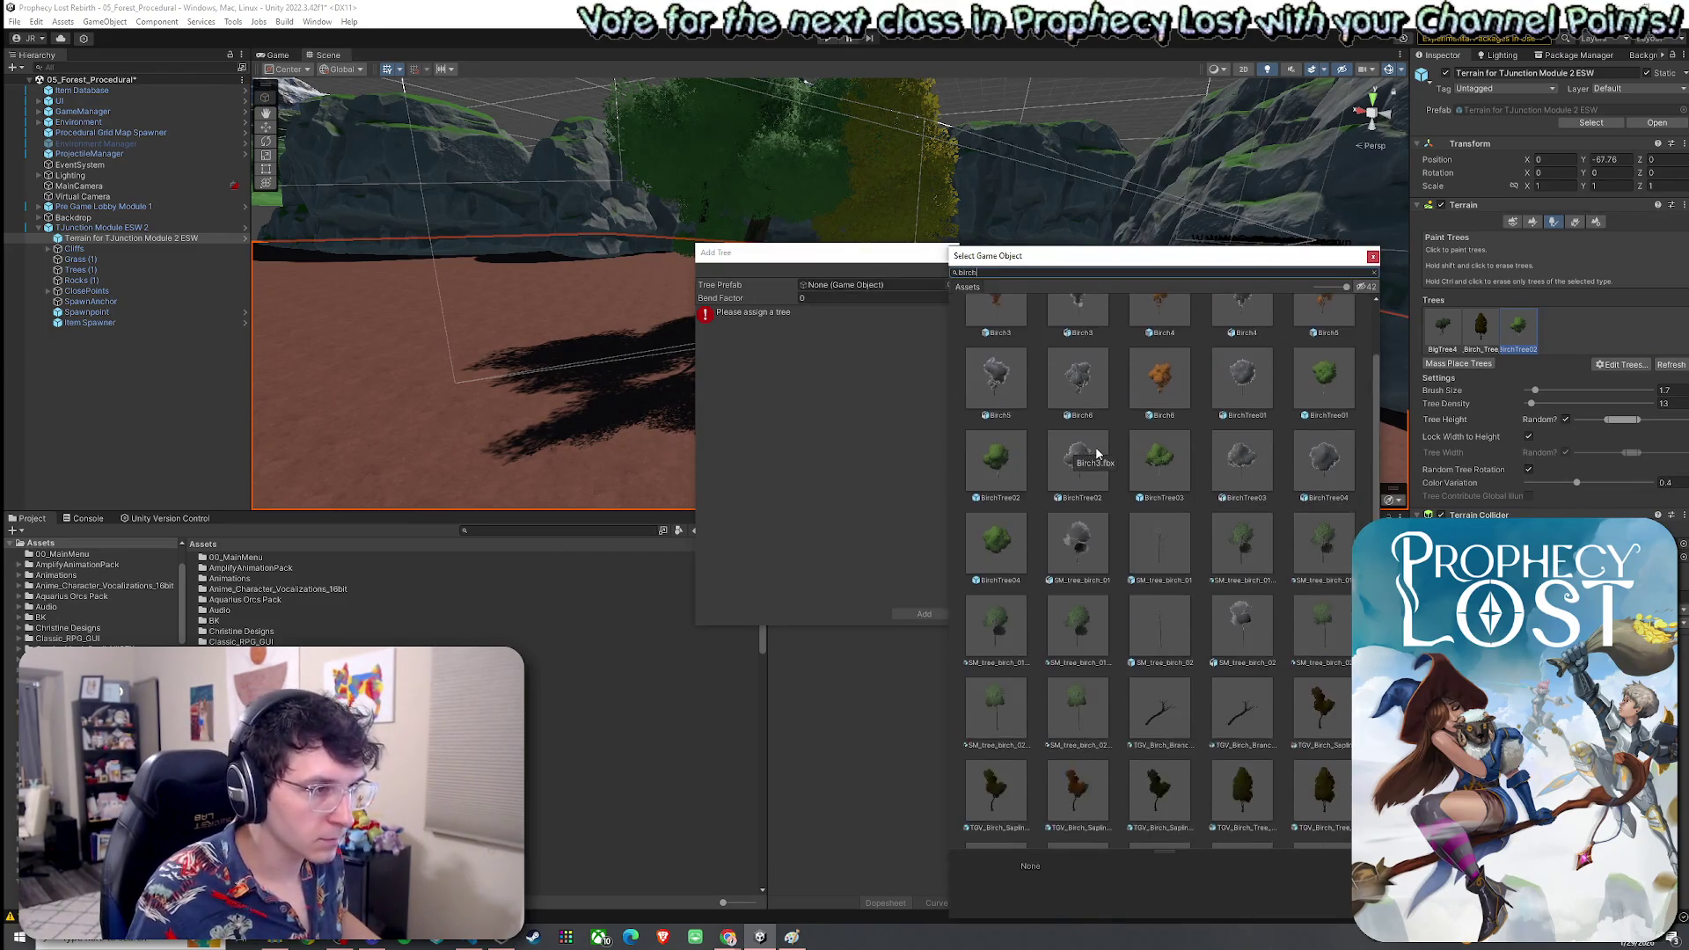
{"action": "scroll", "coordinate": [1096, 452], "scroll_direction": "down", "scroll_amount": 10}
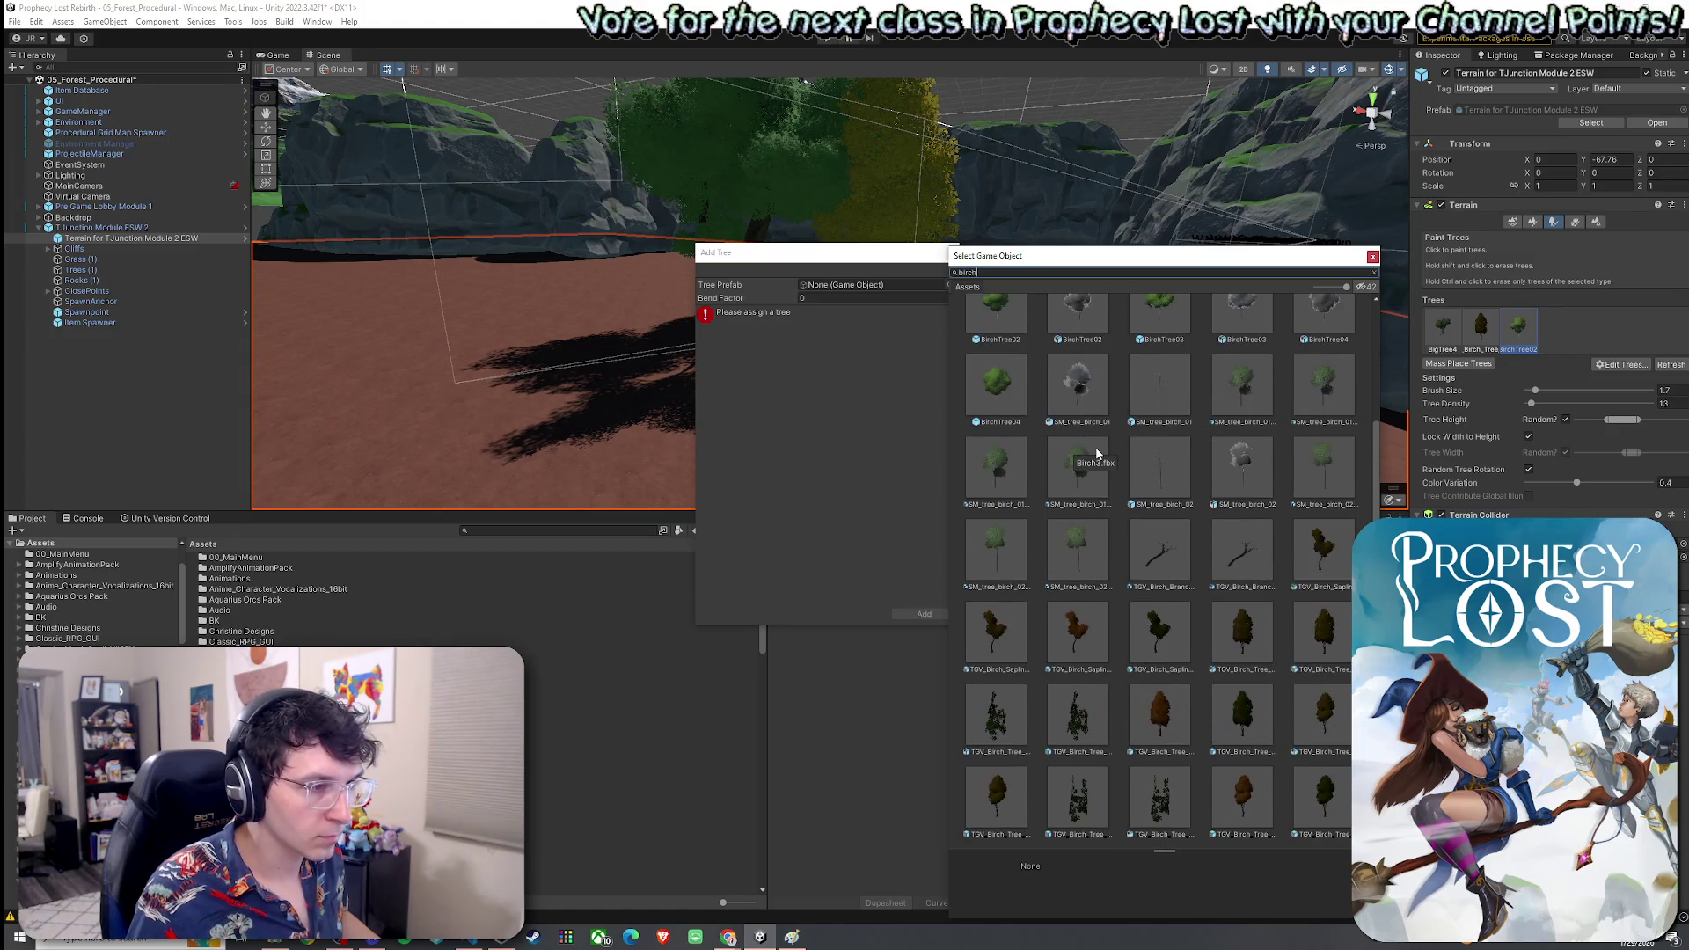
{"action": "scroll", "coordinate": [1095, 449], "scroll_direction": "up", "scroll_amount": 10}
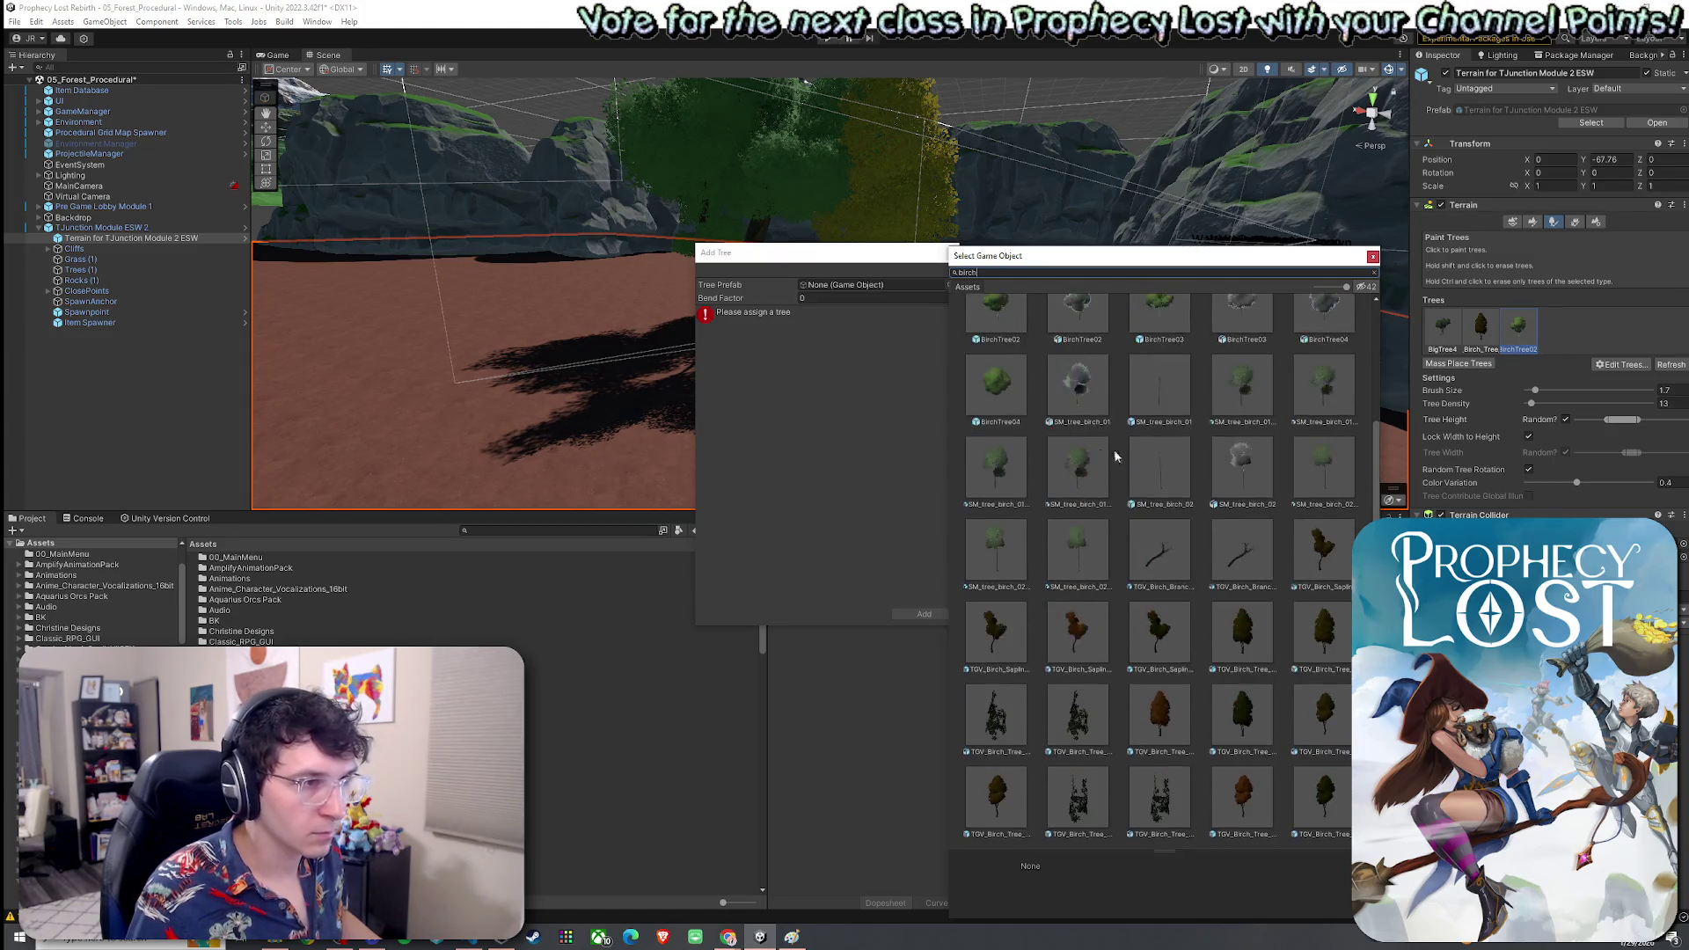
{"action": "left_click", "coordinate": [1333, 475]}
{"action": "double_click", "coordinate": [1319, 482]}
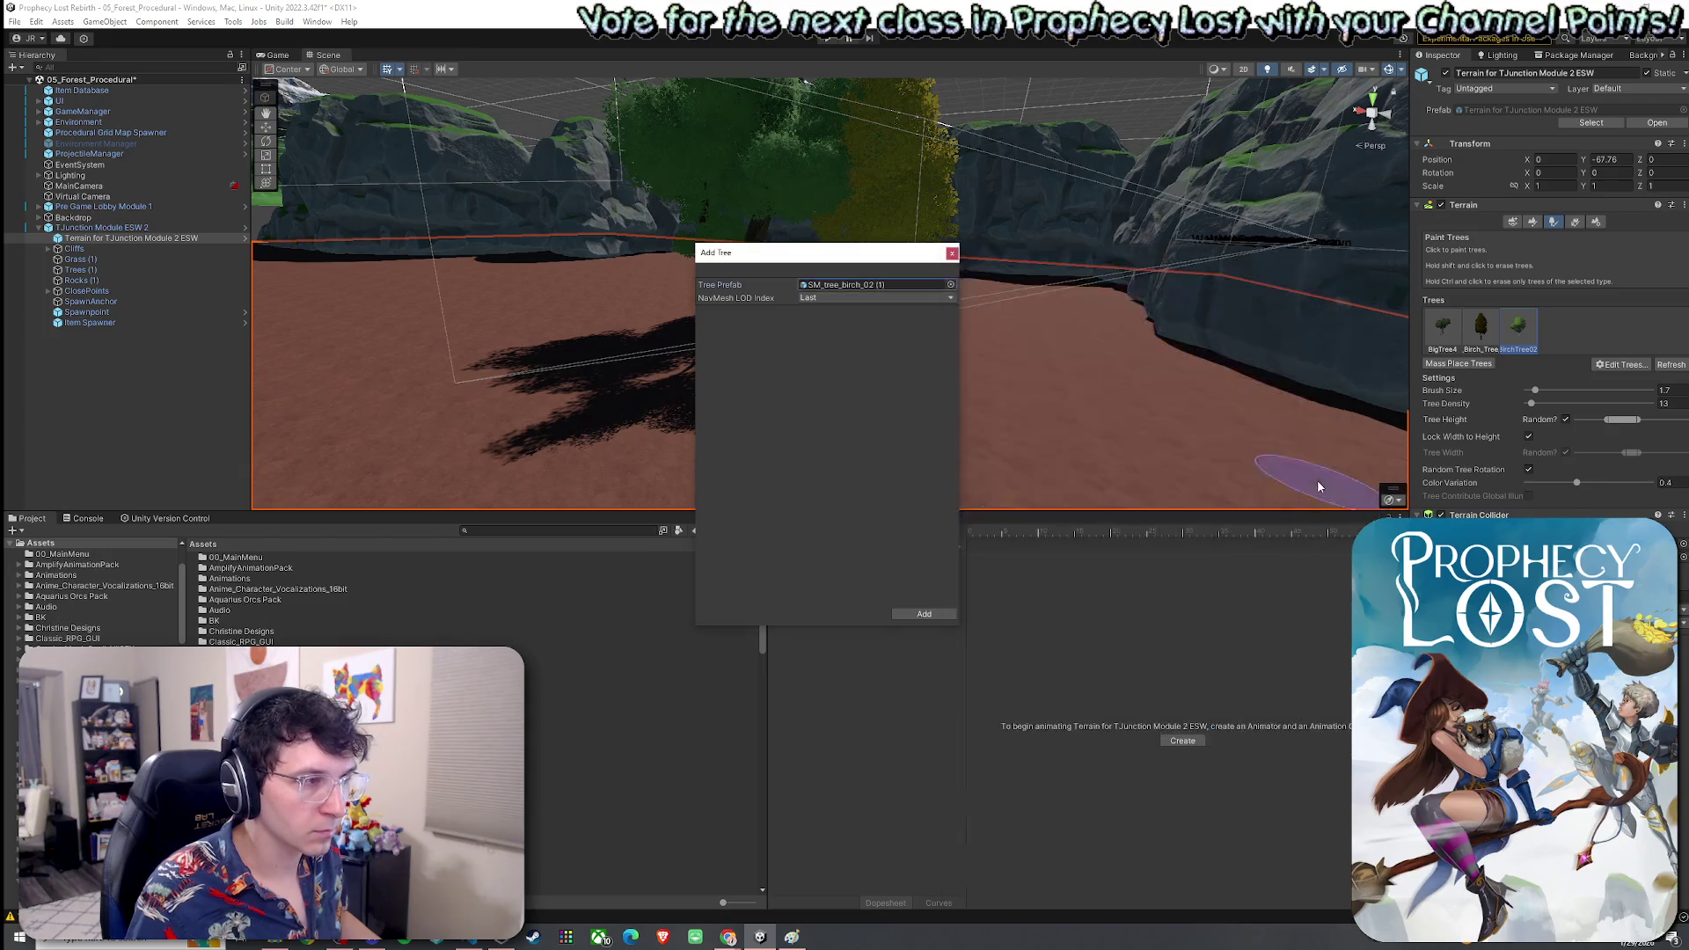
{"action": "left_click", "coordinate": [923, 613]}
Add OakTree02 to the terrain's tree list
{"action": "left_click_drag", "start_coordinate": [929, 422], "coordinate": [994, 450]}
{"action": "scroll", "coordinate": [991, 445], "scroll_direction": "up", "scroll_amount": 10}
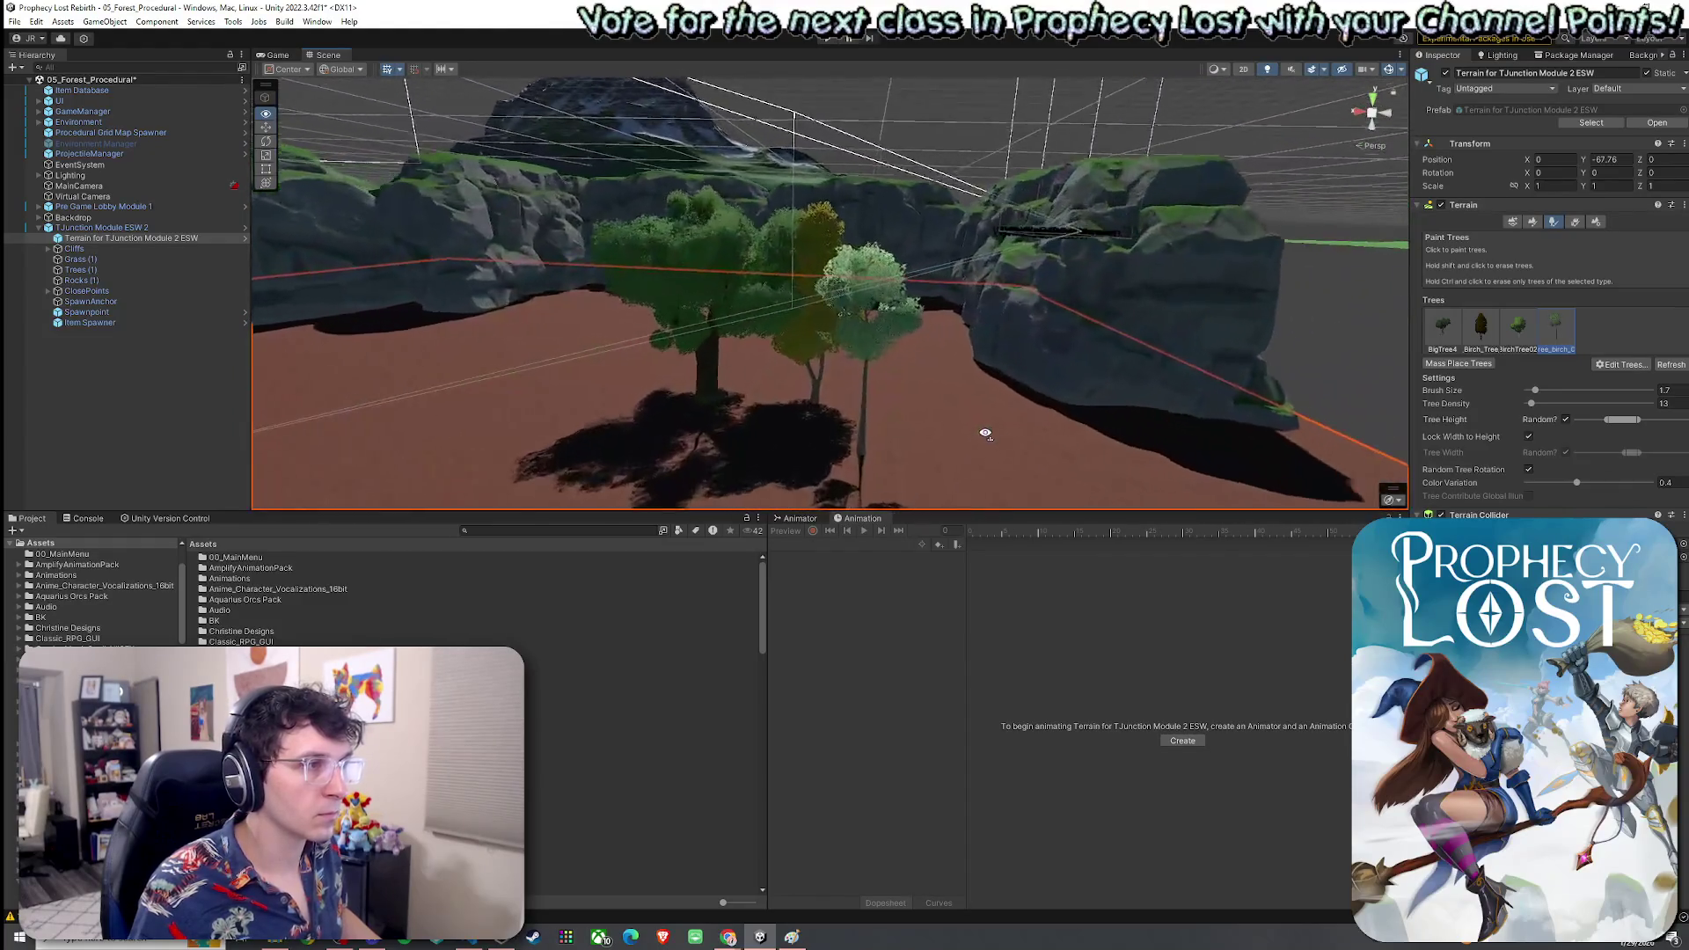
{"action": "scroll", "coordinate": [985, 434], "scroll_direction": "up", "scroll_amount": 5}
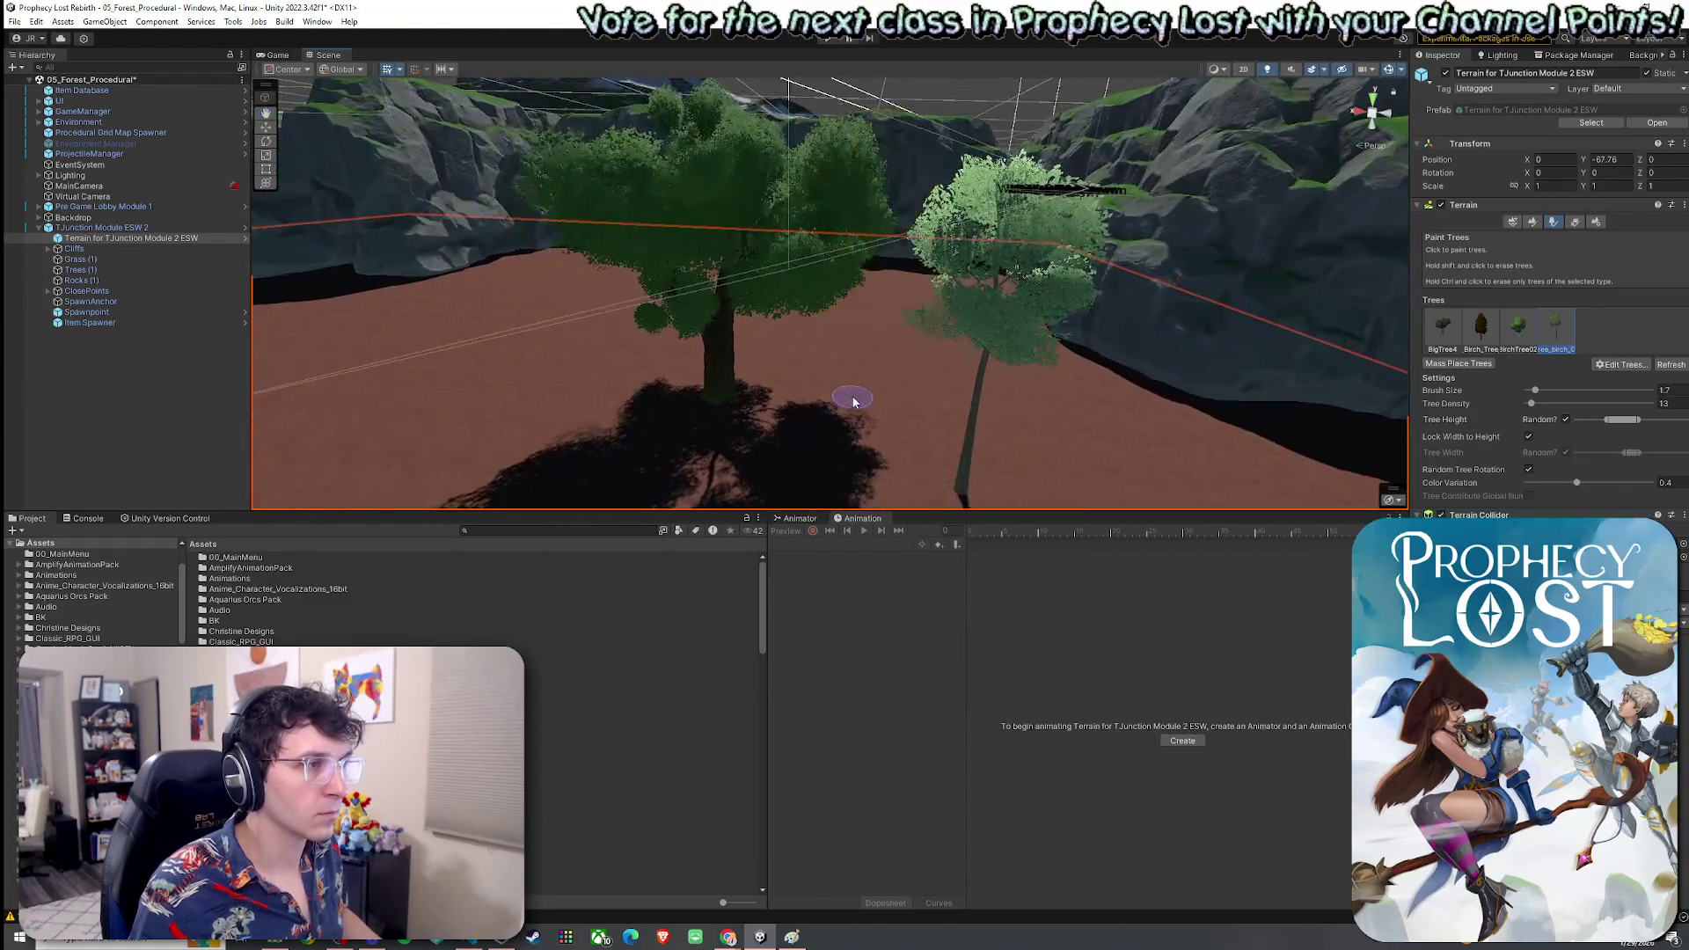
{"action": "left_click", "coordinate": [1614, 363]}
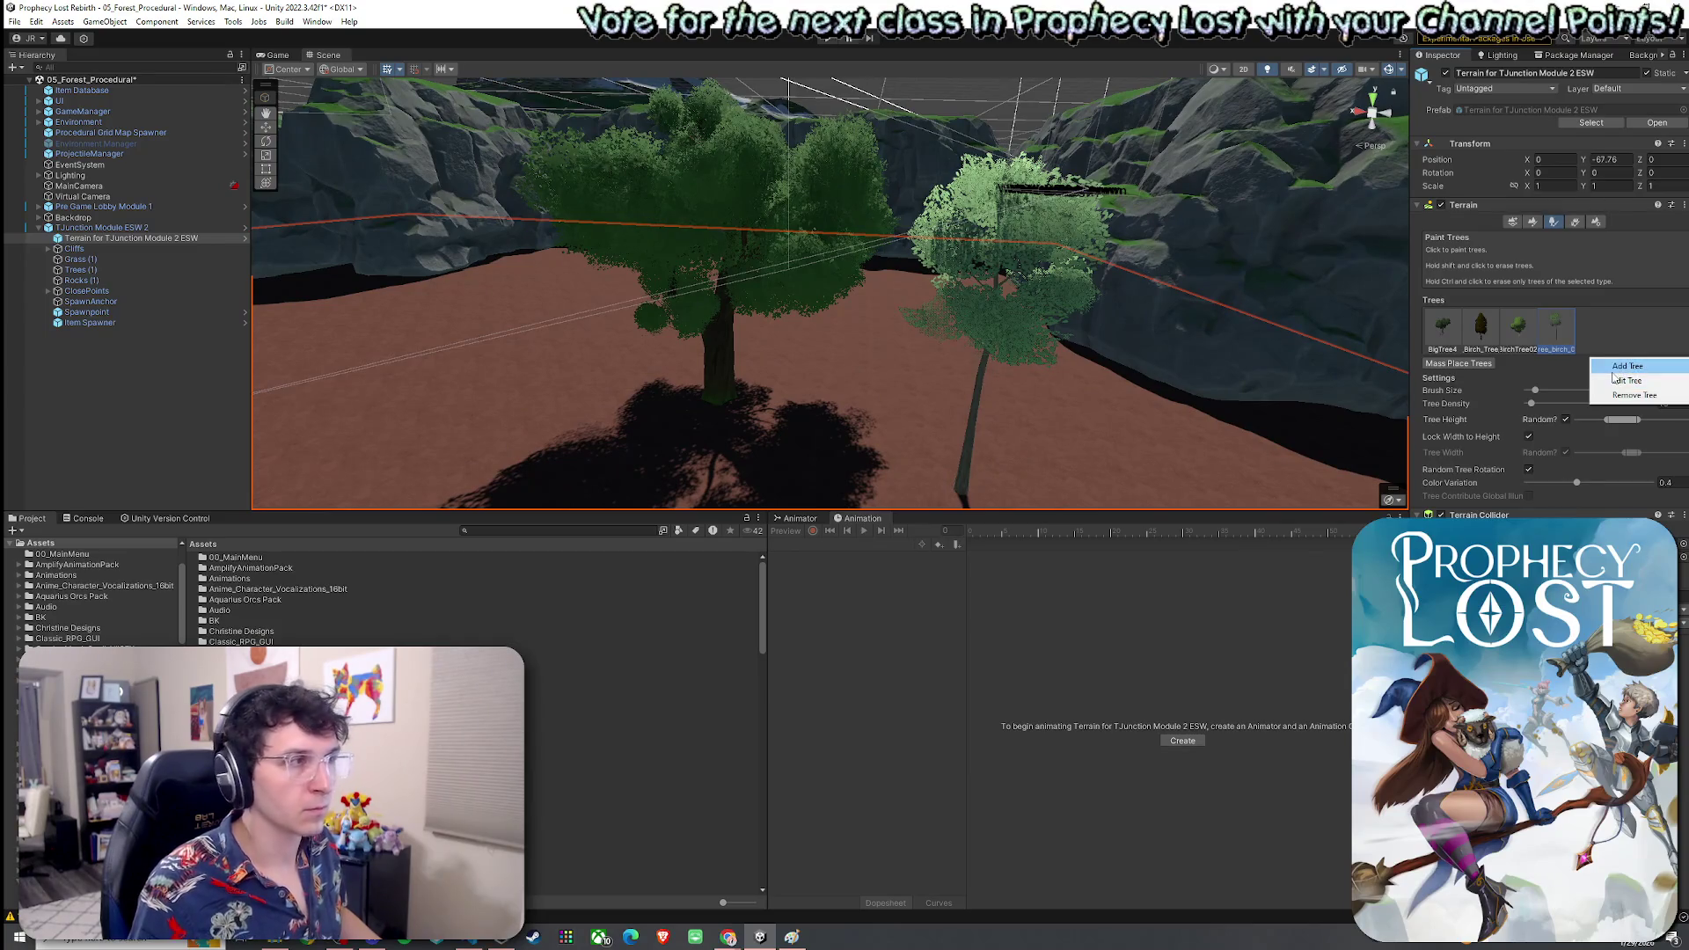
{"action": "left_click", "coordinate": [1616, 366]}
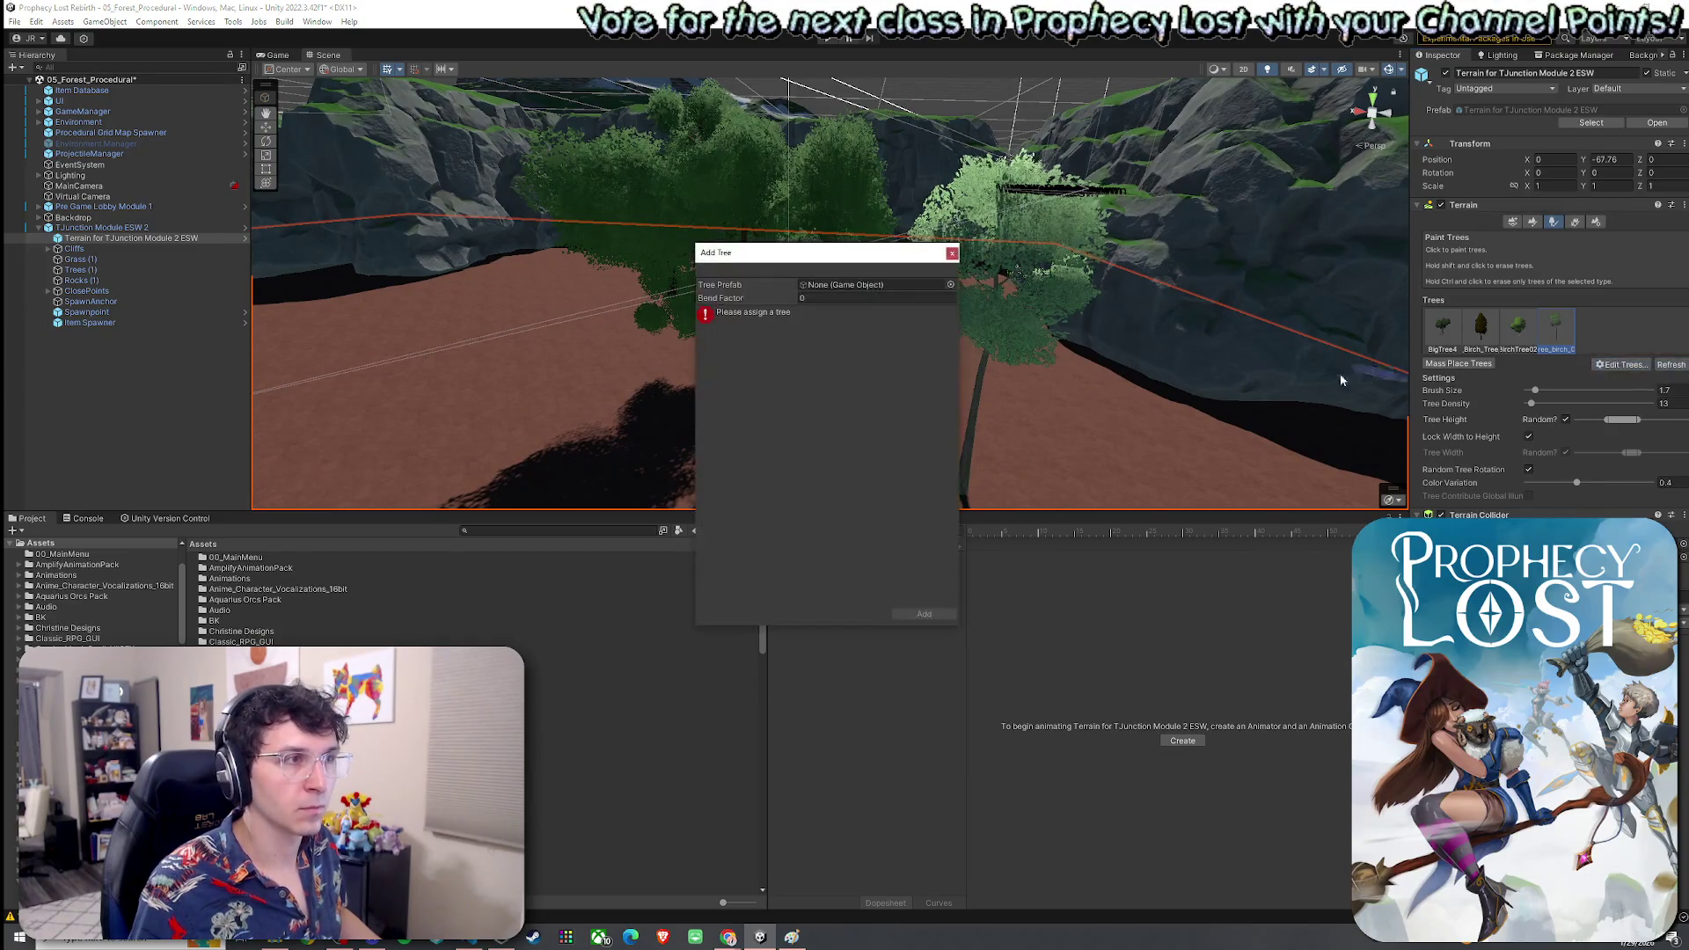
{"action": "left_click", "coordinate": [950, 285]}
{"action": "type", "text": "tree"}
{"action": "left_click_drag", "start_coordinate": [1377, 345], "coordinate": [1377, 410]}
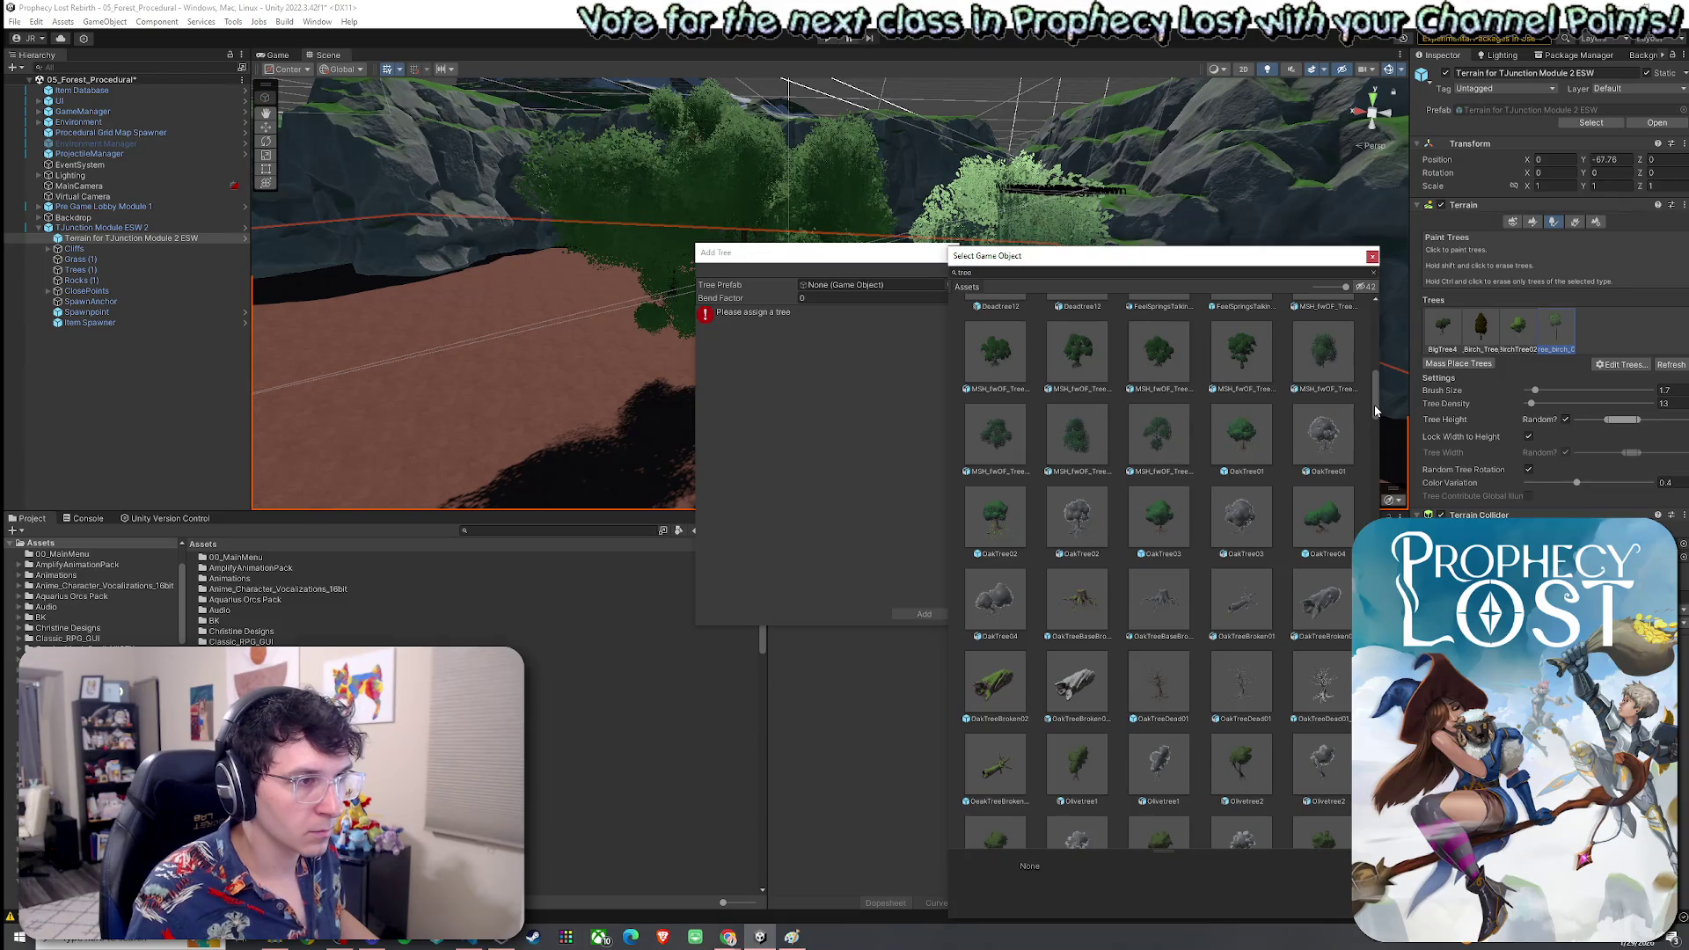
{"action": "double_click", "coordinate": [995, 519]}
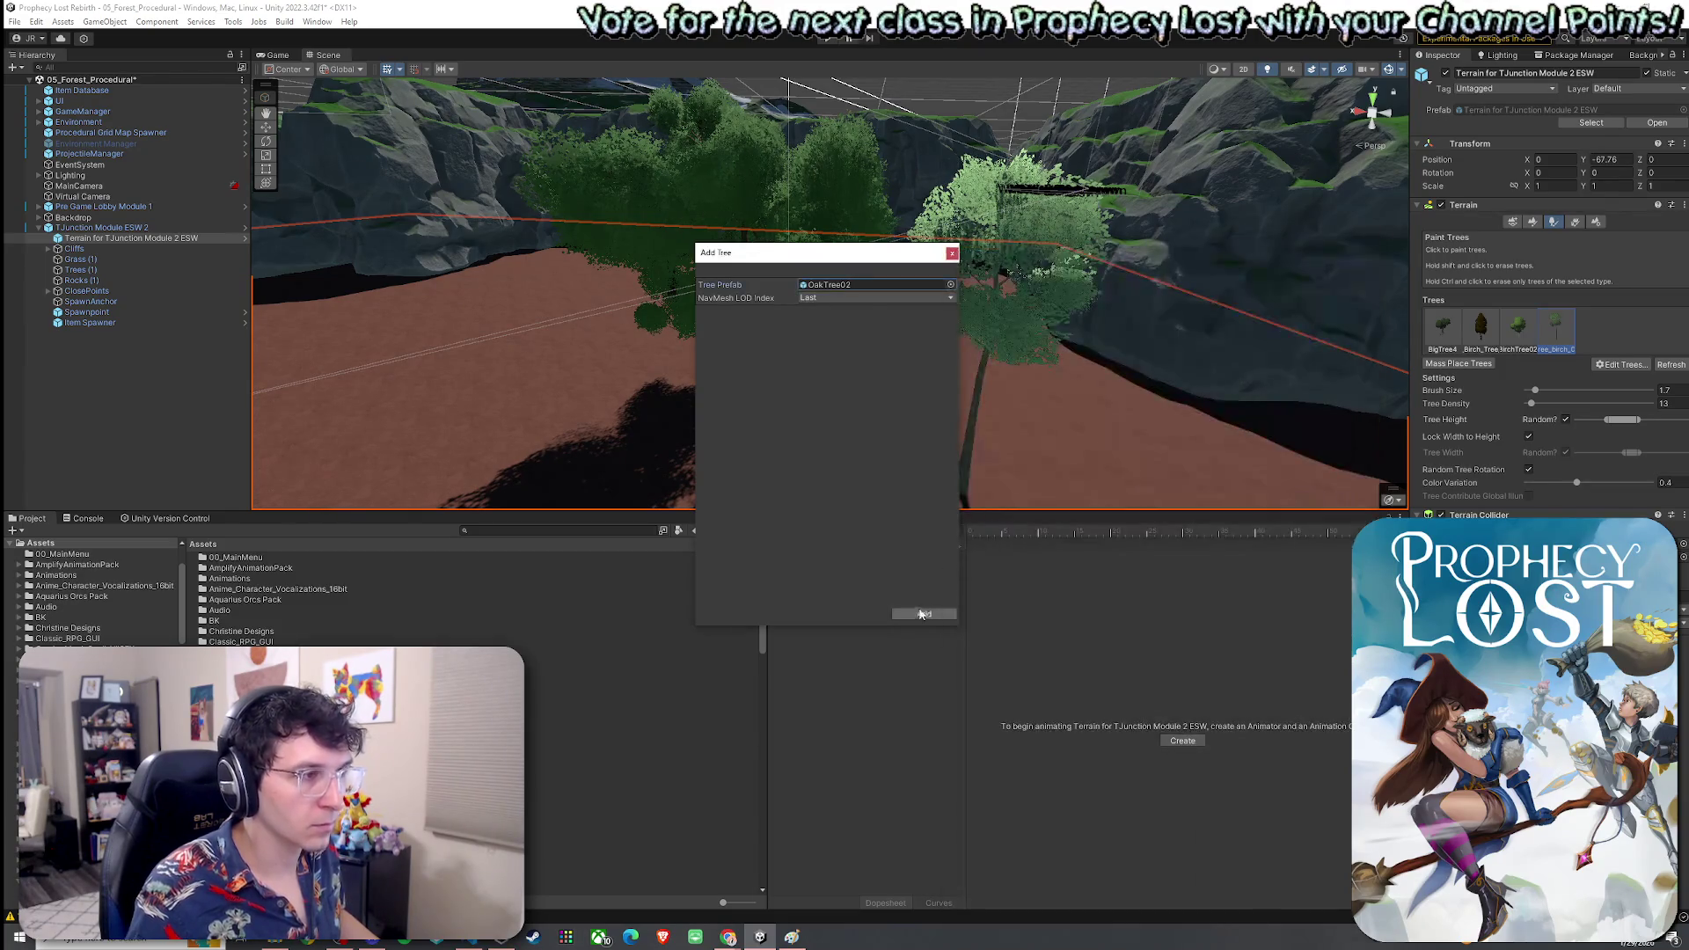
{"action": "left_click", "coordinate": [924, 613]}
Paint an oak tree, undo it, and begin adding another tree type
{"action": "left_click", "coordinate": [829, 461]}
{"action": "scroll", "coordinate": [879, 453], "scroll_direction": "down", "scroll_amount": 3}
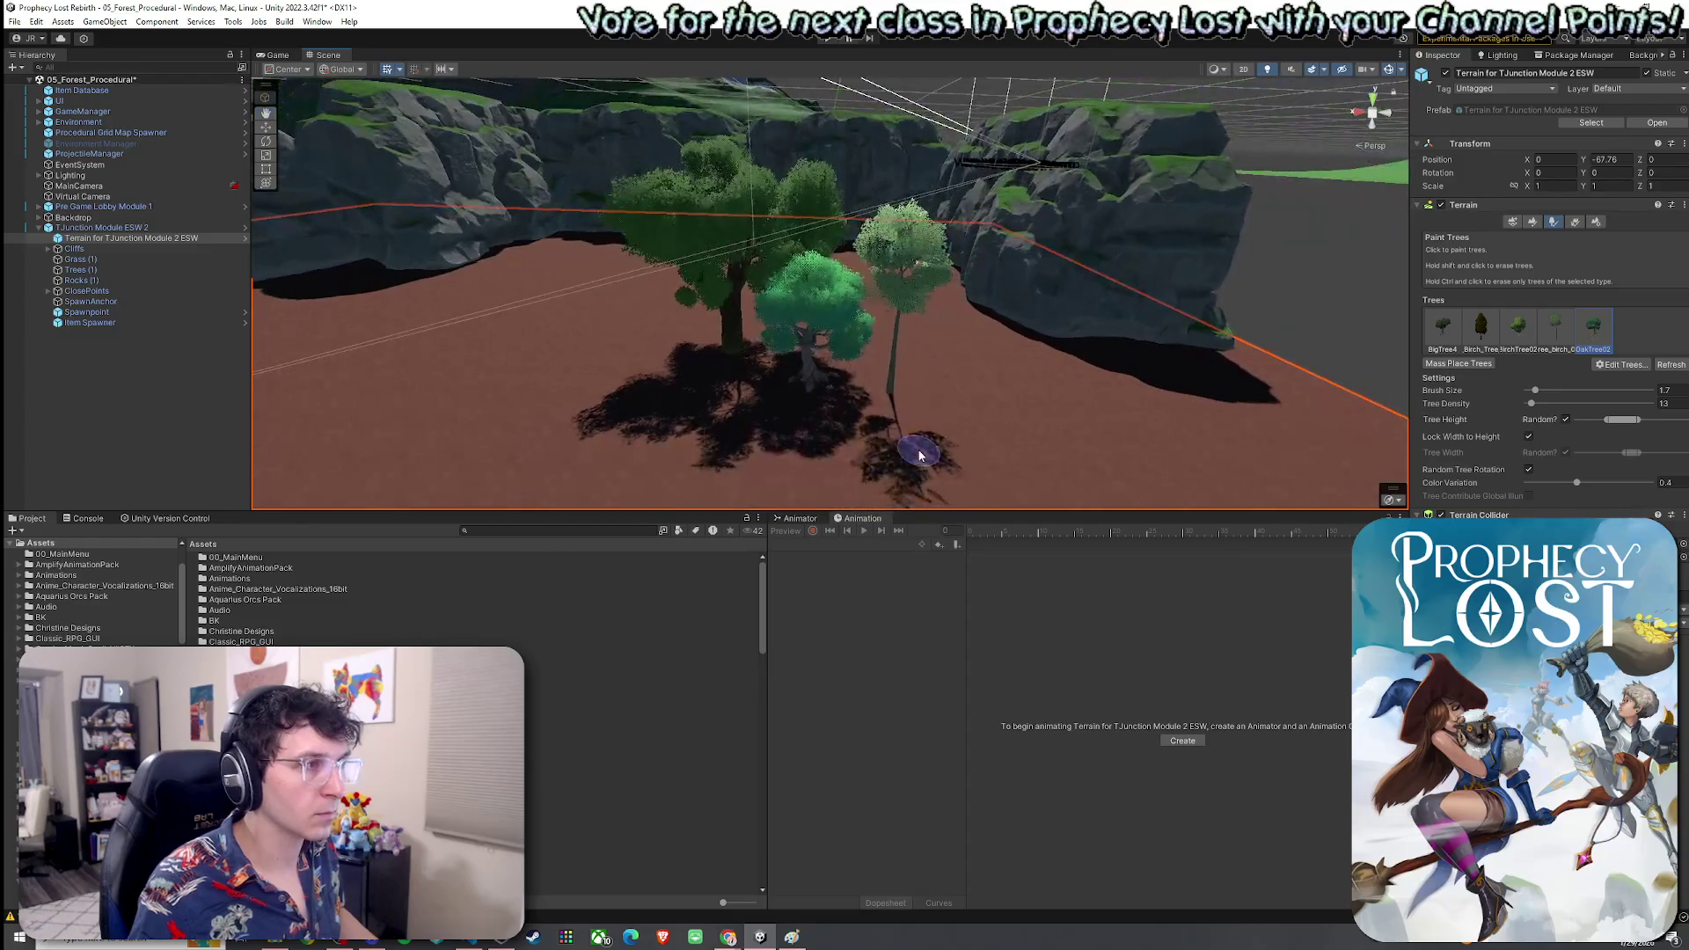
{"action": "key", "text": "ctrl+z"}
{"action": "left_click", "coordinate": [1620, 369]}
{"action": "left_click", "coordinate": [1623, 385]}
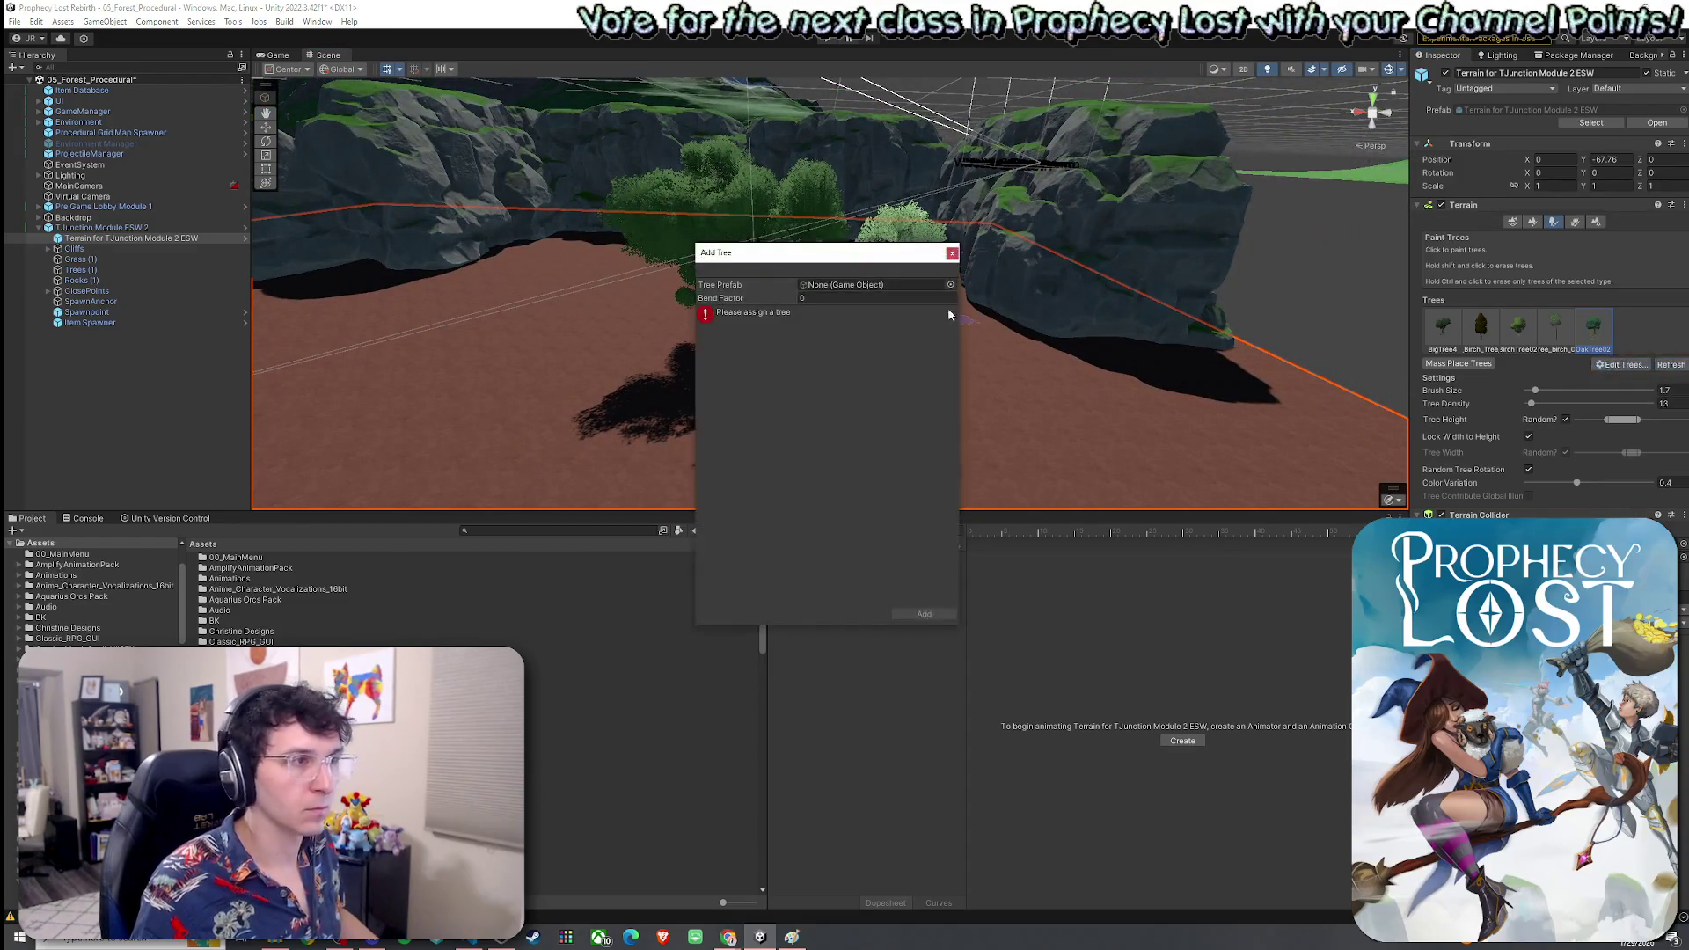
Add TGV_Beech_Tree_06A to the terrain's tree list, after briefly trying TGV_Tree_Billboard_06A
{"action": "left_click", "coordinate": [950, 285]}
{"action": "type", "text": "ree"}
{"action": "scroll", "coordinate": [1379, 351], "scroll_direction": "down", "scroll_amount": 5}
{"action": "scroll", "coordinate": [1161, 572], "scroll_direction": "down", "scroll_amount": 10}
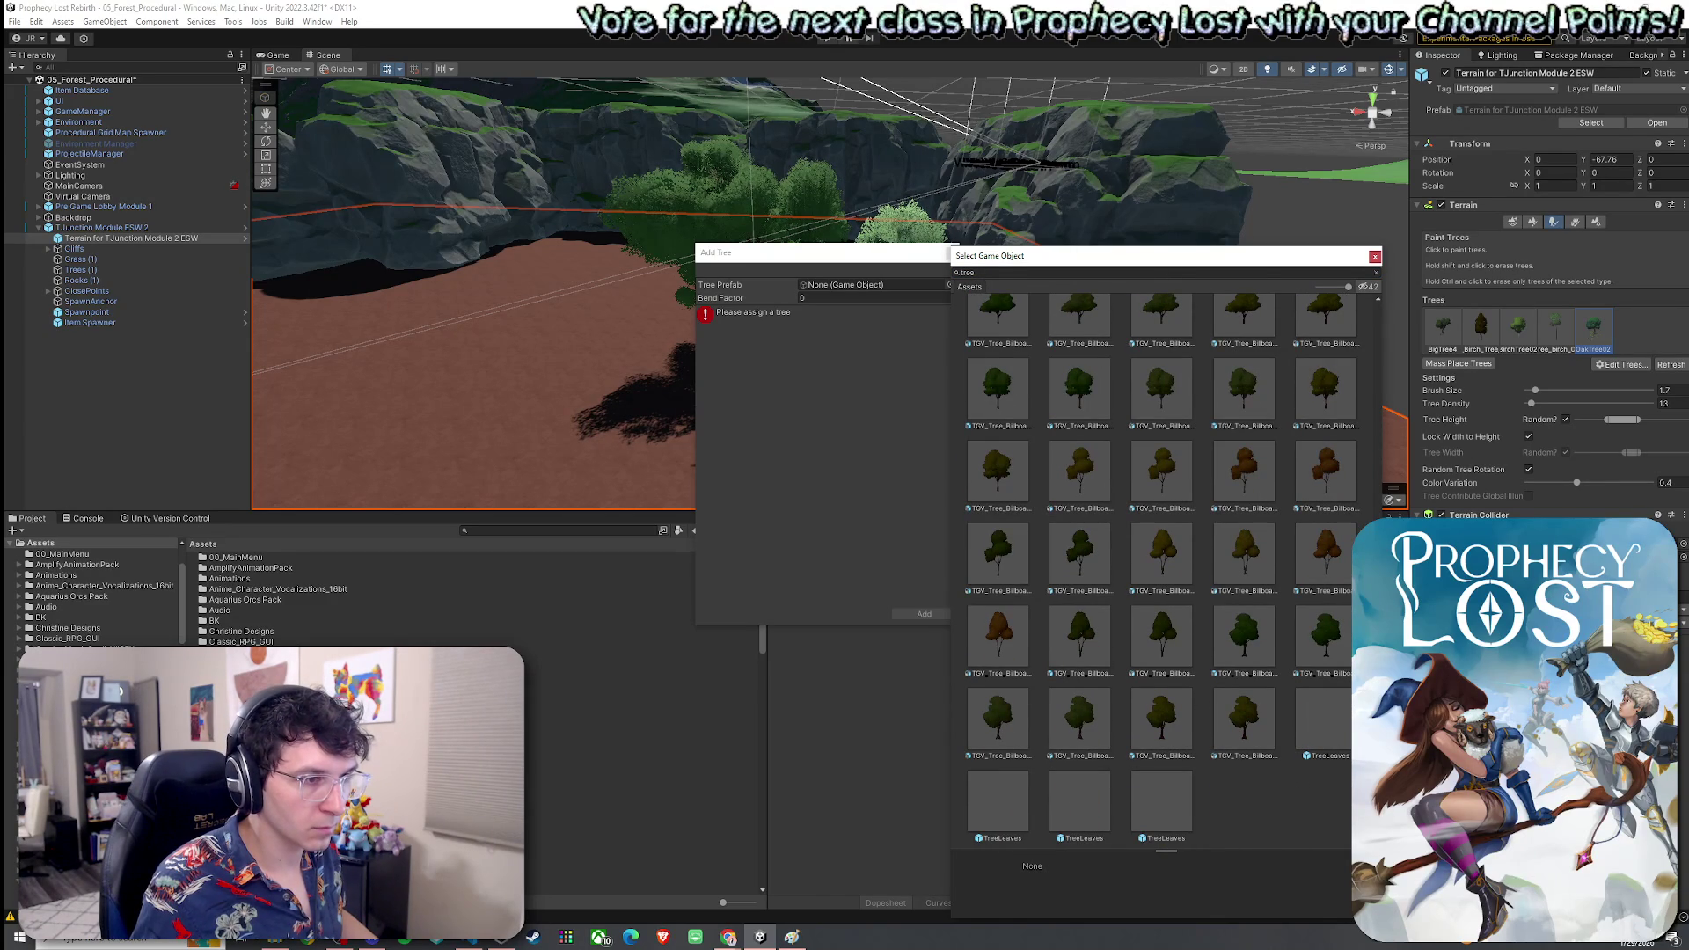
{"action": "left_click", "coordinate": [1258, 658]}
{"action": "scroll", "coordinate": [1253, 651], "scroll_direction": "up", "scroll_amount": 10}
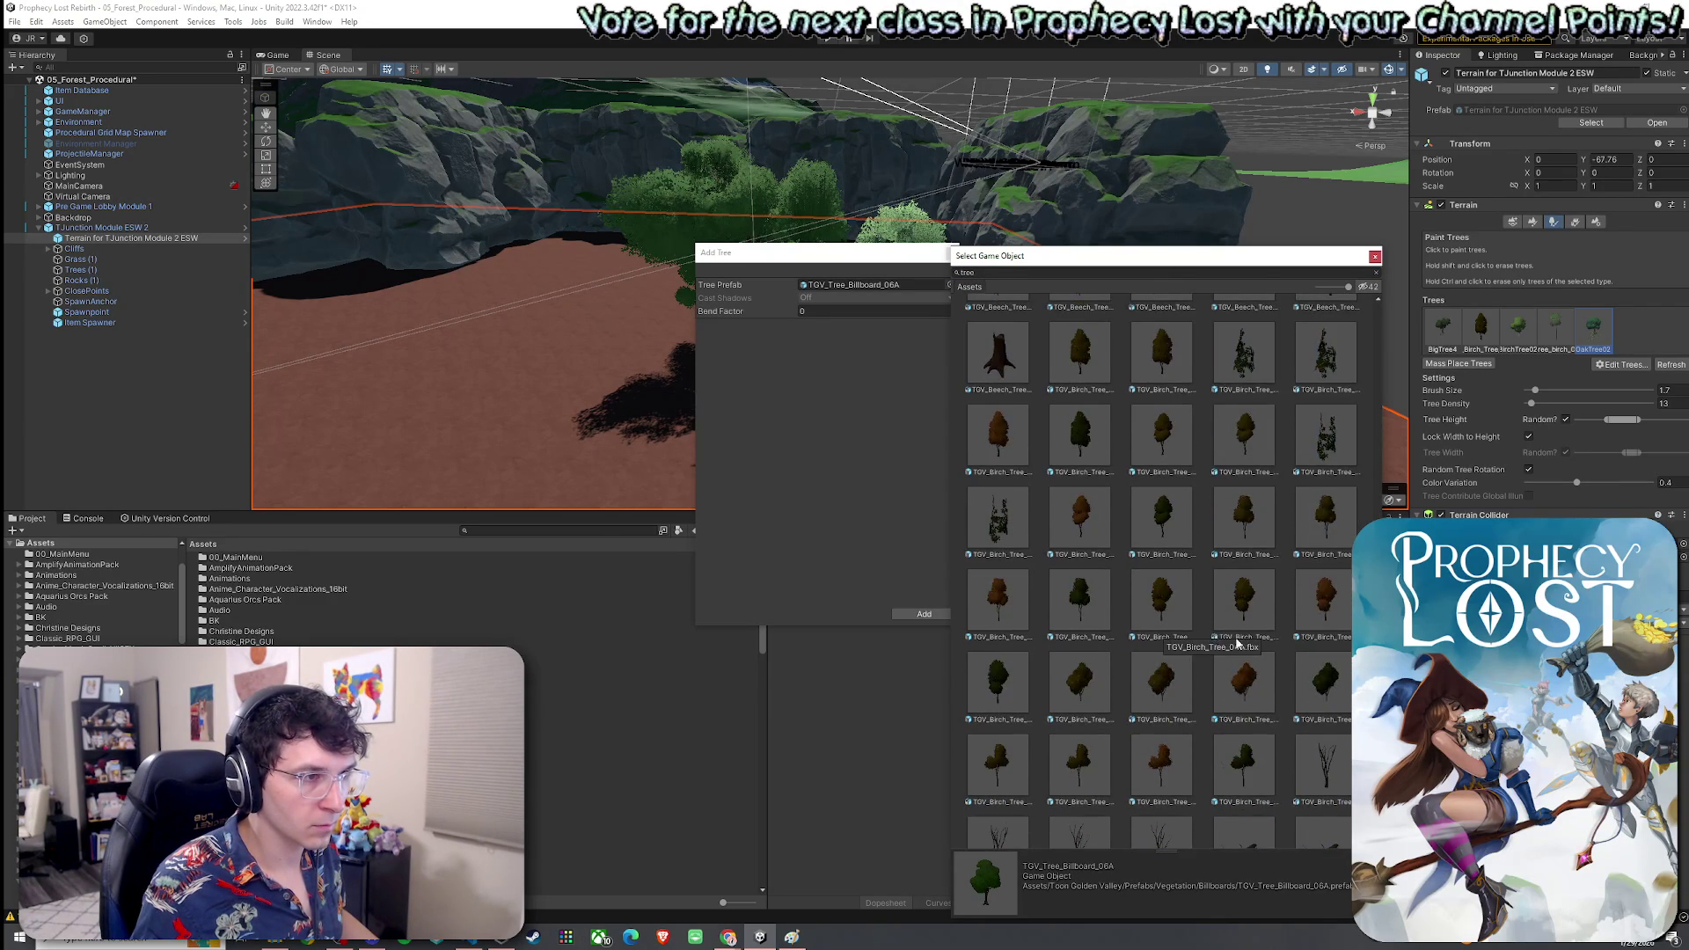
{"action": "scroll", "coordinate": [1256, 654], "scroll_direction": "up", "scroll_amount": 5}
{"action": "left_click", "coordinate": [1161, 510]}
{"action": "left_click", "coordinate": [1095, 518]}
{"action": "double_click", "coordinate": [1095, 515]}
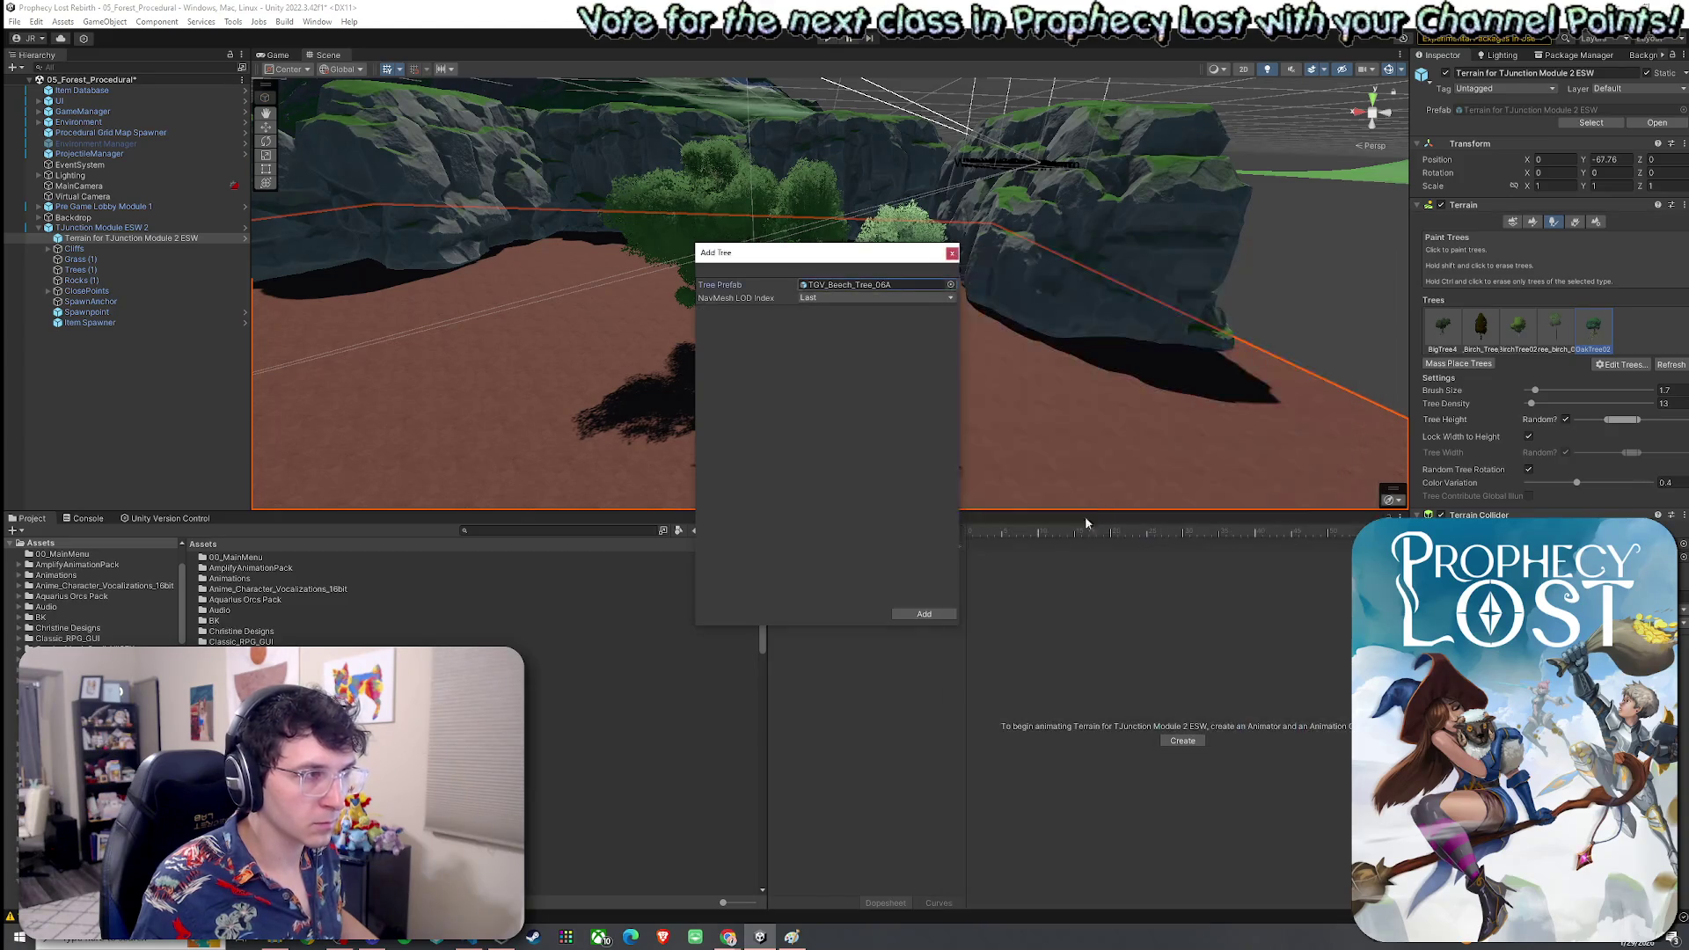
{"action": "left_click", "coordinate": [935, 615]}
Paint beech trees, undo them, then place two small trees on the ground left of the group
{"action": "left_click", "coordinate": [770, 410]}
{"action": "mouse_move", "coordinate": [770, 412]}
{"action": "left_mouse_down"}
{"action": "mouse_move", "coordinate": [836, 437]}
{"action": "mouse_move", "coordinate": [810, 467]}
{"action": "mouse_move", "coordinate": [988, 438]}
{"action": "mouse_move", "coordinate": [939, 436]}
{"action": "mouse_move", "coordinate": [957, 426]}
{"action": "left_mouse_up"}
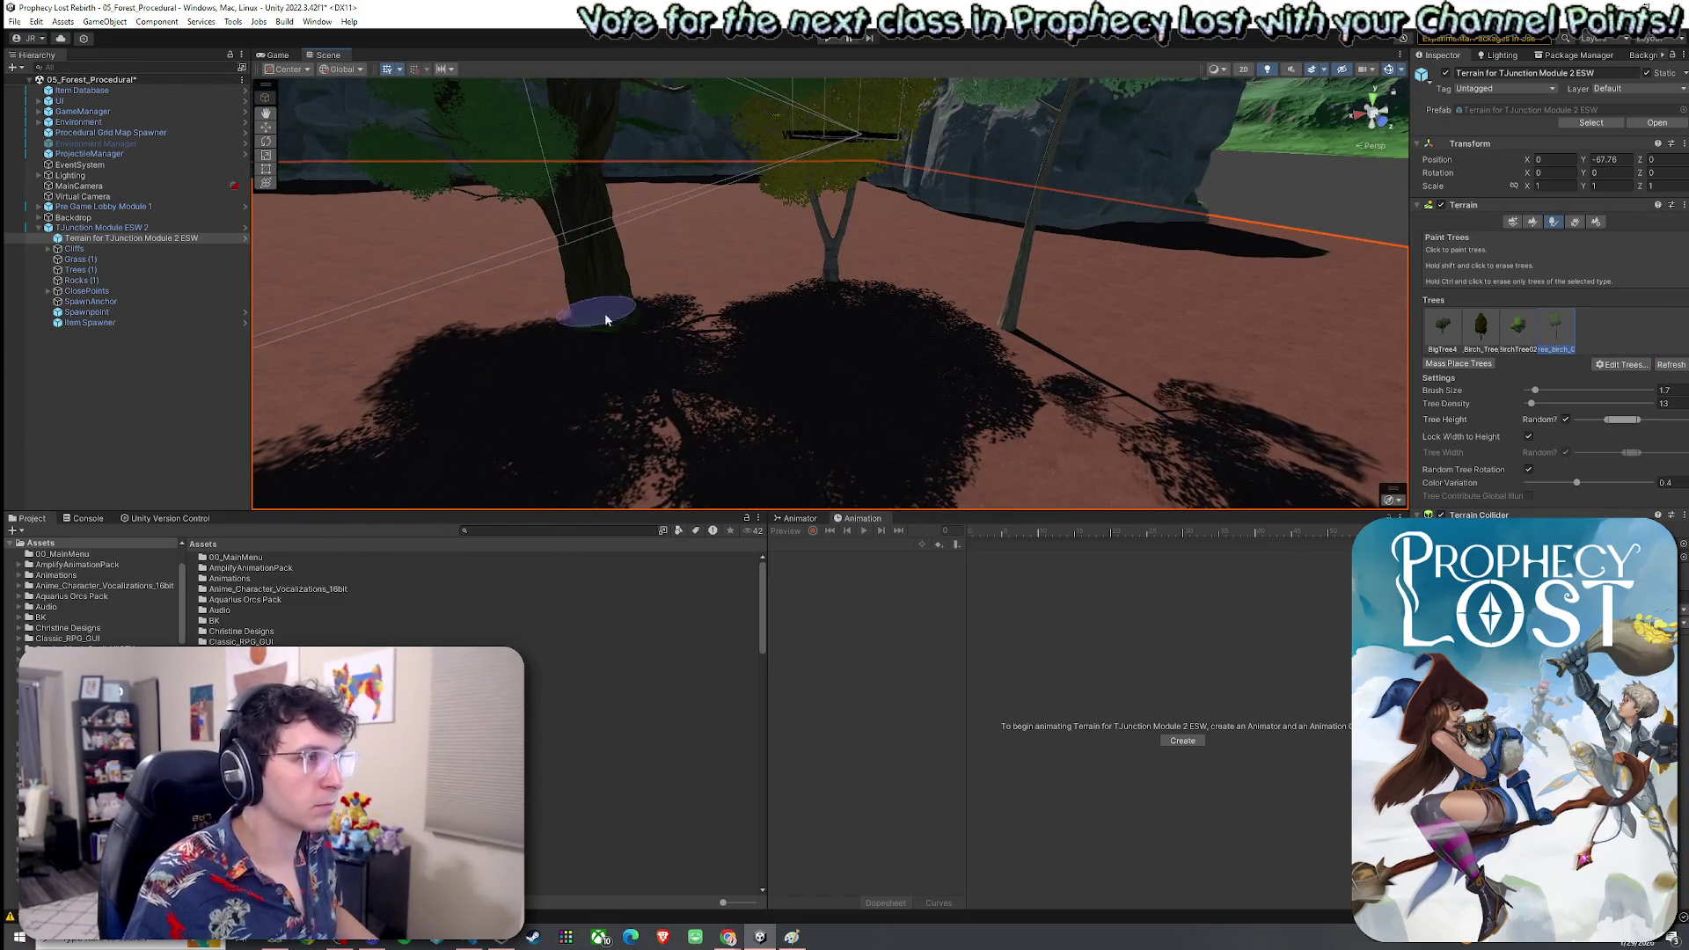
{"action": "key", "text": "ctrl+z"}
{"action": "key", "text": "ctrl+z"}
{"action": "left_click", "coordinate": [688, 336]}
{"action": "scroll", "coordinate": [688, 336], "scroll_direction": "down", "scroll_amount": 3}
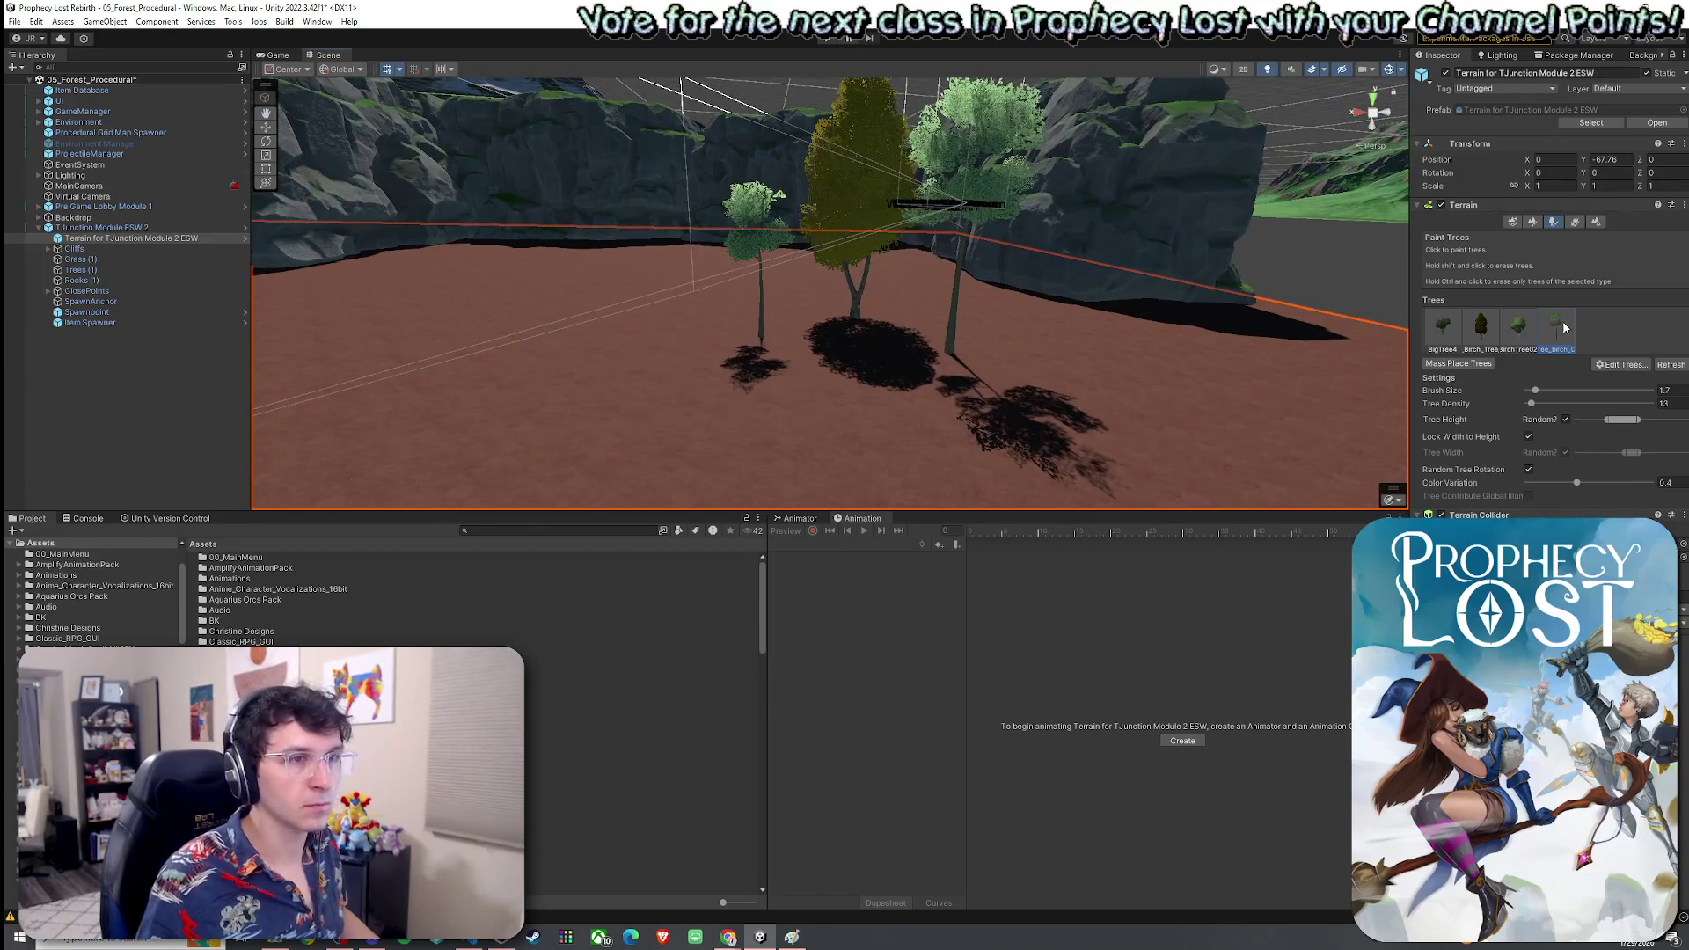
{"action": "left_click", "coordinate": [670, 357]}
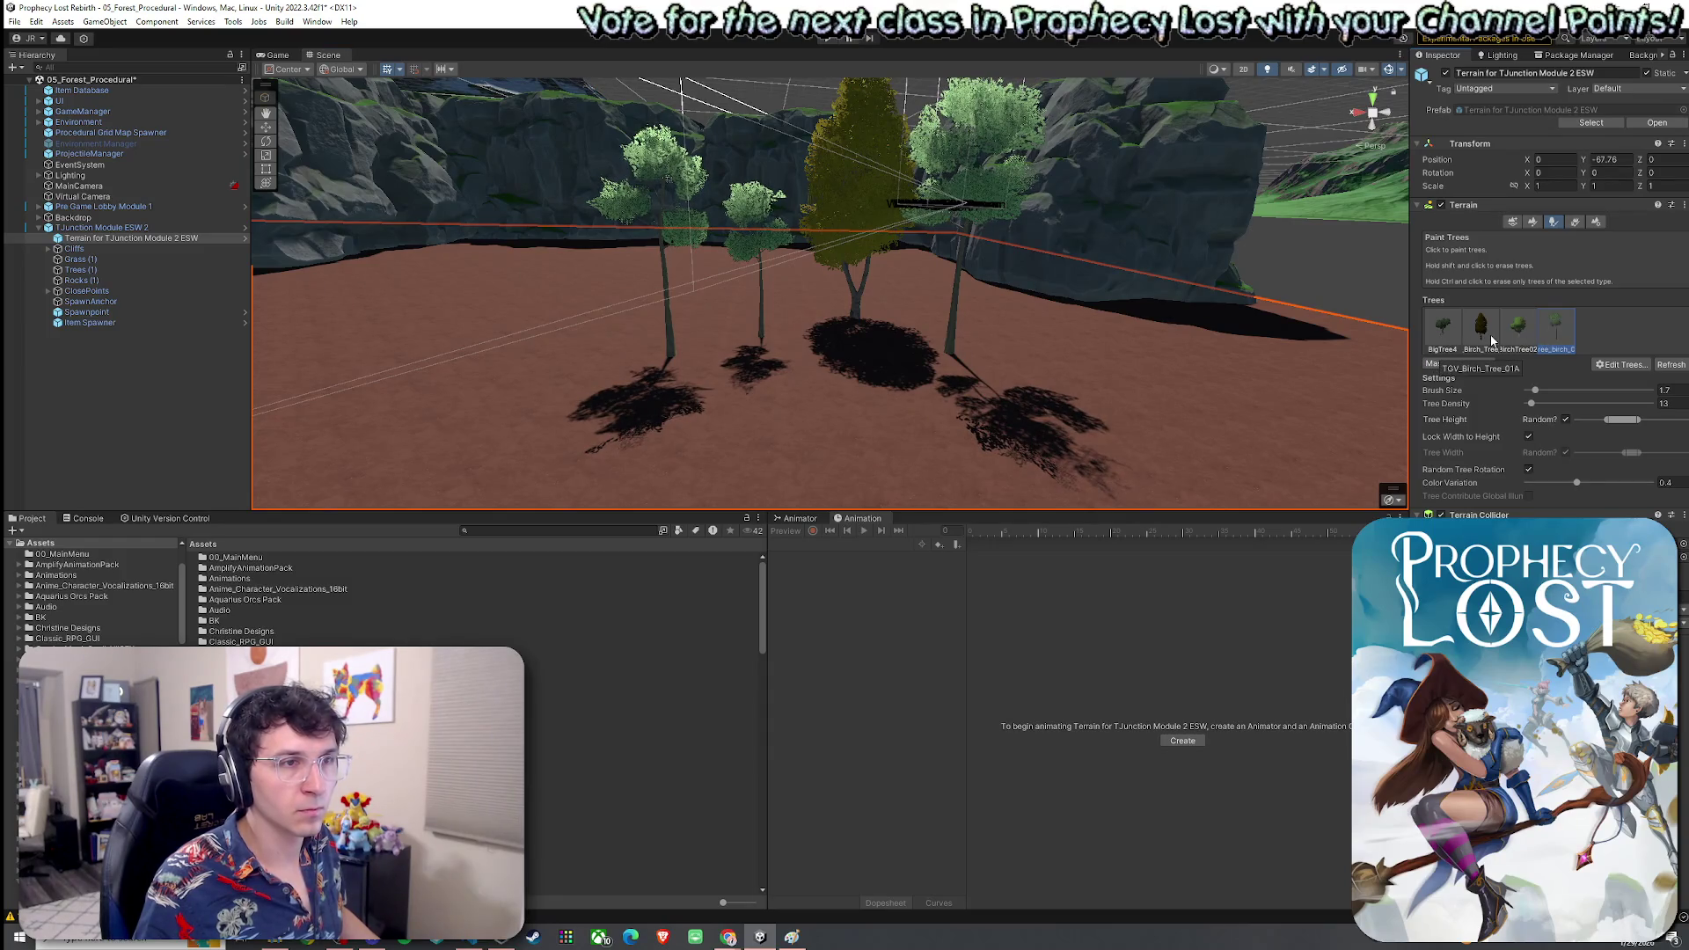
Add another beech tree type through Edit Trees > Add Tree
{"action": "left_click", "coordinate": [1623, 364]}
{"action": "left_click", "coordinate": [1628, 376]}
{"action": "left_click", "coordinate": [949, 284]}
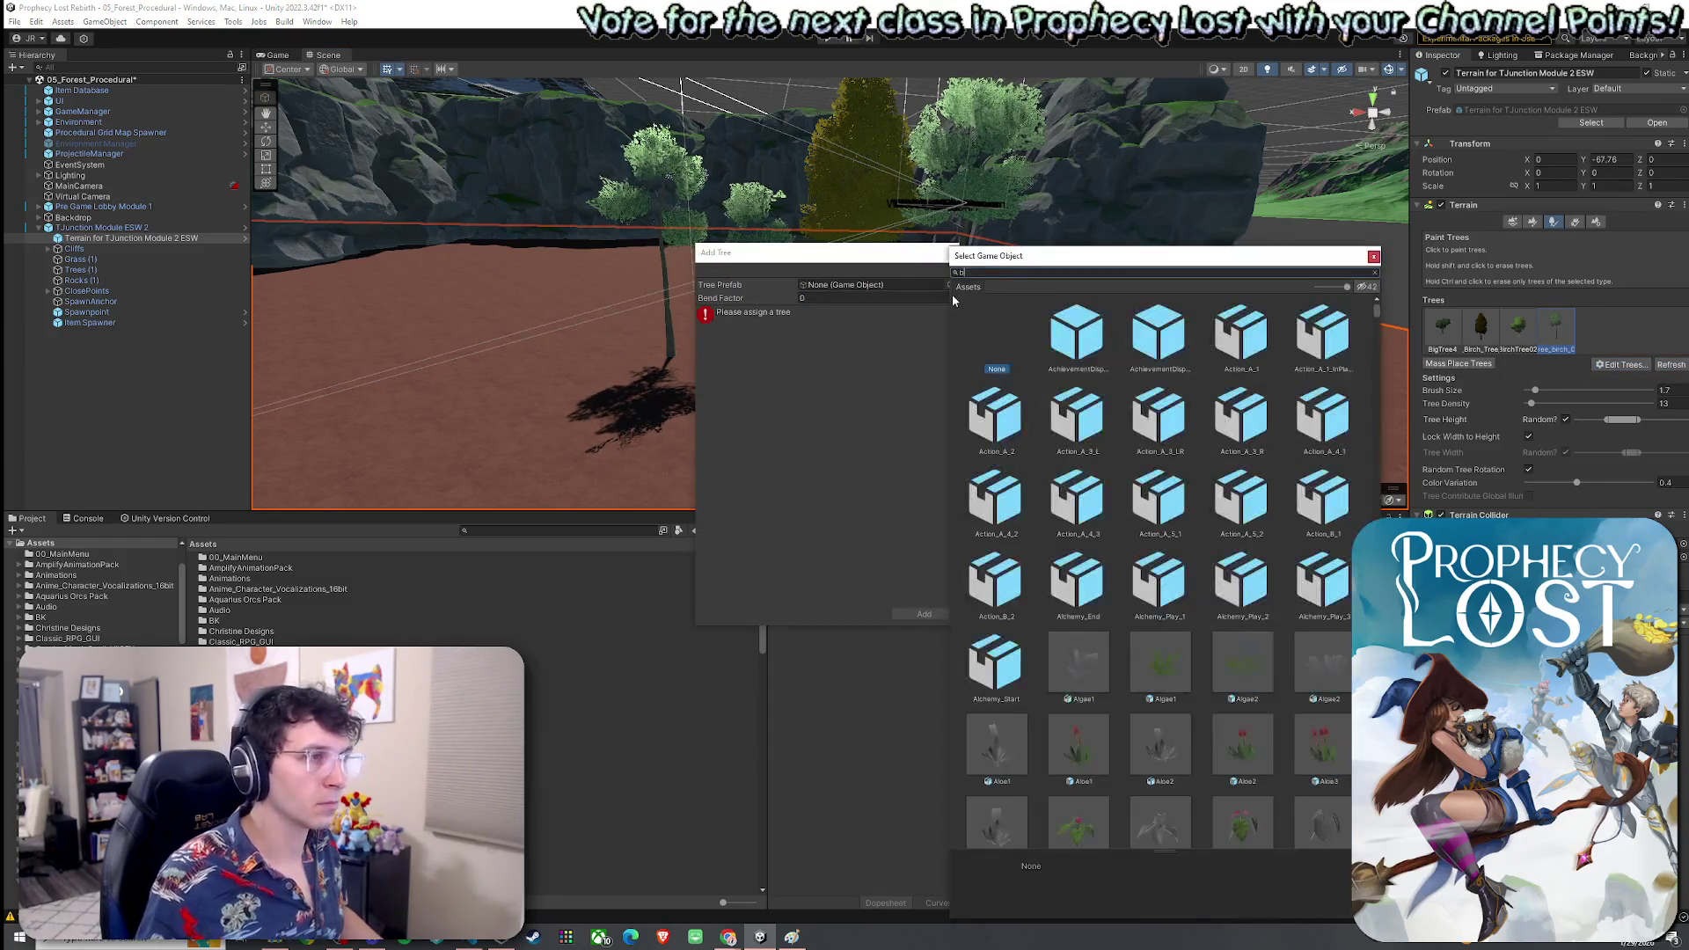
{"action": "type", "text": "eech"}
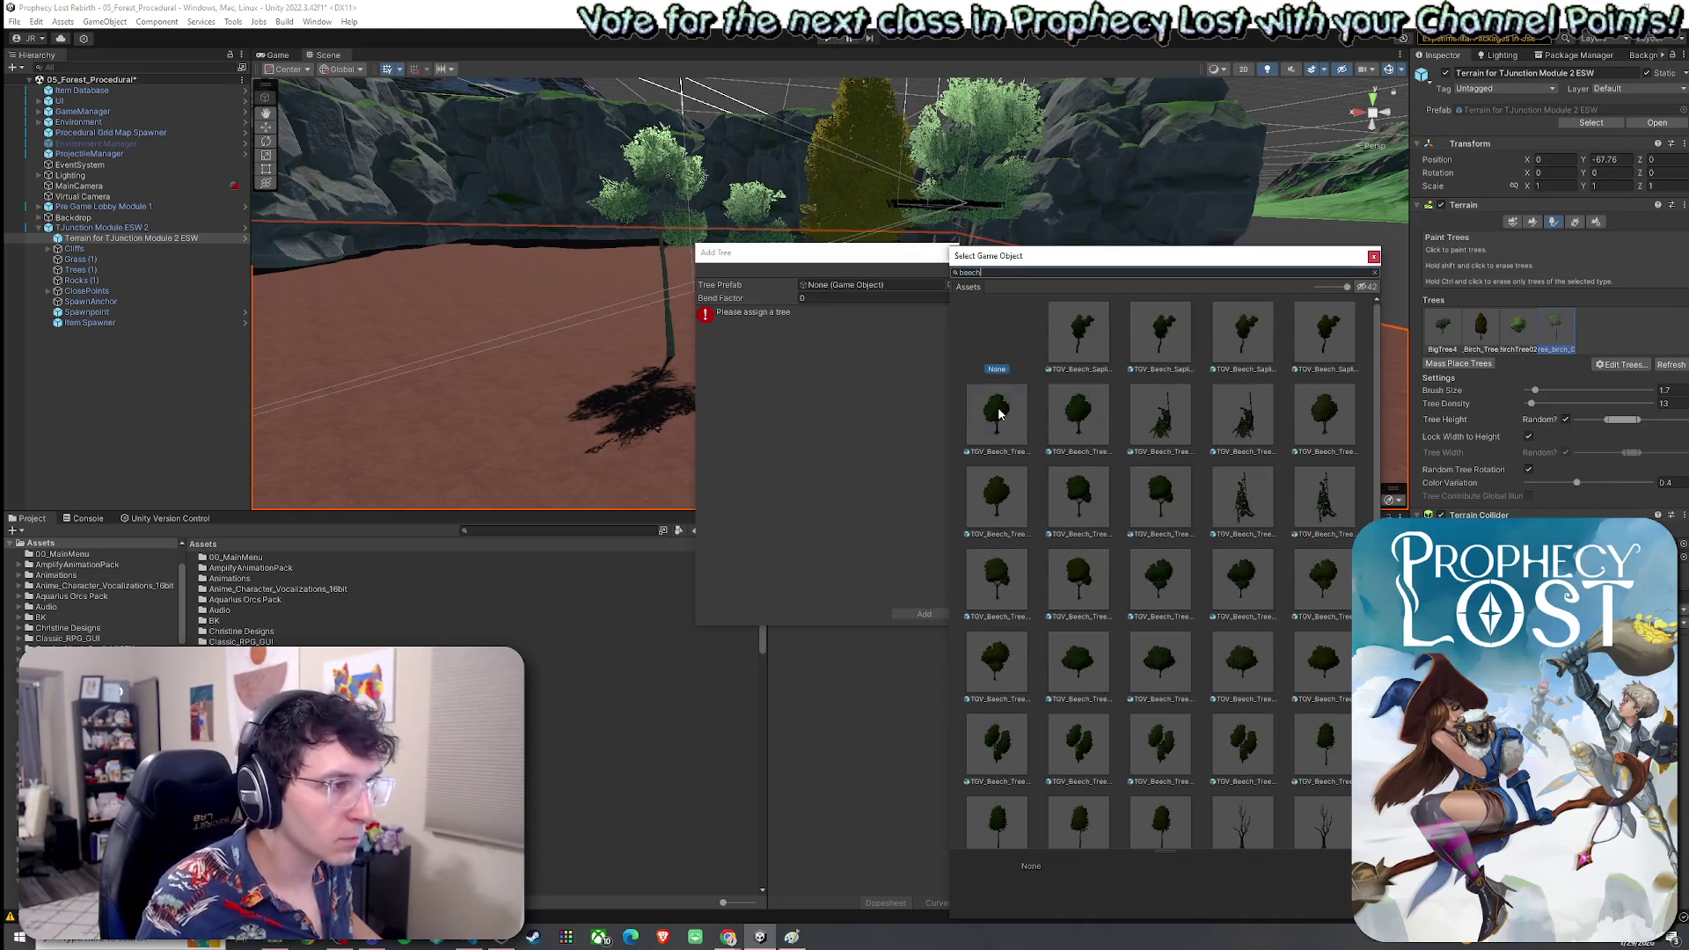
{"action": "double_click", "coordinate": [998, 413]}
{"action": "left_click", "coordinate": [924, 613]}
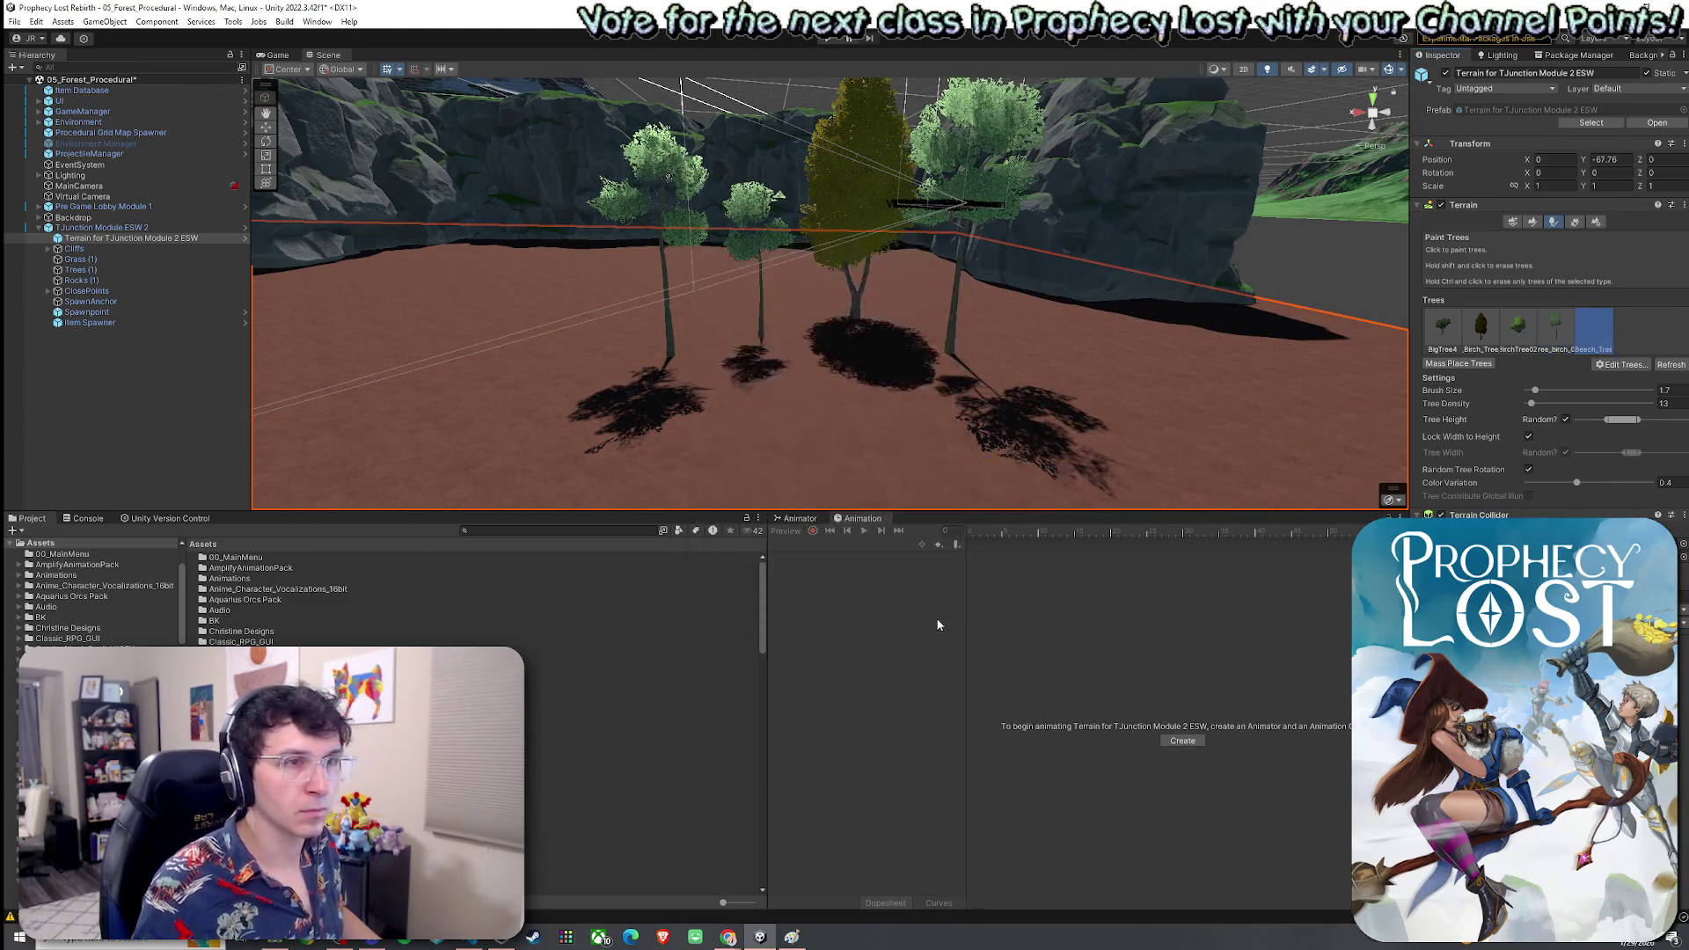
Paint and erase large beech trees around the group, removing the light-green and yellow trees
{"action": "left_click", "coordinate": [718, 392]}
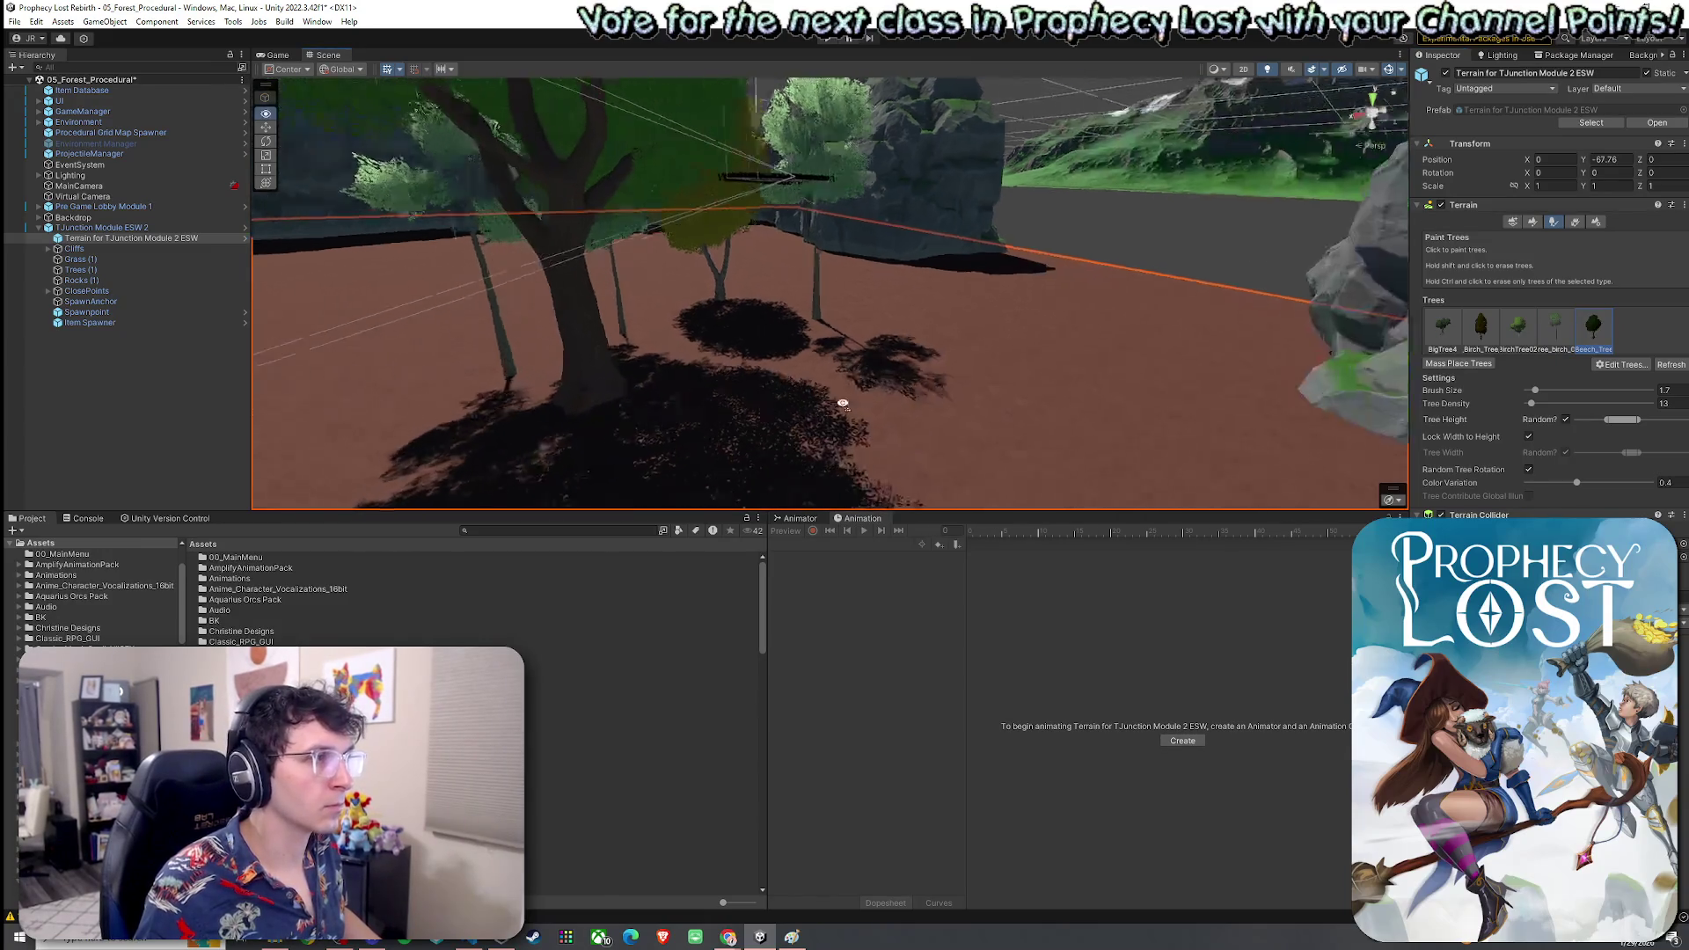
{"action": "scroll", "coordinate": [719, 391], "scroll_direction": "down", "scroll_amount": 5}
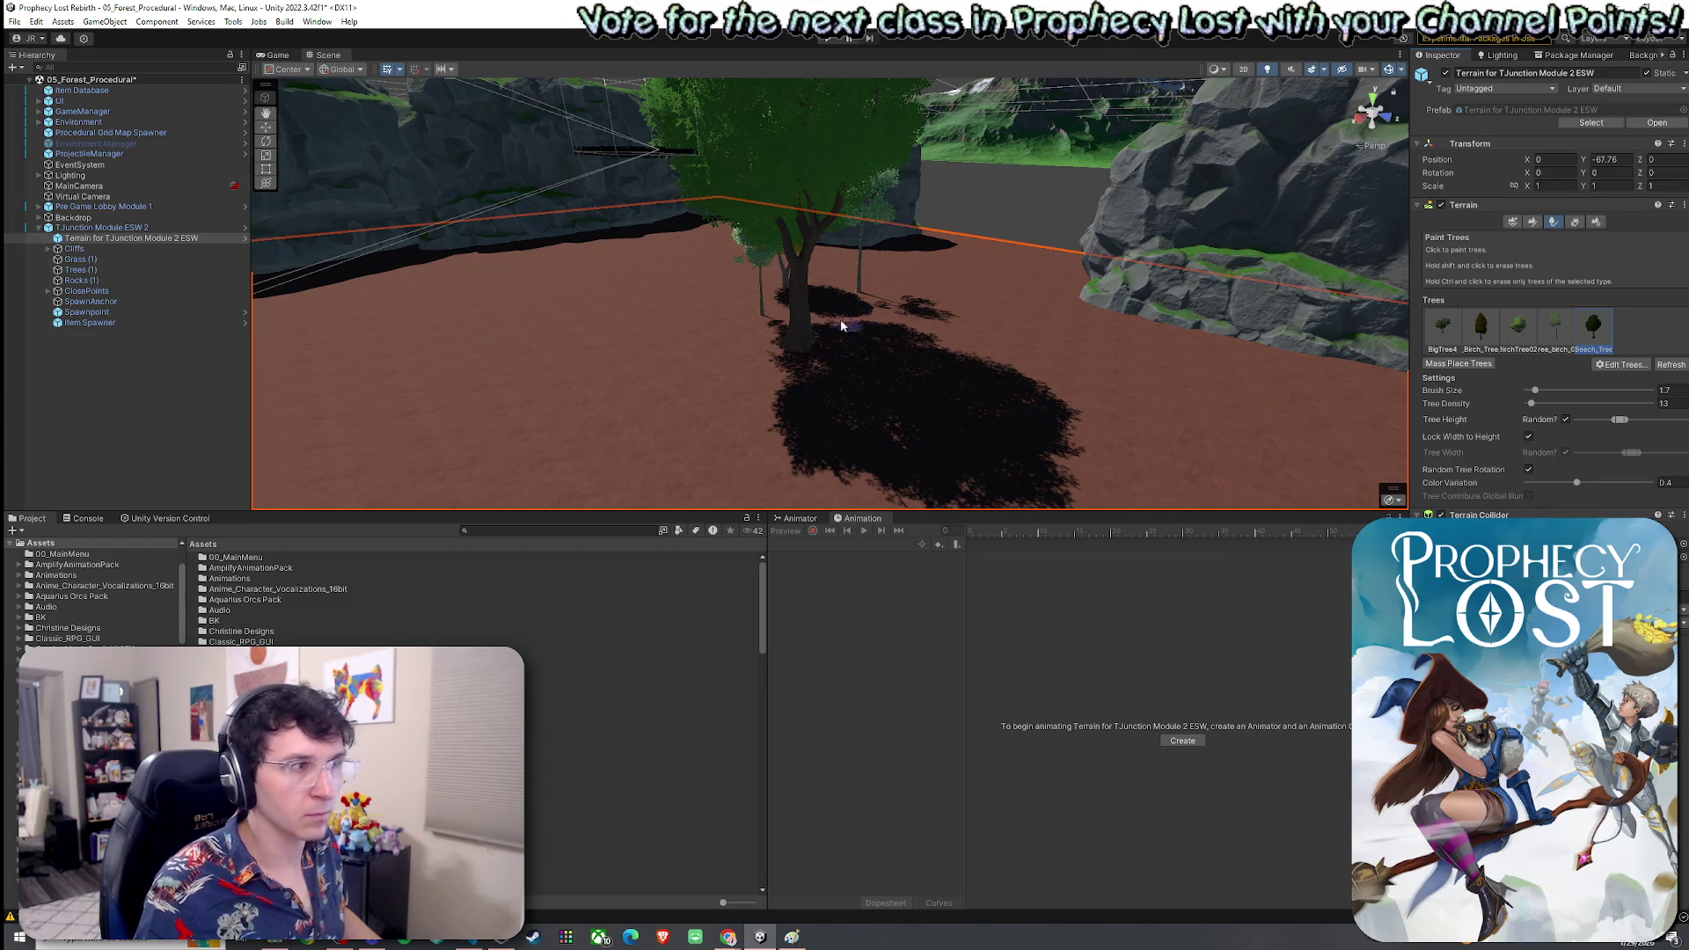
{"action": "left_click", "coordinate": [791, 345], "text": "shift"}
{"action": "left_click", "coordinate": [739, 350]}
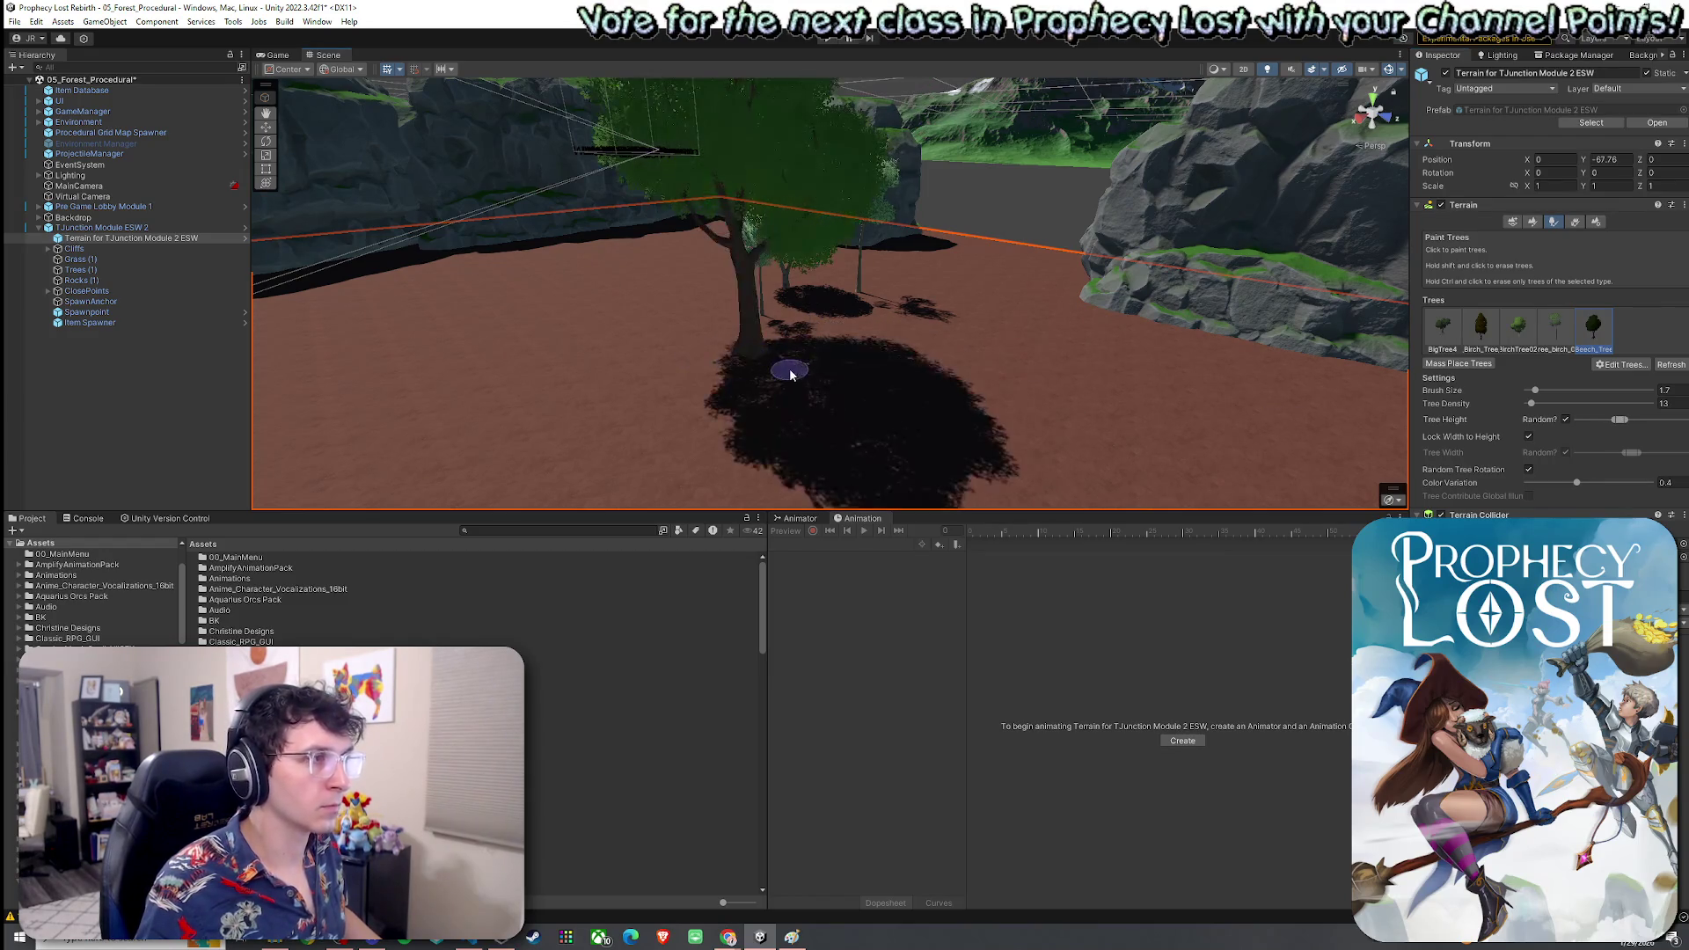
{"action": "left_click", "coordinate": [748, 365], "text": "shift"}
{"action": "left_click", "coordinate": [620, 330]}
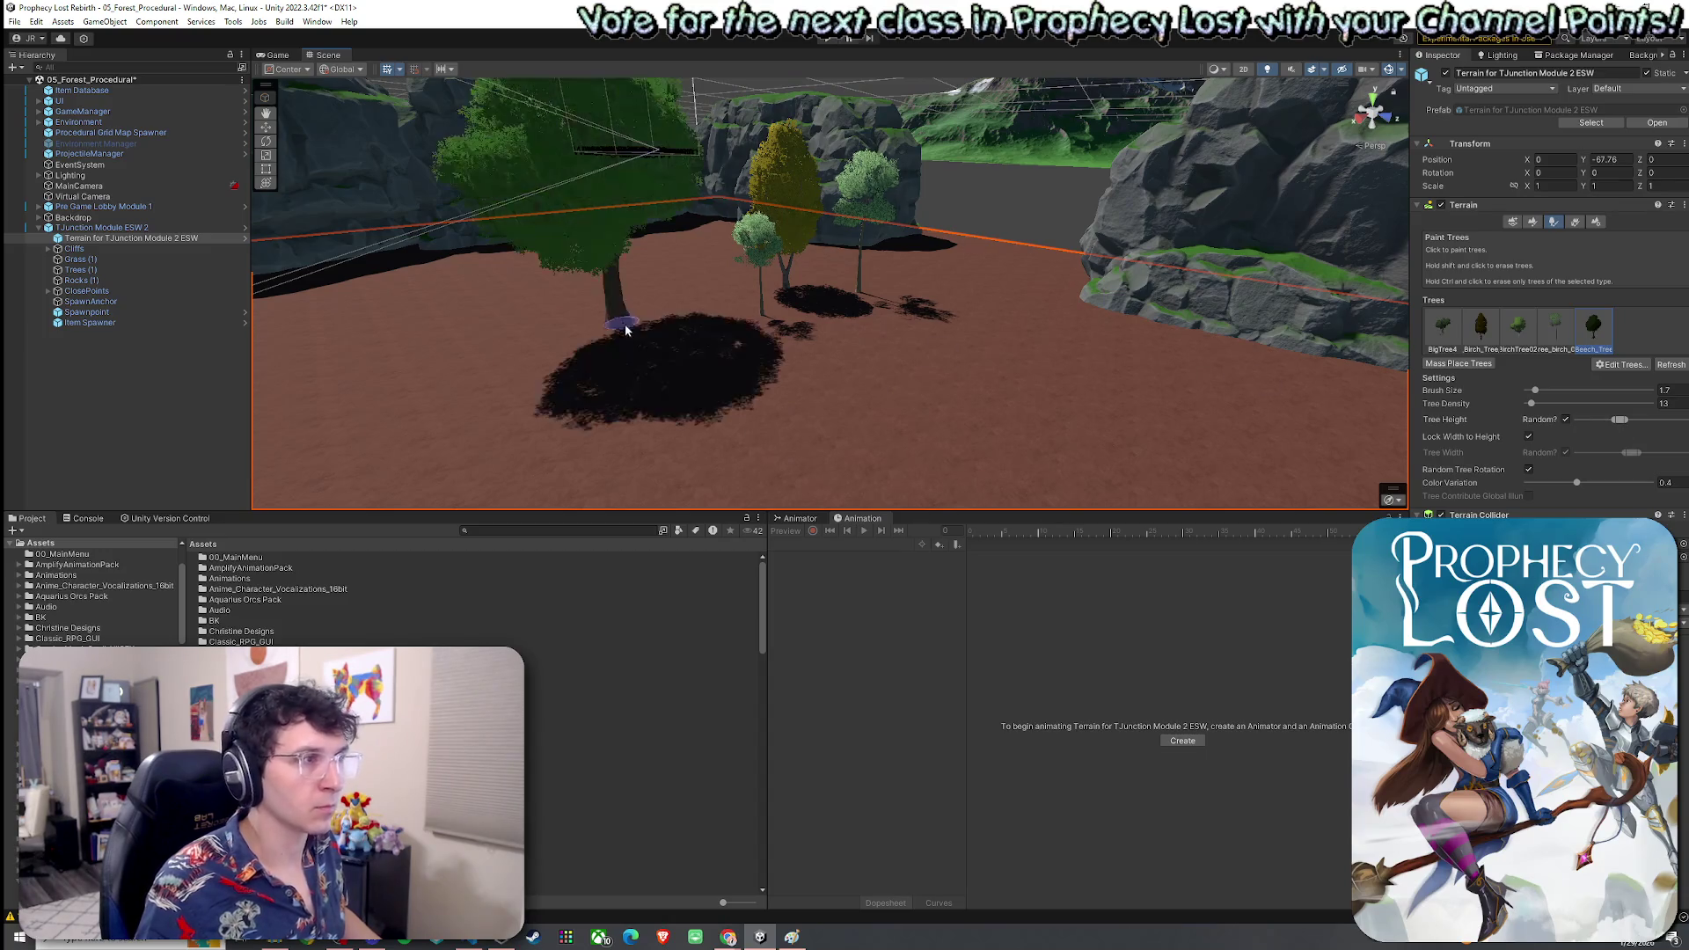
{"action": "scroll", "coordinate": [642, 282], "scroll_direction": "up", "scroll_amount": 5}
{"action": "left_click", "coordinate": [802, 383], "text": "shift"}
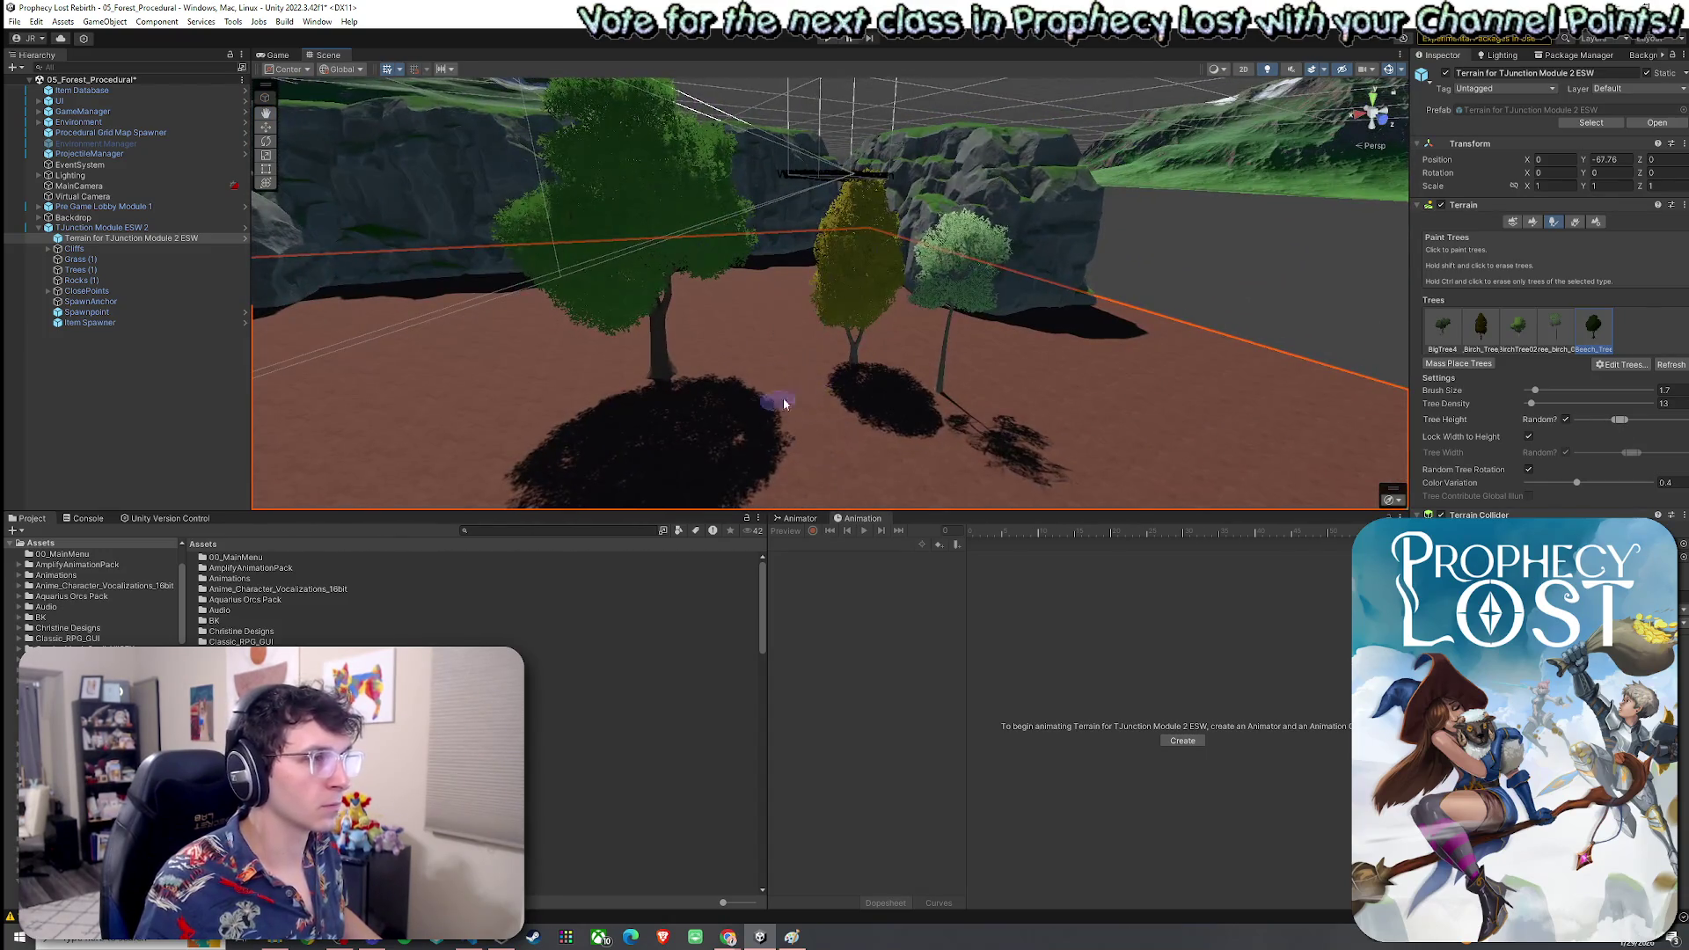
{"action": "left_click", "coordinate": [865, 387], "text": "shift"}
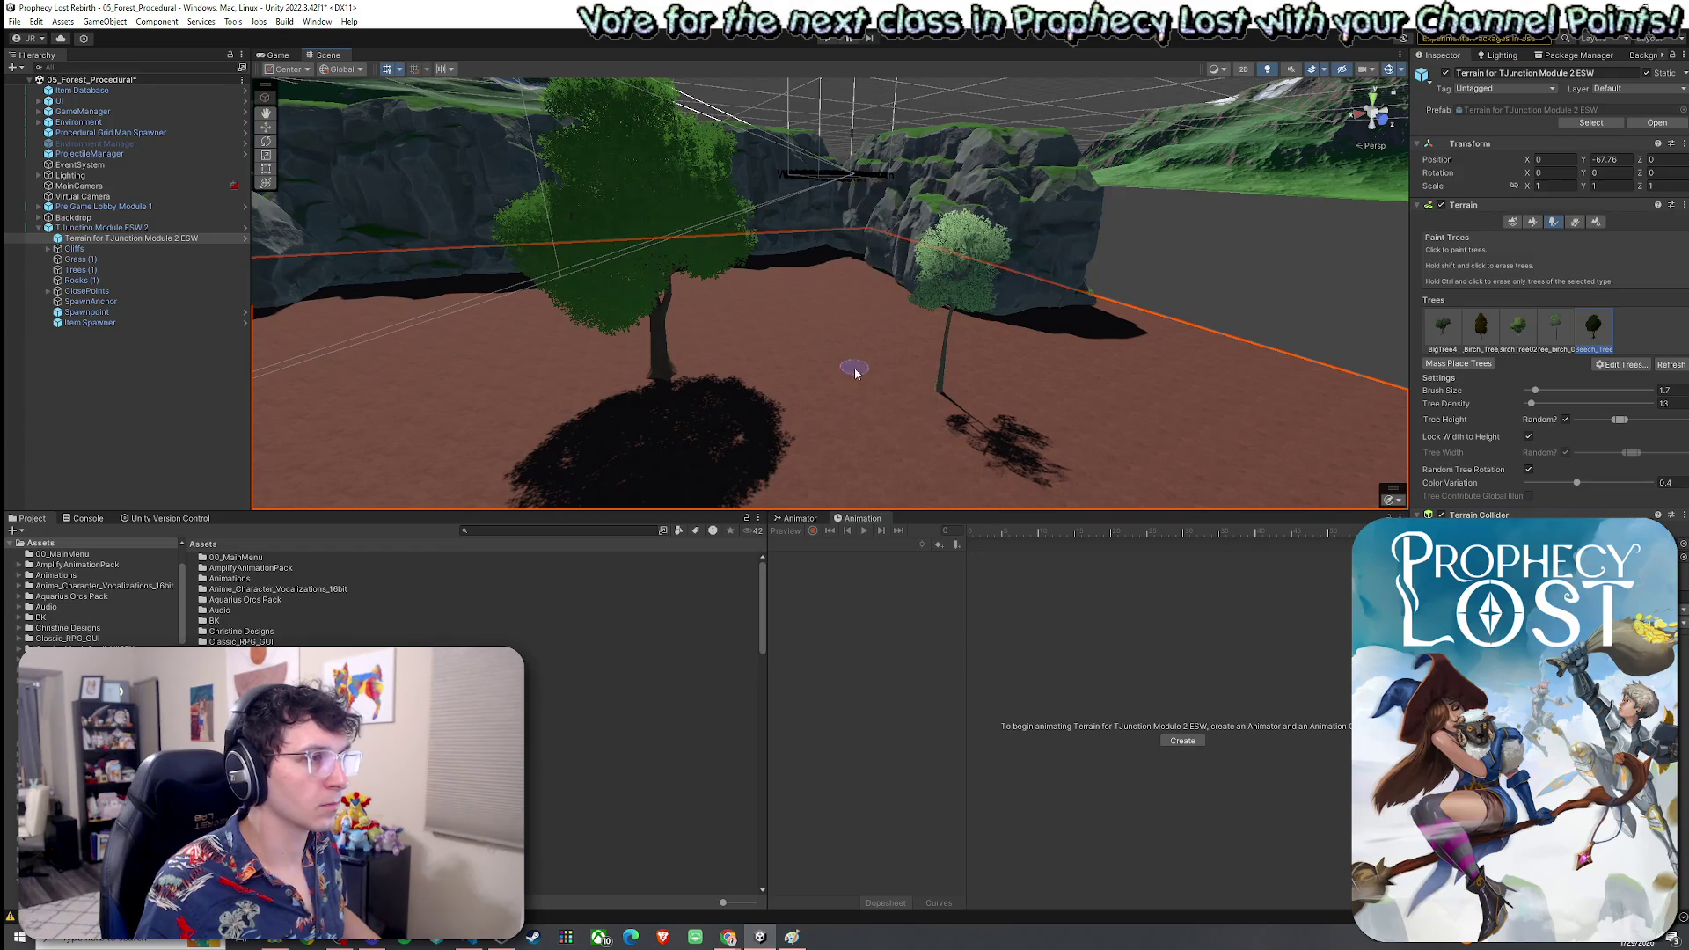
Try and erase a BirchTree02, then paint a BigTree4 at the centre
{"action": "left_click", "coordinate": [1518, 328]}
{"action": "left_click", "coordinate": [820, 414]}
{"action": "left_click", "coordinate": [820, 413], "text": "shift"}
{"action": "left_click", "coordinate": [1443, 328]}
{"action": "left_click", "coordinate": [867, 407]}
Move the large centre tree nearby, erase a small tree, and paint a small birch
{"action": "mouse_move", "coordinate": [867, 407]}
{"action": "left_mouse_down"}
{"action": "mouse_move", "coordinate": [817, 422]}
{"action": "mouse_move", "coordinate": [820, 405]}
{"action": "mouse_move", "coordinate": [784, 401]}
{"action": "mouse_move", "coordinate": [799, 422]}
{"action": "mouse_move", "coordinate": [769, 460]}
{"action": "mouse_move", "coordinate": [774, 381]}
{"action": "mouse_move", "coordinate": [781, 445]}
{"action": "mouse_move", "coordinate": [862, 422]}
{"action": "mouse_move", "coordinate": [762, 392]}
{"action": "left_mouse_up"}
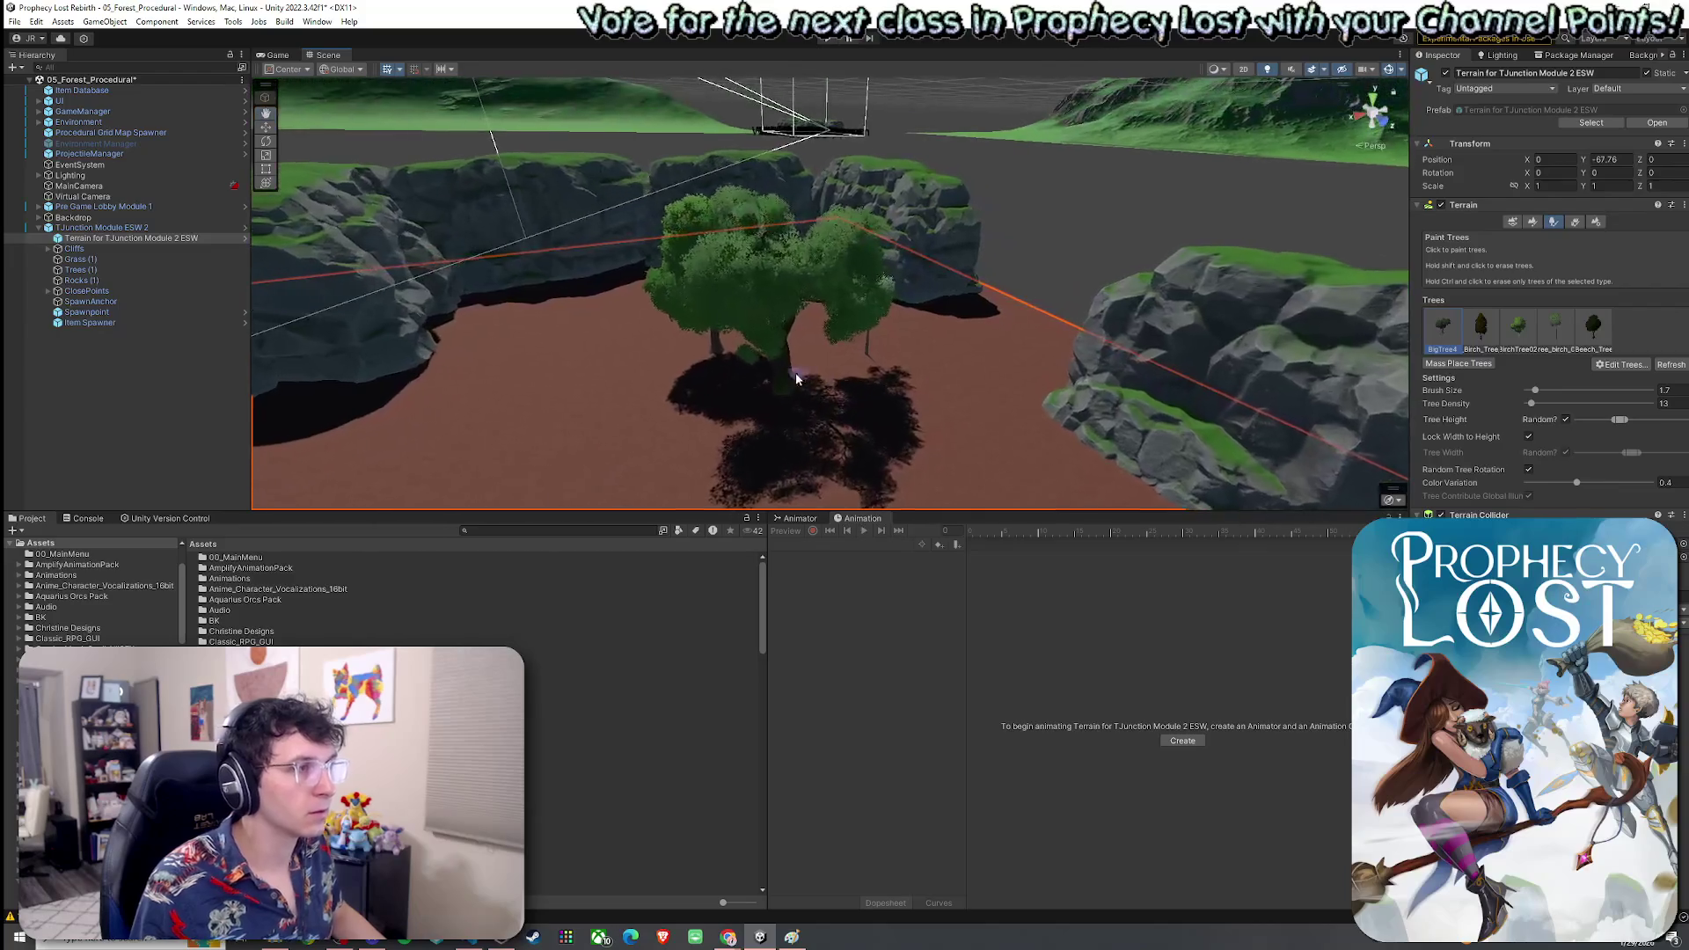
{"action": "left_click", "coordinate": [770, 396], "text": "shift"}
{"action": "left_click", "coordinate": [647, 369]}
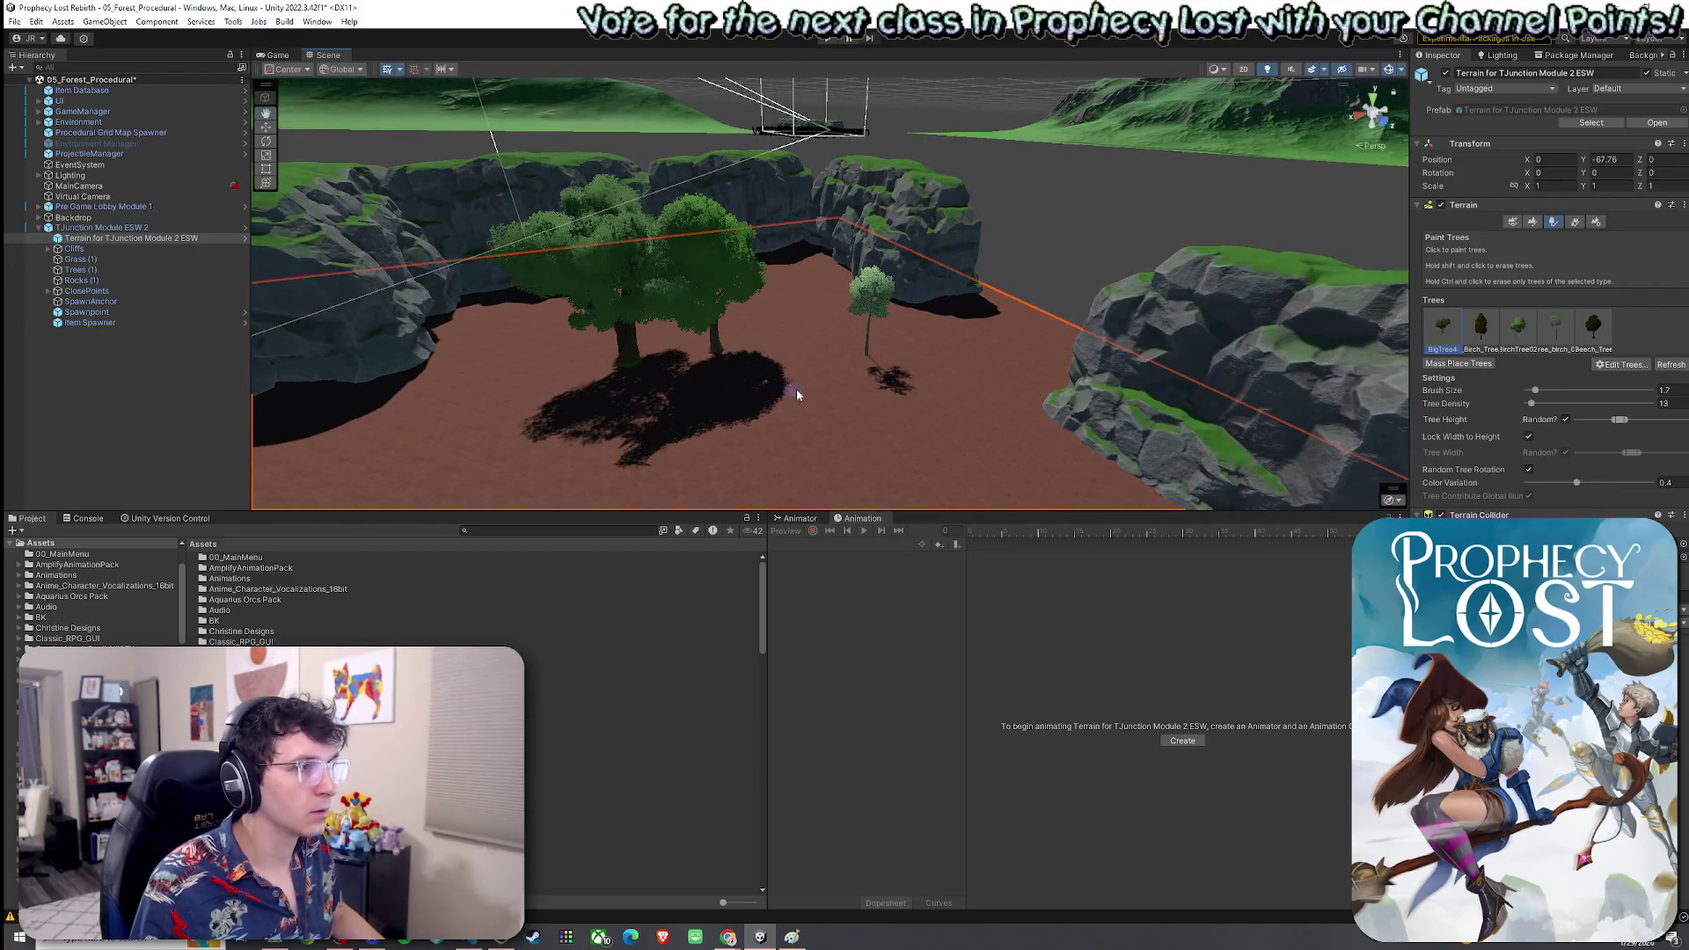
{"action": "left_click", "coordinate": [869, 357], "text": "shift"}
{"action": "left_click", "coordinate": [1555, 327]}
{"action": "left_click", "coordinate": [776, 352]}
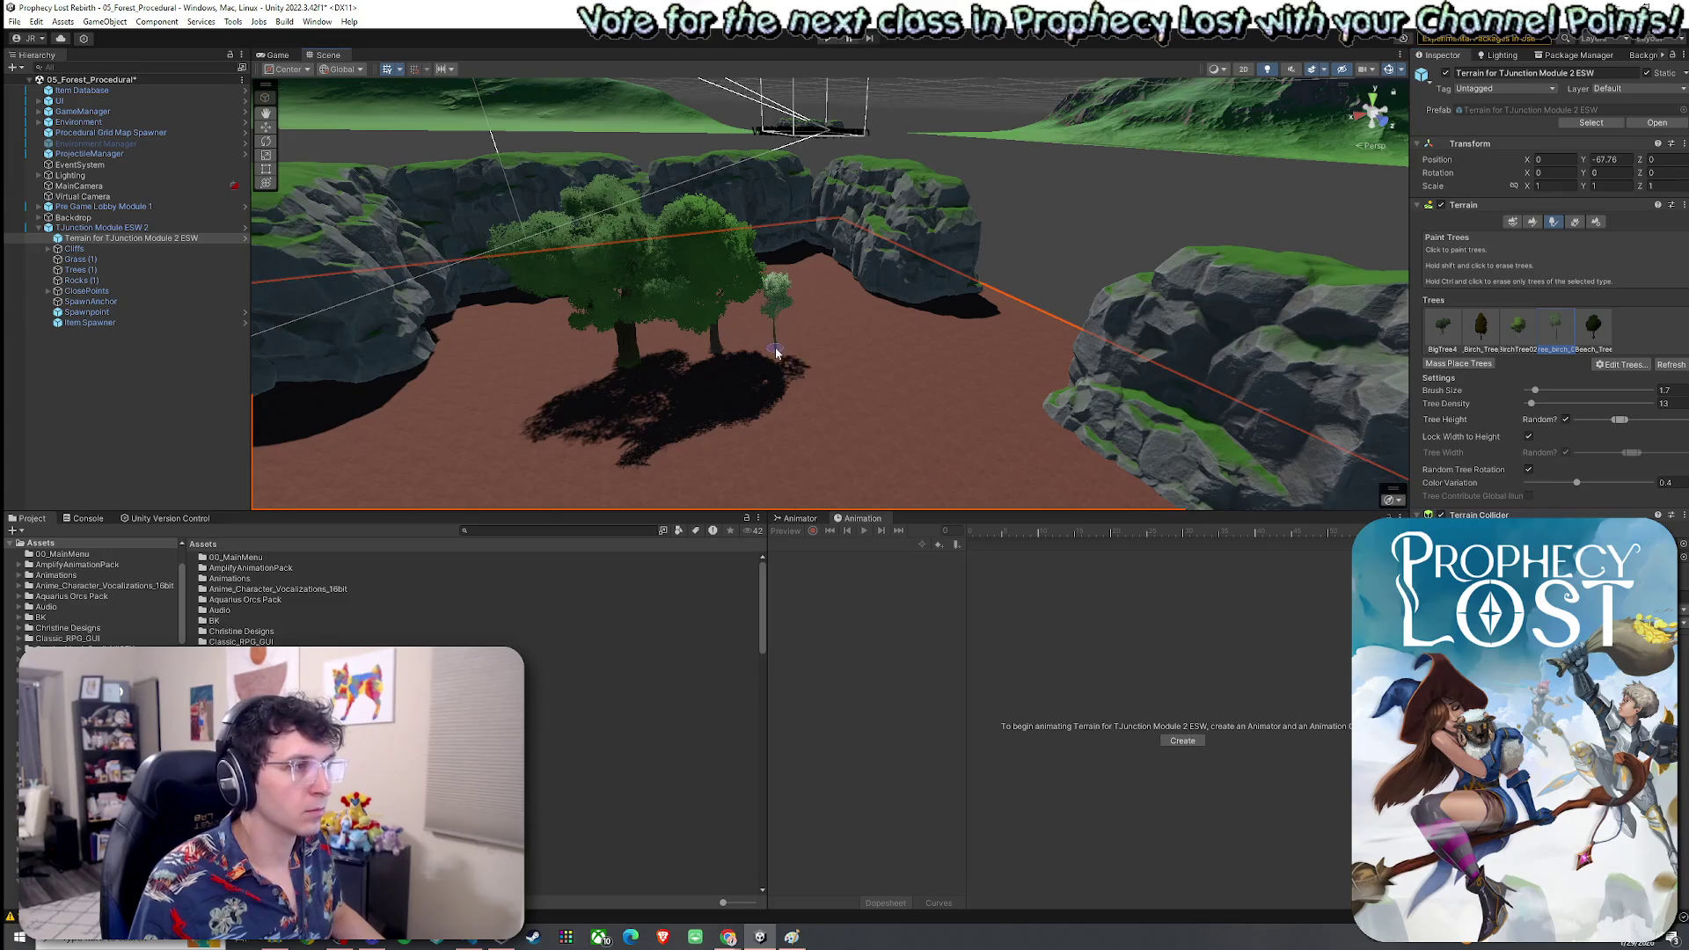
Remove the Birch_Tree type from the tree list and switch to Paint Details
{"action": "left_click", "coordinate": [1482, 341]}
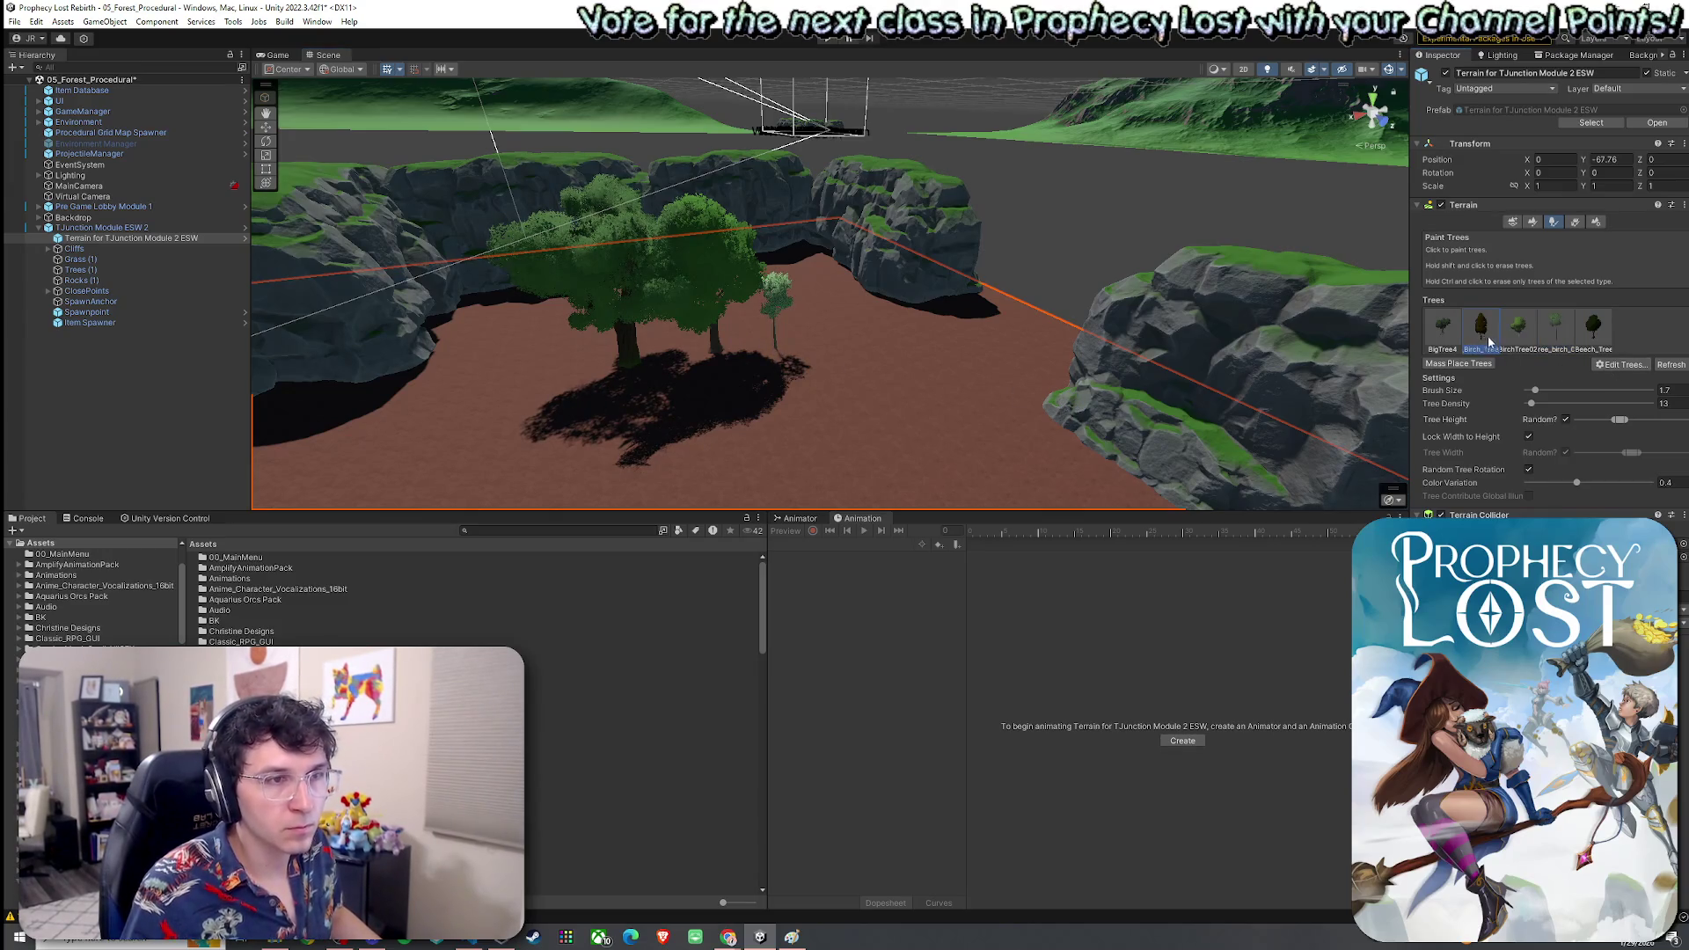
{"action": "left_click", "coordinate": [1623, 364]}
{"action": "left_click", "coordinate": [1627, 403]}
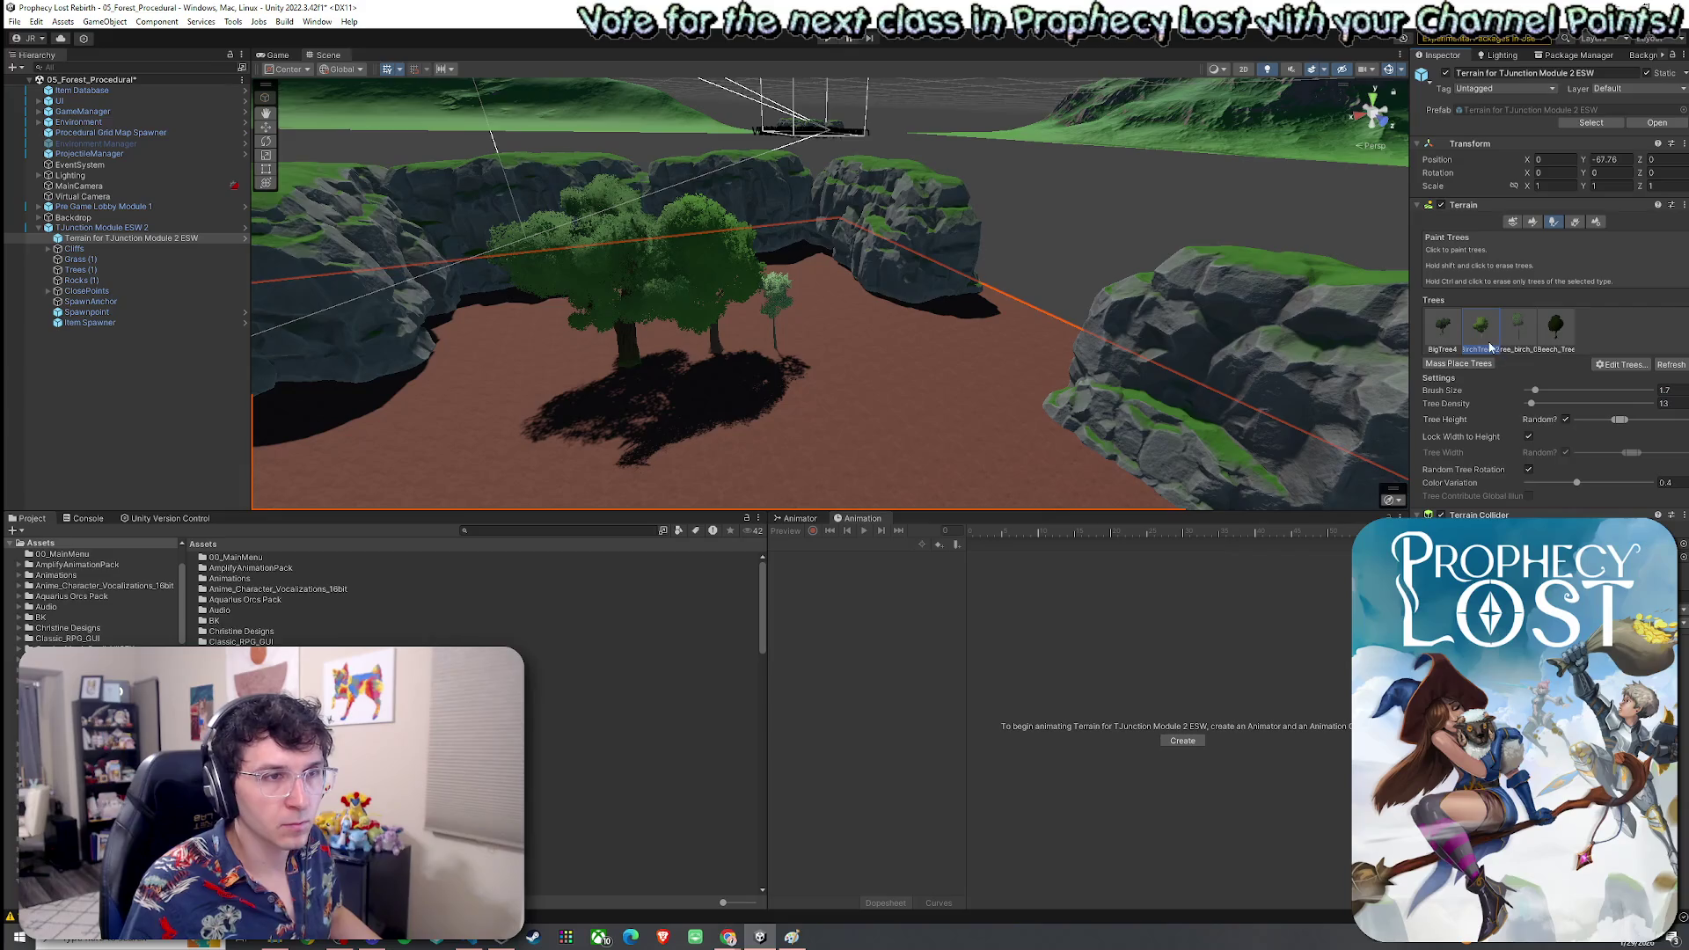
{"action": "left_click", "coordinate": [1524, 343]}
{"action": "left_click", "coordinate": [1503, 350]}
{"action": "left_click", "coordinate": [1623, 365]}
{"action": "left_click", "coordinate": [1516, 367]}
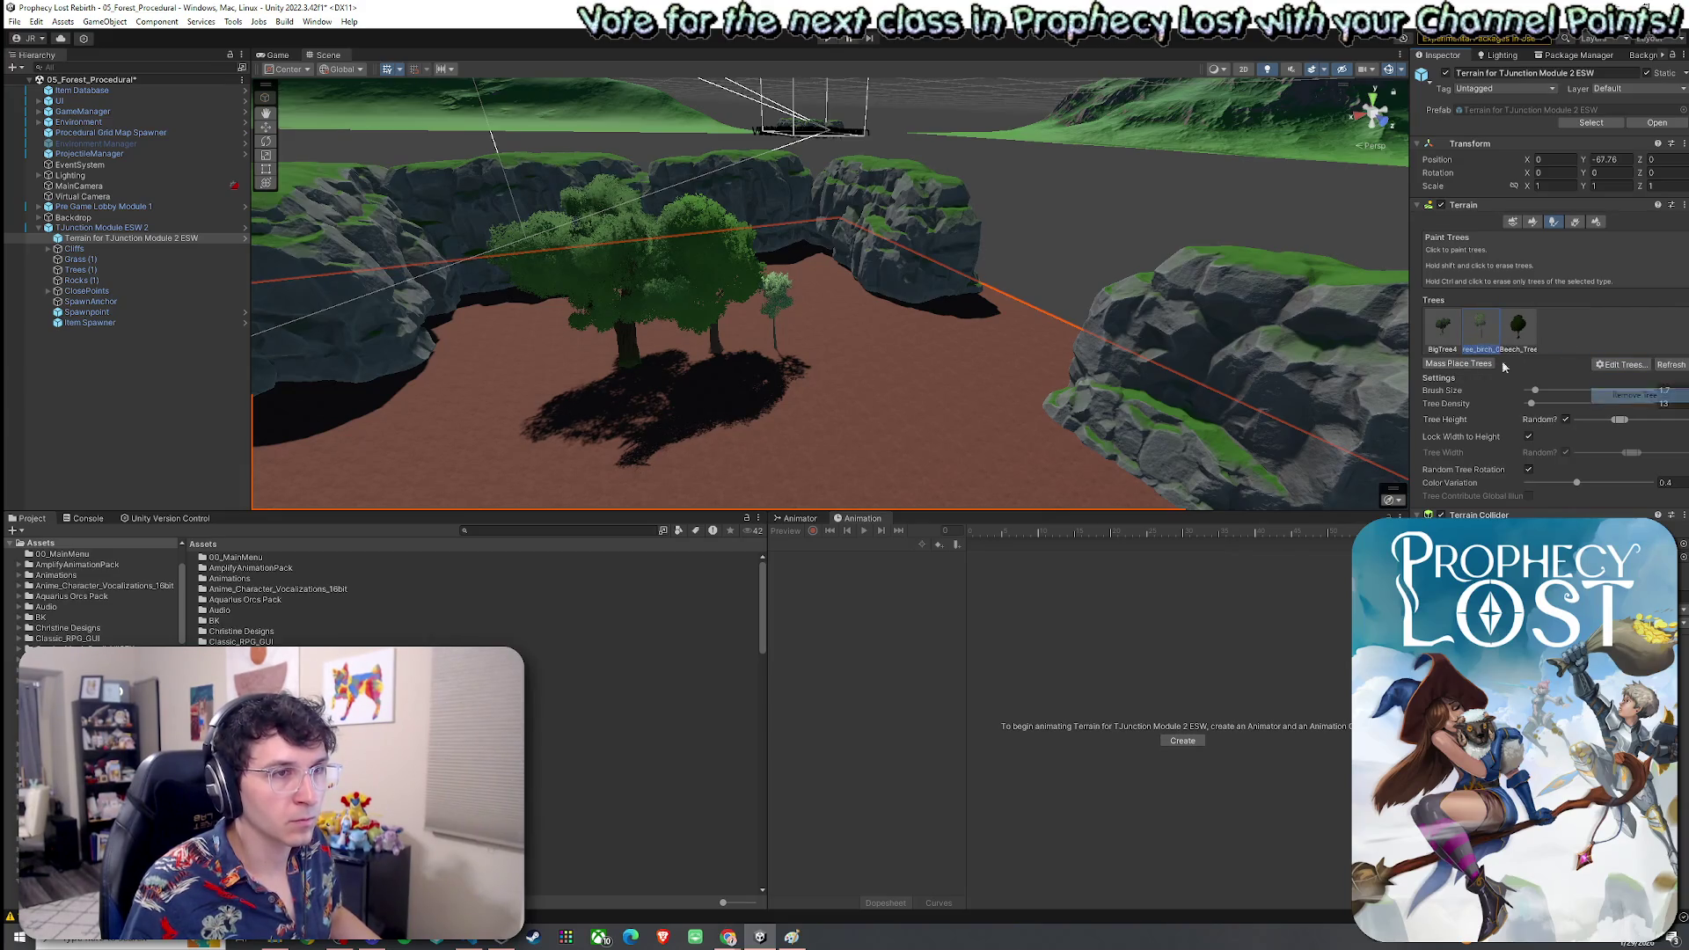
{"action": "left_click", "coordinate": [1575, 222]}
{"action": "left_click", "coordinate": [1619, 364]}
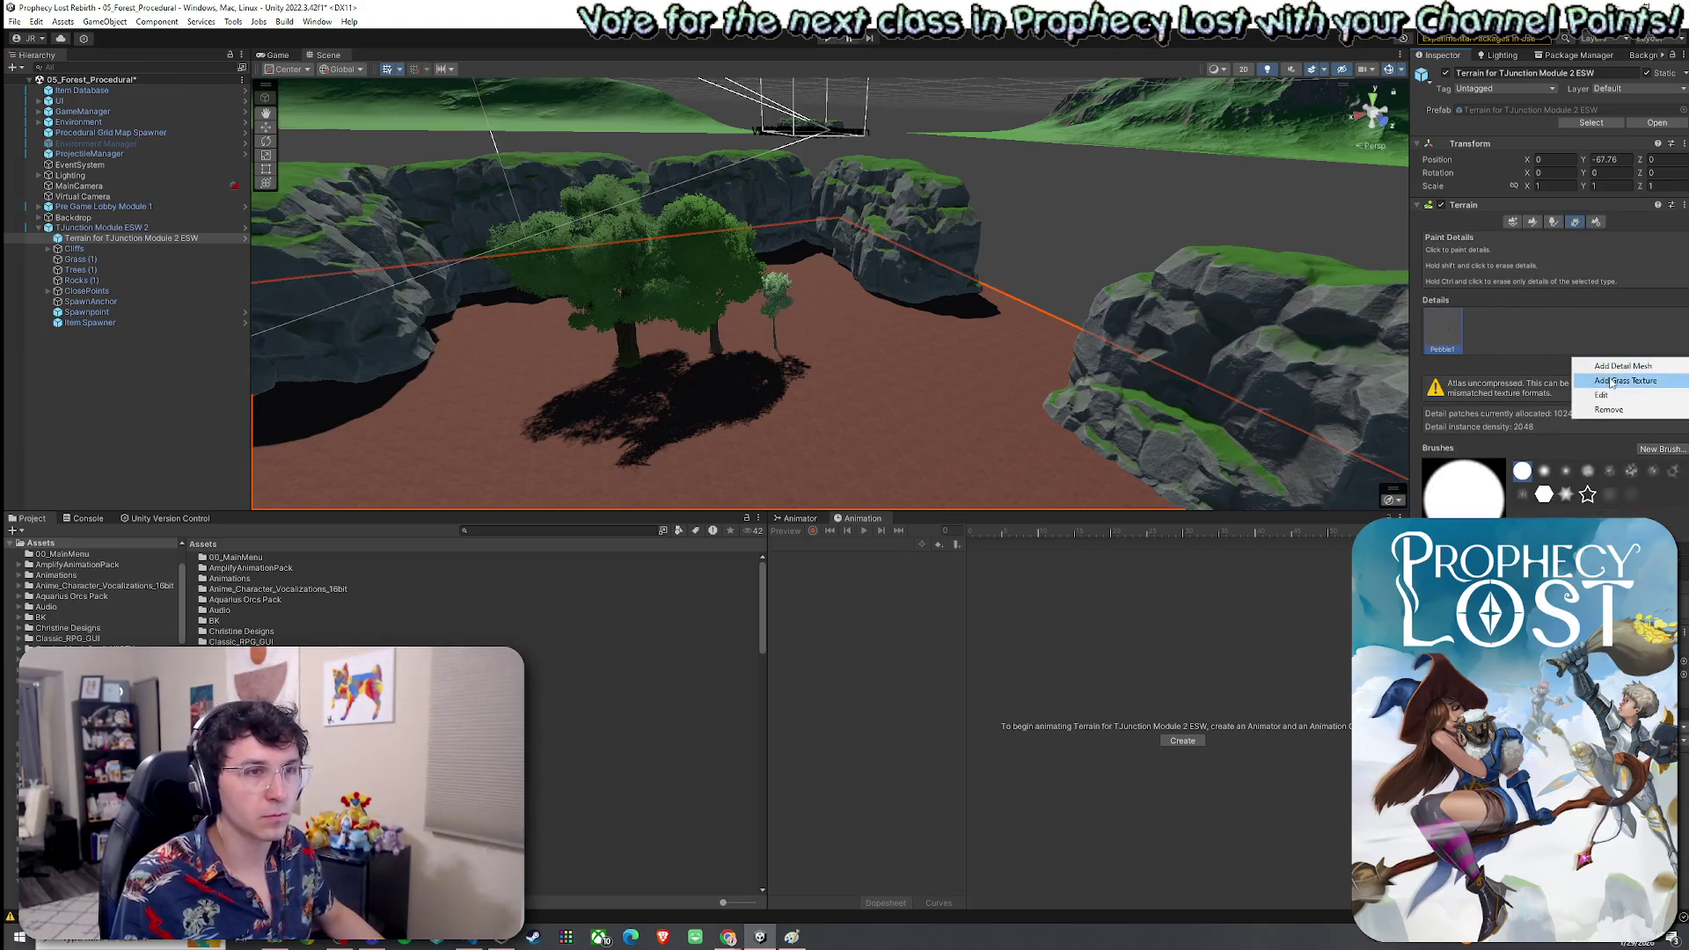
Add Grass1 as a detail mesh with Min Height 3 and Max Height 4
{"action": "left_click", "coordinate": [1610, 380]}
{"action": "left_click", "coordinate": [1156, 318]}
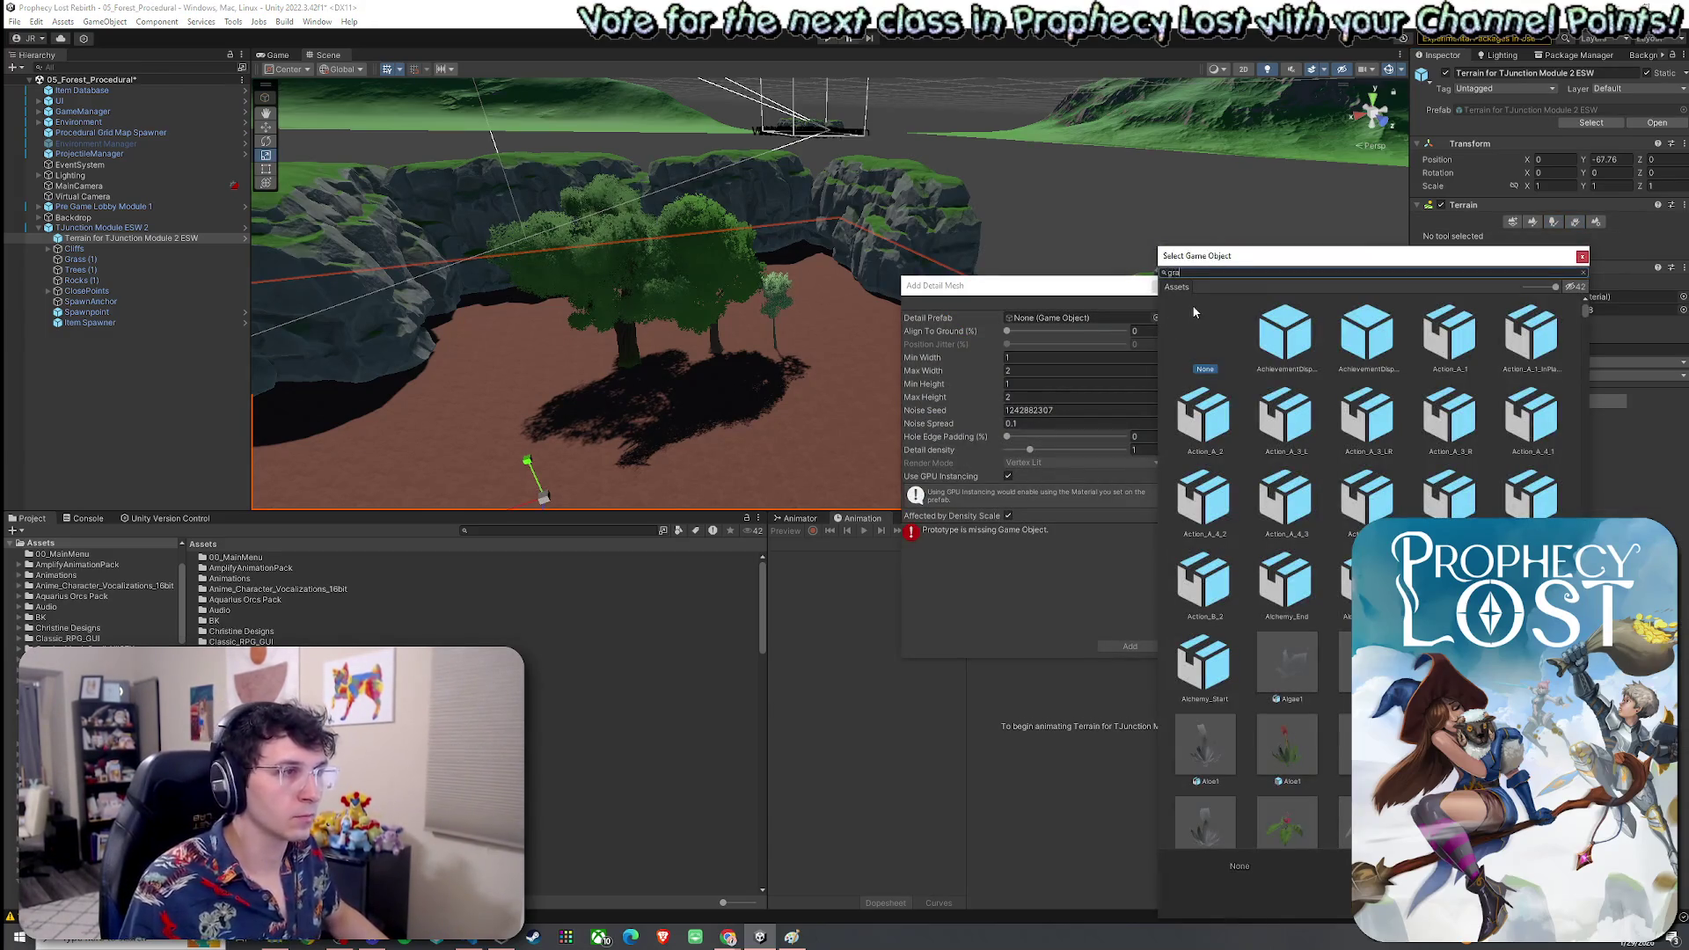
{"action": "type", "text": "grass1"}
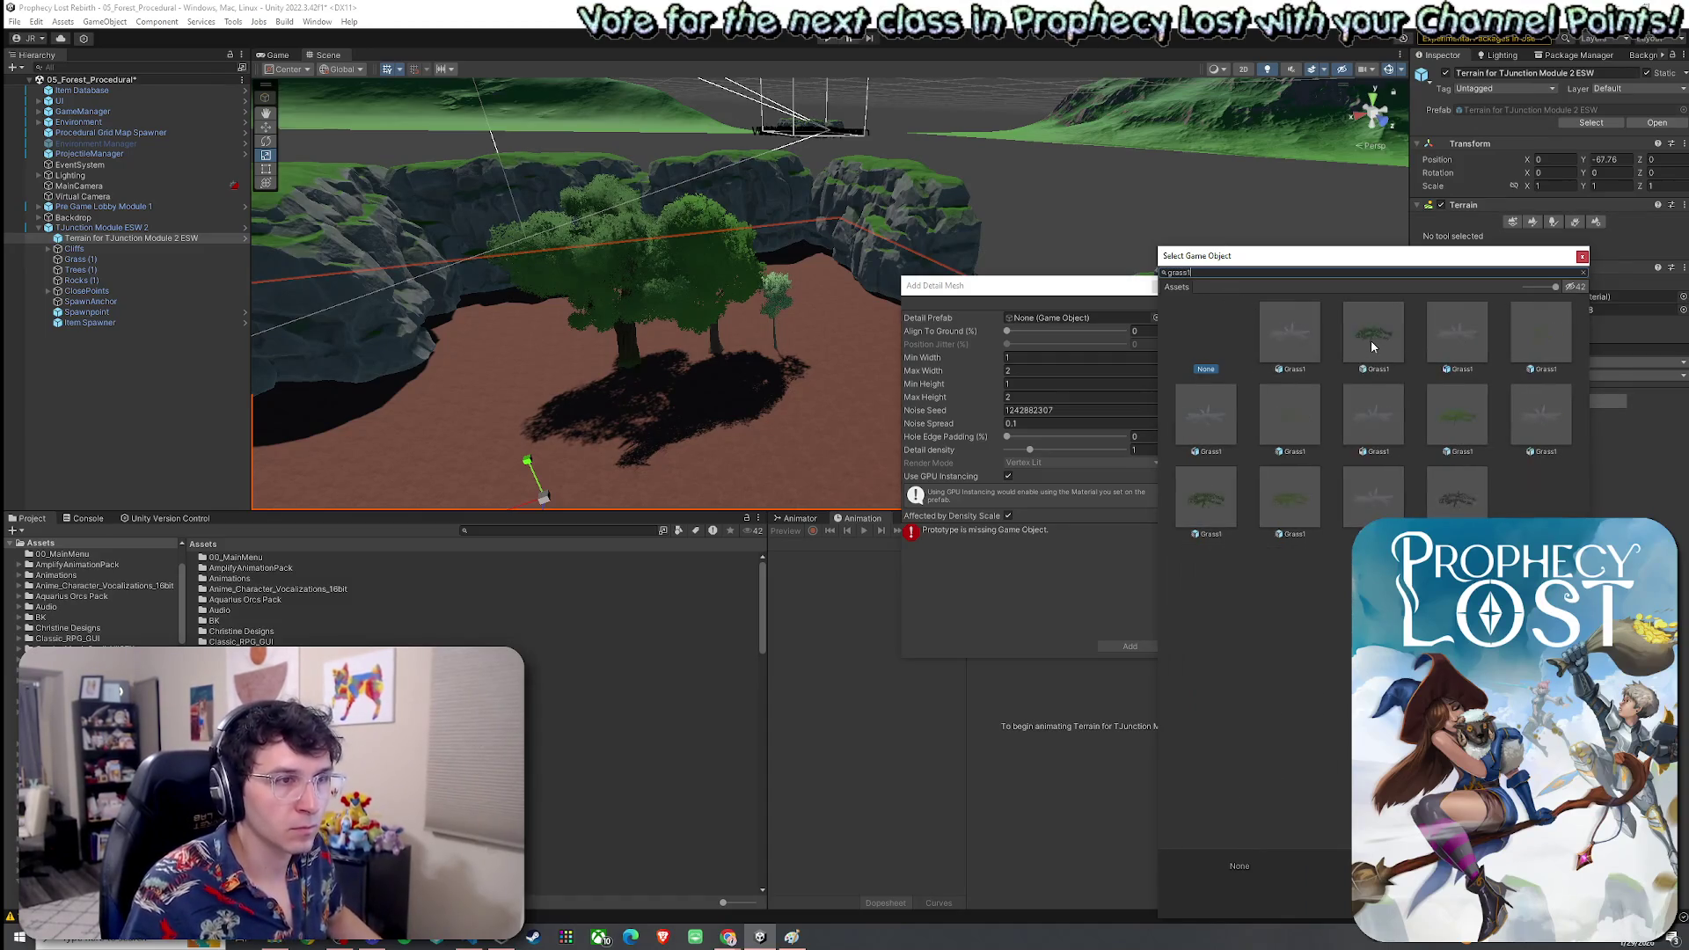
{"action": "double_click", "coordinate": [1370, 341]}
{"action": "left_click", "coordinate": [1020, 396]}
{"action": "type", "text": "4"}
{"action": "left_click", "coordinate": [1022, 383]}
{"action": "type", "text": "3"}
{"action": "left_click", "coordinate": [1018, 358]}
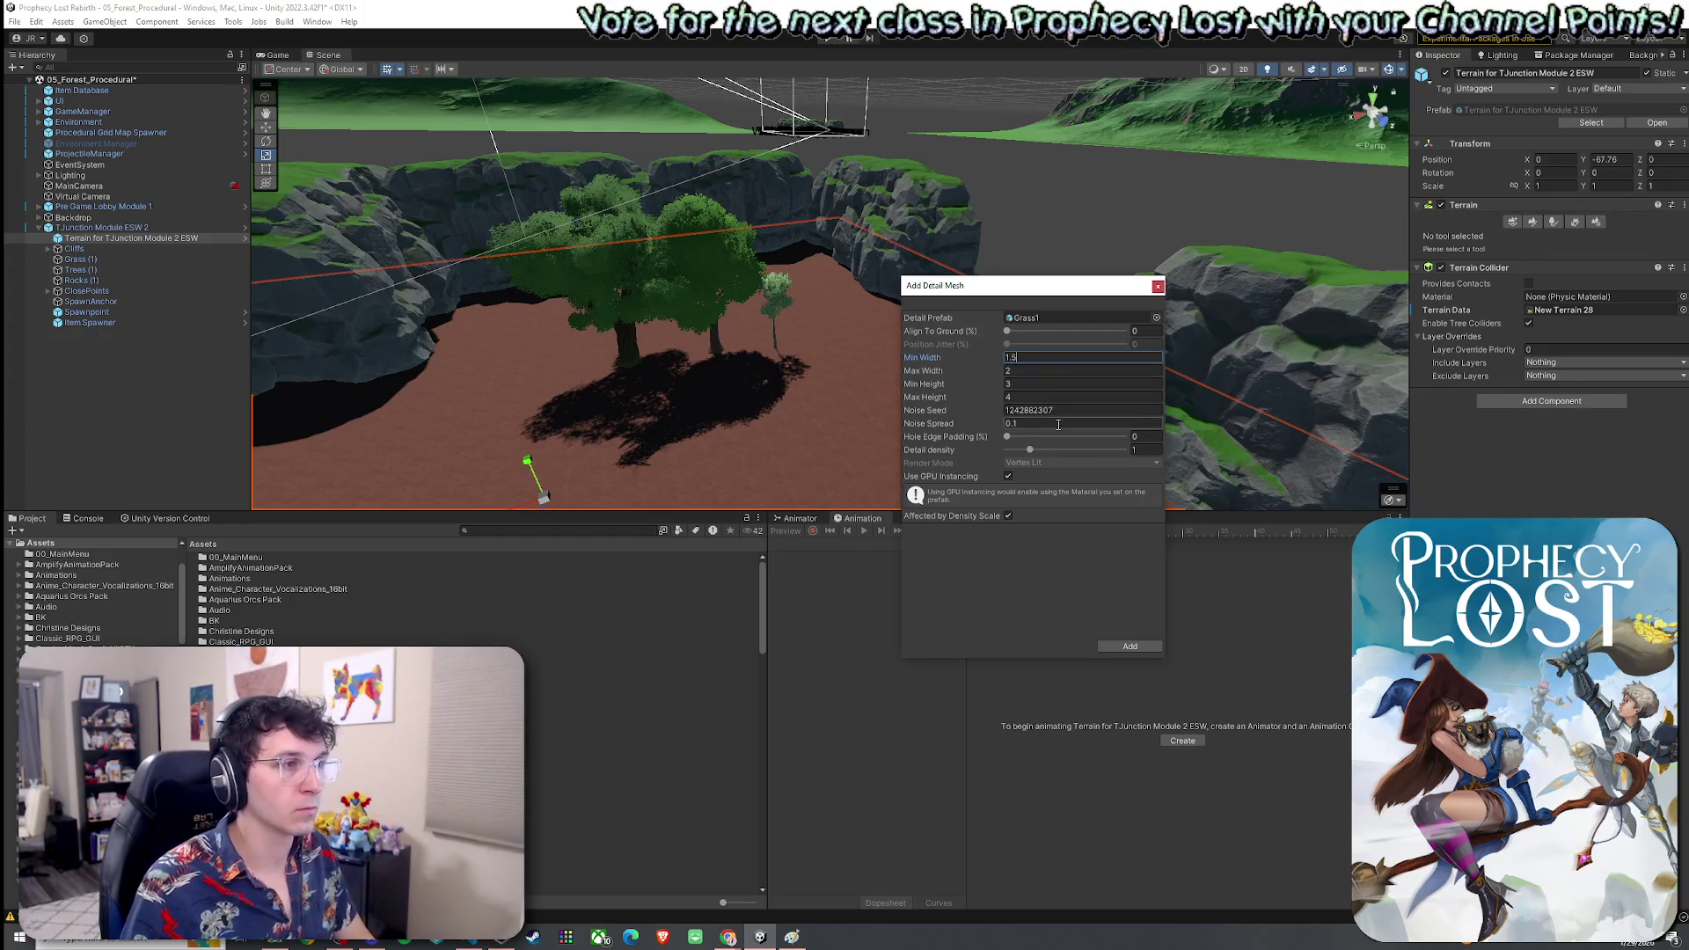
{"action": "left_click", "coordinate": [1133, 645]}
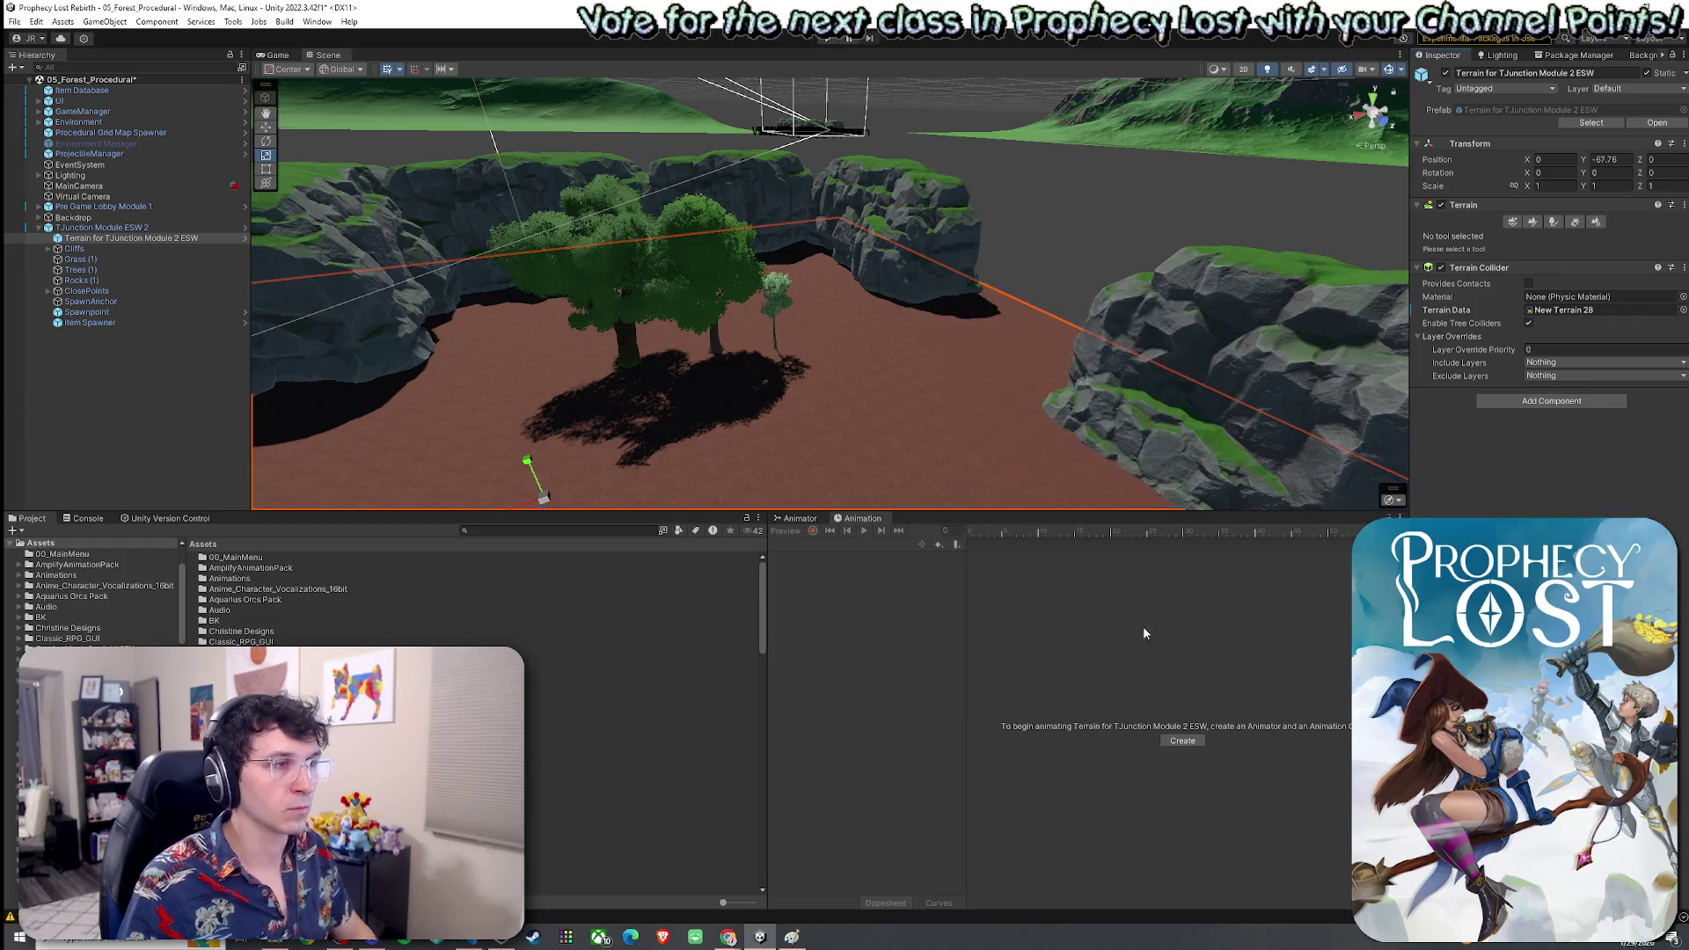
Swing the view to ground level, start a grass texture detail, then cancel it
{"action": "left_click", "coordinate": [1574, 223]}
{"action": "scroll", "coordinate": [924, 308], "scroll_direction": "up", "scroll_amount": 5}
{"action": "mouse_move", "coordinate": [885, 311]}
{"action": "left_mouse_down"}
{"action": "mouse_move", "coordinate": [1105, 226]}
{"action": "mouse_move", "coordinate": [992, 275]}
{"action": "left_mouse_up"}
{"action": "scroll", "coordinate": [1002, 308], "scroll_direction": "down", "scroll_amount": 5}
{"action": "left_click", "coordinate": [1602, 365]}
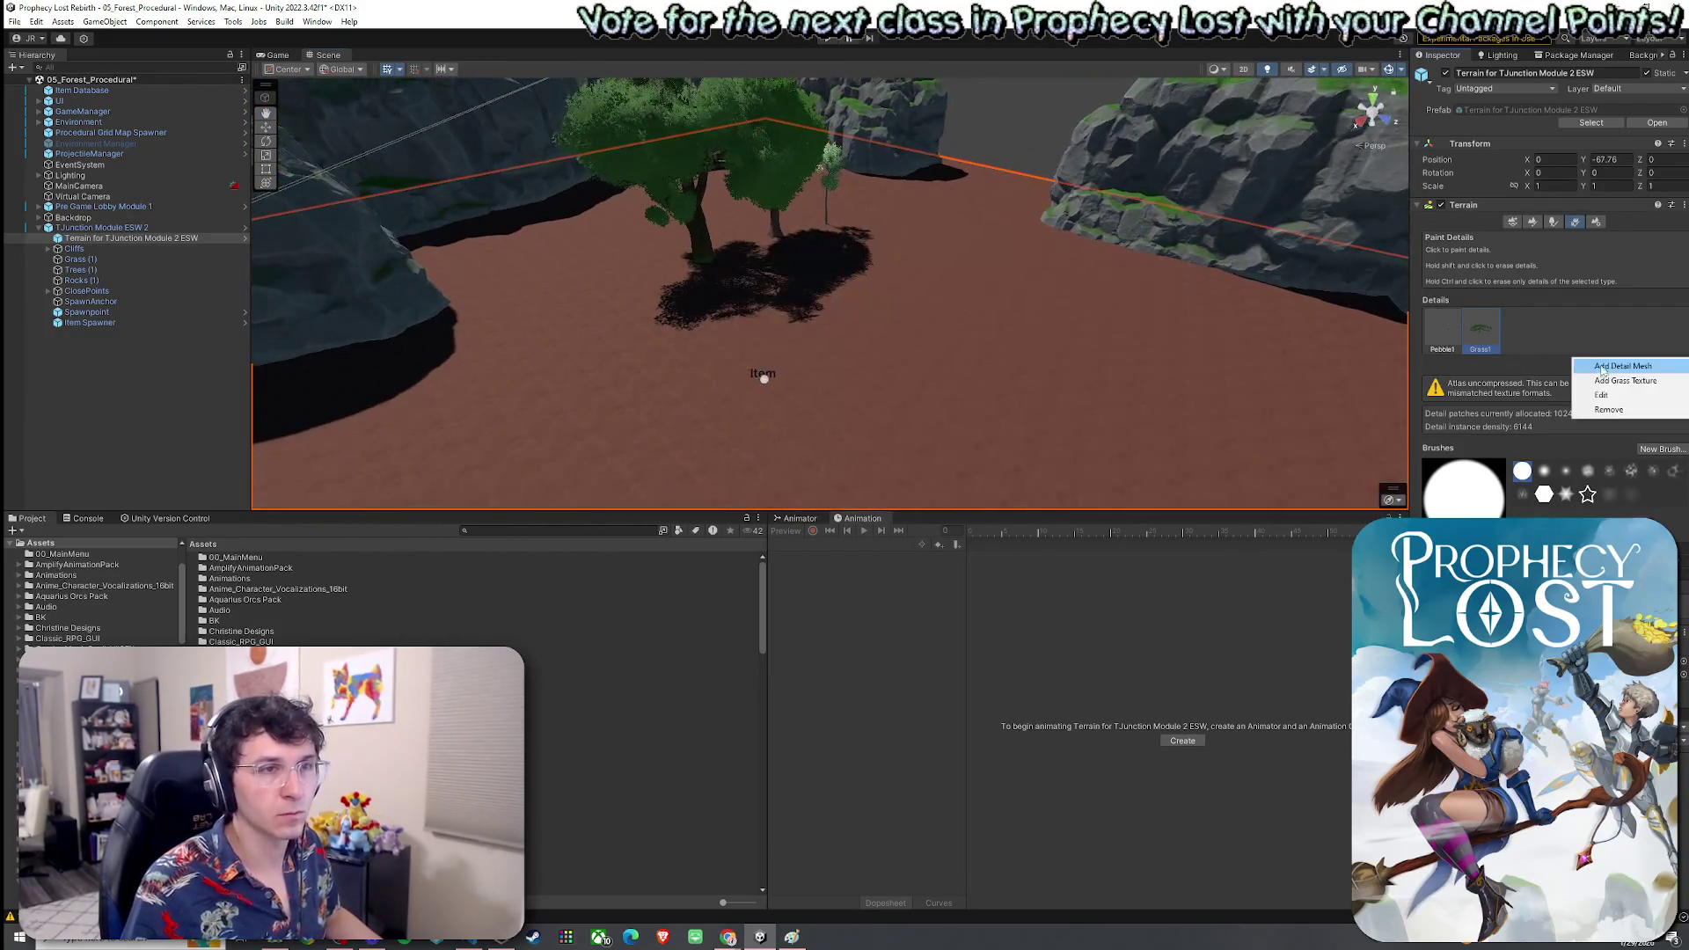
{"action": "left_click", "coordinate": [1608, 380]}
{"action": "left_click", "coordinate": [1430, 345]}
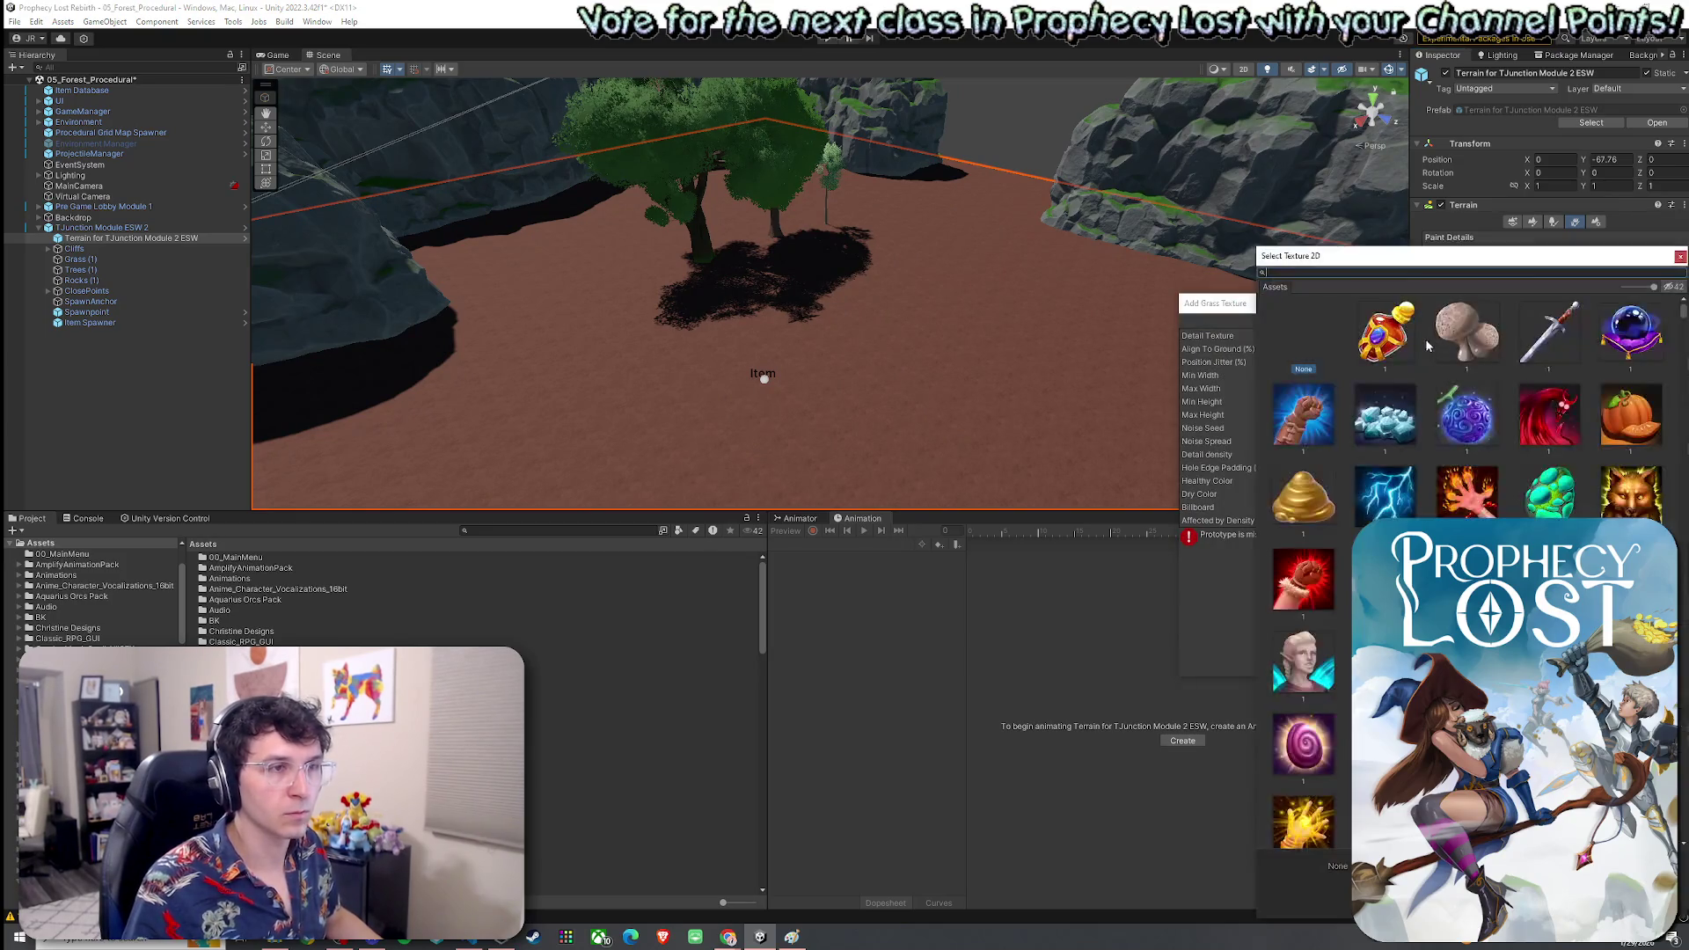
{"action": "type", "text": "grass3"}
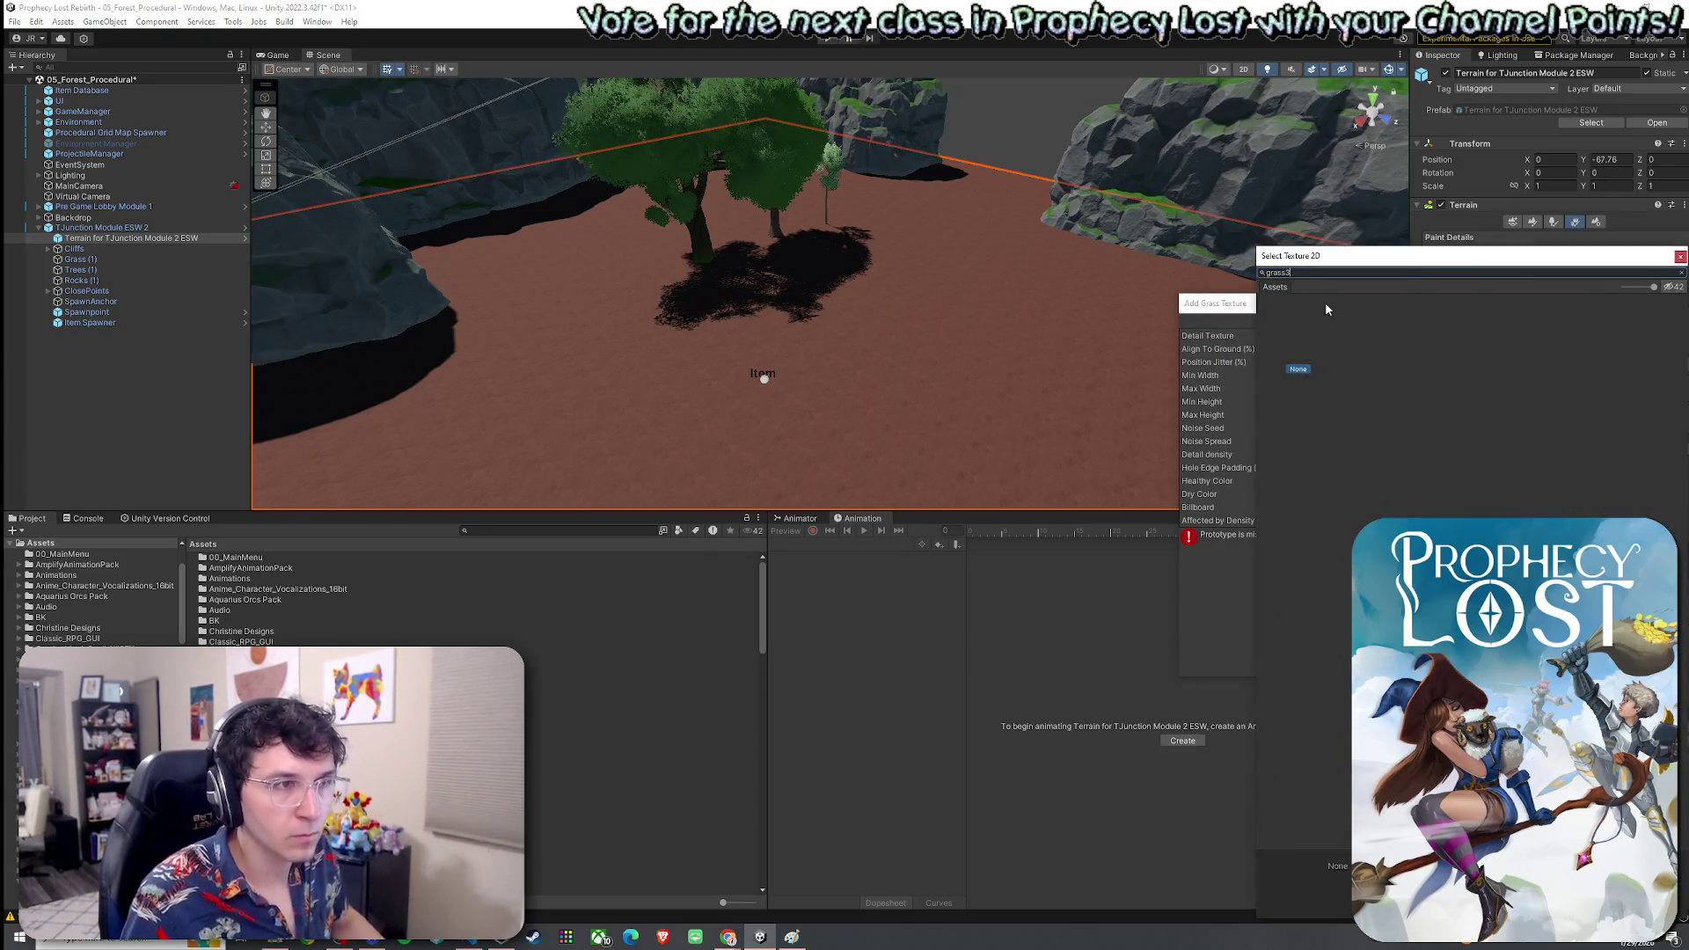
{"action": "key", "text": "BackSpace"}
{"action": "left_click", "coordinate": [1680, 257]}
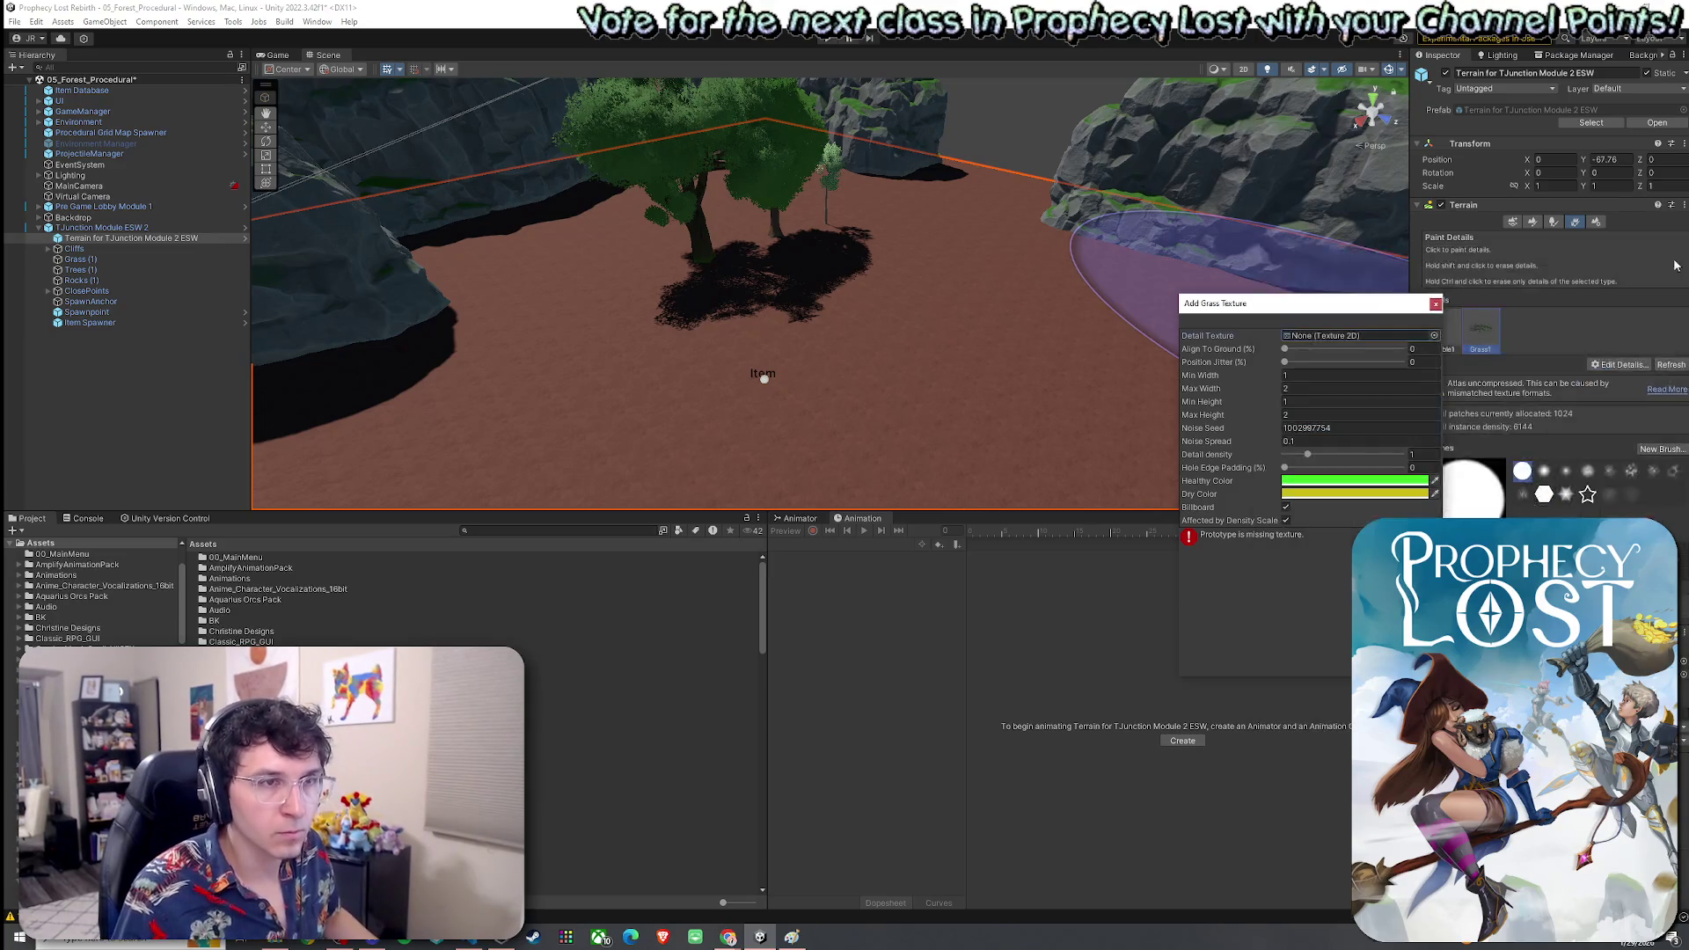
{"action": "left_click", "coordinate": [1436, 305]}
Start another detail mesh with Grass2 as its prefab
{"action": "left_click", "coordinate": [1622, 364]}
{"action": "left_click", "coordinate": [1610, 385]}
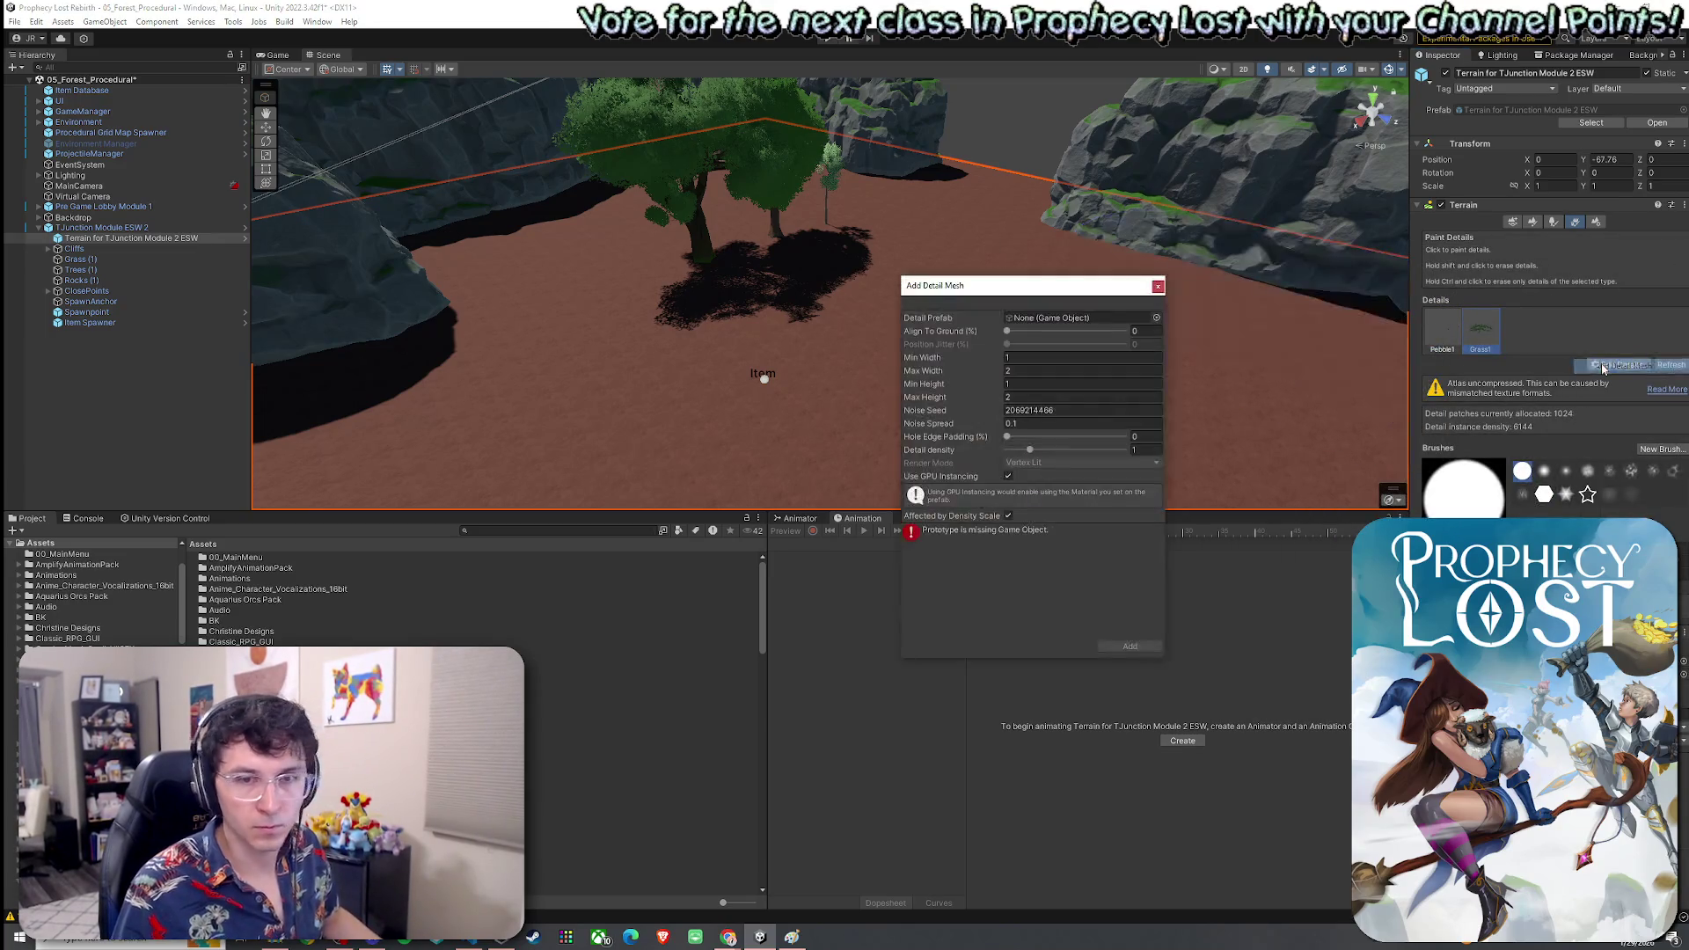
{"action": "left_click", "coordinate": [1158, 318]}
{"action": "type", "text": "grass"}
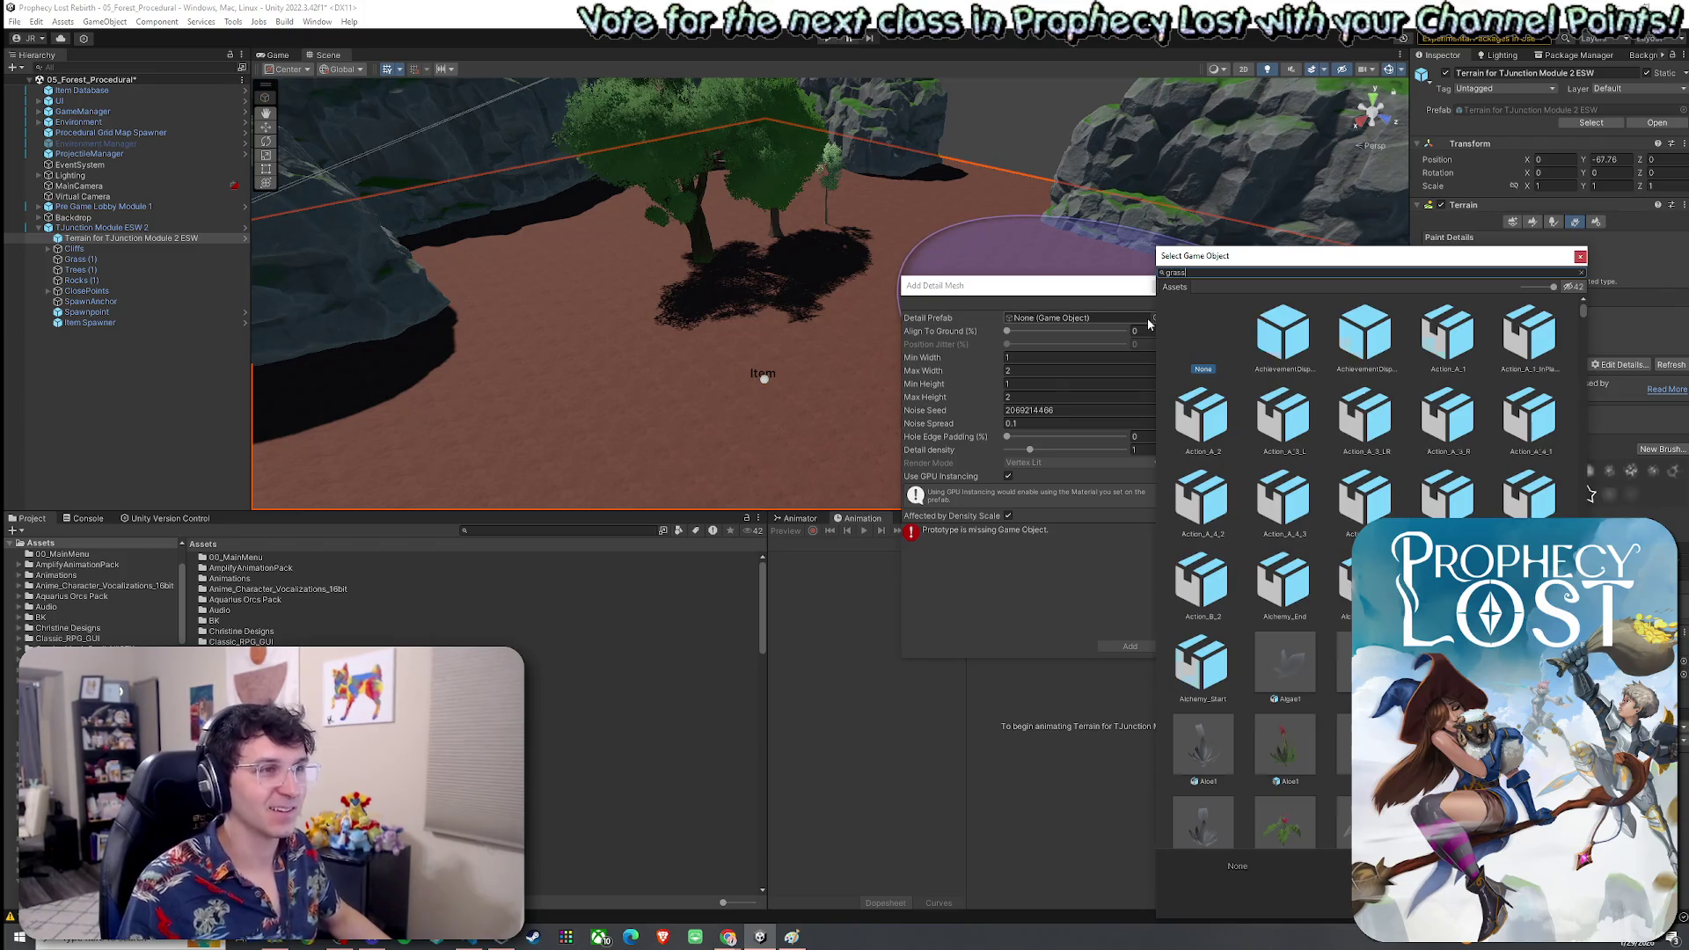
{"action": "type", "text": "2"}
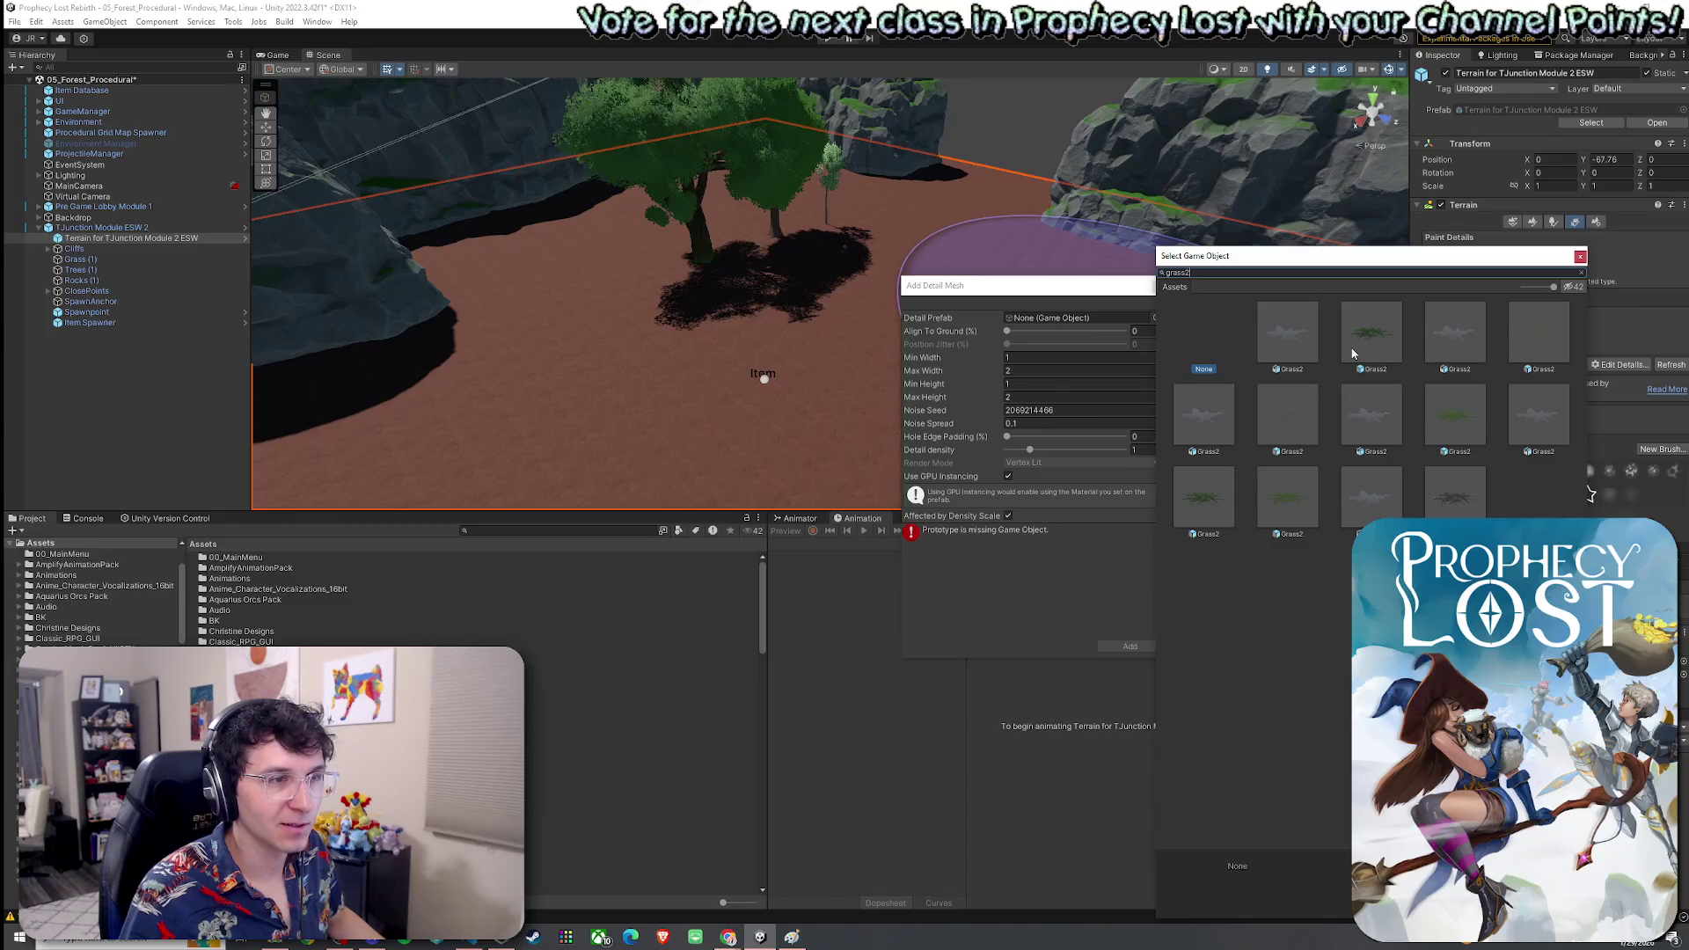
{"action": "double_click", "coordinate": [1387, 334]}
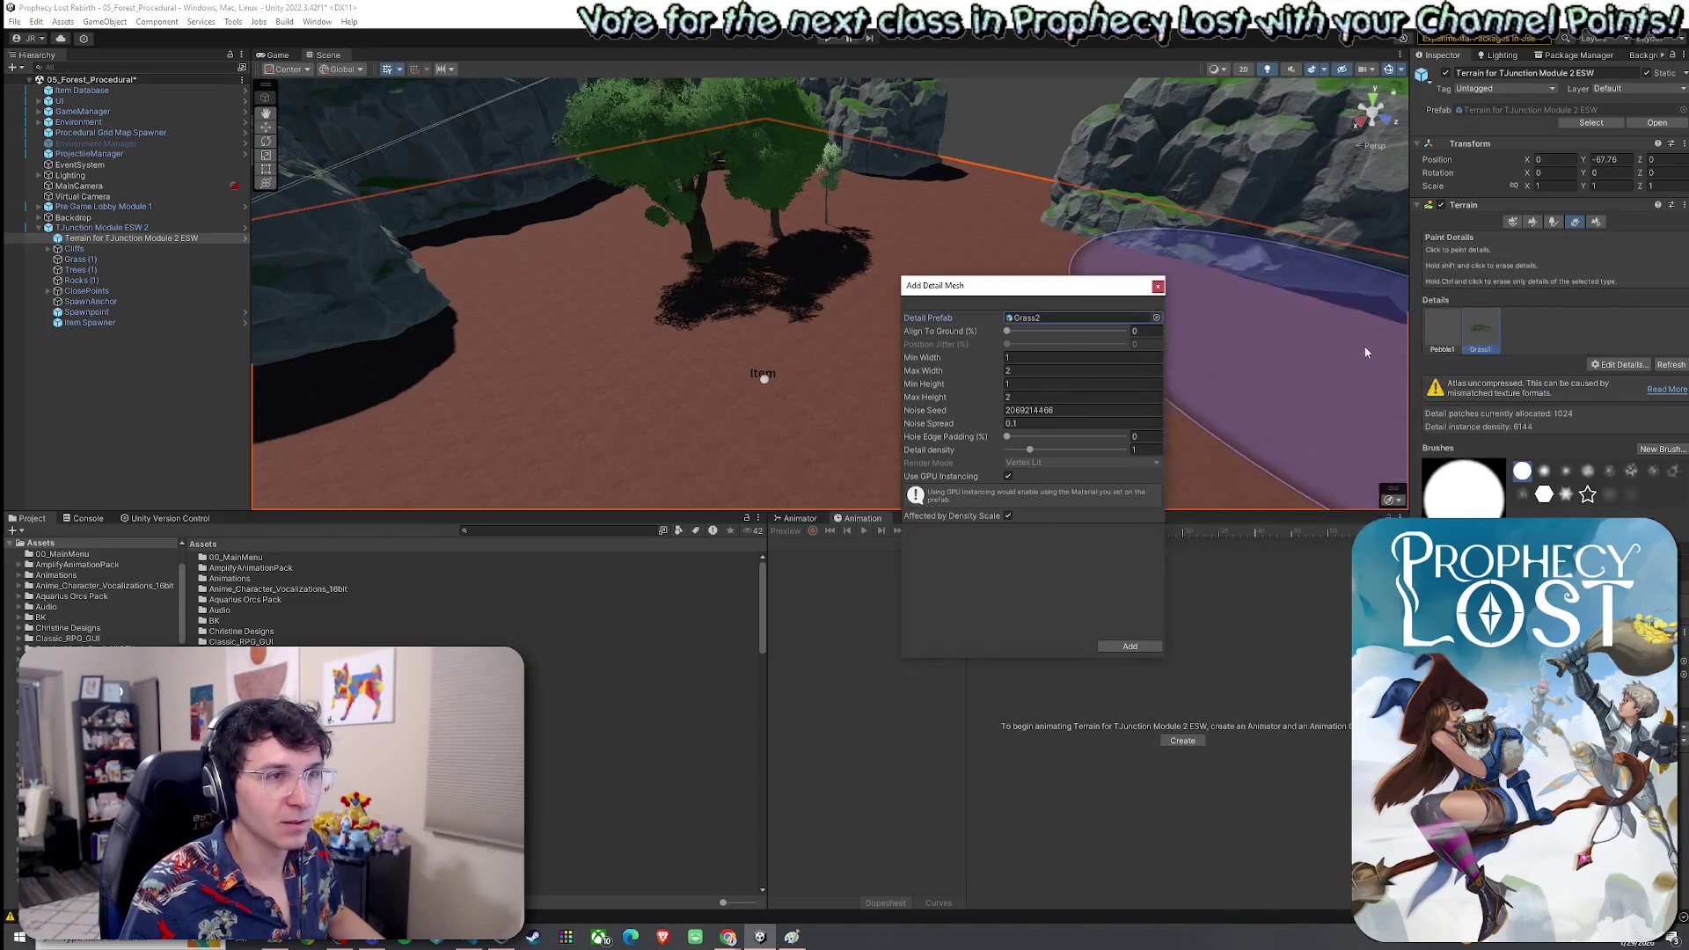
{"action": "left_click", "coordinate": [1157, 286]}
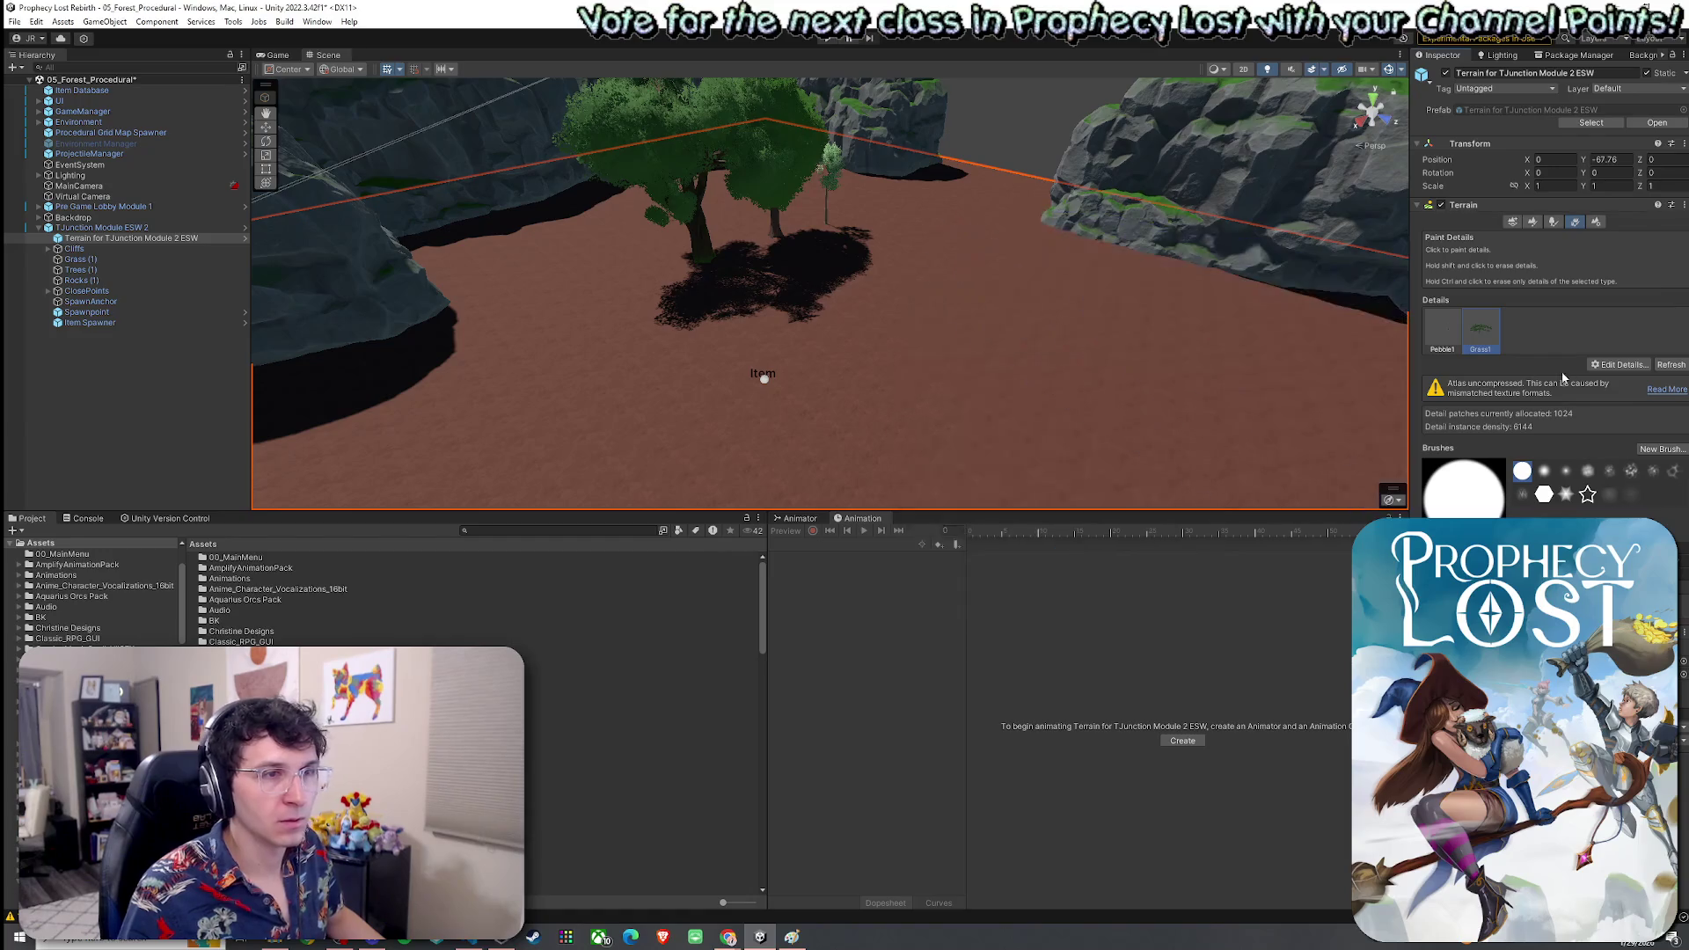
Add Grass_2 as a new detail mesh via Edit Details > Add Detail Mesh
{"action": "left_click", "coordinate": [1618, 365]}
{"action": "left_click", "coordinate": [1622, 365]}
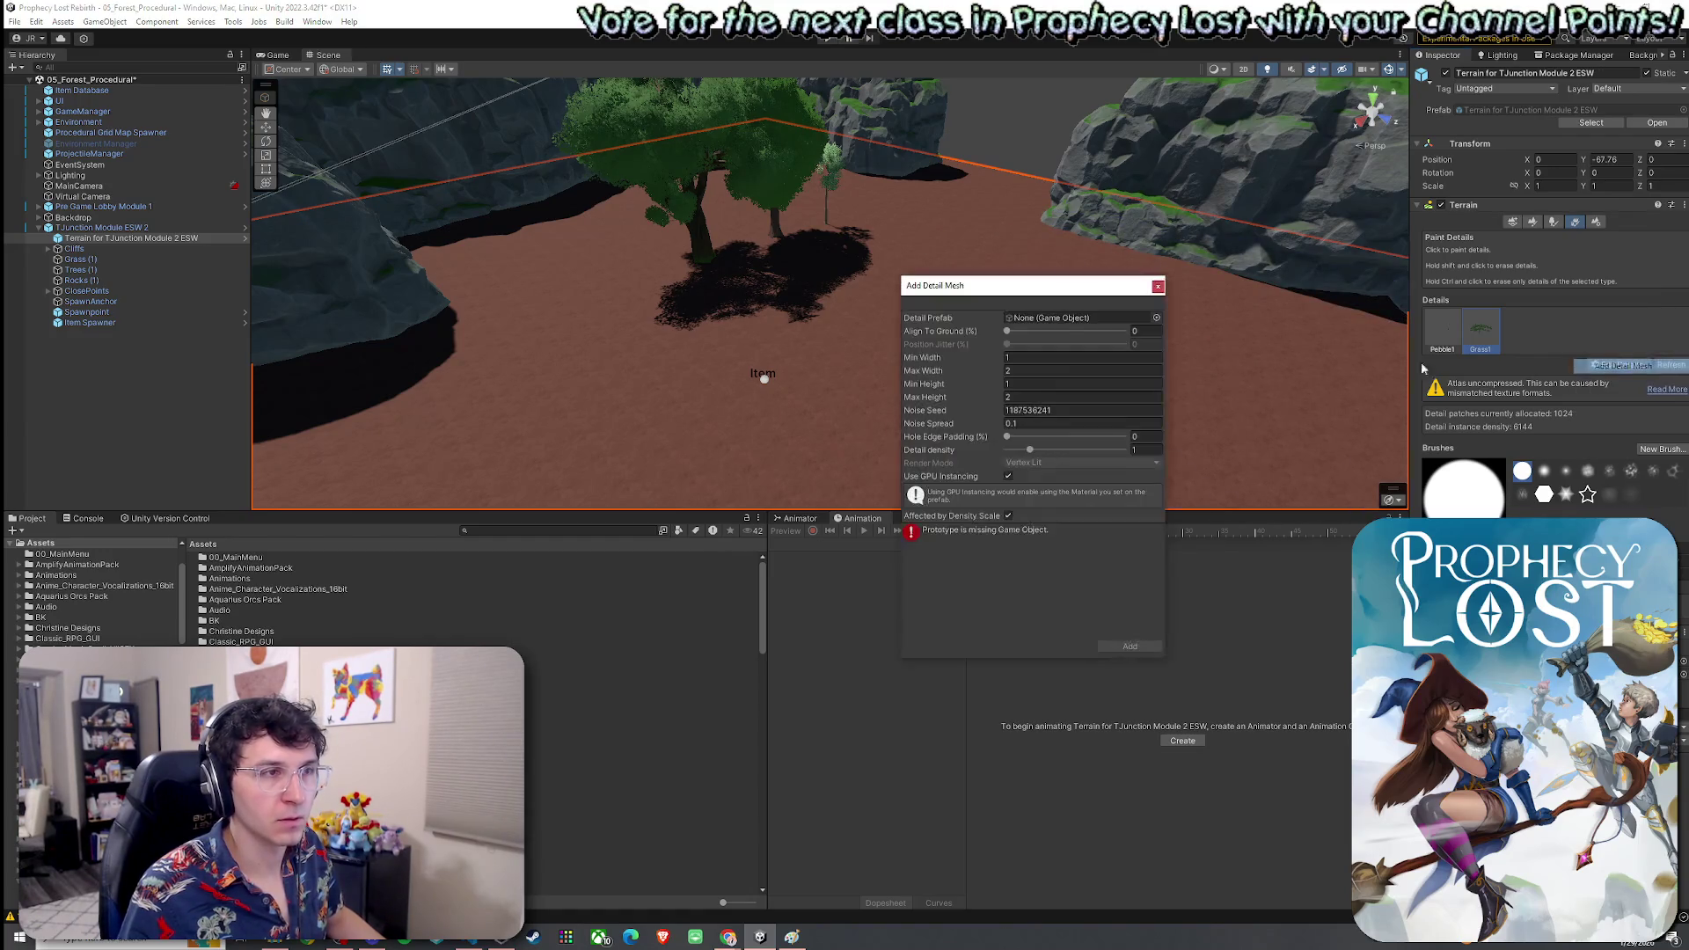
{"action": "left_click", "coordinate": [1155, 317]}
{"action": "type", "text": "ss3"}
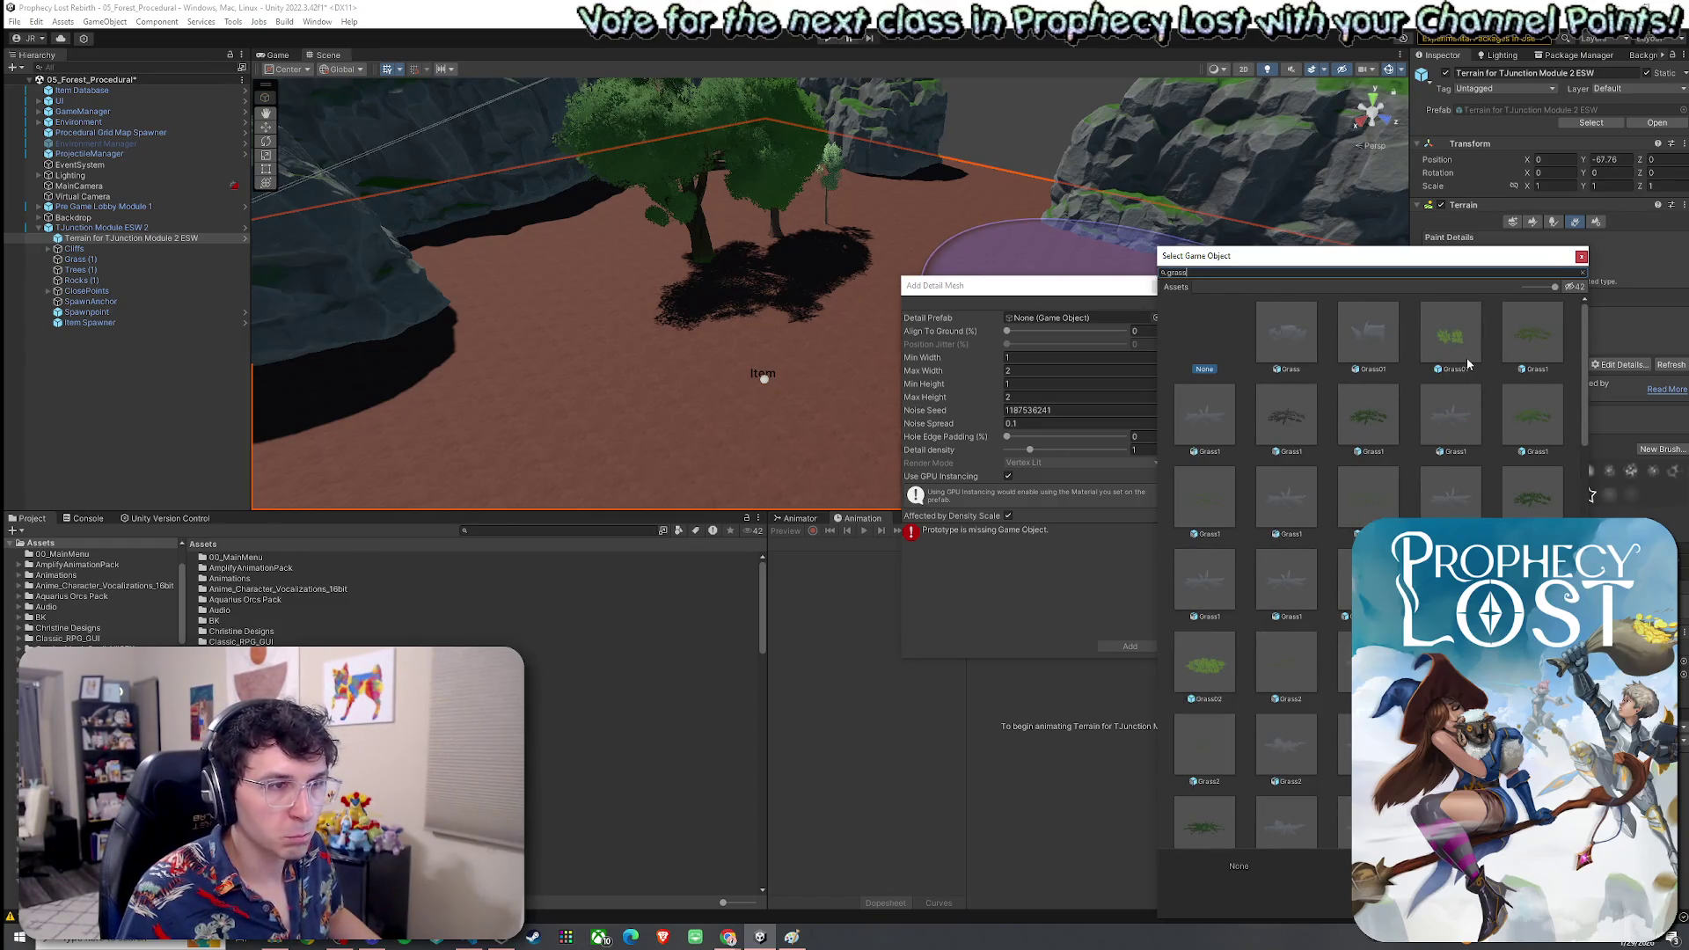
{"action": "scroll", "coordinate": [1469, 378], "scroll_direction": "down", "scroll_amount": 5}
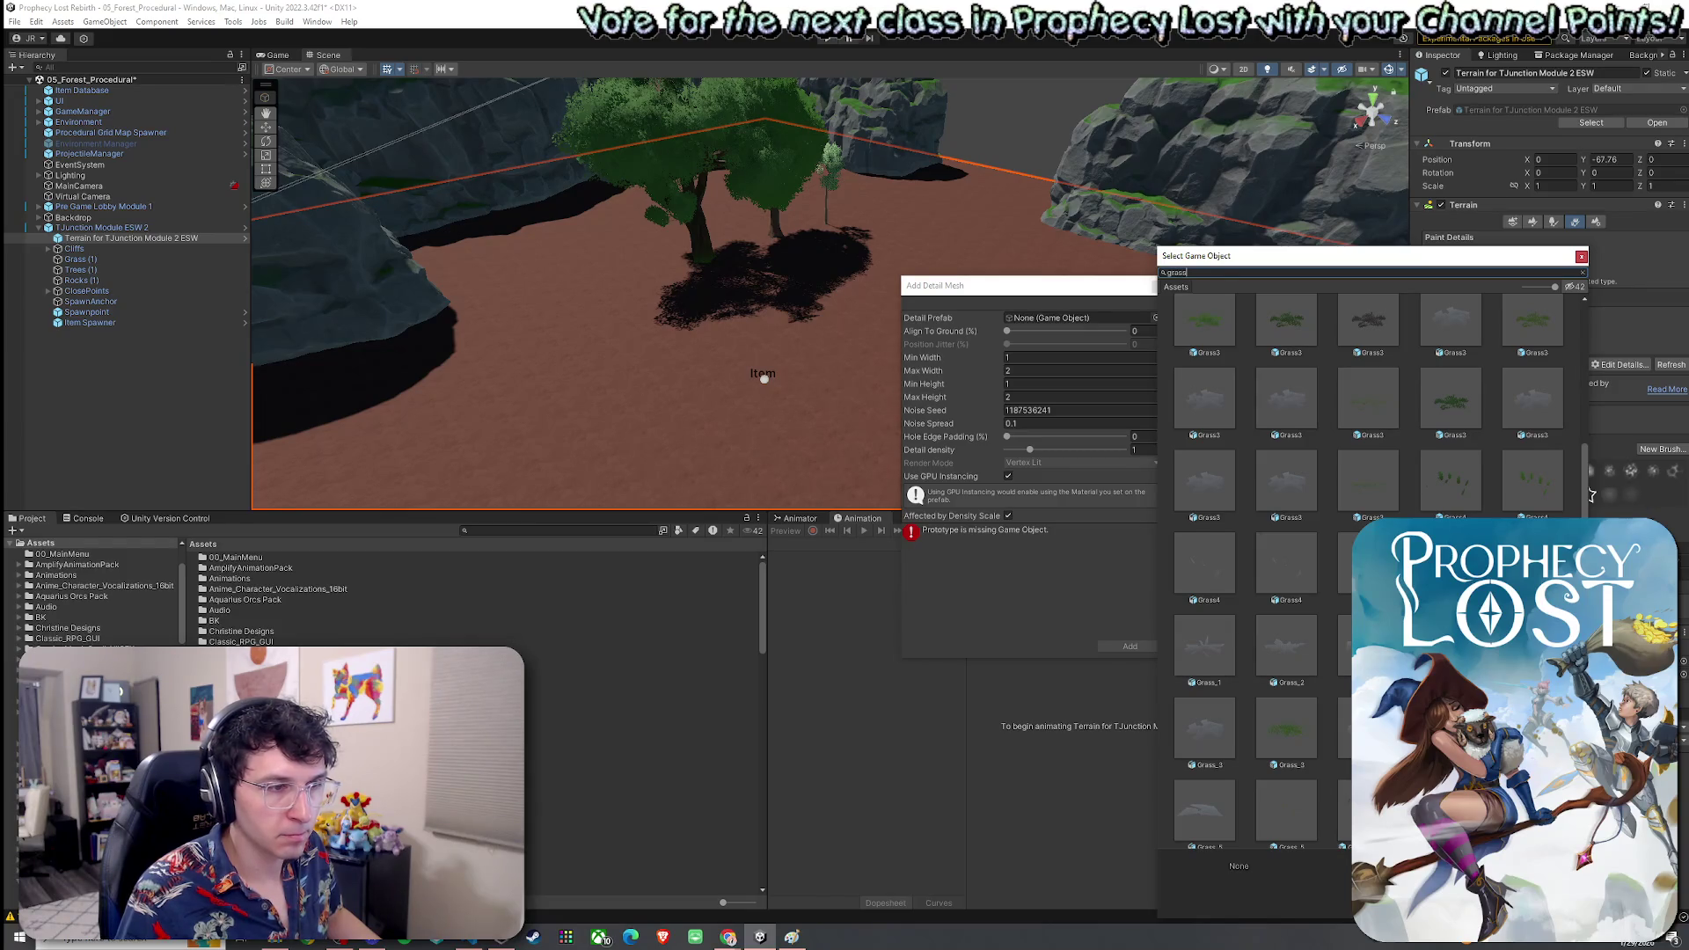
{"action": "double_click", "coordinate": [1286, 646]}
{"action": "left_click", "coordinate": [1122, 647]}
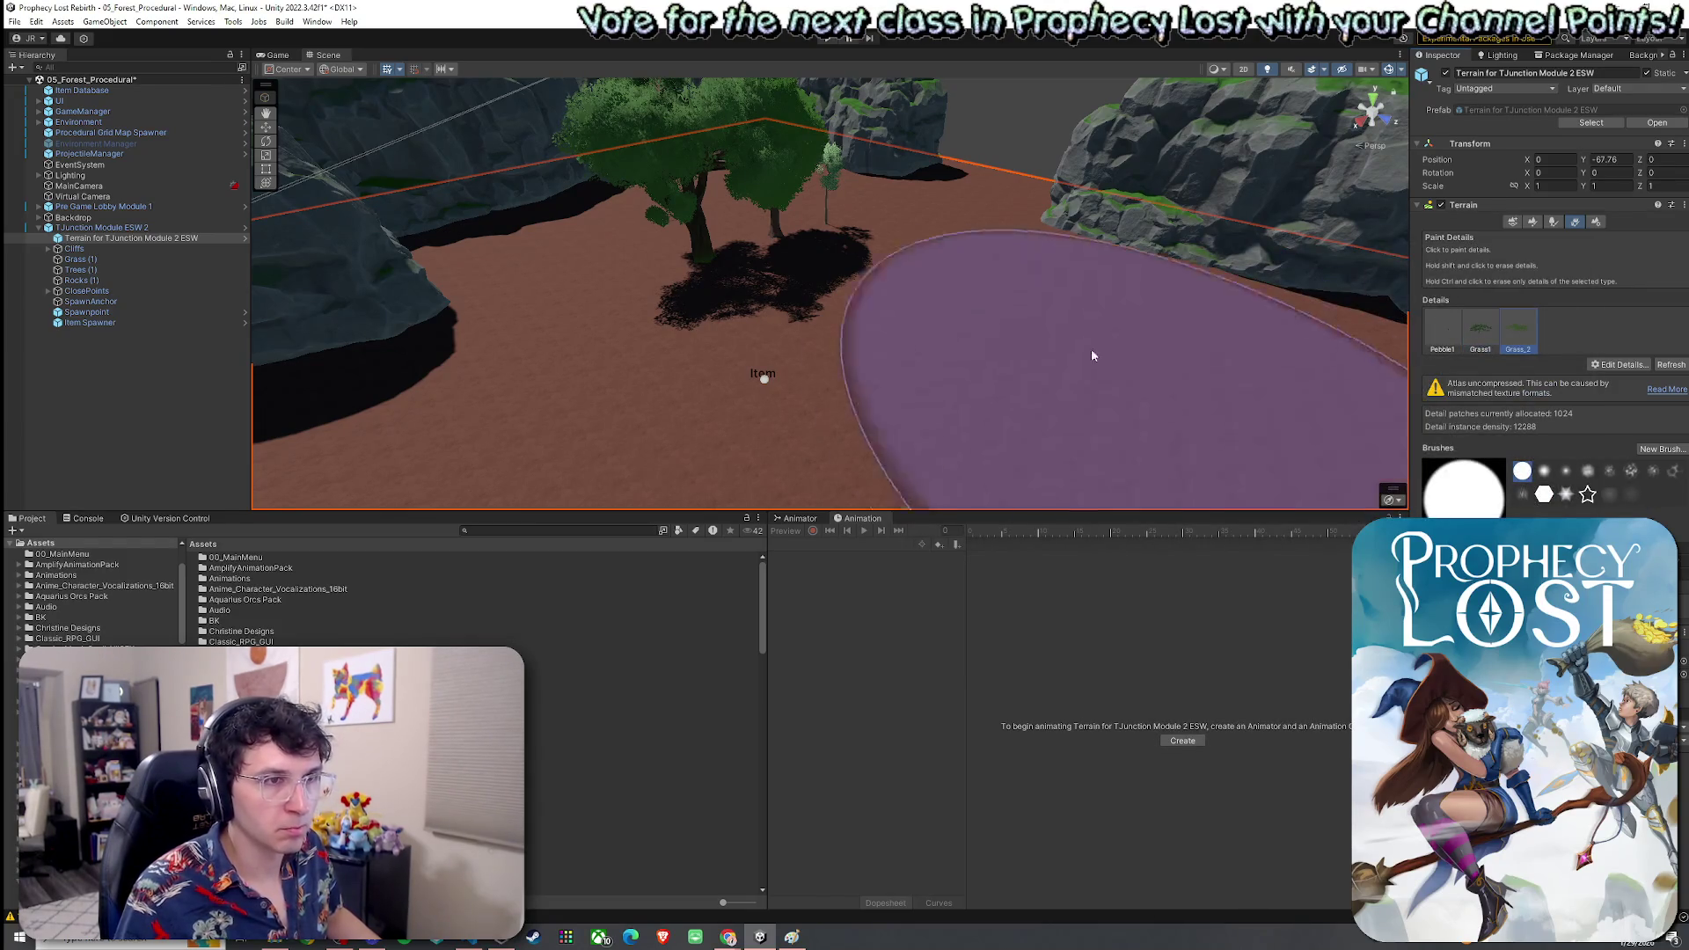
Paint grass detail across the terrain and fly the camera in to inspect it
{"action": "left_click_drag", "start_coordinate": [1143, 378], "coordinate": [756, 413]}
{"action": "scroll", "coordinate": [994, 341], "scroll_direction": "up", "scroll_amount": 5}
{"action": "scroll", "coordinate": [994, 341], "scroll_direction": "down", "scroll_amount": 5}
{"action": "left_click", "coordinate": [1480, 330]}
{"action": "mouse_move", "coordinate": [917, 284]}
{"action": "left_mouse_down"}
{"action": "mouse_move", "coordinate": [1140, 308]}
{"action": "mouse_move", "coordinate": [996, 331]}
{"action": "mouse_move", "coordinate": [980, 282]}
{"action": "mouse_move", "coordinate": [950, 294]}
{"action": "mouse_move", "coordinate": [1041, 275]}
{"action": "mouse_move", "coordinate": [958, 208]}
{"action": "mouse_move", "coordinate": [897, 208]}
{"action": "mouse_move", "coordinate": [879, 291]}
{"action": "mouse_move", "coordinate": [844, 238]}
{"action": "mouse_move", "coordinate": [1475, 300]}
{"action": "mouse_move", "coordinate": [1503, 229]}
{"action": "left_mouse_up"}
{"action": "left_click", "coordinate": [1531, 223]}
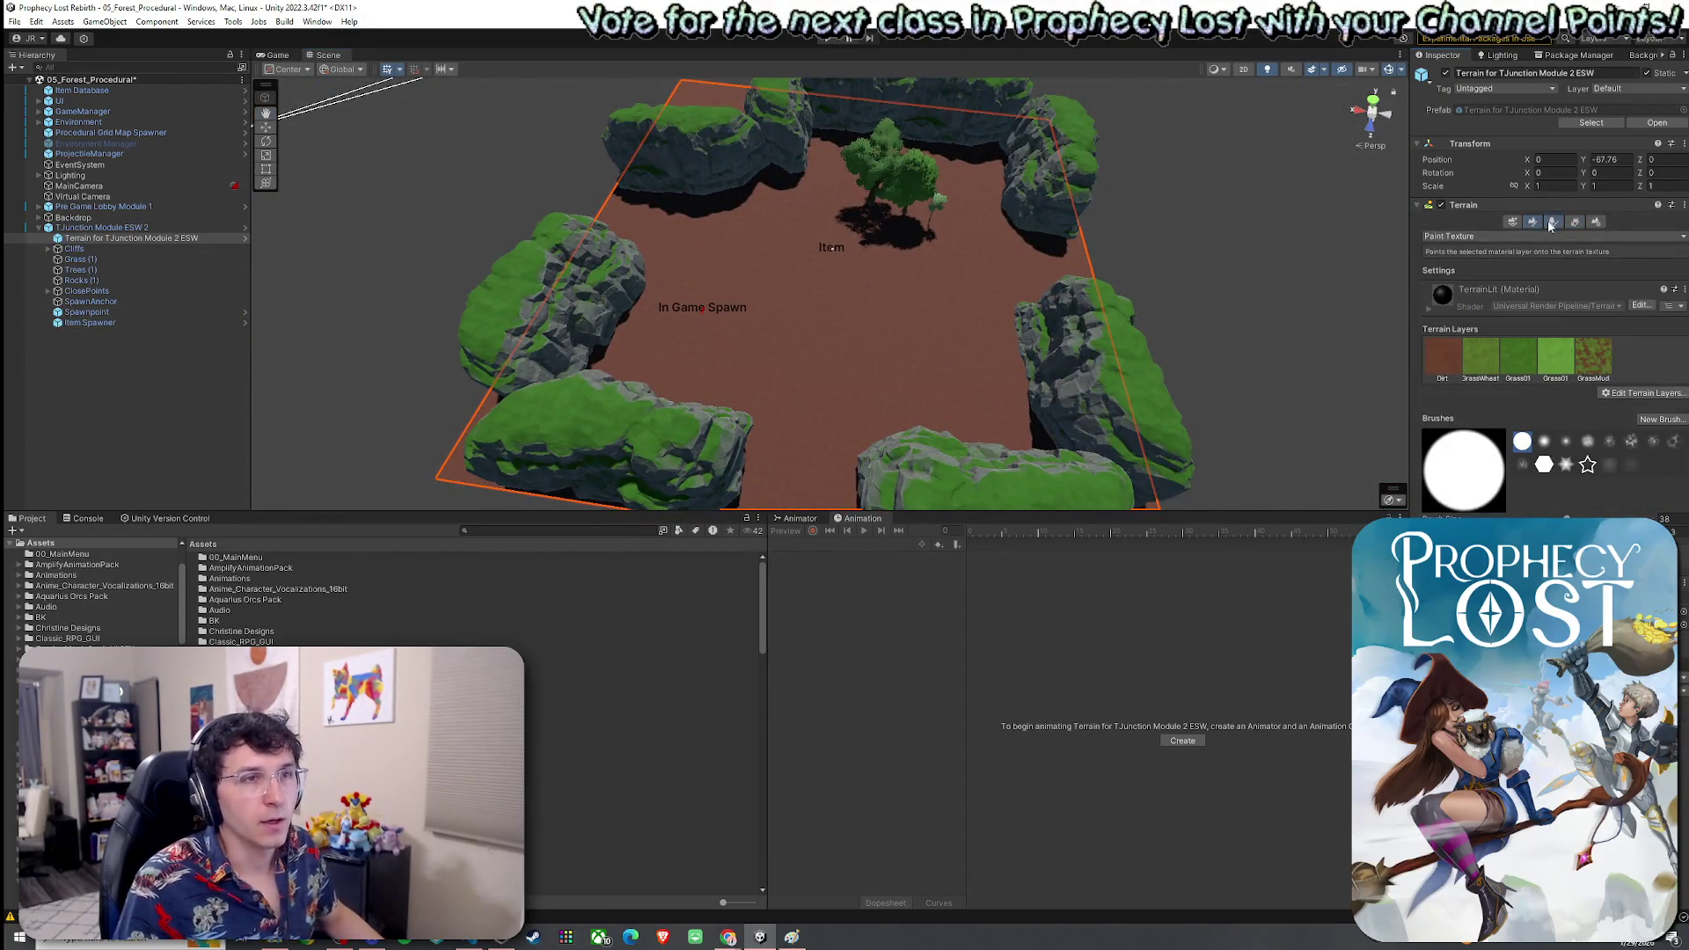
Undo the painted beech tree so the cliff-ringed Dirt floor is bare, then deselect the terrain
{"action": "left_click", "coordinate": [1551, 223]}
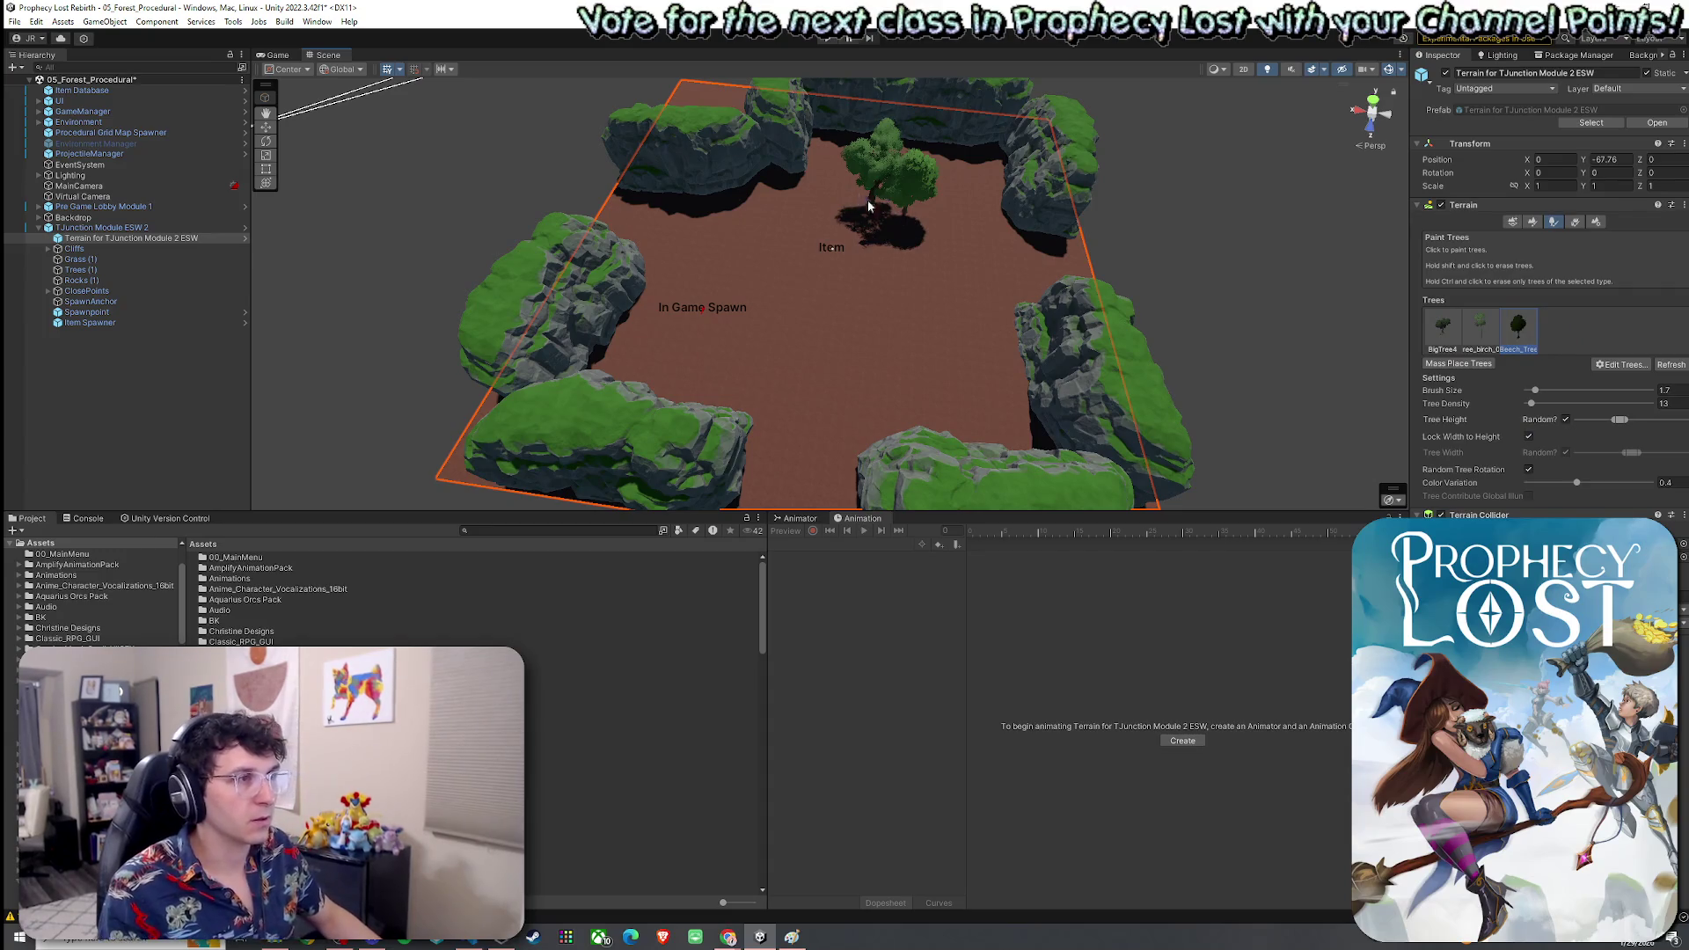
{"action": "key", "text": "ctrl+z"}
{"action": "left_click_drag", "start_coordinate": [792, 358], "coordinate": [827, 321]}
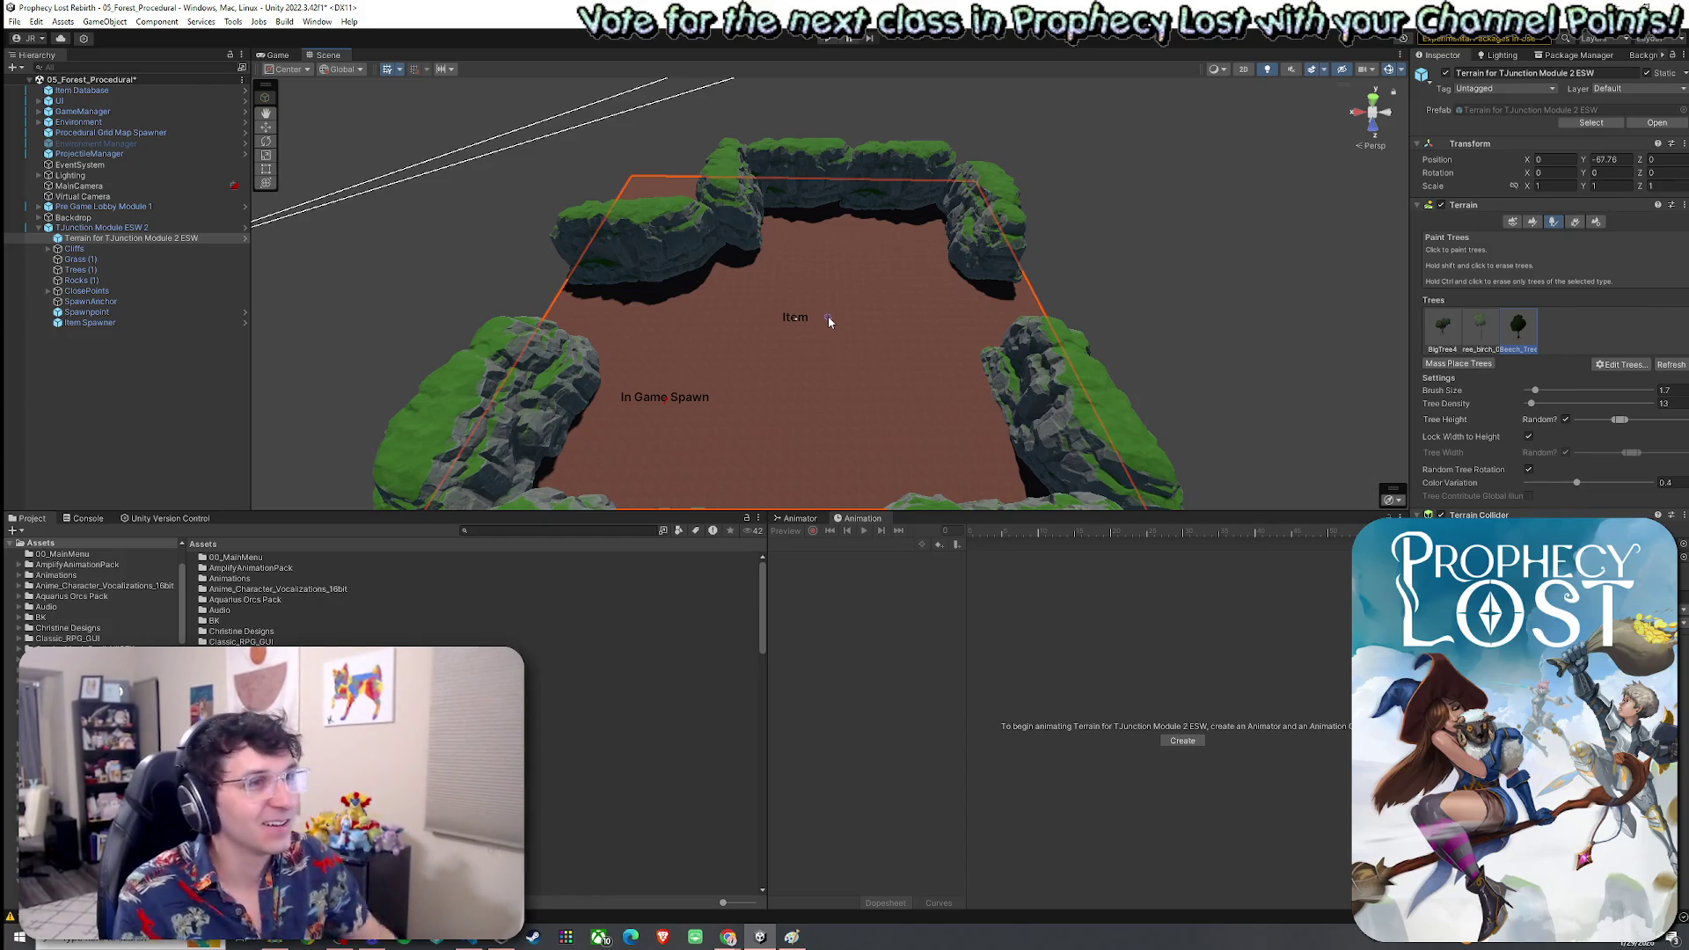
{"action": "mouse_move", "coordinate": [719, 304]}
{"action": "left_mouse_down"}
{"action": "mouse_move", "coordinate": [827, 281]}
{"action": "mouse_move", "coordinate": [856, 327]}
{"action": "mouse_move", "coordinate": [988, 294]}
{"action": "mouse_move", "coordinate": [450, 298]}
{"action": "mouse_move", "coordinate": [728, 299]}
{"action": "mouse_move", "coordinate": [717, 464]}
{"action": "mouse_move", "coordinate": [731, 475]}
{"action": "mouse_move", "coordinate": [724, 456]}
{"action": "mouse_move", "coordinate": [870, 411]}
{"action": "mouse_move", "coordinate": [1244, 370]}
{"action": "mouse_move", "coordinate": [1089, 388]}
{"action": "left_mouse_up"}
{"action": "left_click", "coordinate": [449, 299]}
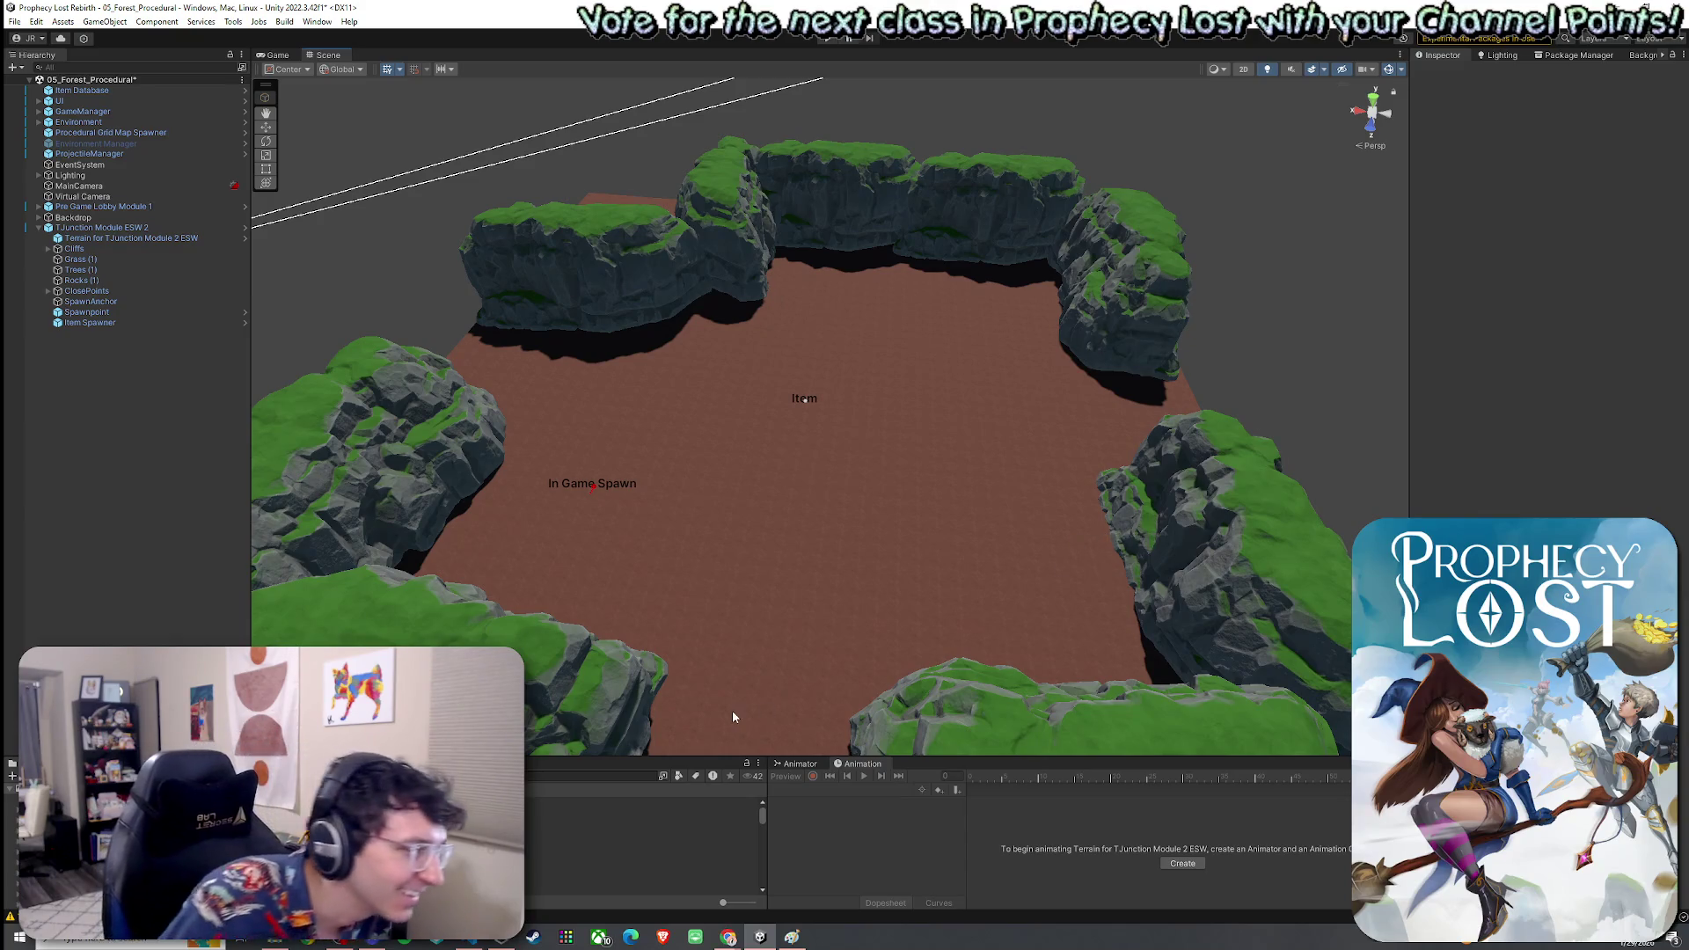
{"action": "left_click_drag", "start_coordinate": [625, 754], "coordinate": [625, 693]}
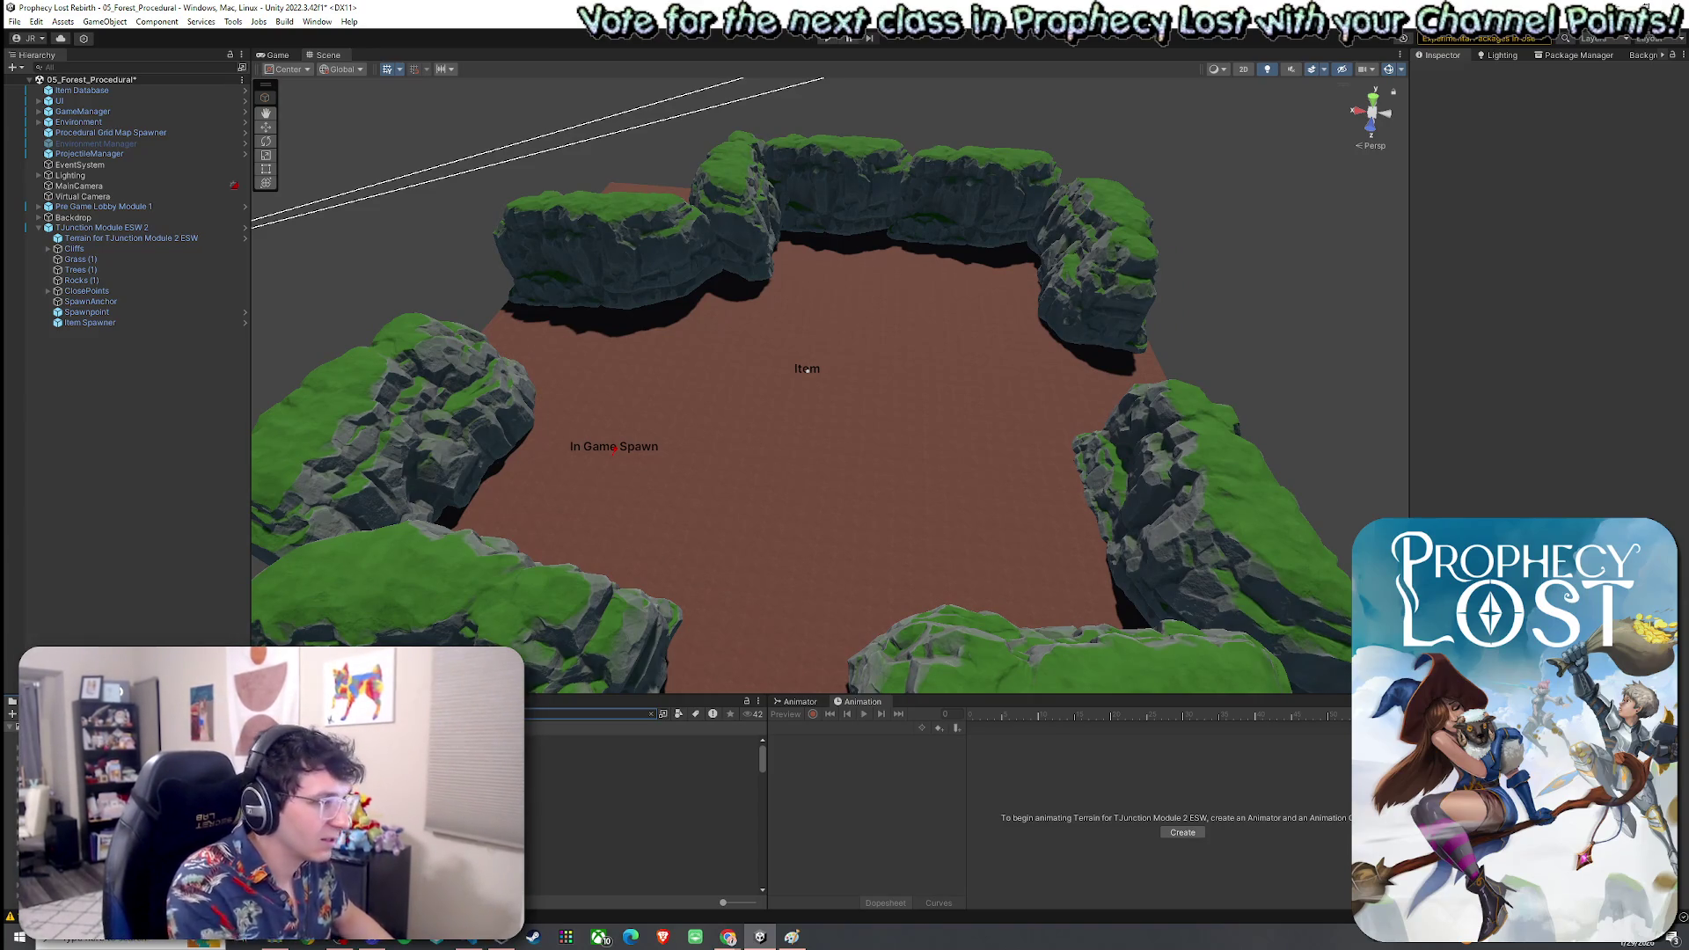
Filter the Project window to prefabs, compare the cliff prefabs, and drag Cliff2 into the scene
{"action": "left_click", "coordinate": [682, 712]}
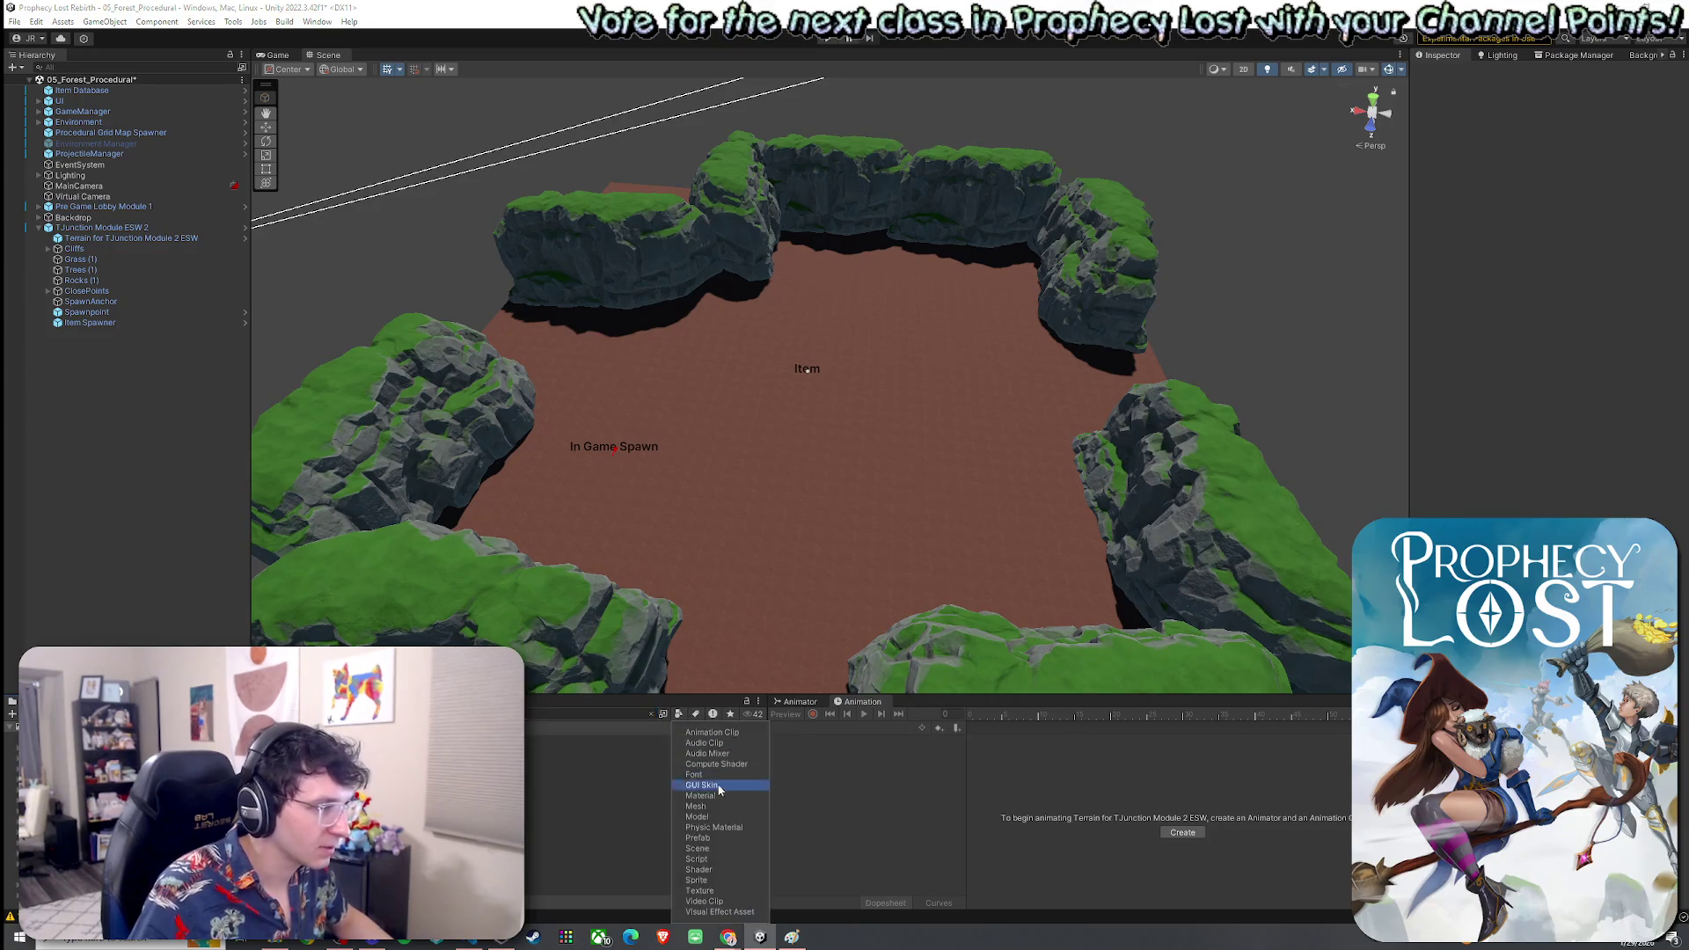
{"action": "left_click", "coordinate": [717, 829]}
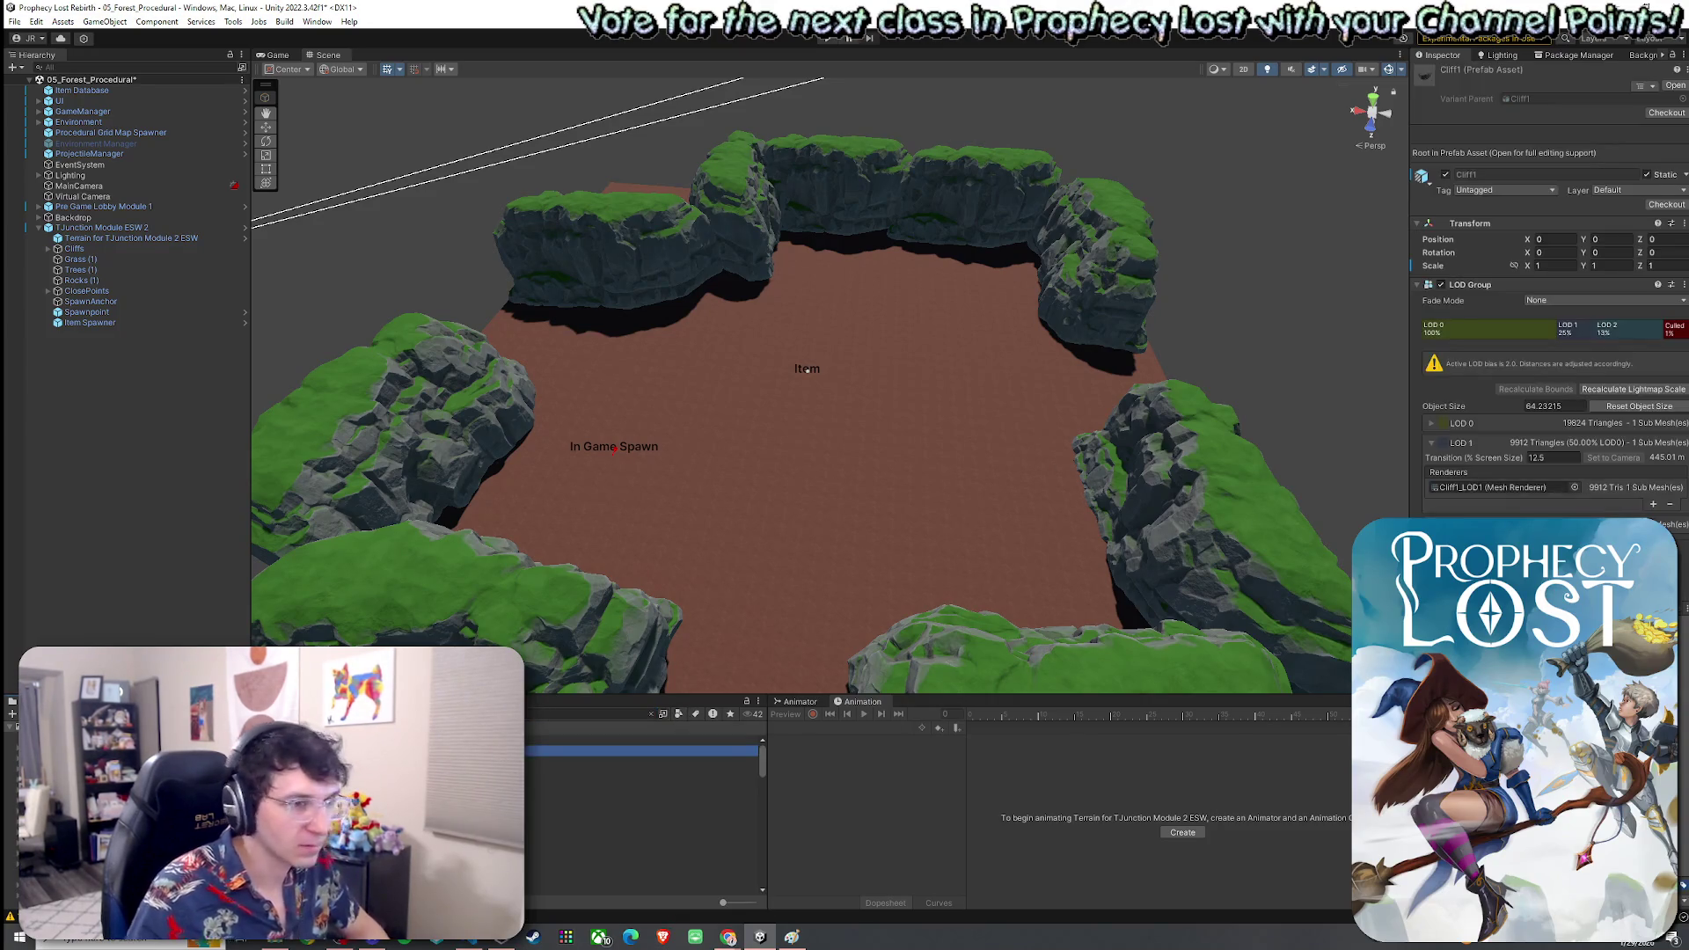
{"action": "left_click", "coordinate": [643, 740]}
{"action": "mouse_move", "coordinate": [642, 772]}
{"action": "left_mouse_down"}
{"action": "mouse_move", "coordinate": [841, 485]}
{"action": "mouse_move", "coordinate": [760, 570]}
{"action": "mouse_move", "coordinate": [642, 771]}
{"action": "left_mouse_up"}
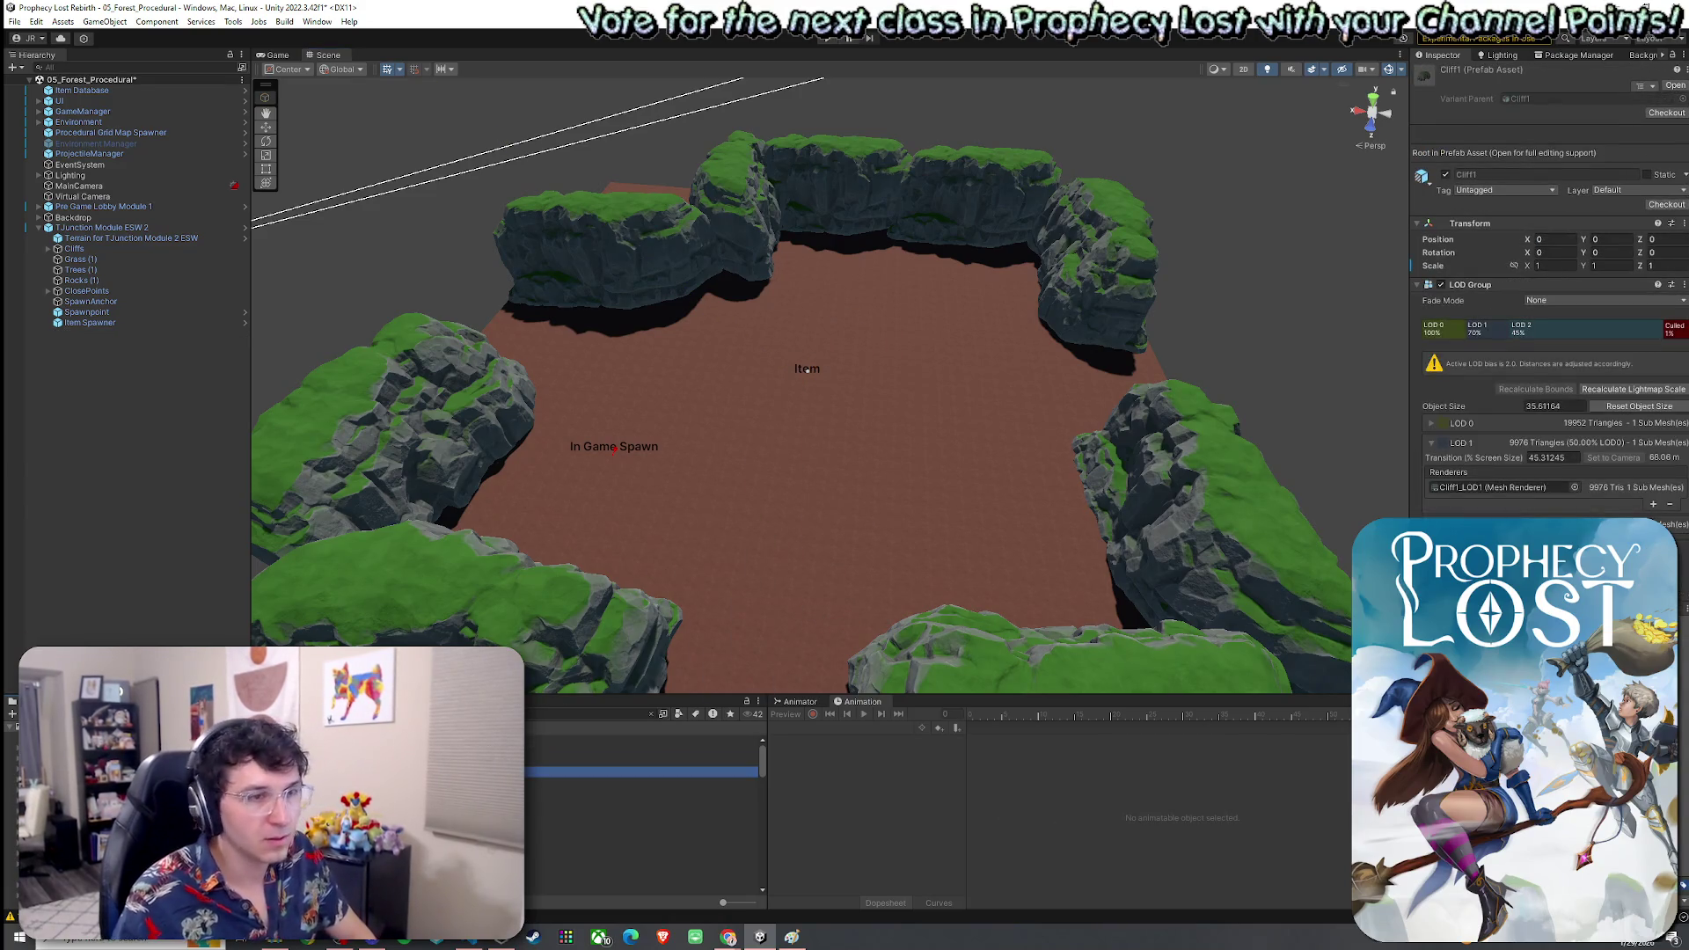
{"action": "left_click", "coordinate": [642, 793]}
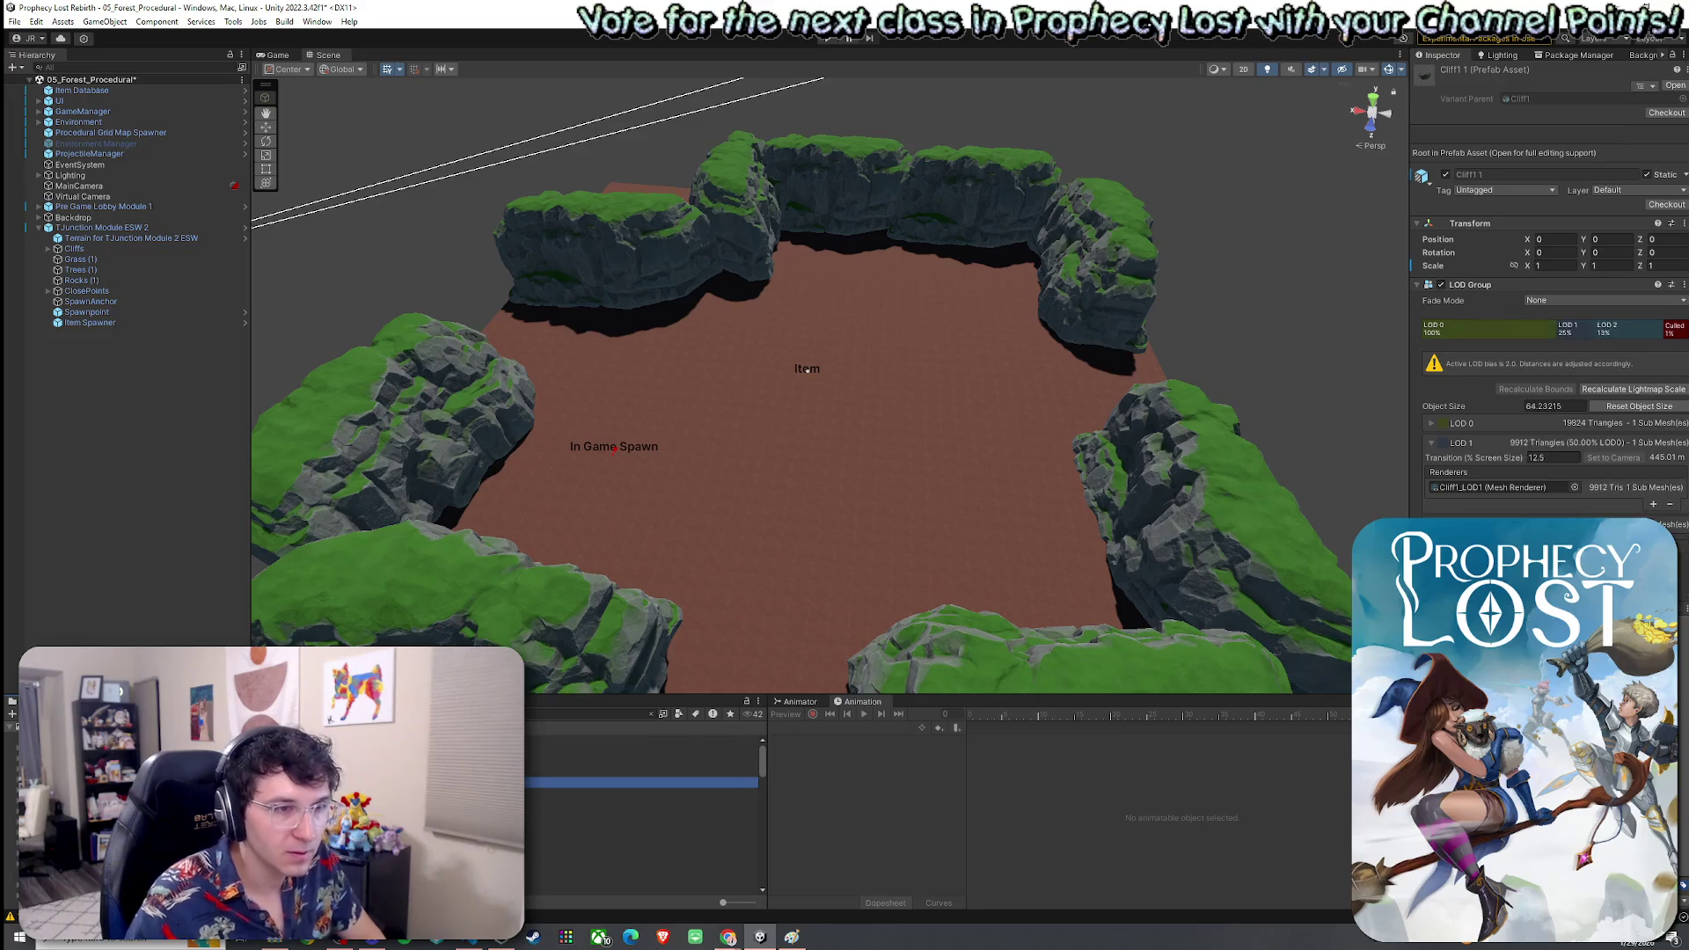
{"action": "left_click", "coordinate": [643, 814]}
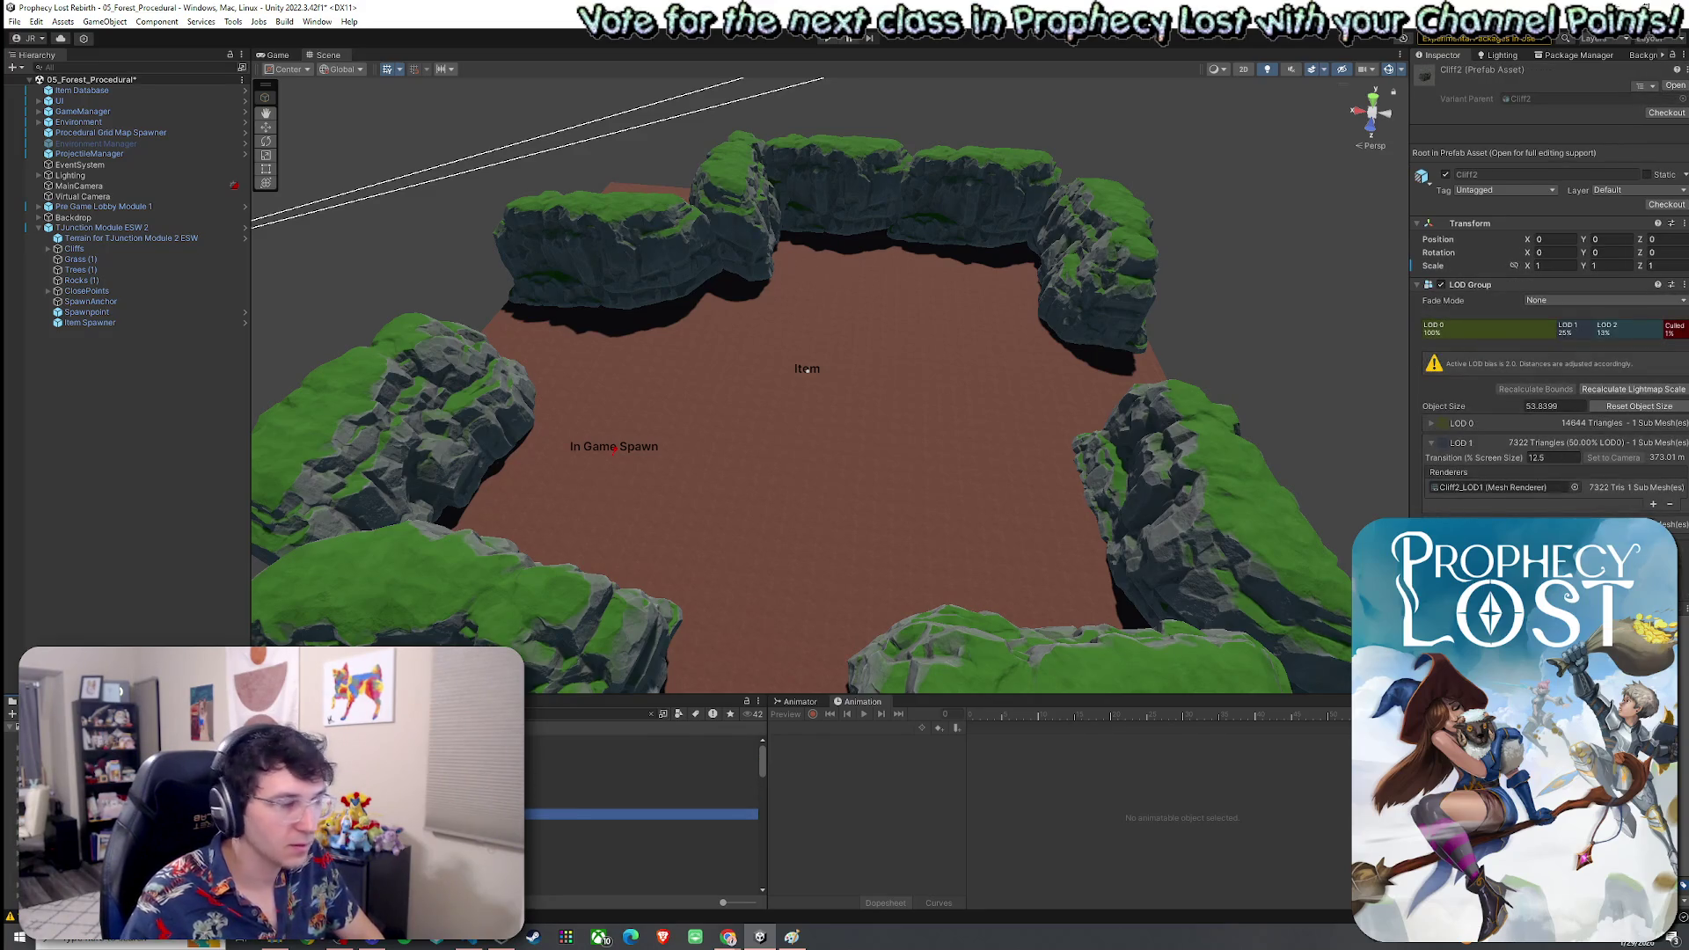
{"action": "left_click_drag", "start_coordinate": [643, 814], "coordinate": [760, 552]}
Move and tilt the Cliff2 rock onto the centre of the terrain floor
{"action": "left_click_drag", "start_coordinate": [885, 451], "coordinate": [885, 466]}
{"action": "key", "text": "e"}
{"action": "left_click_drag", "start_coordinate": [915, 396], "coordinate": [849, 415]}
{"action": "mouse_move", "coordinate": [899, 365]}
{"action": "left_mouse_down"}
{"action": "mouse_move", "coordinate": [924, 486]}
{"action": "mouse_move", "coordinate": [962, 503]}
{"action": "mouse_move", "coordinate": [891, 511]}
{"action": "mouse_move", "coordinate": [991, 486]}
{"action": "left_mouse_up"}
{"action": "key", "text": "w"}
{"action": "key", "text": "e"}
{"action": "mouse_move", "coordinate": [982, 406]}
{"action": "left_mouse_down"}
{"action": "mouse_move", "coordinate": [976, 468]}
{"action": "mouse_move", "coordinate": [983, 434]}
{"action": "left_mouse_up"}
{"action": "key", "text": "e"}
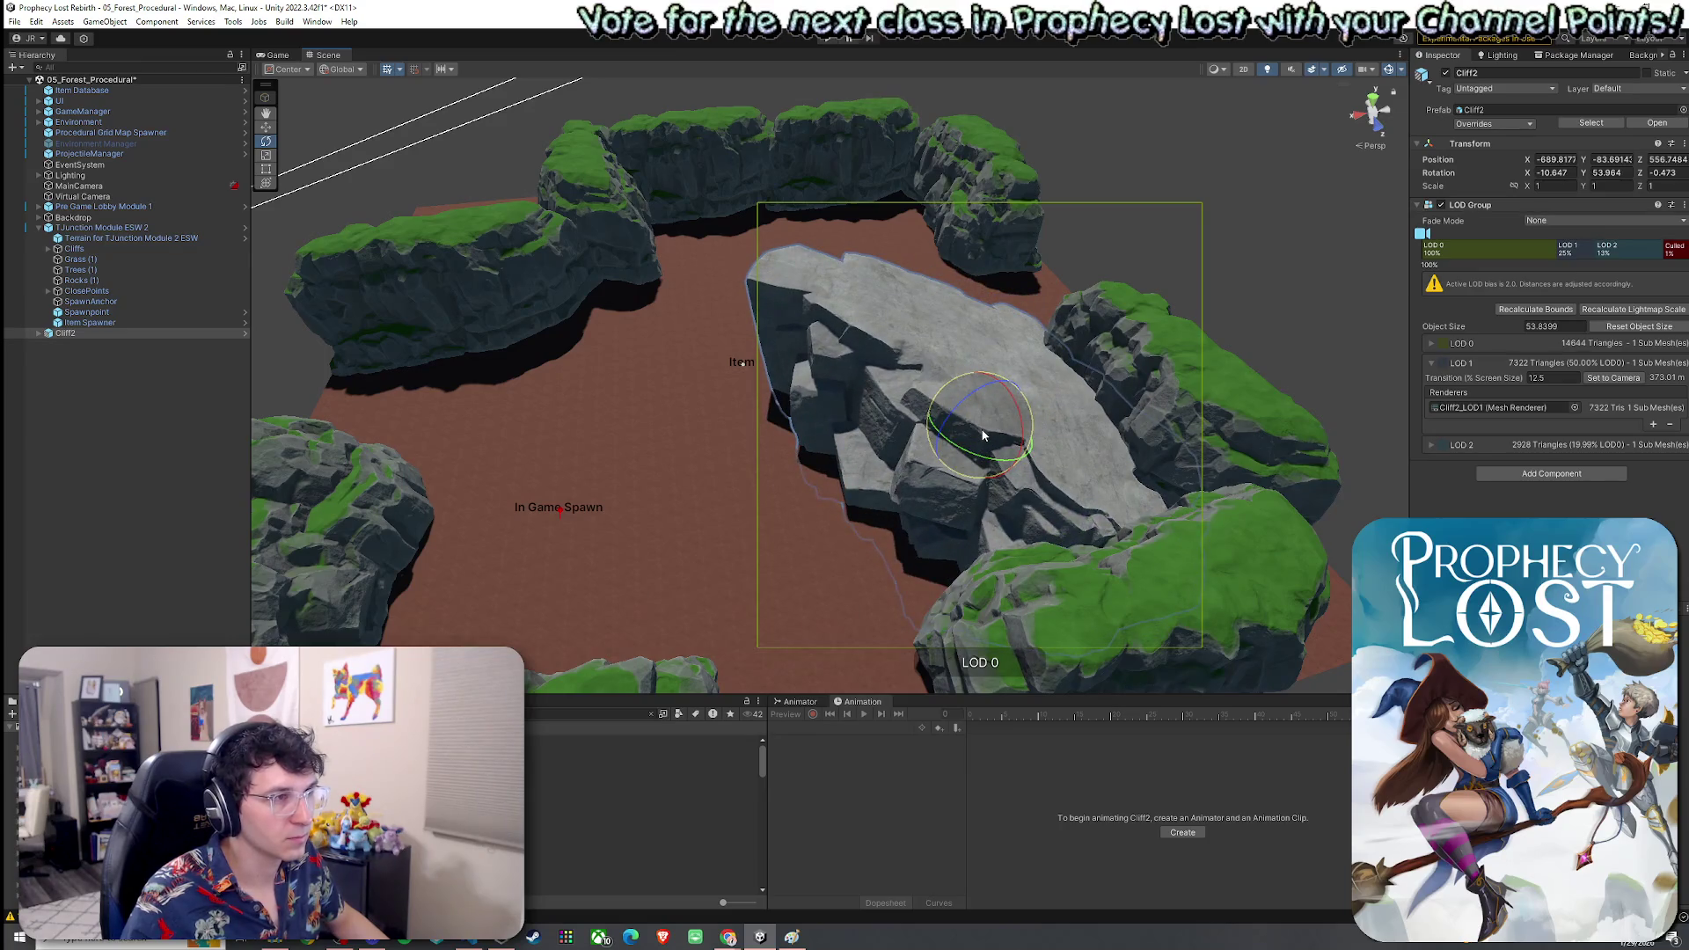
Move Cliff2 back toward the terrain centre and re-rotate it to its earlier heading
{"action": "mouse_move", "coordinate": [985, 438]}
{"action": "left_mouse_down"}
{"action": "mouse_move", "coordinate": [1000, 340]}
{"action": "mouse_move", "coordinate": [1026, 376]}
{"action": "mouse_move", "coordinate": [649, 373]}
{"action": "left_mouse_up"}
{"action": "scroll", "coordinate": [649, 373], "scroll_direction": "down", "scroll_amount": 5}
{"action": "key", "text": "e"}
{"action": "mouse_move", "coordinate": [746, 431]}
{"action": "left_mouse_down"}
{"action": "mouse_move", "coordinate": [839, 456]}
{"action": "mouse_move", "coordinate": [799, 444]}
{"action": "mouse_move", "coordinate": [785, 330]}
{"action": "mouse_move", "coordinate": [778, 398]}
{"action": "mouse_move", "coordinate": [783, 365]}
{"action": "left_mouse_up"}
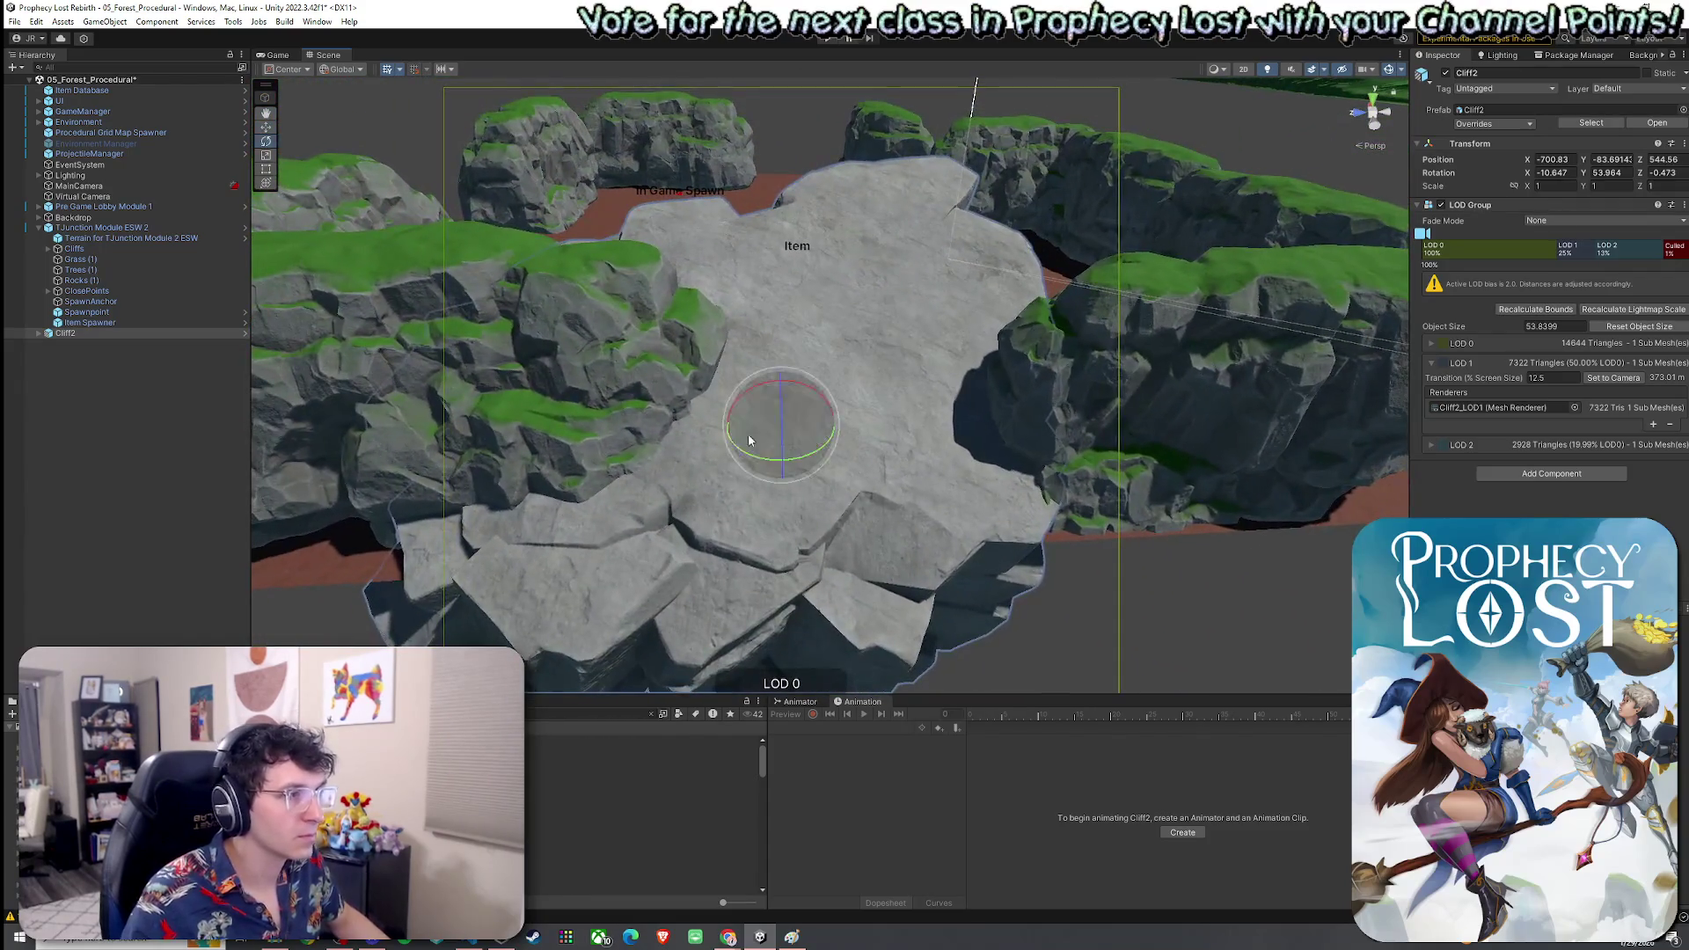
{"action": "key", "text": "w"}
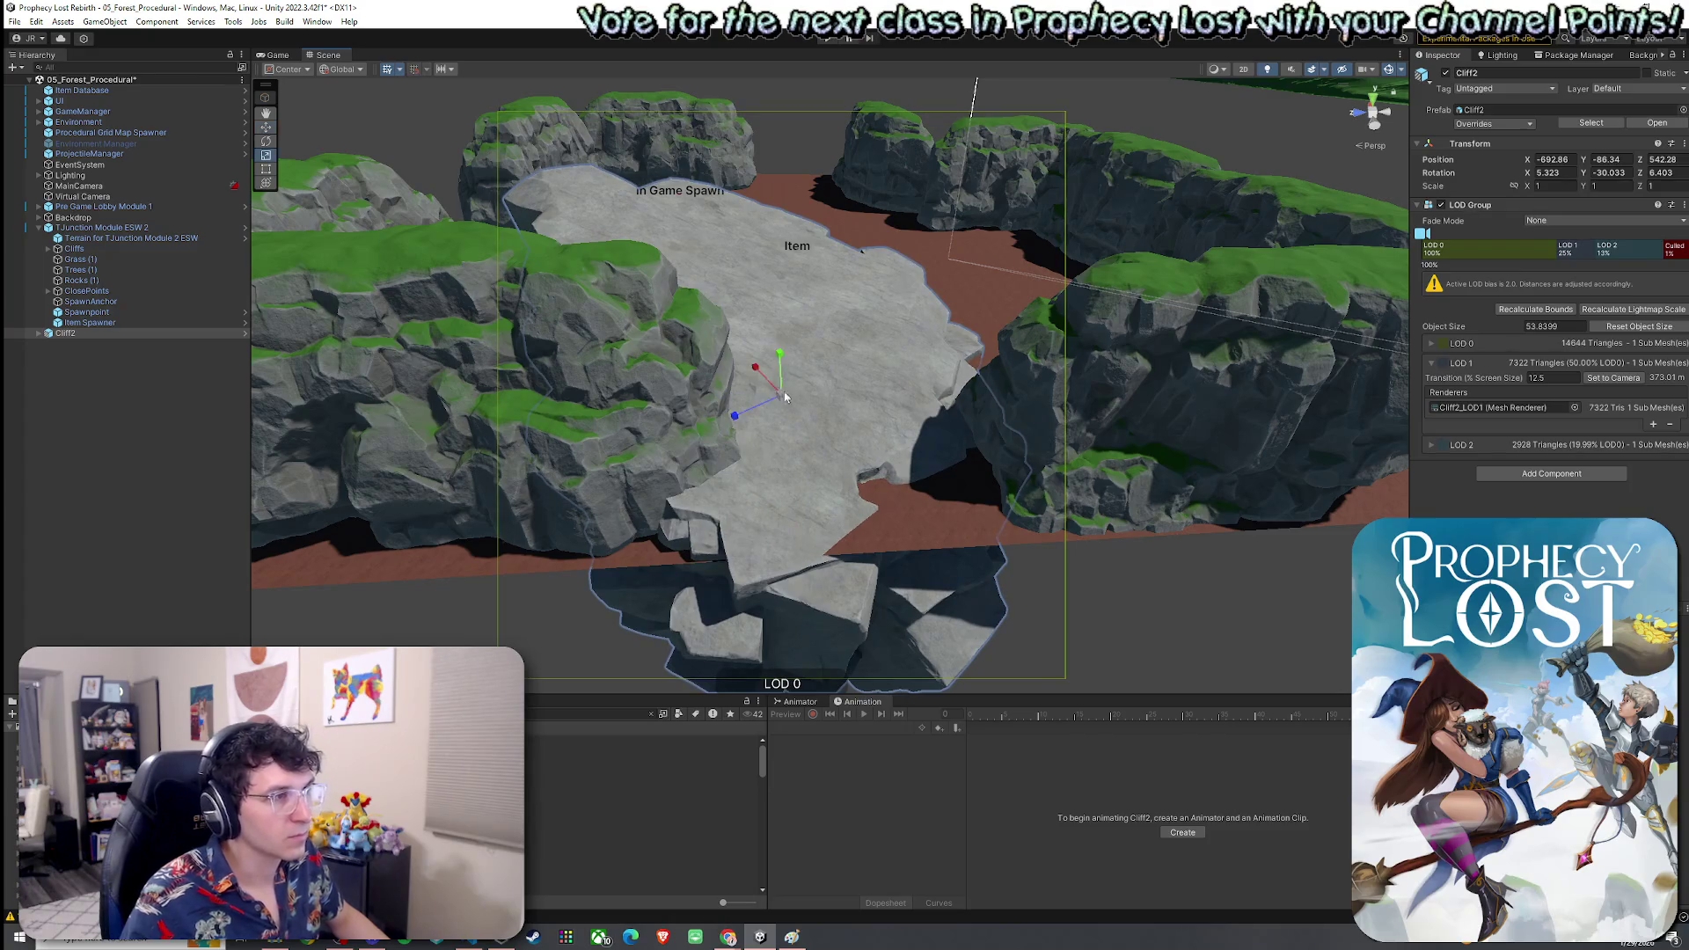
{"action": "mouse_move", "coordinate": [770, 415]}
{"action": "left_mouse_down"}
{"action": "mouse_move", "coordinate": [755, 418]}
{"action": "mouse_move", "coordinate": [810, 414]}
{"action": "mouse_move", "coordinate": [817, 373]}
{"action": "mouse_move", "coordinate": [803, 437]}
{"action": "mouse_move", "coordinate": [958, 437]}
{"action": "mouse_move", "coordinate": [1013, 397]}
{"action": "mouse_move", "coordinate": [526, 287]}
{"action": "left_mouse_up"}
{"action": "key", "text": "w"}
{"action": "key", "text": "e"}
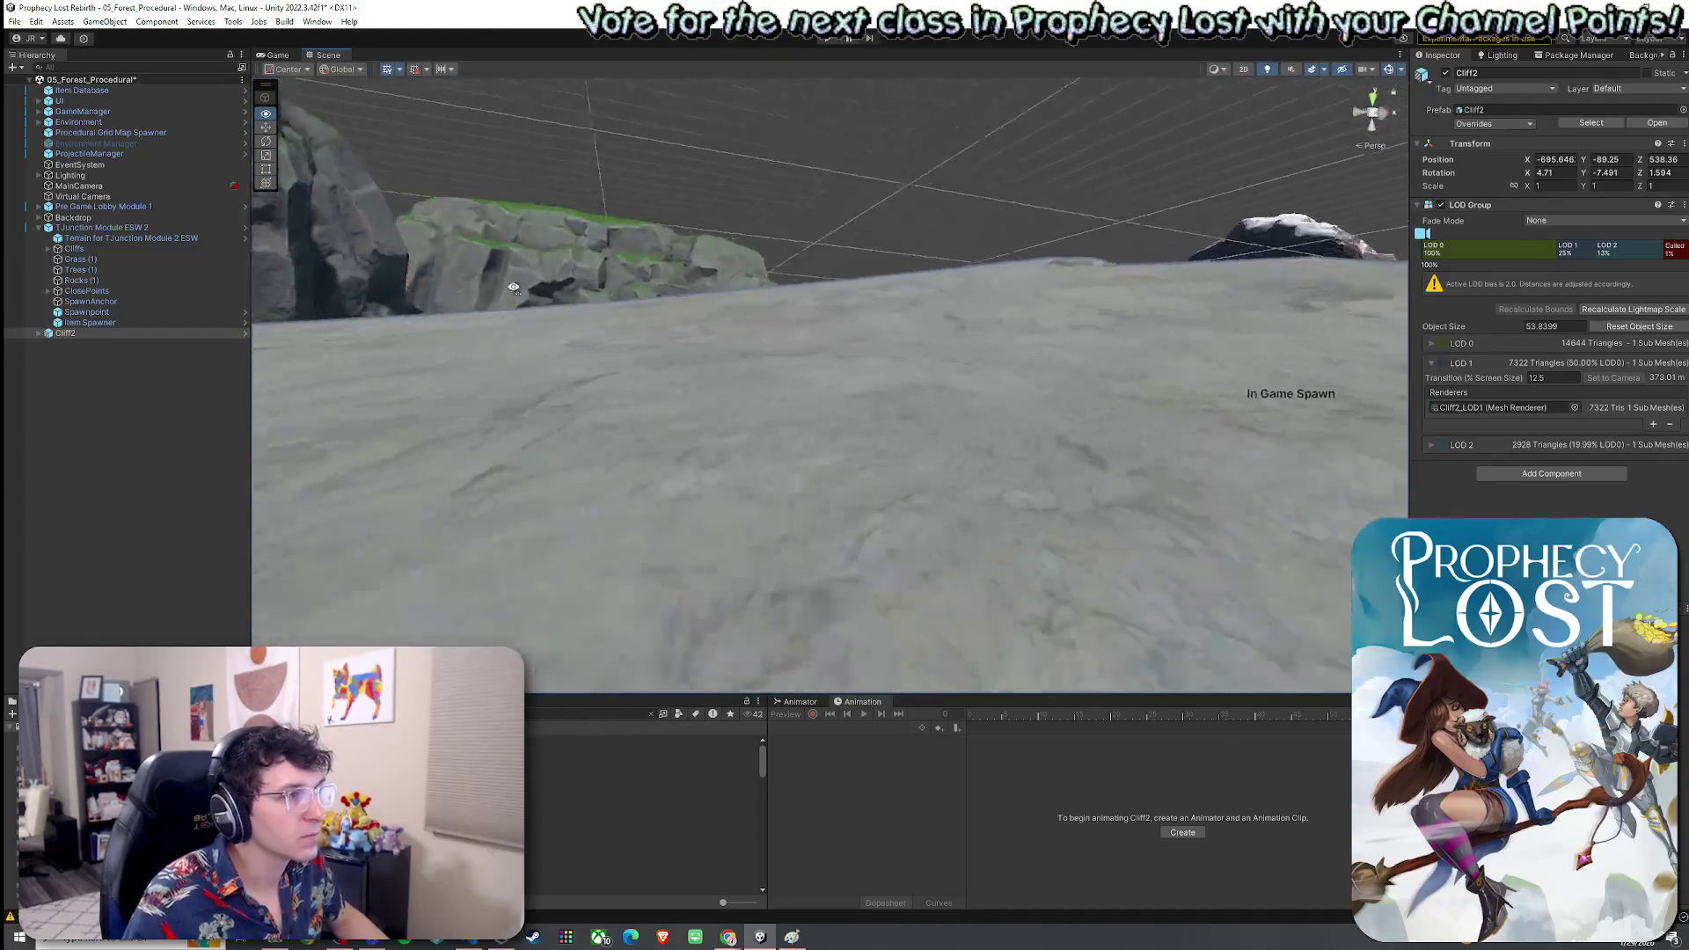
{"action": "key", "text": "f"}
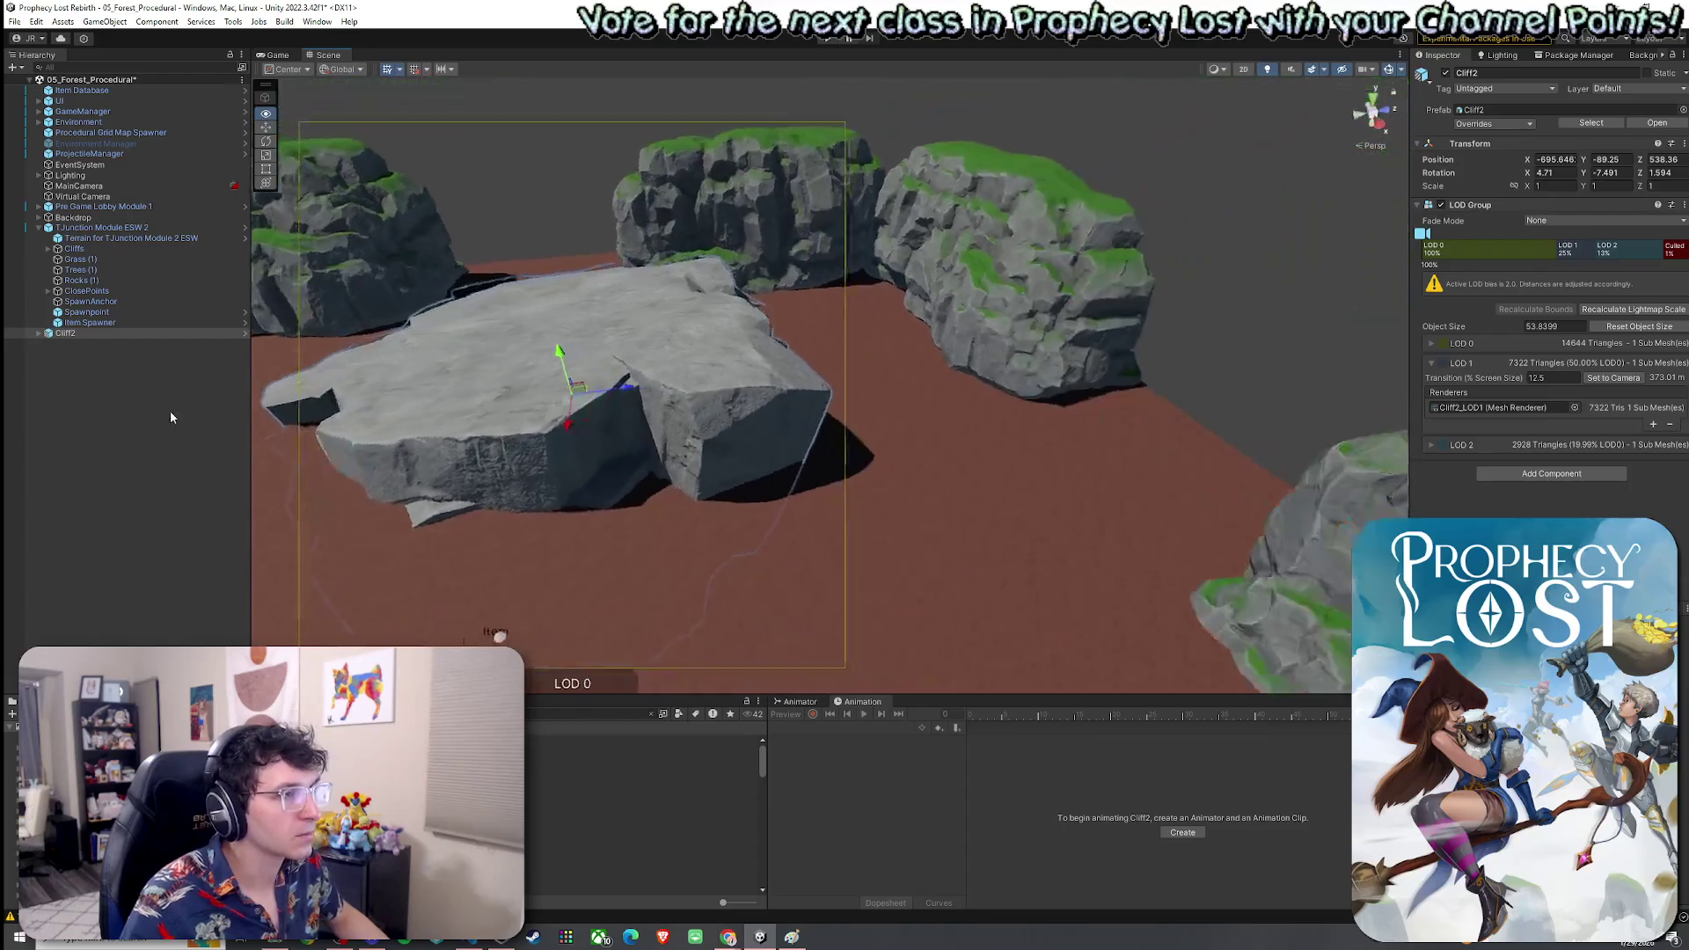
Duplicate Cliff2 and shift the Cliff2 (1) copy aside, raising it slightly
{"action": "key", "text": "ctrl+d"}
{"action": "mouse_move", "coordinate": [264, 440]}
{"action": "left_mouse_down"}
{"action": "mouse_move", "coordinate": [351, 470]}
{"action": "mouse_move", "coordinate": [701, 363]}
{"action": "left_mouse_up"}
{"action": "key", "text": "w"}
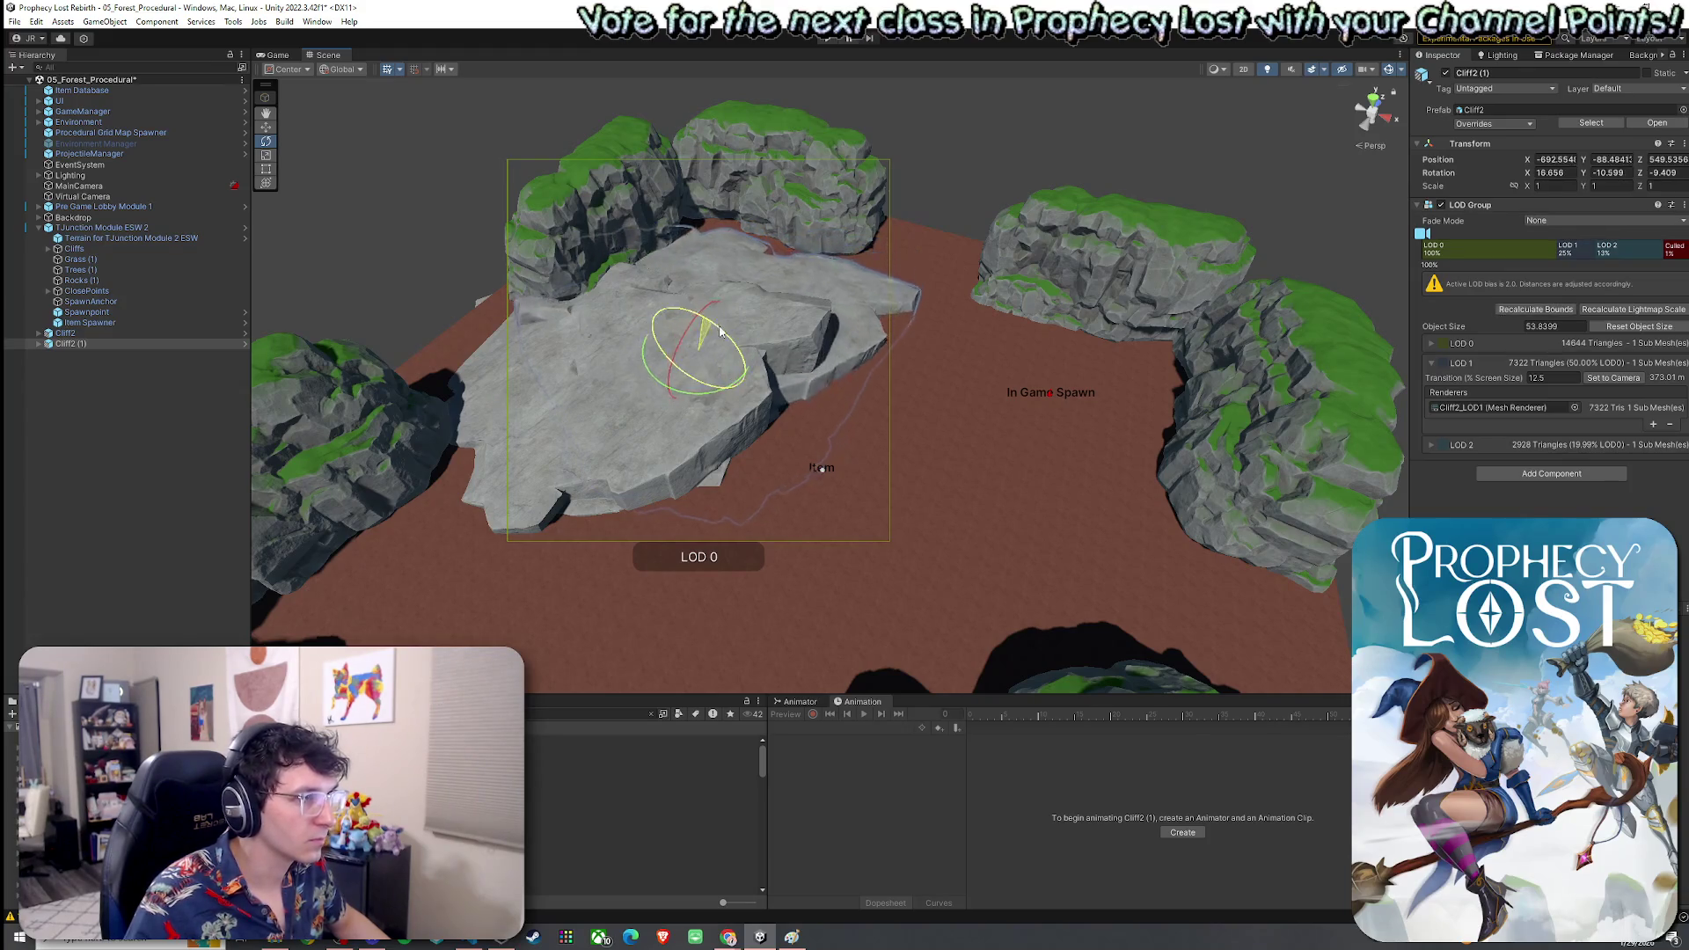
{"action": "left_click_drag", "start_coordinate": [712, 350], "coordinate": [752, 378]}
{"action": "key", "text": "e"}
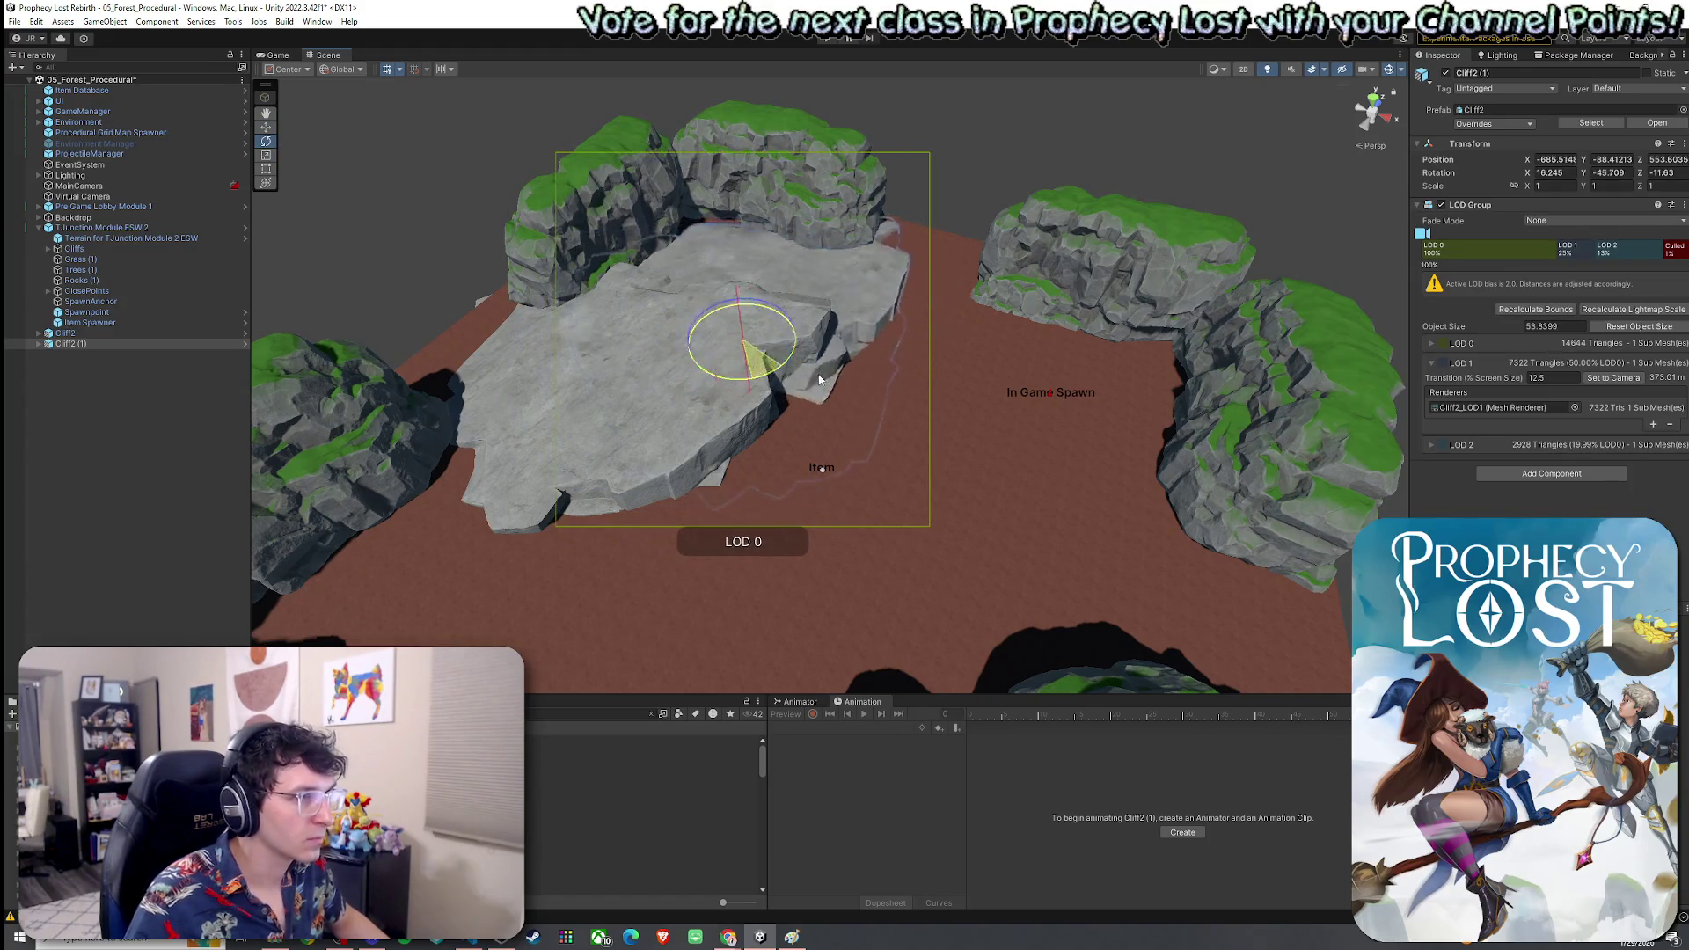
{"action": "mouse_move", "coordinate": [737, 321]}
{"action": "left_mouse_down"}
{"action": "mouse_move", "coordinate": [736, 297]}
{"action": "mouse_move", "coordinate": [757, 313]}
{"action": "left_mouse_up"}
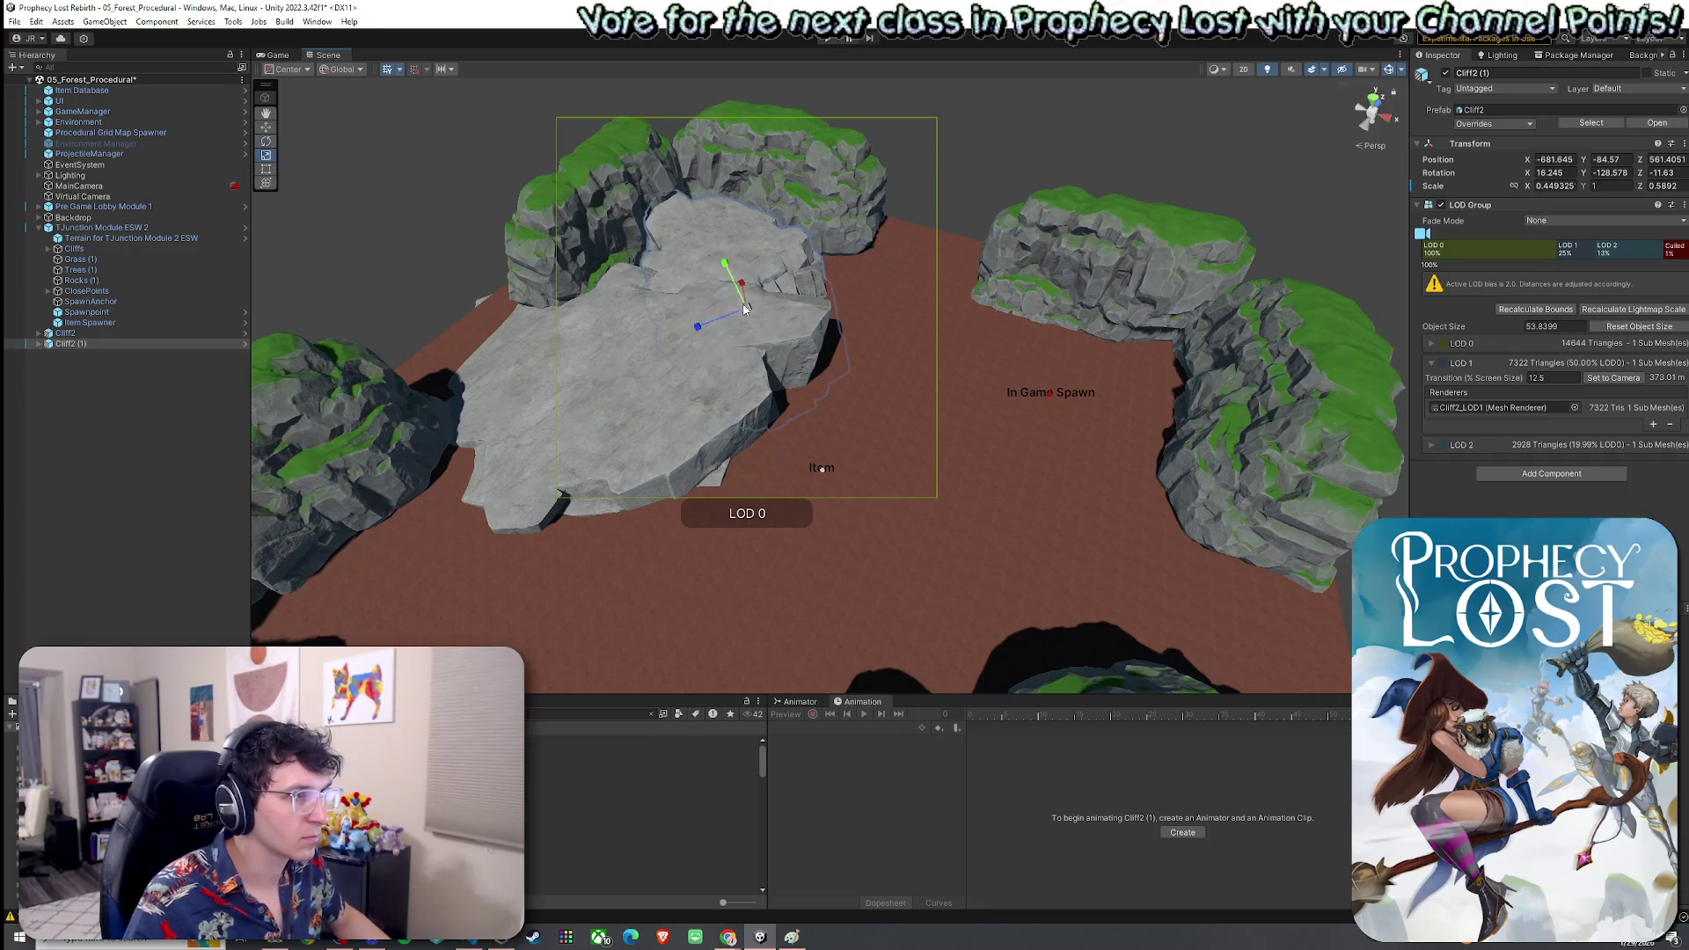
Rotate the Cliff2 (1) rock beside the first, then inspect the Cliff3 prefab
{"action": "scroll", "coordinate": [731, 282], "scroll_direction": "up", "scroll_amount": 10}
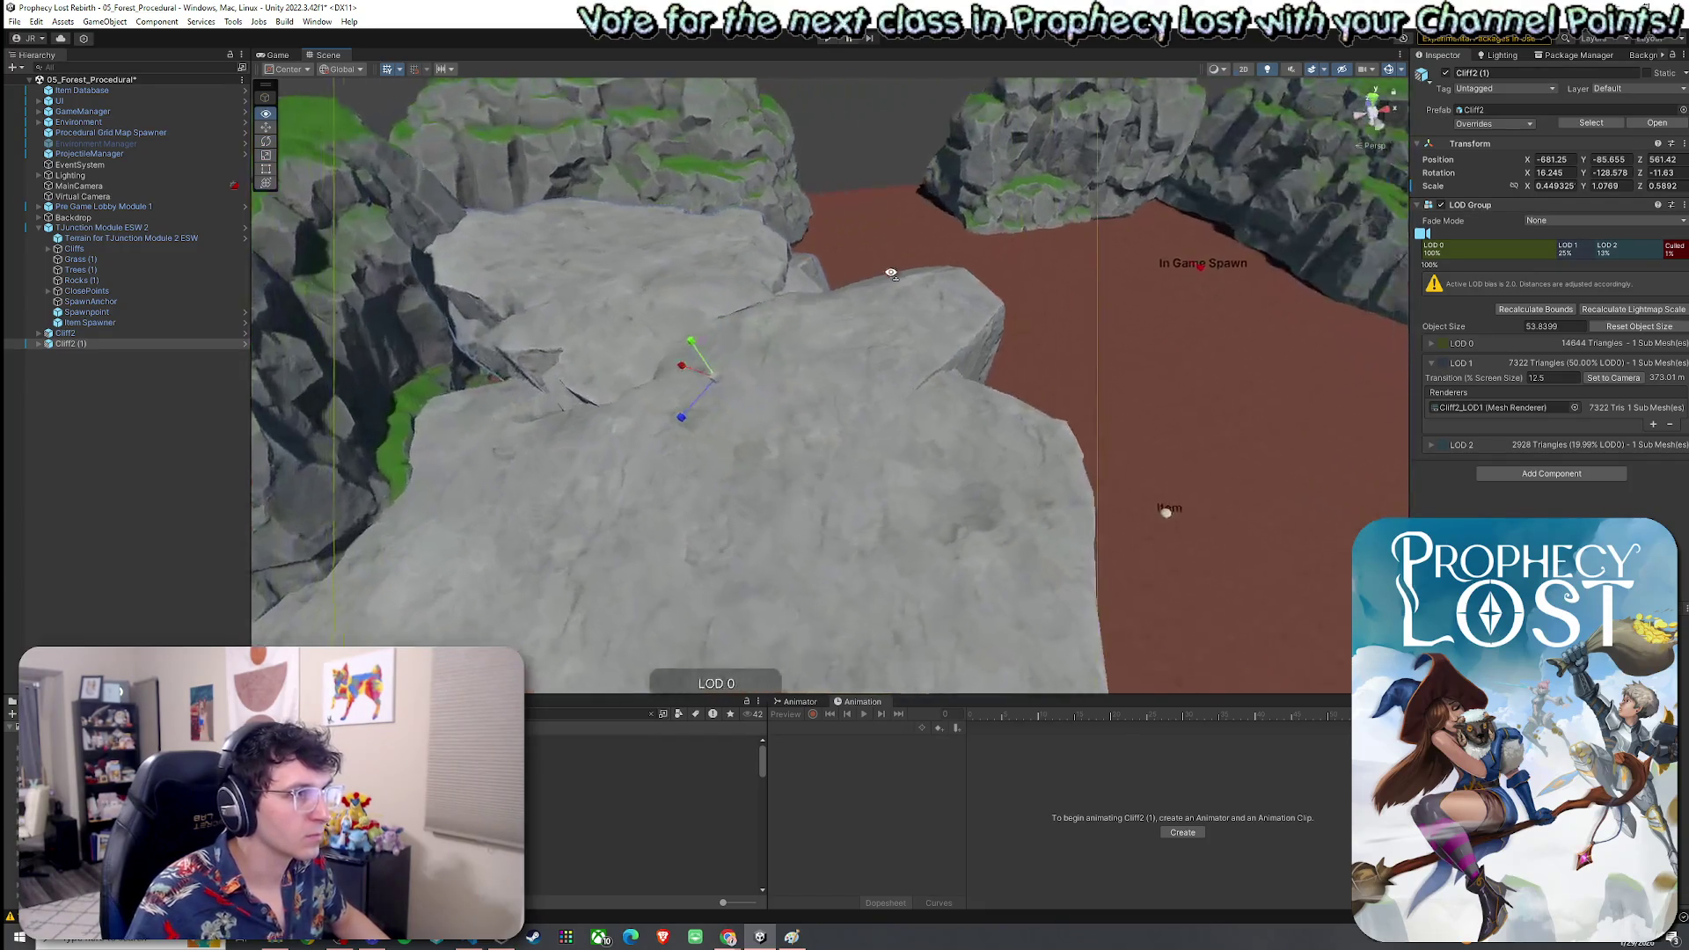
{"action": "left_click", "coordinate": [714, 378]}
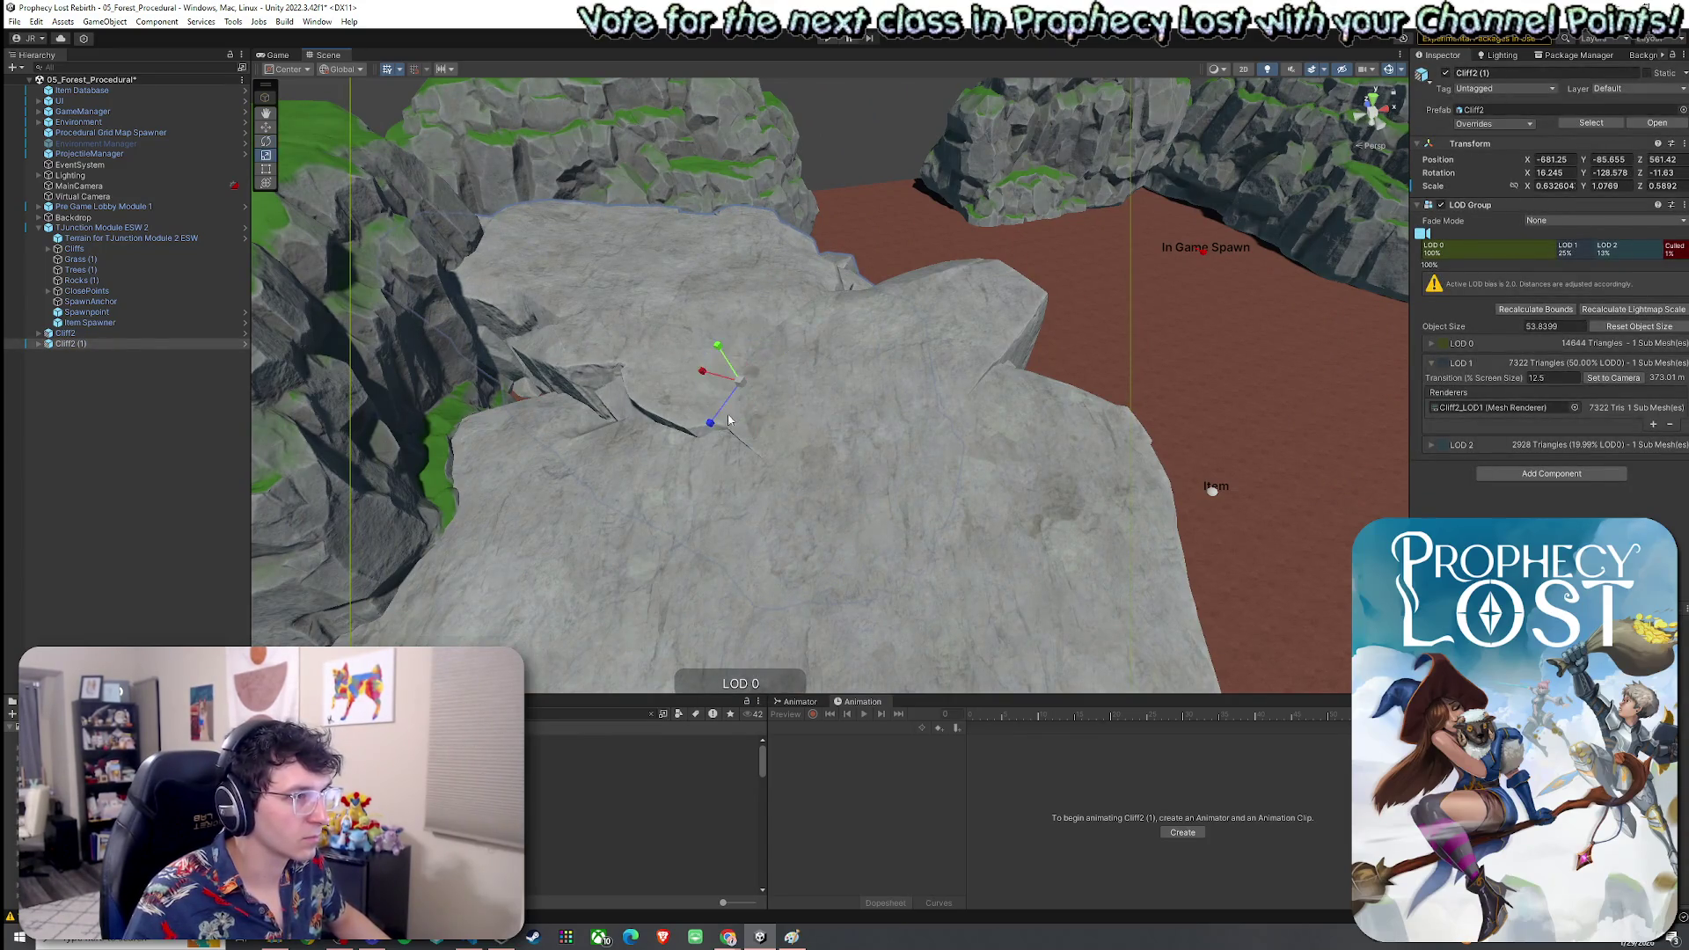
{"action": "key", "text": "e"}
{"action": "mouse_move", "coordinate": [717, 423]}
{"action": "left_mouse_down"}
{"action": "mouse_move", "coordinate": [737, 398]}
{"action": "mouse_move", "coordinate": [720, 396]}
{"action": "mouse_move", "coordinate": [751, 406]}
{"action": "mouse_move", "coordinate": [600, 450]}
{"action": "mouse_move", "coordinate": [741, 378]}
{"action": "mouse_move", "coordinate": [636, 334]}
{"action": "mouse_move", "coordinate": [524, 321]}
{"action": "mouse_move", "coordinate": [1067, 414]}
{"action": "mouse_move", "coordinate": [879, 457]}
{"action": "left_mouse_up"}
{"action": "key", "text": "r"}
{"action": "left_click", "coordinate": [642, 869]}
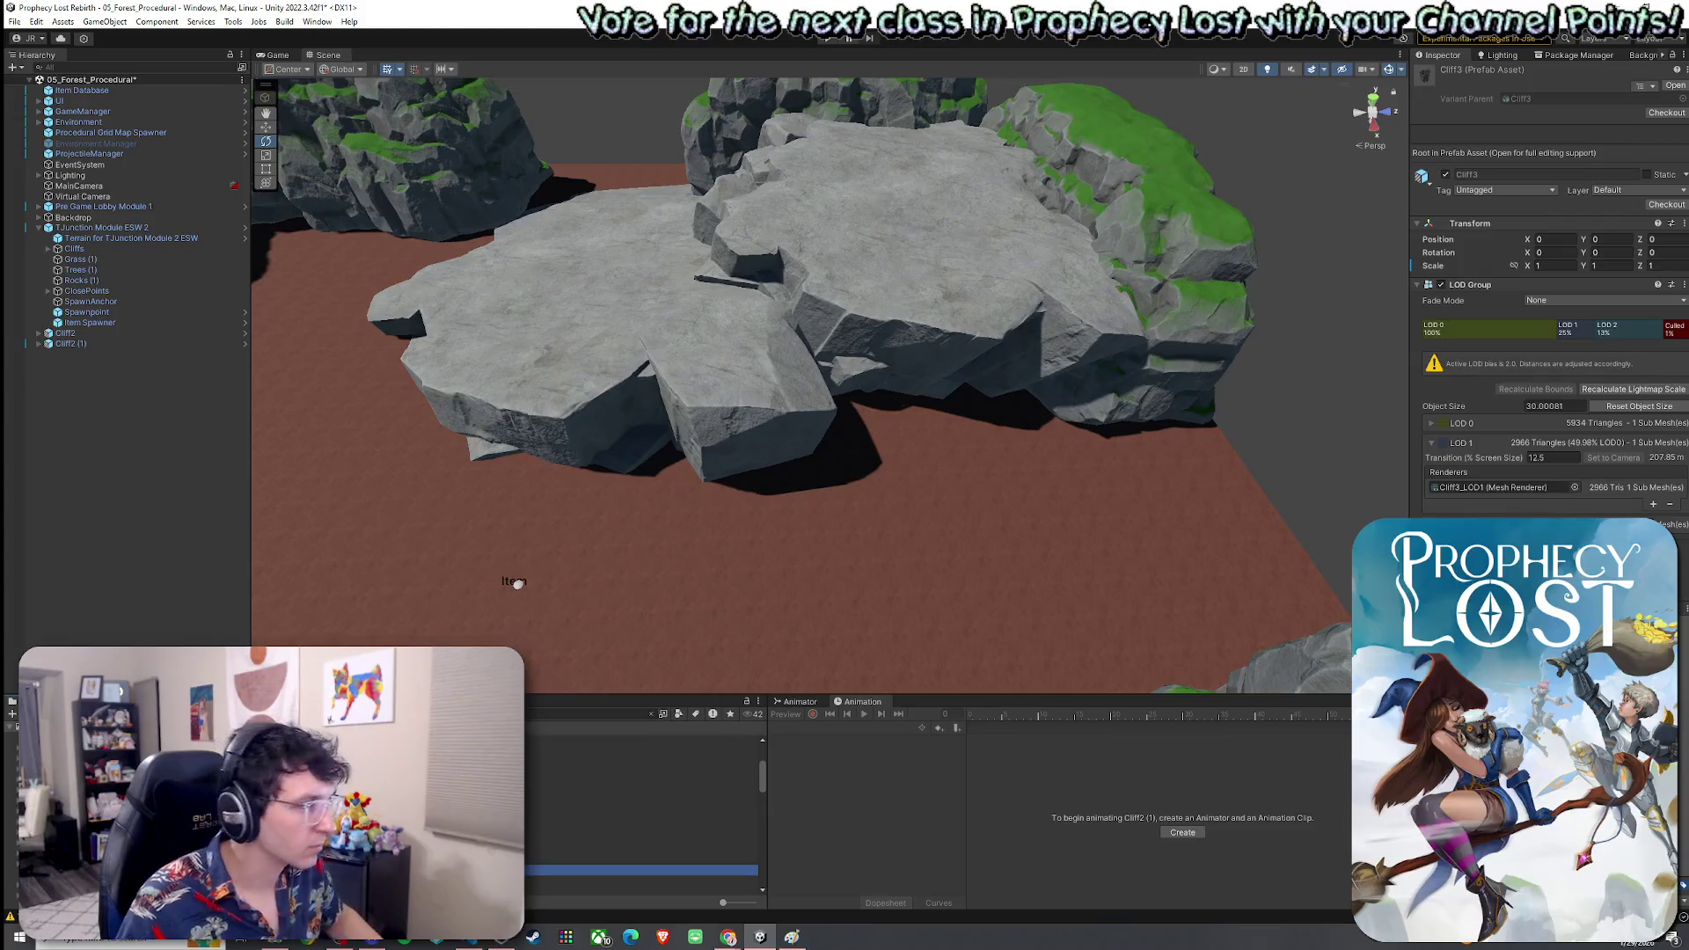
Add a Cliff3 rock beside the central mound, flattening, rotating and positioning it
{"action": "mouse_move", "coordinate": [642, 870]}
{"action": "left_mouse_down"}
{"action": "mouse_move", "coordinate": [886, 566]}
{"action": "mouse_move", "coordinate": [838, 487]}
{"action": "left_mouse_up"}
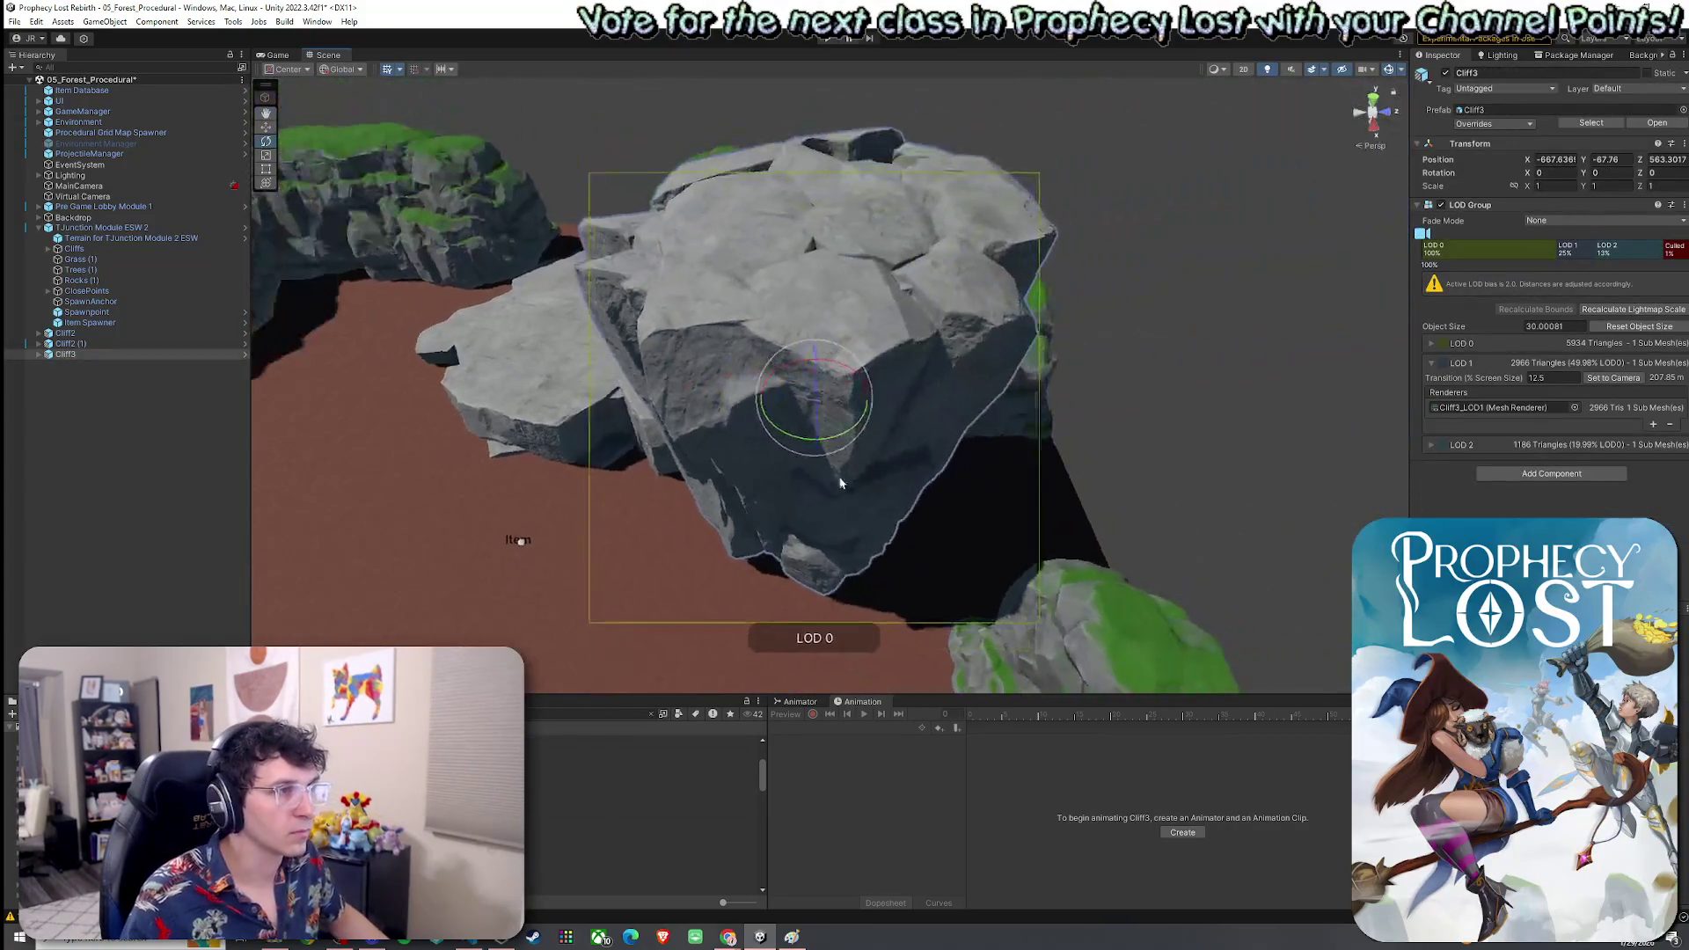
{"action": "left_click", "coordinate": [804, 455]}
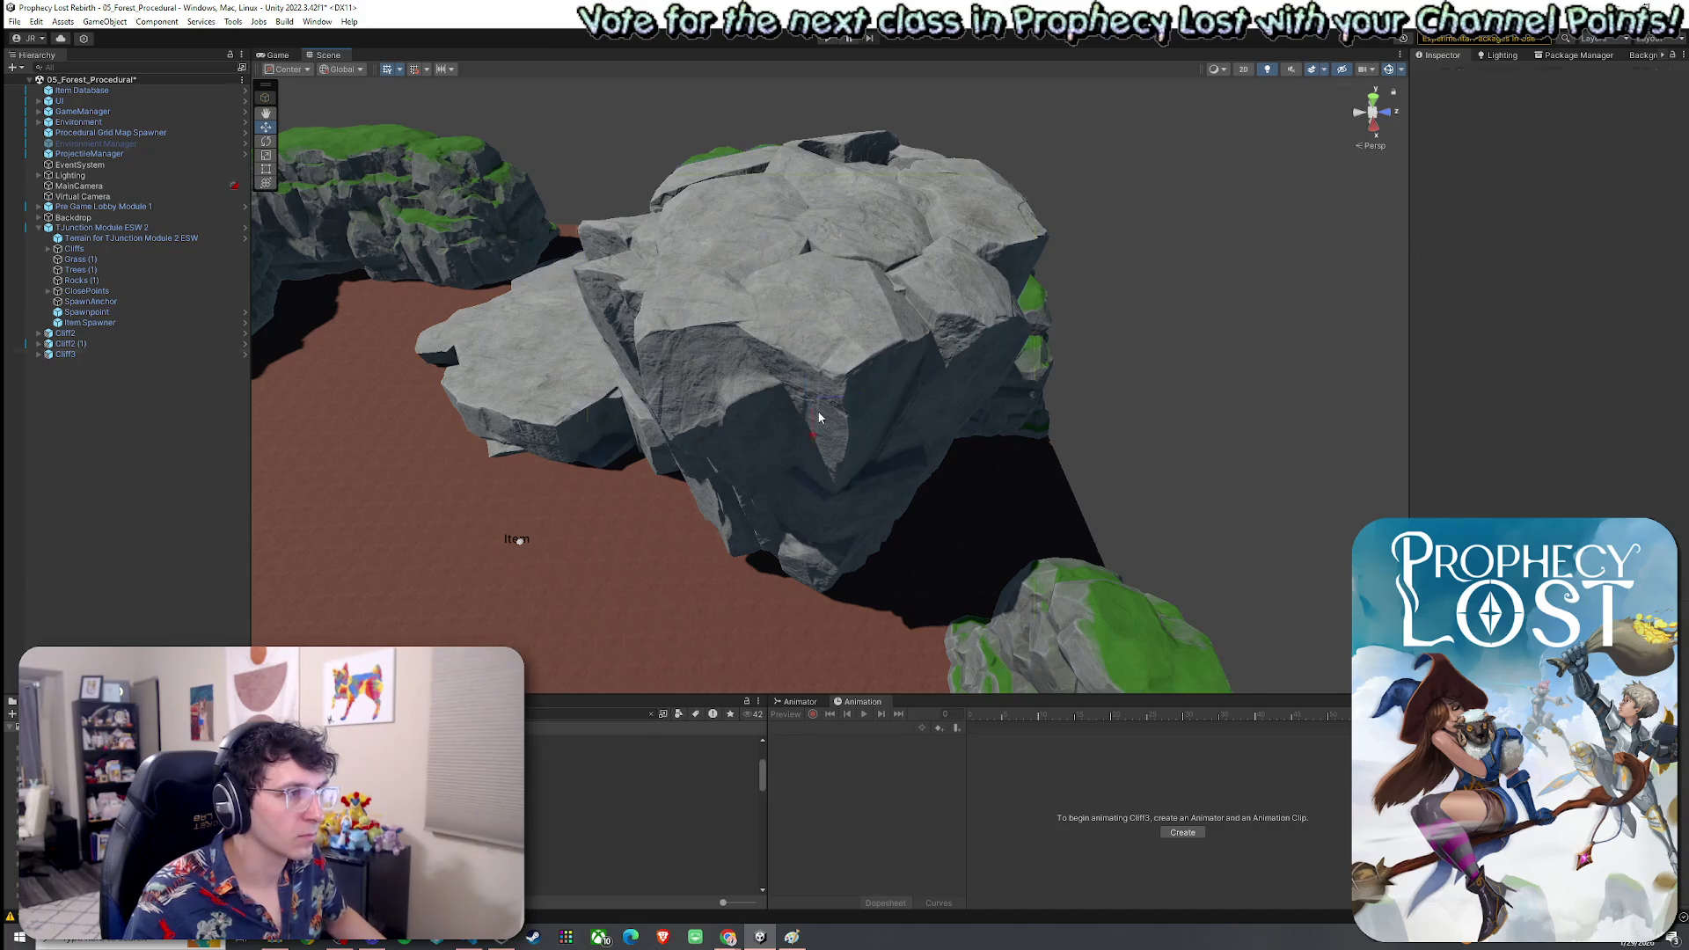
{"action": "left_click", "coordinate": [819, 417]}
{"action": "mouse_move", "coordinate": [819, 417]}
{"action": "left_mouse_down"}
{"action": "mouse_move", "coordinate": [832, 496]}
{"action": "mouse_move", "coordinate": [788, 514]}
{"action": "mouse_move", "coordinate": [694, 453]}
{"action": "mouse_move", "coordinate": [601, 486]}
{"action": "mouse_move", "coordinate": [638, 472]}
{"action": "mouse_move", "coordinate": [595, 518]}
{"action": "mouse_move", "coordinate": [605, 461]}
{"action": "mouse_move", "coordinate": [595, 475]}
{"action": "mouse_move", "coordinate": [764, 519]}
{"action": "mouse_move", "coordinate": [882, 499]}
{"action": "mouse_move", "coordinate": [831, 520]}
{"action": "mouse_move", "coordinate": [860, 501]}
{"action": "mouse_move", "coordinate": [1079, 593]}
{"action": "mouse_move", "coordinate": [1070, 554]}
{"action": "mouse_move", "coordinate": [999, 550]}
{"action": "mouse_move", "coordinate": [755, 422]}
{"action": "mouse_move", "coordinate": [1198, 371]}
{"action": "mouse_move", "coordinate": [1187, 387]}
{"action": "mouse_move", "coordinate": [1187, 328]}
{"action": "mouse_move", "coordinate": [951, 506]}
{"action": "mouse_move", "coordinate": [935, 475]}
{"action": "mouse_move", "coordinate": [916, 540]}
{"action": "mouse_move", "coordinate": [879, 528]}
{"action": "mouse_move", "coordinate": [861, 570]}
{"action": "mouse_move", "coordinate": [525, 442]}
{"action": "mouse_move", "coordinate": [609, 457]}
{"action": "left_mouse_up"}
{"action": "key", "text": "r"}
{"action": "key", "text": "w"}
{"action": "key", "text": "e"}
{"action": "key", "text": "r"}
{"action": "key", "text": "f"}
Place rotated Cliff3 copies, Cliff3 (1) through Cliff3 (3), around the Cliff2 plateau
{"action": "mouse_move", "coordinate": [671, 504]}
{"action": "left_mouse_down"}
{"action": "mouse_move", "coordinate": [962, 603]}
{"action": "mouse_move", "coordinate": [965, 578]}
{"action": "mouse_move", "coordinate": [836, 510]}
{"action": "mouse_move", "coordinate": [923, 490]}
{"action": "mouse_move", "coordinate": [770, 475]}
{"action": "mouse_move", "coordinate": [826, 370]}
{"action": "mouse_move", "coordinate": [505, 377]}
{"action": "mouse_move", "coordinate": [1032, 564]}
{"action": "mouse_move", "coordinate": [871, 502]}
{"action": "left_mouse_up"}
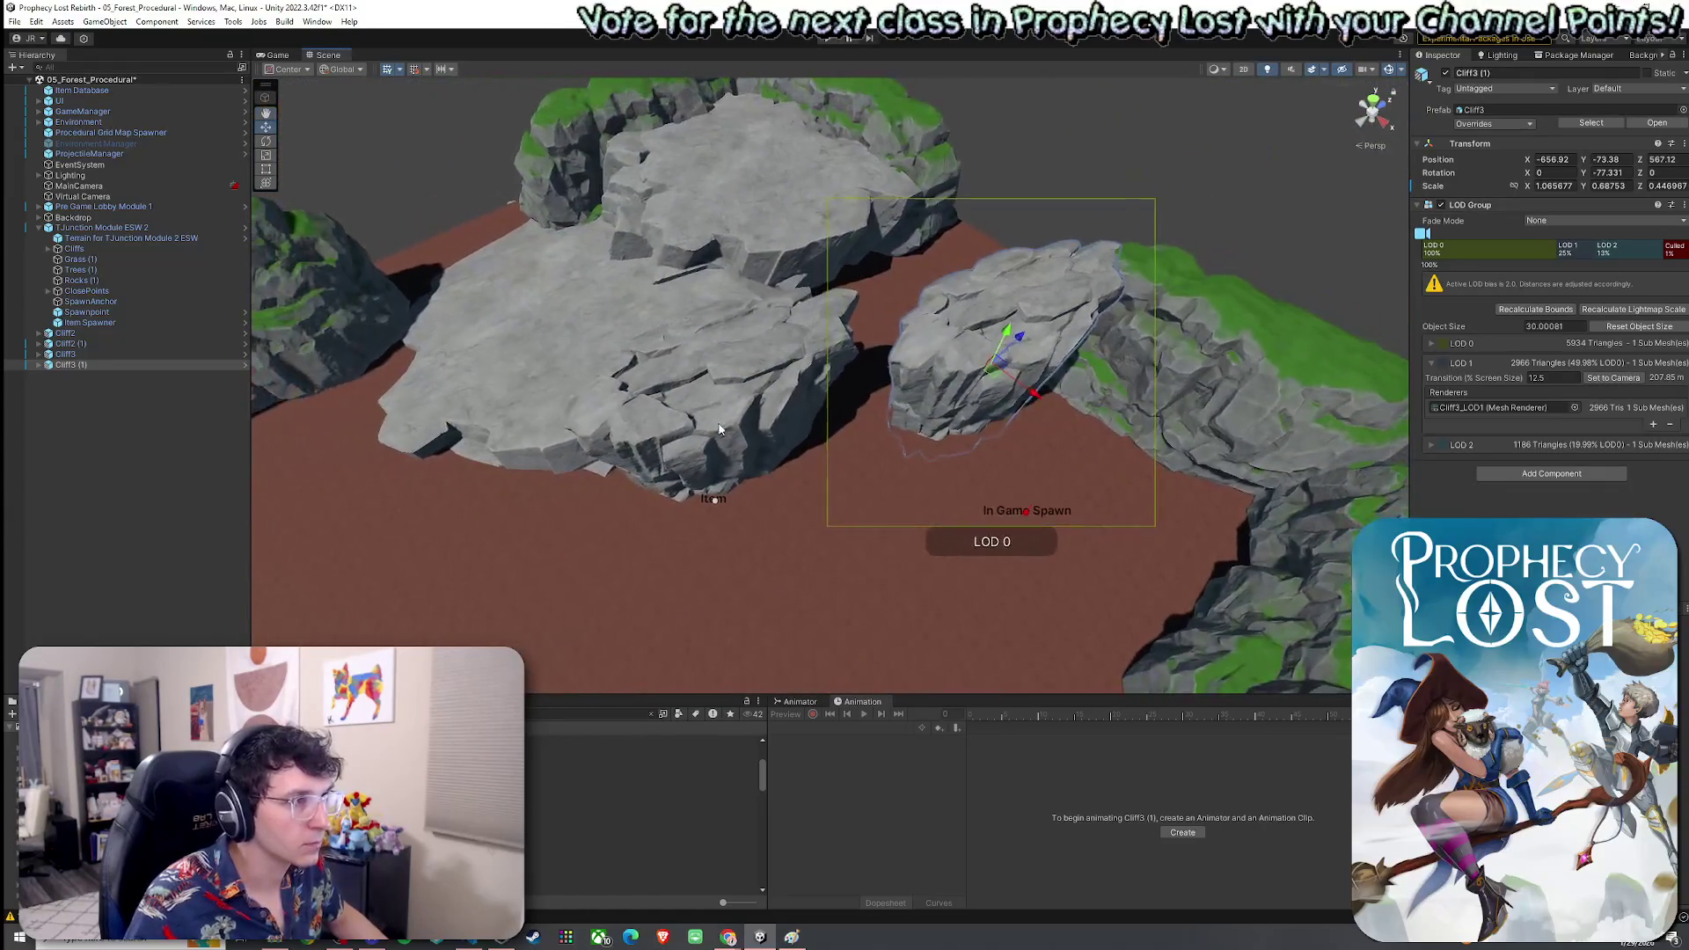
{"action": "left_click", "coordinate": [709, 439]}
{"action": "mouse_move", "coordinate": [729, 444]}
{"action": "left_mouse_down"}
{"action": "mouse_move", "coordinate": [867, 453]}
{"action": "mouse_move", "coordinate": [845, 461]}
{"action": "mouse_move", "coordinate": [813, 433]}
{"action": "mouse_move", "coordinate": [610, 440]}
{"action": "mouse_move", "coordinate": [957, 438]}
{"action": "left_mouse_up"}
{"action": "key", "text": "e"}
{"action": "key", "text": "w"}
{"action": "key", "text": "w"}
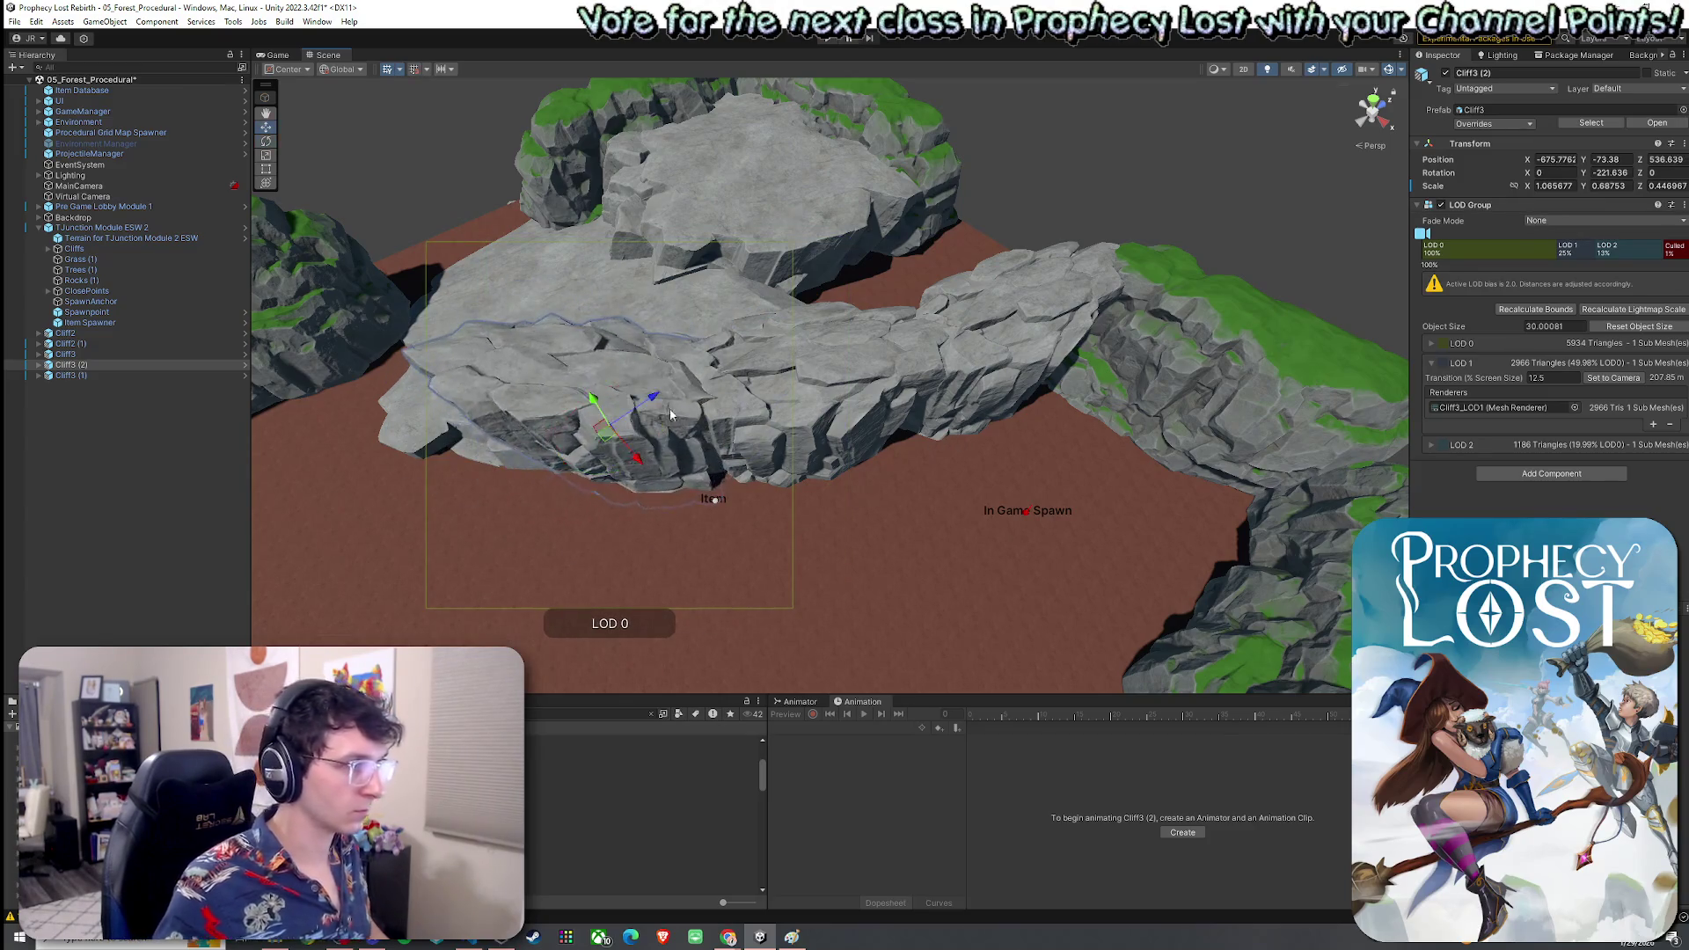
{"action": "mouse_move", "coordinate": [605, 437]}
{"action": "left_mouse_down"}
{"action": "mouse_move", "coordinate": [582, 427]}
{"action": "mouse_move", "coordinate": [849, 423]}
{"action": "mouse_move", "coordinate": [695, 414]}
{"action": "mouse_move", "coordinate": [652, 428]}
{"action": "mouse_move", "coordinate": [960, 443]}
{"action": "left_mouse_up"}
{"action": "key", "text": "ctrl+d"}
{"action": "key", "text": "e"}
{"action": "mouse_move", "coordinate": [668, 413]}
{"action": "left_mouse_down"}
{"action": "mouse_move", "coordinate": [721, 419]}
{"action": "mouse_move", "coordinate": [968, 364]}
{"action": "mouse_move", "coordinate": [1061, 298]}
{"action": "mouse_move", "coordinate": [863, 219]}
{"action": "mouse_move", "coordinate": [895, 334]}
{"action": "mouse_move", "coordinate": [1188, 361]}
{"action": "mouse_move", "coordinate": [806, 283]}
{"action": "left_mouse_up"}
{"action": "left_click", "coordinate": [807, 284]}
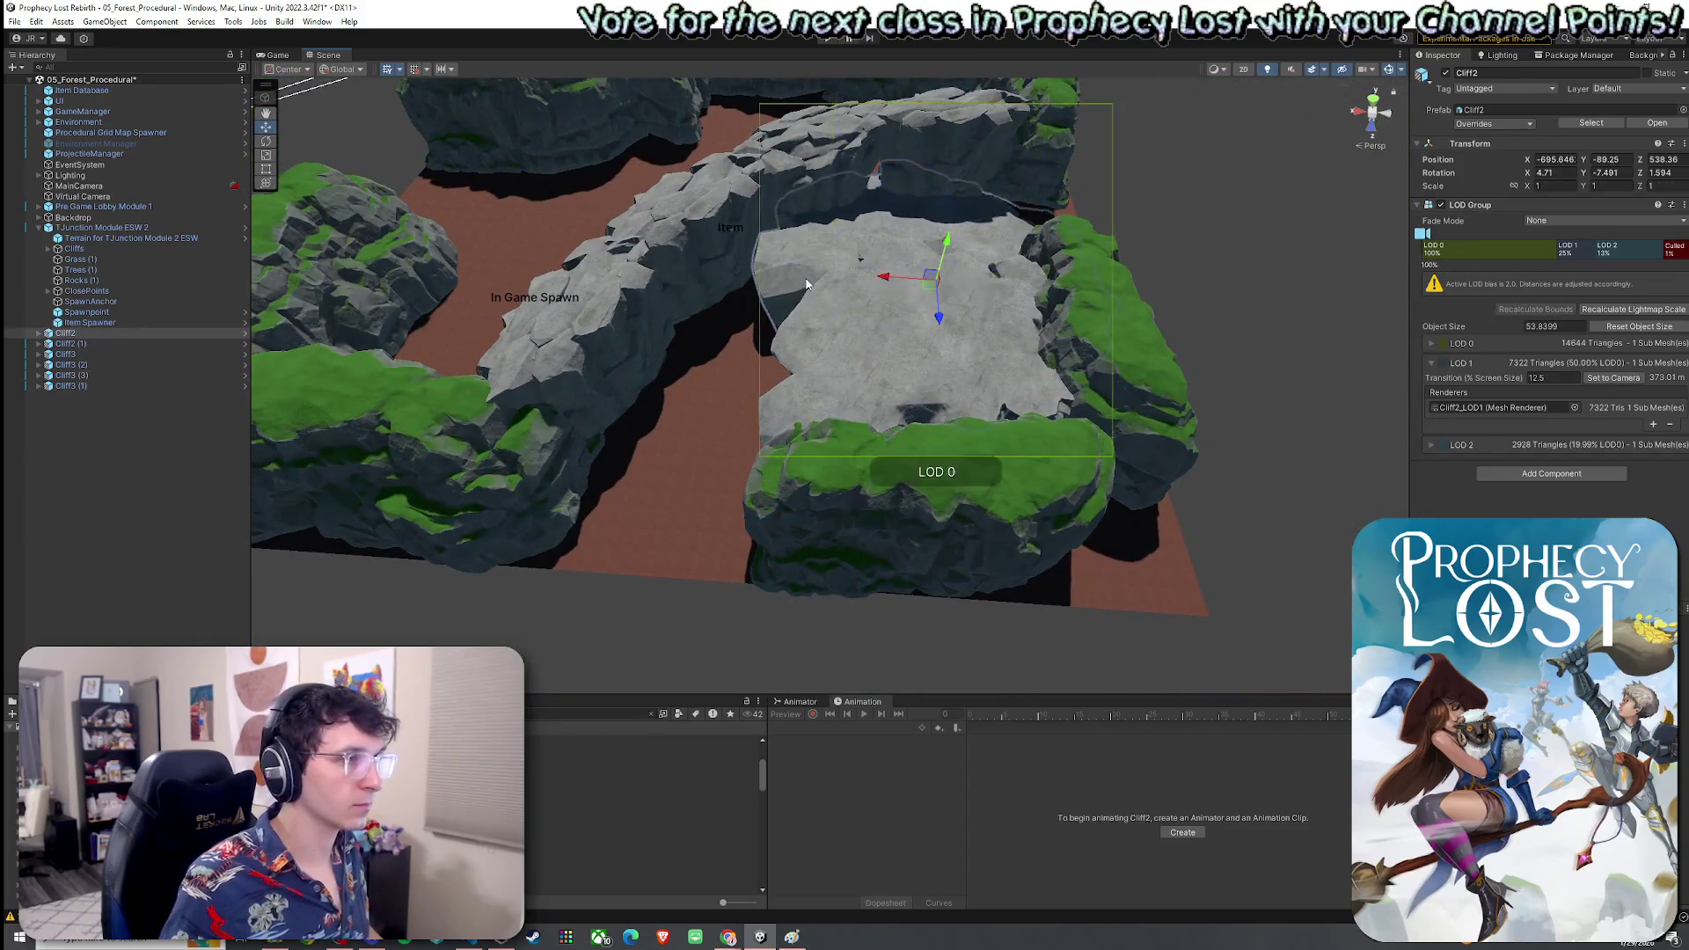
Duplicate Cliff2 as Cliff2 (2) and move and rotate it onto the mound
{"action": "left_click", "coordinate": [72, 333]}
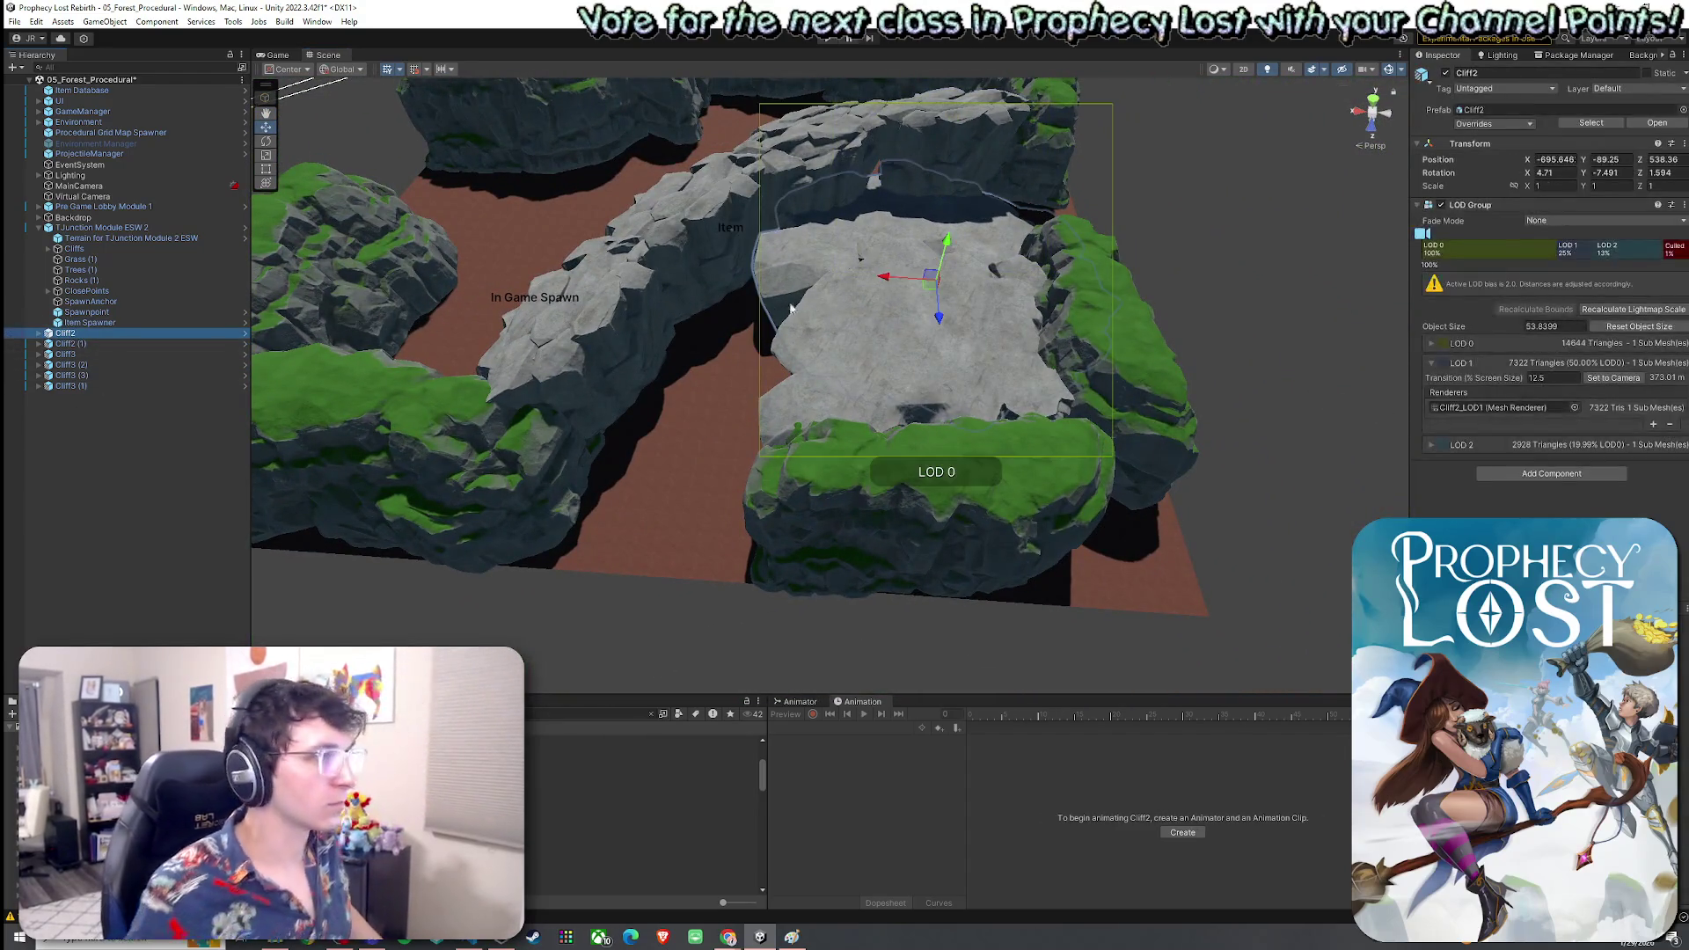
{"action": "key", "text": "ctrl+d"}
{"action": "mouse_move", "coordinate": [930, 278]}
{"action": "left_mouse_down"}
{"action": "mouse_move", "coordinate": [748, 380]}
{"action": "mouse_move", "coordinate": [713, 440]}
{"action": "mouse_move", "coordinate": [566, 517]}
{"action": "left_mouse_up"}
{"action": "key", "text": "e"}
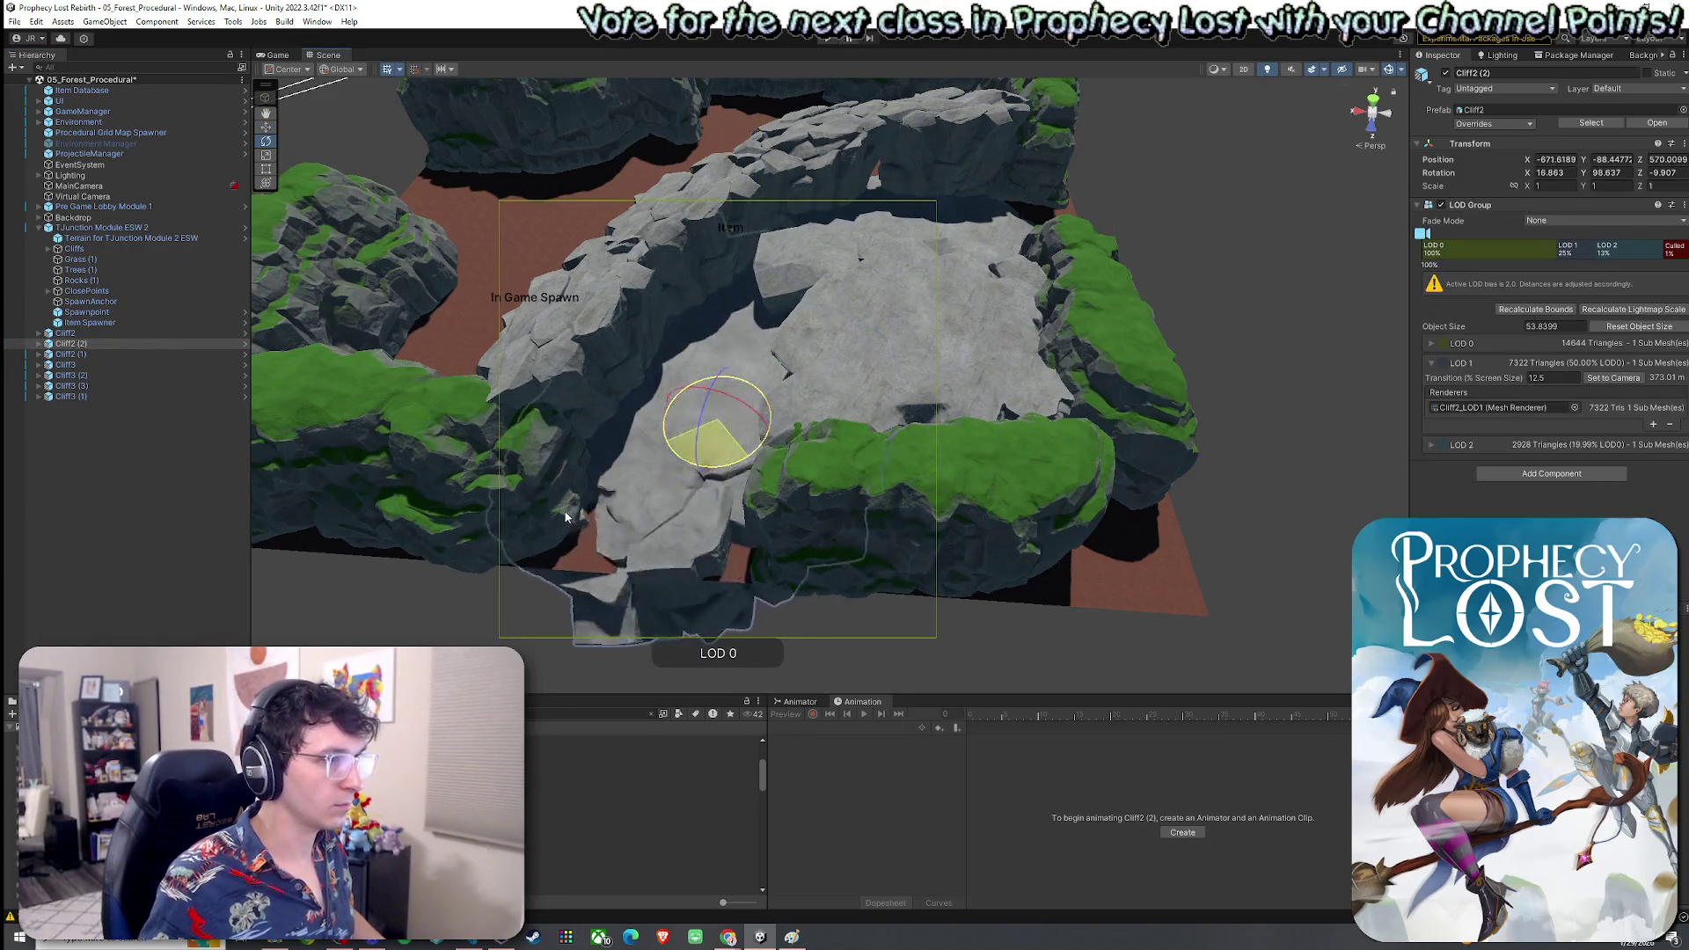
{"action": "mouse_move", "coordinate": [700, 450]}
{"action": "left_mouse_down"}
{"action": "mouse_move", "coordinate": [717, 480]}
{"action": "mouse_move", "coordinate": [755, 459]}
{"action": "left_mouse_up"}
{"action": "key", "text": "e"}
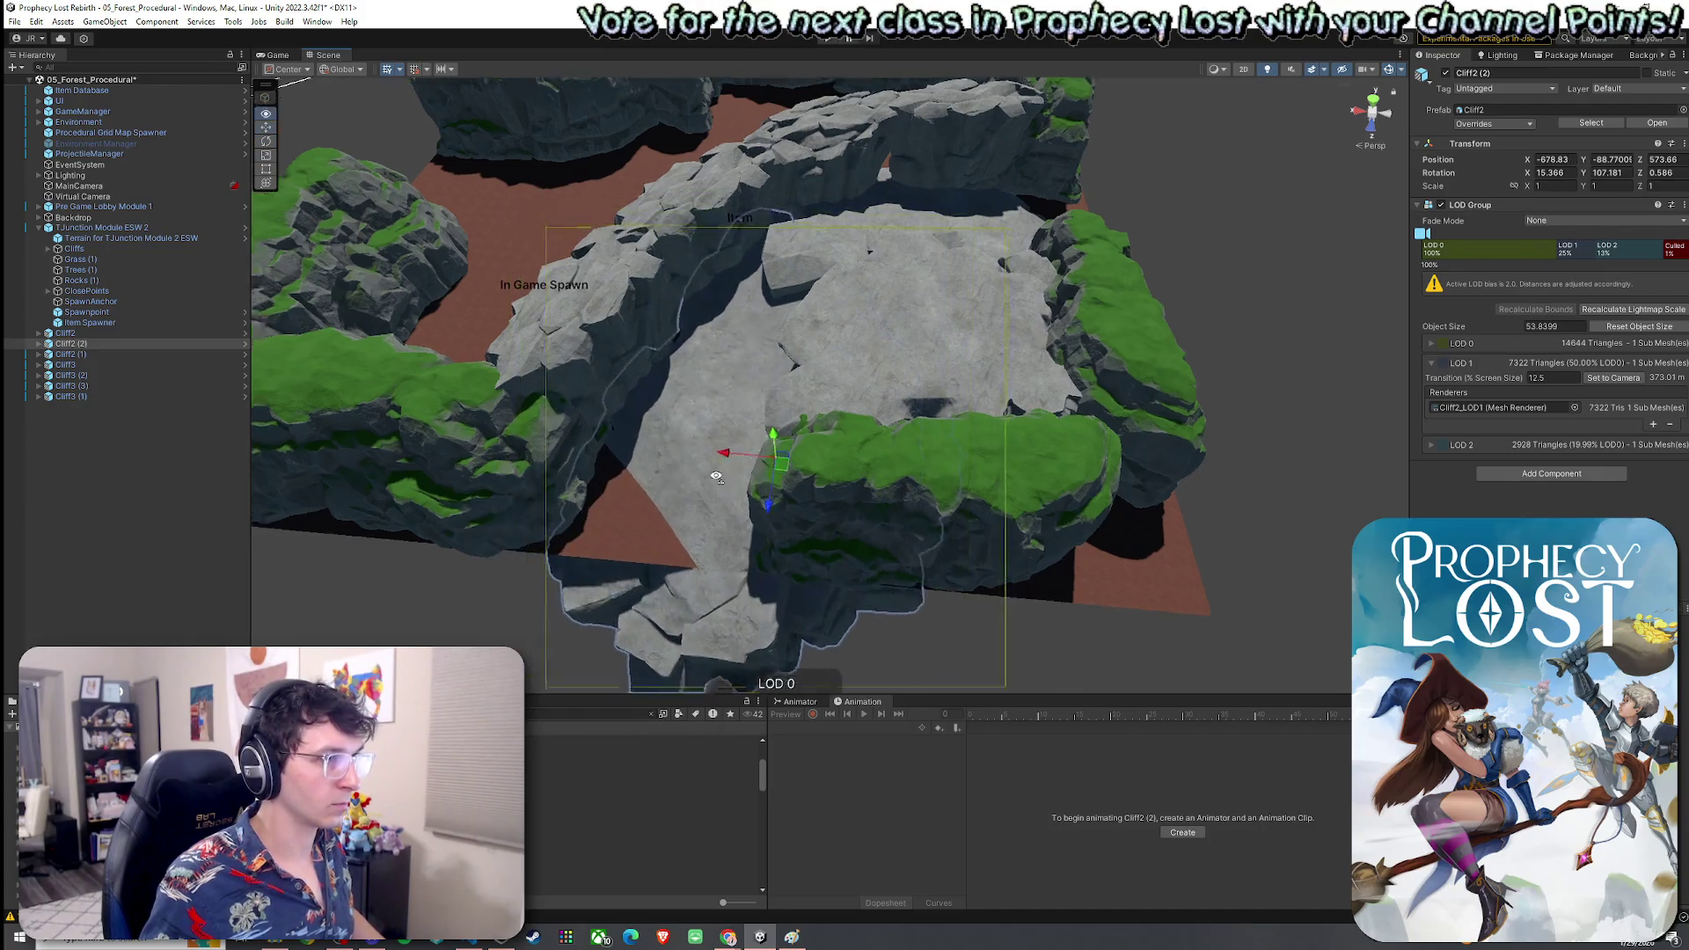
{"action": "scroll", "coordinate": [792, 422], "scroll_direction": "up", "scroll_amount": 10}
{"action": "scroll", "coordinate": [999, 387], "scroll_direction": "down", "scroll_amount": 10}
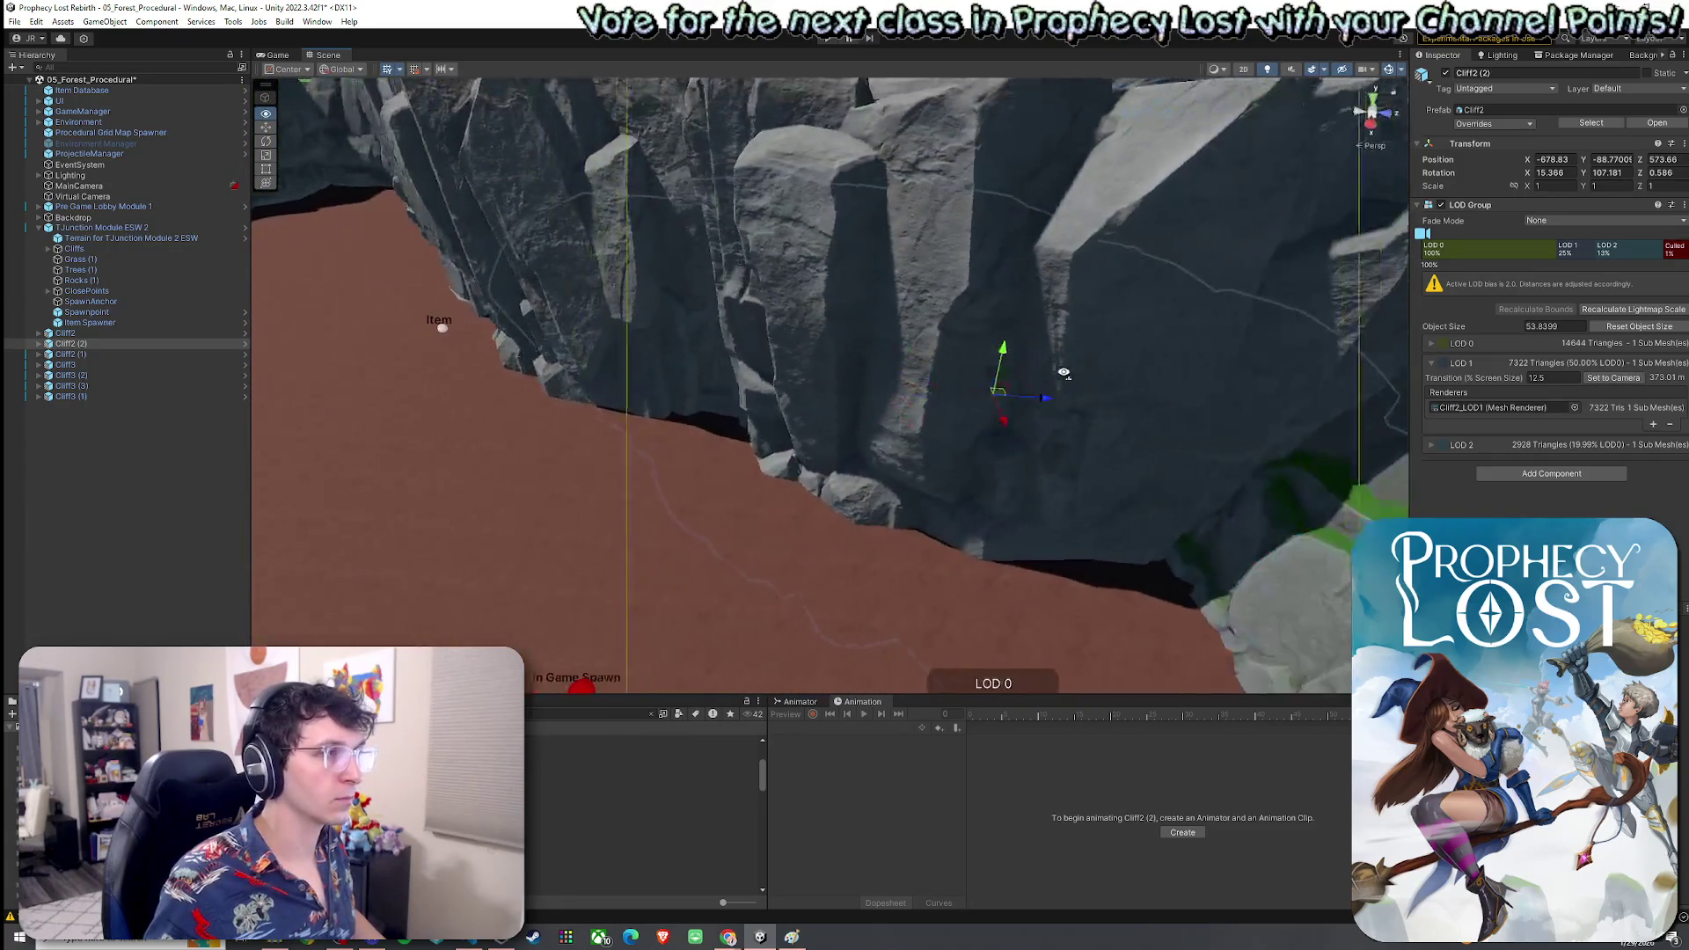
Lower Cliff2 (2) slightly and re-tilt it, checking it from several view angles
{"action": "left_click_drag", "start_coordinate": [1359, 103], "coordinate": [934, 438]}
{"action": "key", "text": "e"}
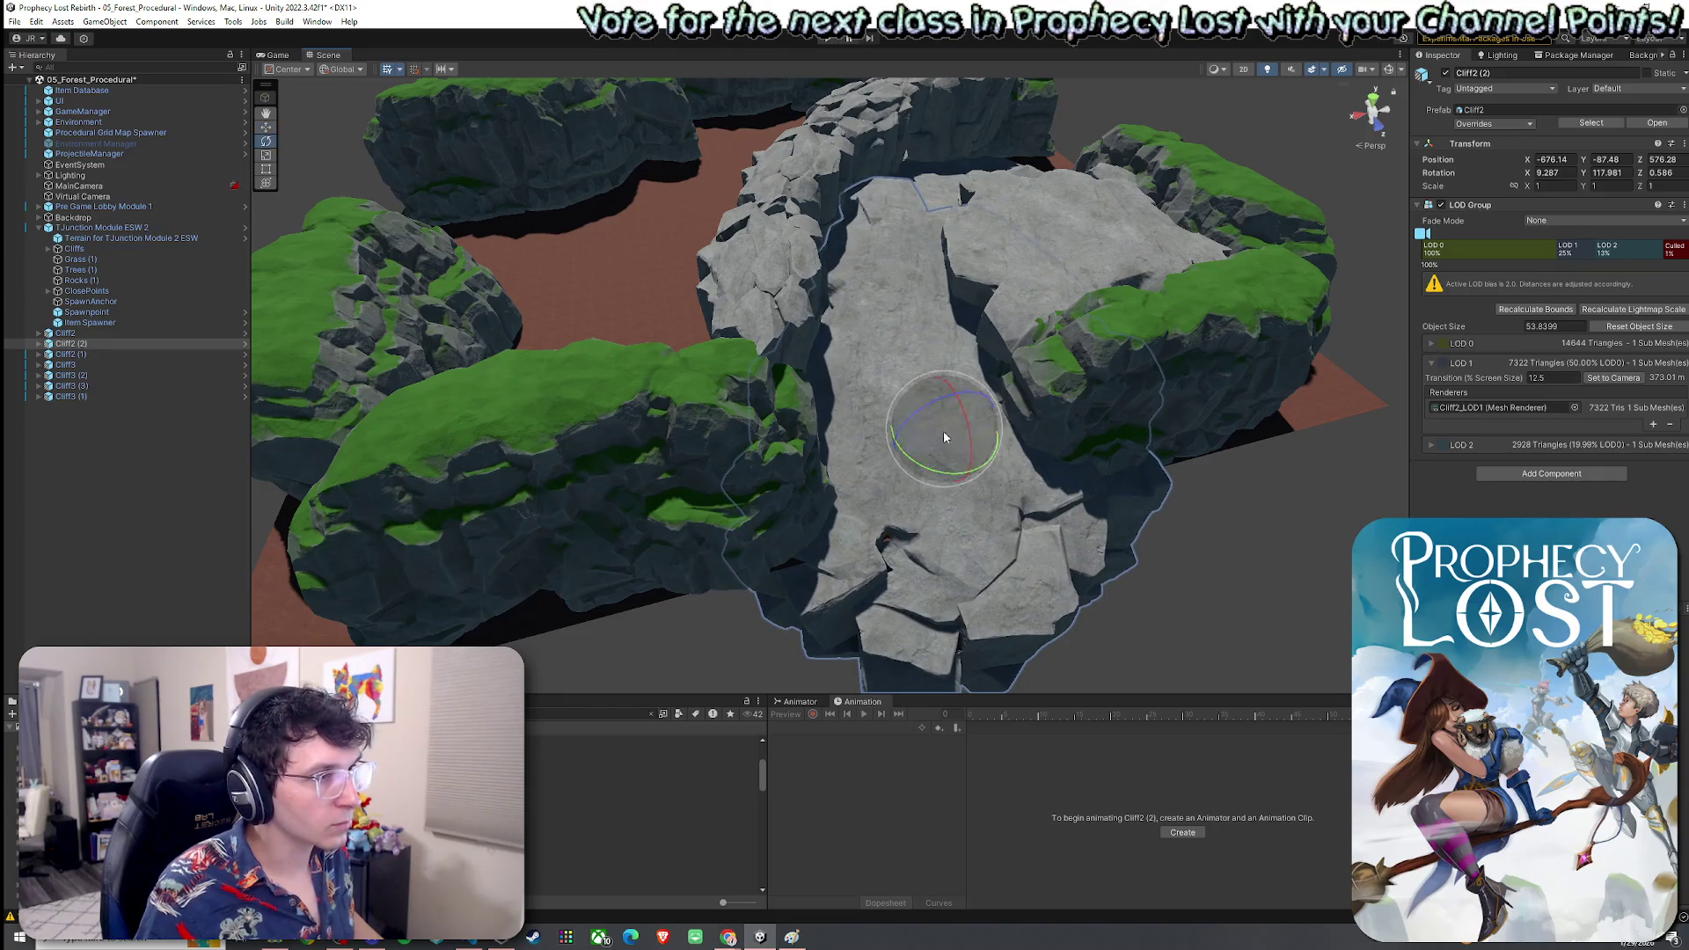
{"action": "mouse_move", "coordinate": [948, 434]}
{"action": "left_mouse_down"}
{"action": "mouse_move", "coordinate": [1004, 461]}
{"action": "mouse_move", "coordinate": [1075, 363]}
{"action": "mouse_move", "coordinate": [1193, 271]}
{"action": "mouse_move", "coordinate": [709, 294]}
{"action": "mouse_move", "coordinate": [964, 359]}
{"action": "mouse_move", "coordinate": [980, 338]}
{"action": "left_mouse_up"}
{"action": "key", "text": "w"}
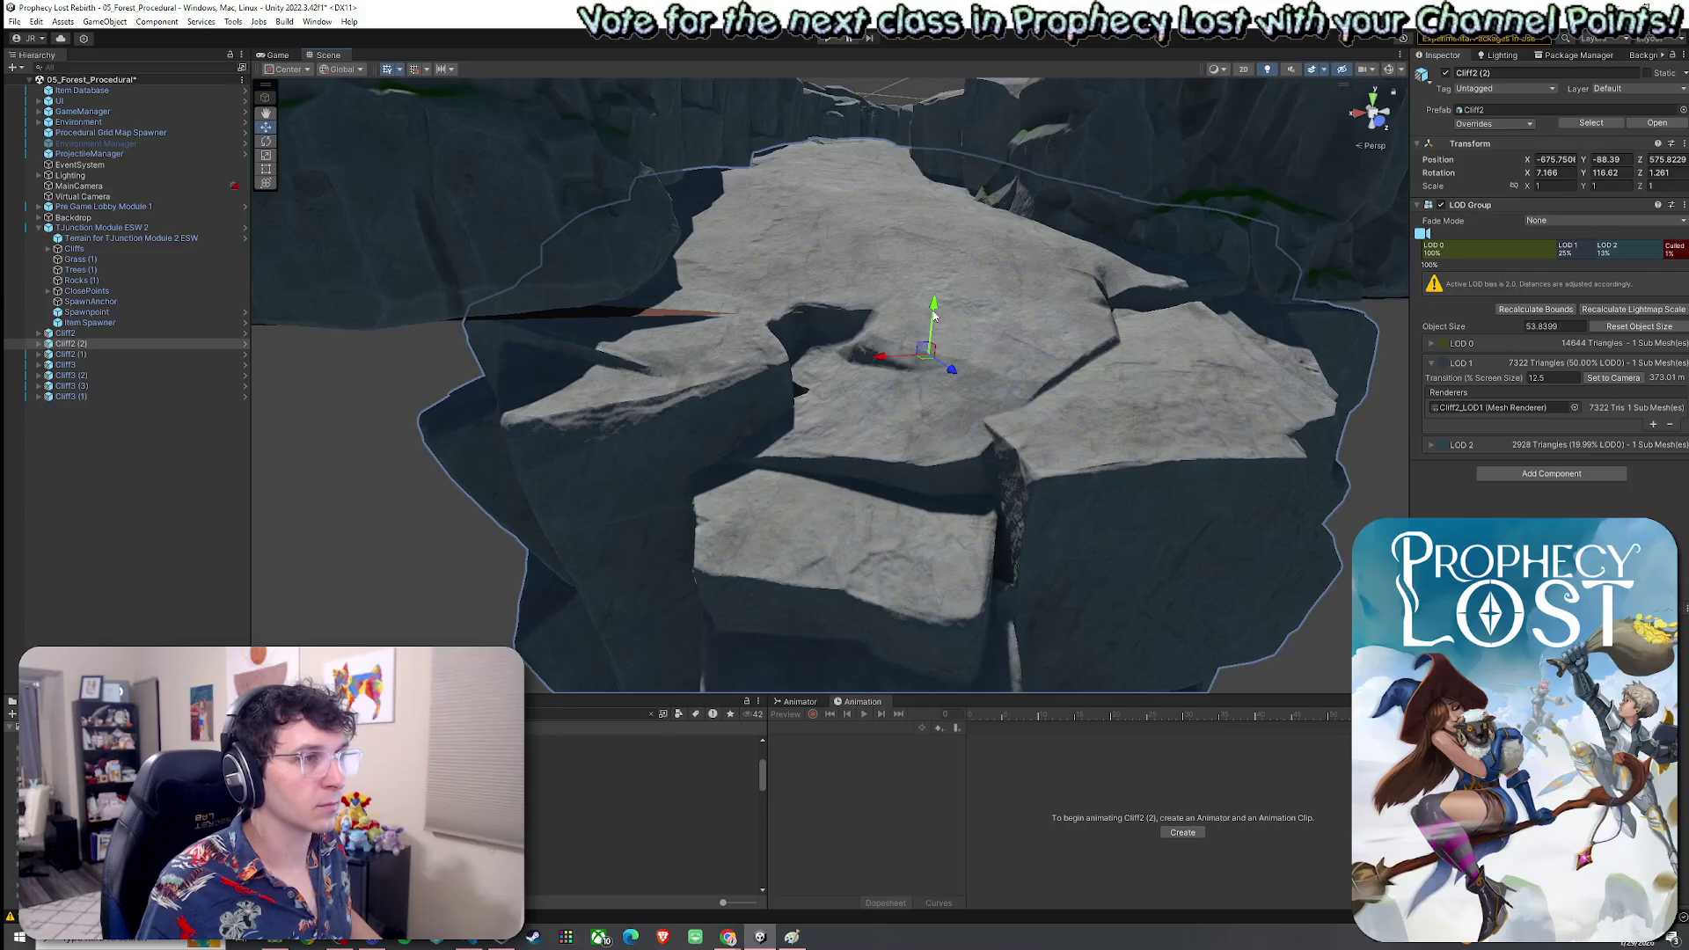
{"action": "mouse_move", "coordinate": [933, 322]}
{"action": "left_mouse_down"}
{"action": "mouse_move", "coordinate": [929, 380]}
{"action": "mouse_move", "coordinate": [922, 317]}
{"action": "left_mouse_up"}
{"action": "key", "text": "w"}
{"action": "mouse_move", "coordinate": [920, 242]}
{"action": "left_mouse_down"}
{"action": "mouse_move", "coordinate": [1097, 414]}
{"action": "mouse_move", "coordinate": [1056, 391]}
{"action": "mouse_move", "coordinate": [1069, 411]}
{"action": "mouse_move", "coordinate": [845, 360]}
{"action": "left_mouse_up"}
{"action": "key", "text": "r"}
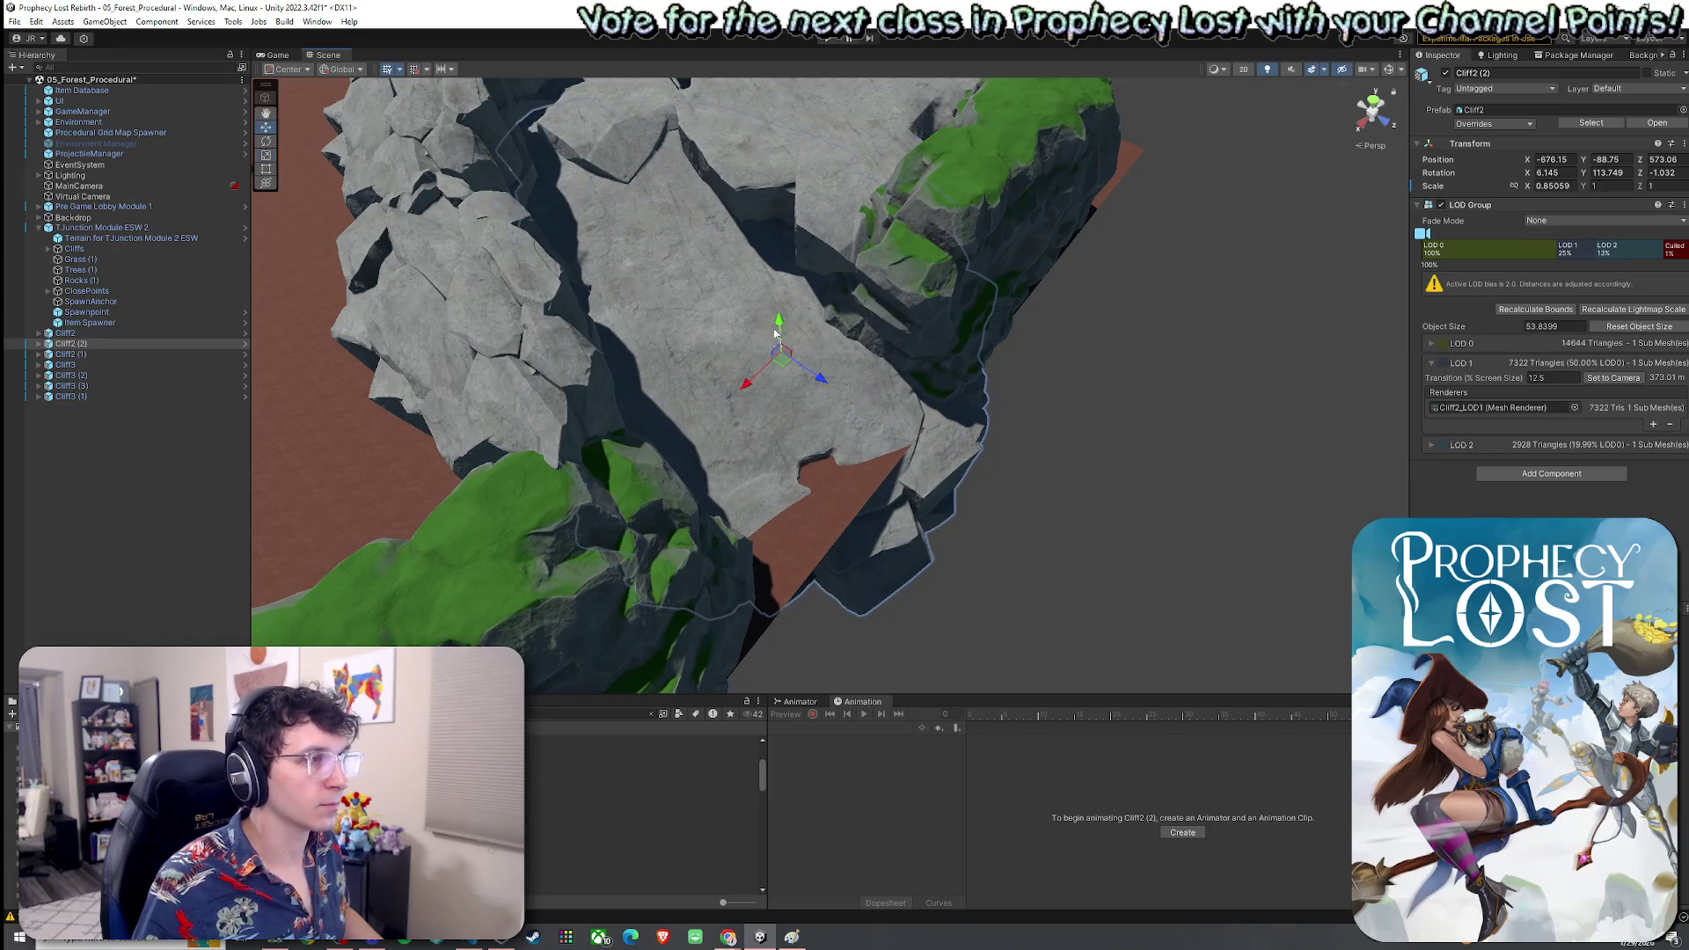
{"action": "mouse_move", "coordinate": [796, 337]}
{"action": "left_mouse_down"}
{"action": "mouse_move", "coordinate": [1045, 457]}
{"action": "mouse_move", "coordinate": [1097, 551]}
{"action": "mouse_move", "coordinate": [904, 261]}
{"action": "mouse_move", "coordinate": [916, 215]}
{"action": "mouse_move", "coordinate": [950, 188]}
{"action": "mouse_move", "coordinate": [1023, 206]}
{"action": "mouse_move", "coordinate": [878, 272]}
{"action": "mouse_move", "coordinate": [788, 275]}
{"action": "mouse_move", "coordinate": [1465, 372]}
{"action": "mouse_move", "coordinate": [1316, 478]}
{"action": "mouse_move", "coordinate": [534, 790]}
{"action": "left_mouse_up"}
{"action": "mouse_move", "coordinate": [722, 527]}
{"action": "left_mouse_down"}
{"action": "mouse_move", "coordinate": [767, 581]}
{"action": "mouse_move", "coordinate": [792, 483]}
{"action": "mouse_move", "coordinate": [1089, 505]}
{"action": "mouse_move", "coordinate": [1327, 461]}
{"action": "mouse_move", "coordinate": [1476, 462]}
{"action": "mouse_move", "coordinate": [864, 541]}
{"action": "mouse_move", "coordinate": [684, 493]}
{"action": "mouse_move", "coordinate": [897, 540]}
{"action": "mouse_move", "coordinate": [823, 495]}
{"action": "left_mouse_up"}
Squash the Cliff2 mound slightly along its depth to a Z scale of 0.92
{"action": "left_click", "coordinate": [822, 494]}
{"action": "left_click", "coordinate": [823, 494]}
{"action": "key", "text": "f"}
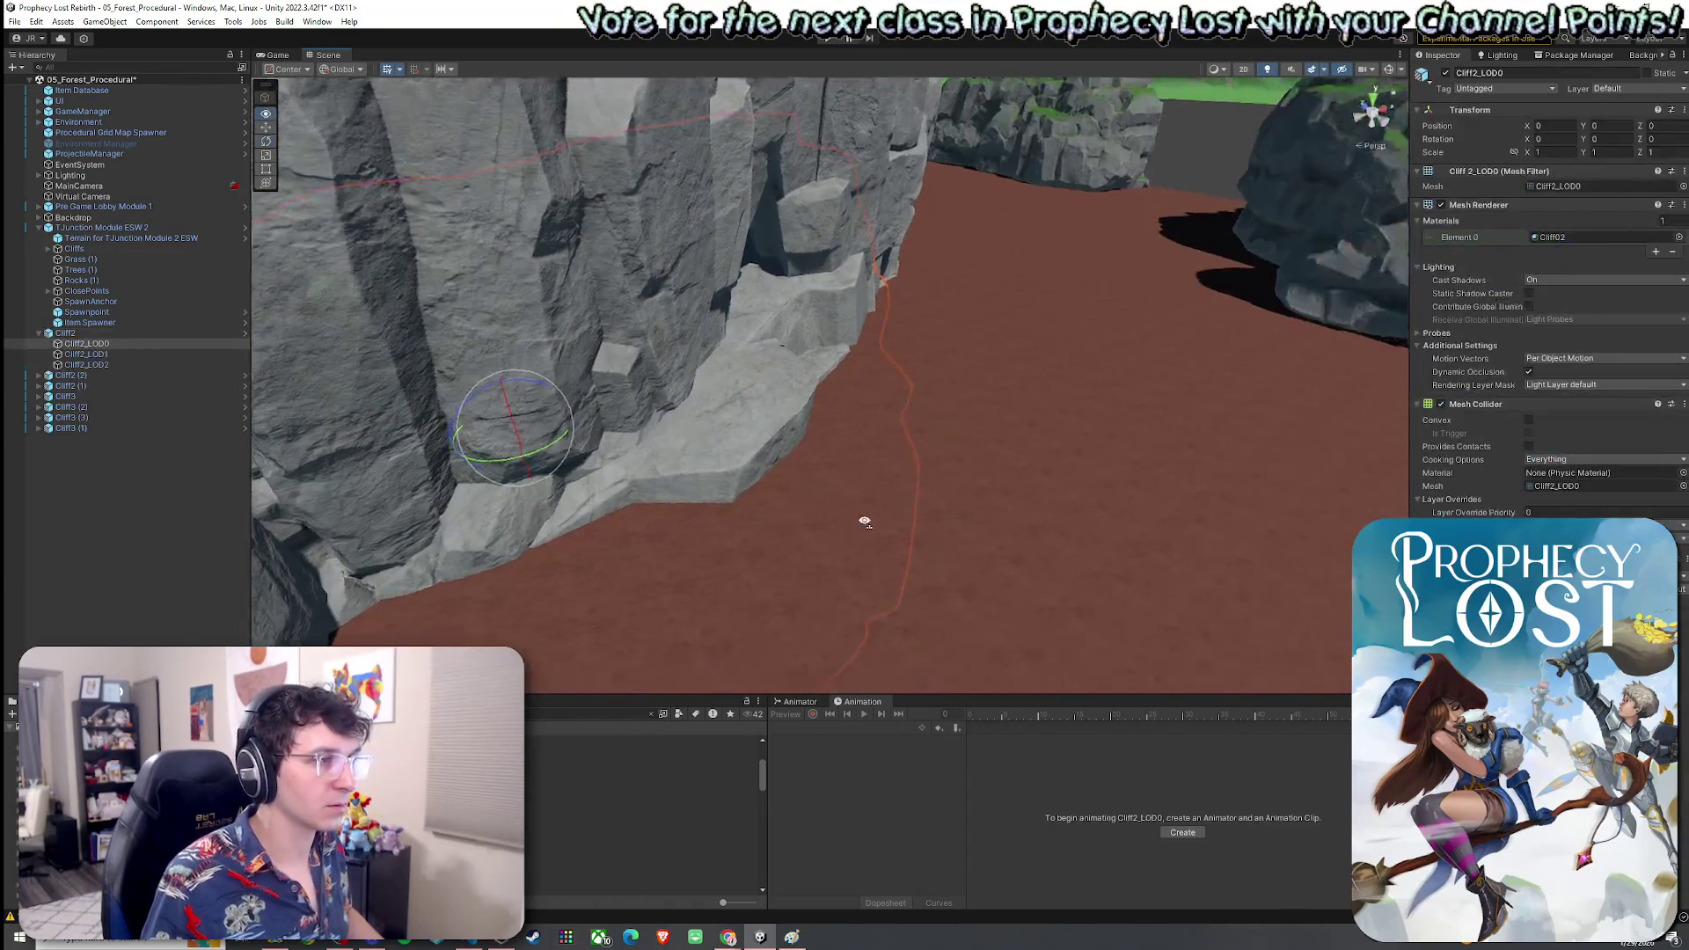
{"action": "key", "text": "r"}
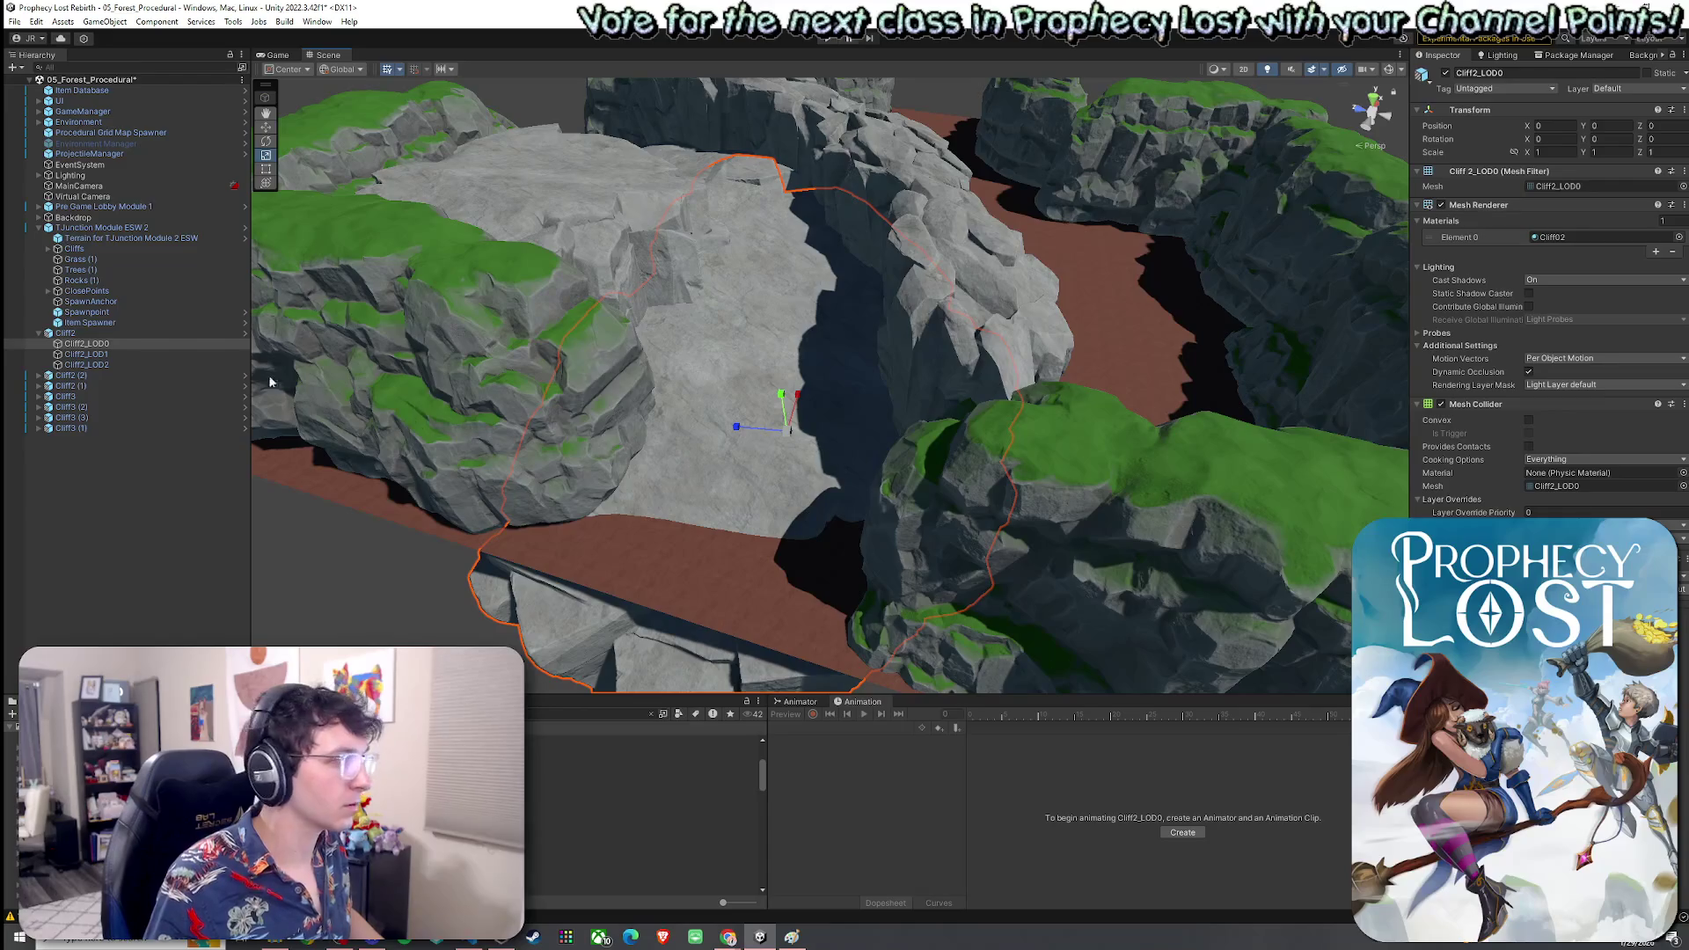
{"action": "left_click", "coordinate": [126, 334]}
{"action": "mouse_move", "coordinate": [762, 431]}
{"action": "left_mouse_down"}
{"action": "mouse_move", "coordinate": [539, 441]}
{"action": "mouse_move", "coordinate": [690, 388]}
{"action": "mouse_move", "coordinate": [701, 399]}
{"action": "mouse_move", "coordinate": [444, 369]}
{"action": "mouse_move", "coordinate": [790, 342]}
{"action": "left_mouse_up"}
{"action": "key", "text": "w"}
{"action": "scroll", "coordinate": [444, 369], "scroll_direction": "down", "scroll_amount": 5}
{"action": "scroll", "coordinate": [449, 377], "scroll_direction": "down", "scroll_amount": 5}
Widen the back cliff walls Cliff3 (2) and Cliff3 (3) along their X scale
{"action": "left_click", "coordinate": [1014, 331]}
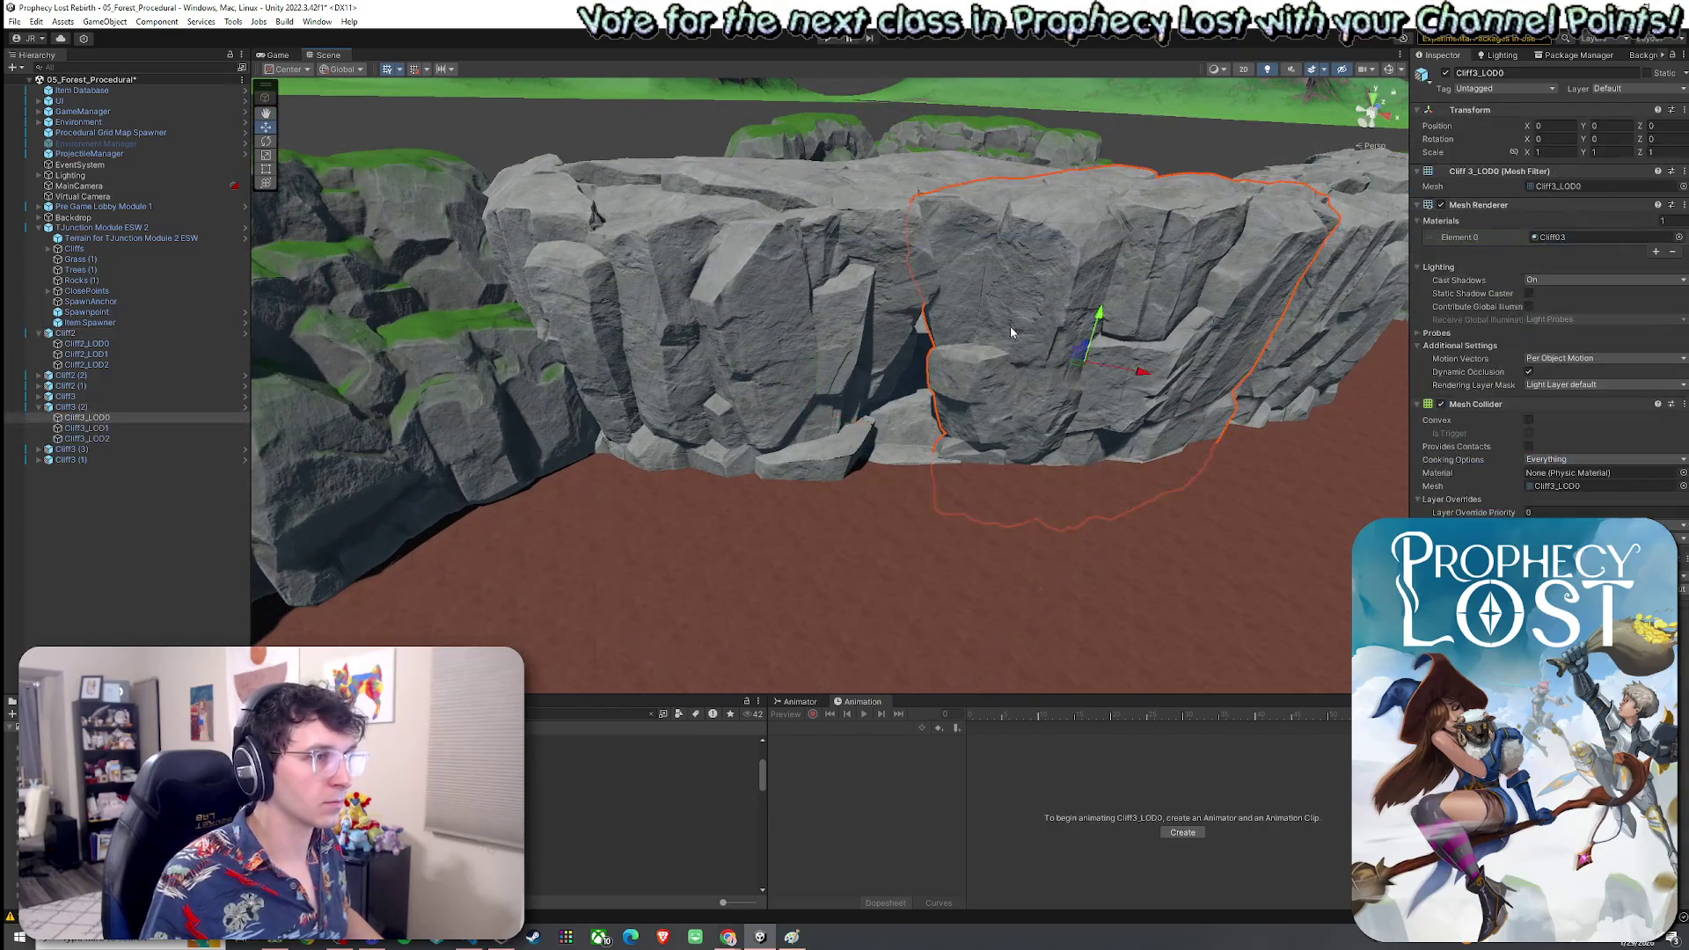
{"action": "left_click", "coordinate": [123, 408]}
{"action": "key", "text": "r"}
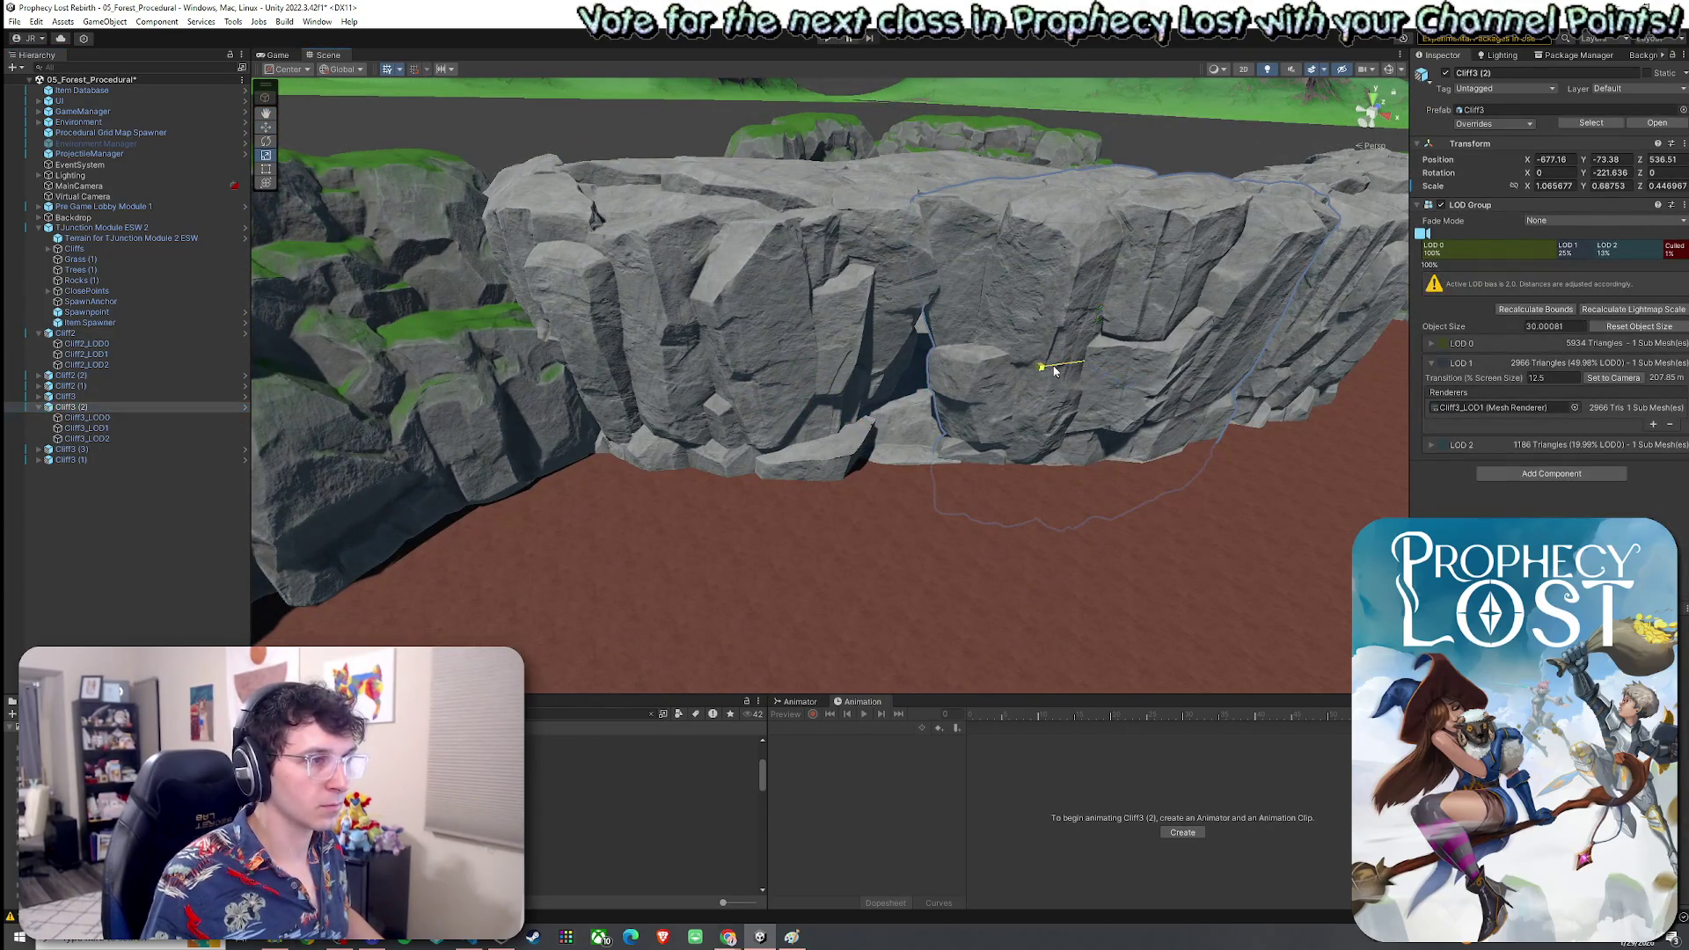
{"action": "left_click_drag", "start_coordinate": [1055, 370], "coordinate": [1051, 370]}
{"action": "left_click", "coordinate": [768, 393]}
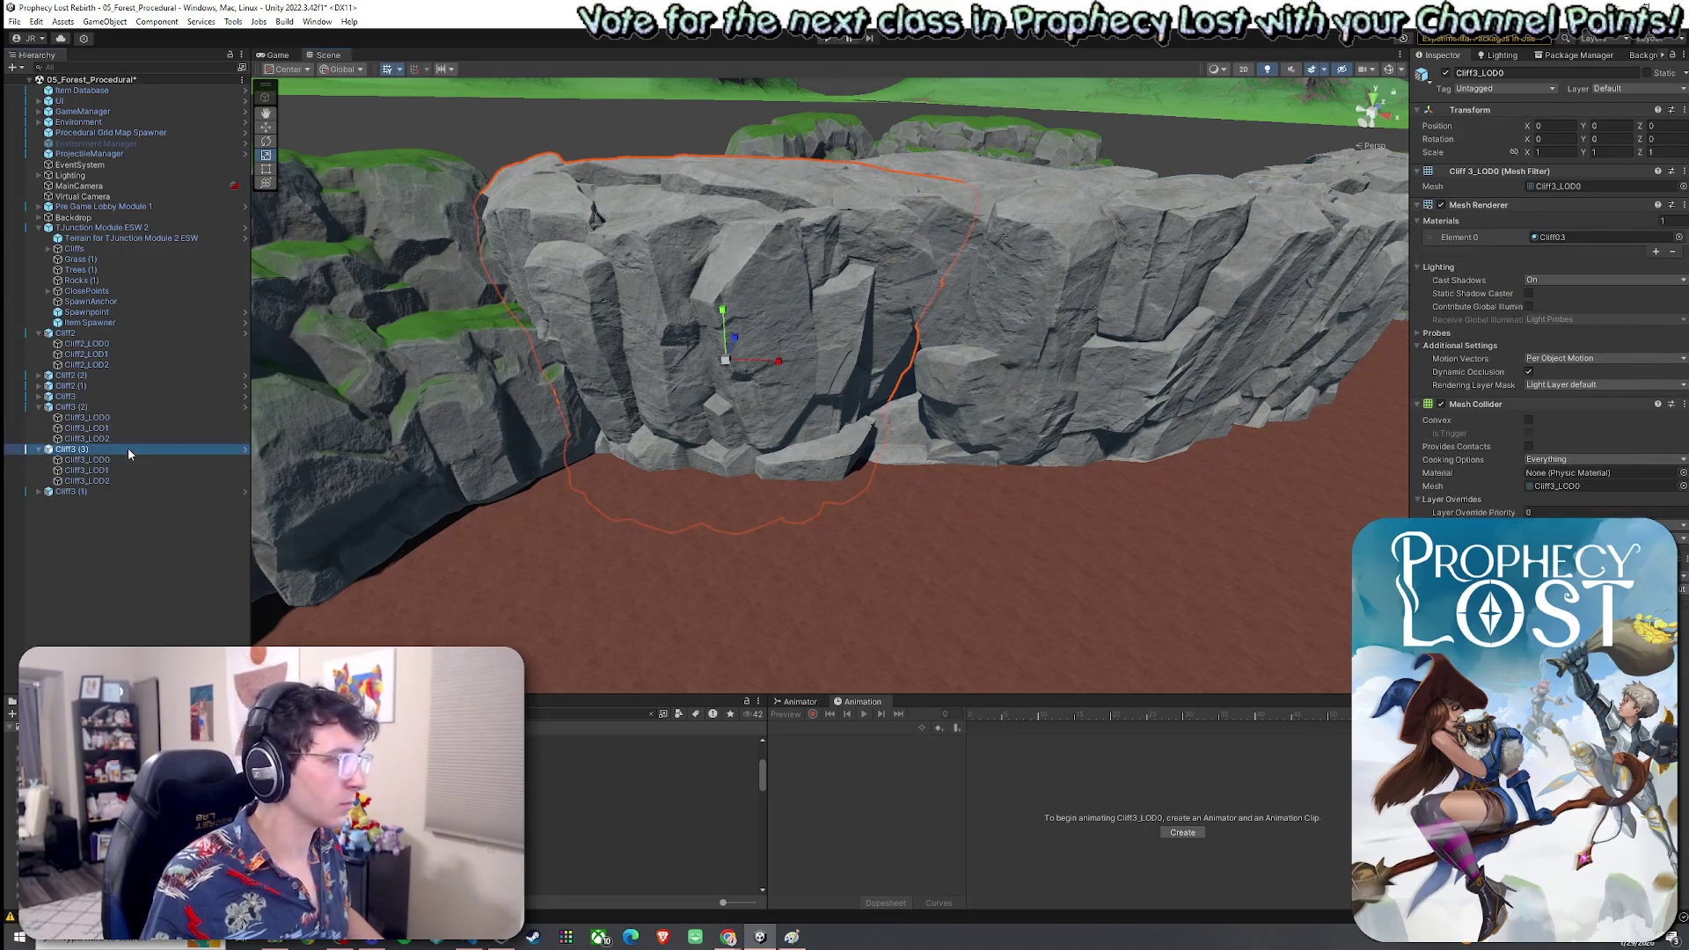
{"action": "mouse_move", "coordinate": [772, 366]}
{"action": "left_mouse_down"}
{"action": "mouse_move", "coordinate": [738, 339]}
{"action": "mouse_move", "coordinate": [778, 366]}
{"action": "left_mouse_up"}
{"action": "left_click", "coordinate": [889, 501]}
{"action": "scroll", "coordinate": [889, 501], "scroll_direction": "up", "scroll_amount": 10}
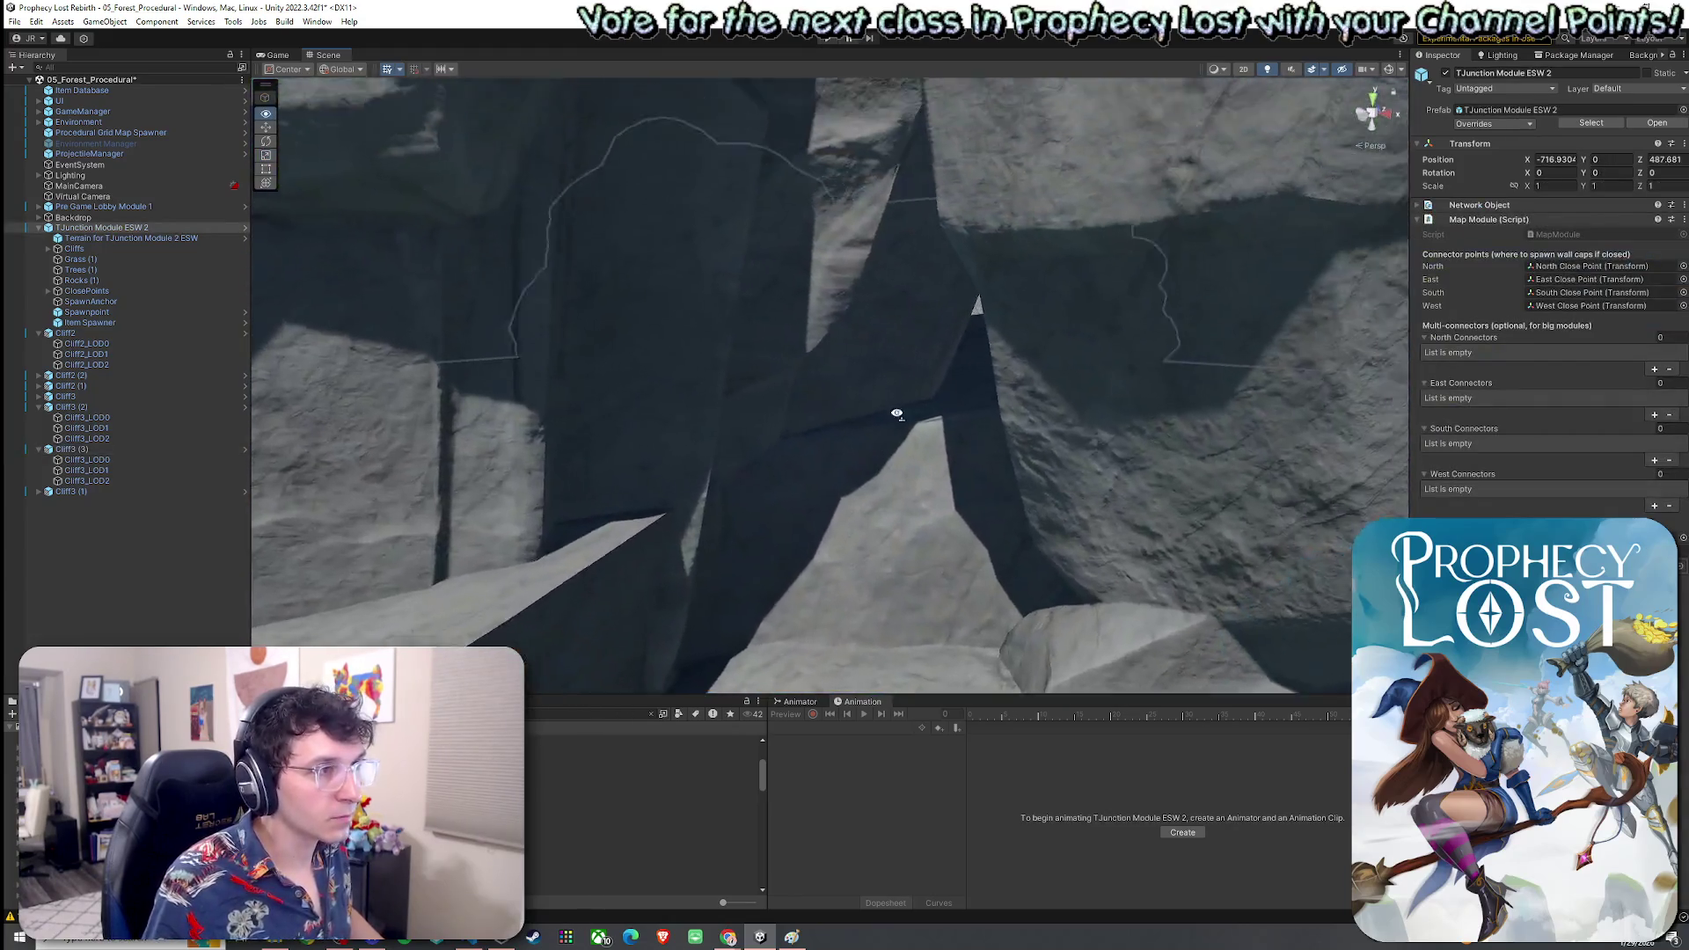
Zoom out over the module and pick the front grassy cliff piece
{"action": "mouse_move", "coordinate": [896, 414]}
{"action": "left_mouse_down"}
{"action": "mouse_move", "coordinate": [973, 381]}
{"action": "mouse_move", "coordinate": [1357, 441]}
{"action": "mouse_move", "coordinate": [1306, 483]}
{"action": "mouse_move", "coordinate": [919, 563]}
{"action": "mouse_move", "coordinate": [1134, 597]}
{"action": "mouse_move", "coordinate": [1262, 640]}
{"action": "left_mouse_up"}
{"action": "scroll", "coordinate": [1305, 483], "scroll_direction": "down", "scroll_amount": 10}
{"action": "scroll", "coordinate": [919, 564], "scroll_direction": "up", "scroll_amount": 10}
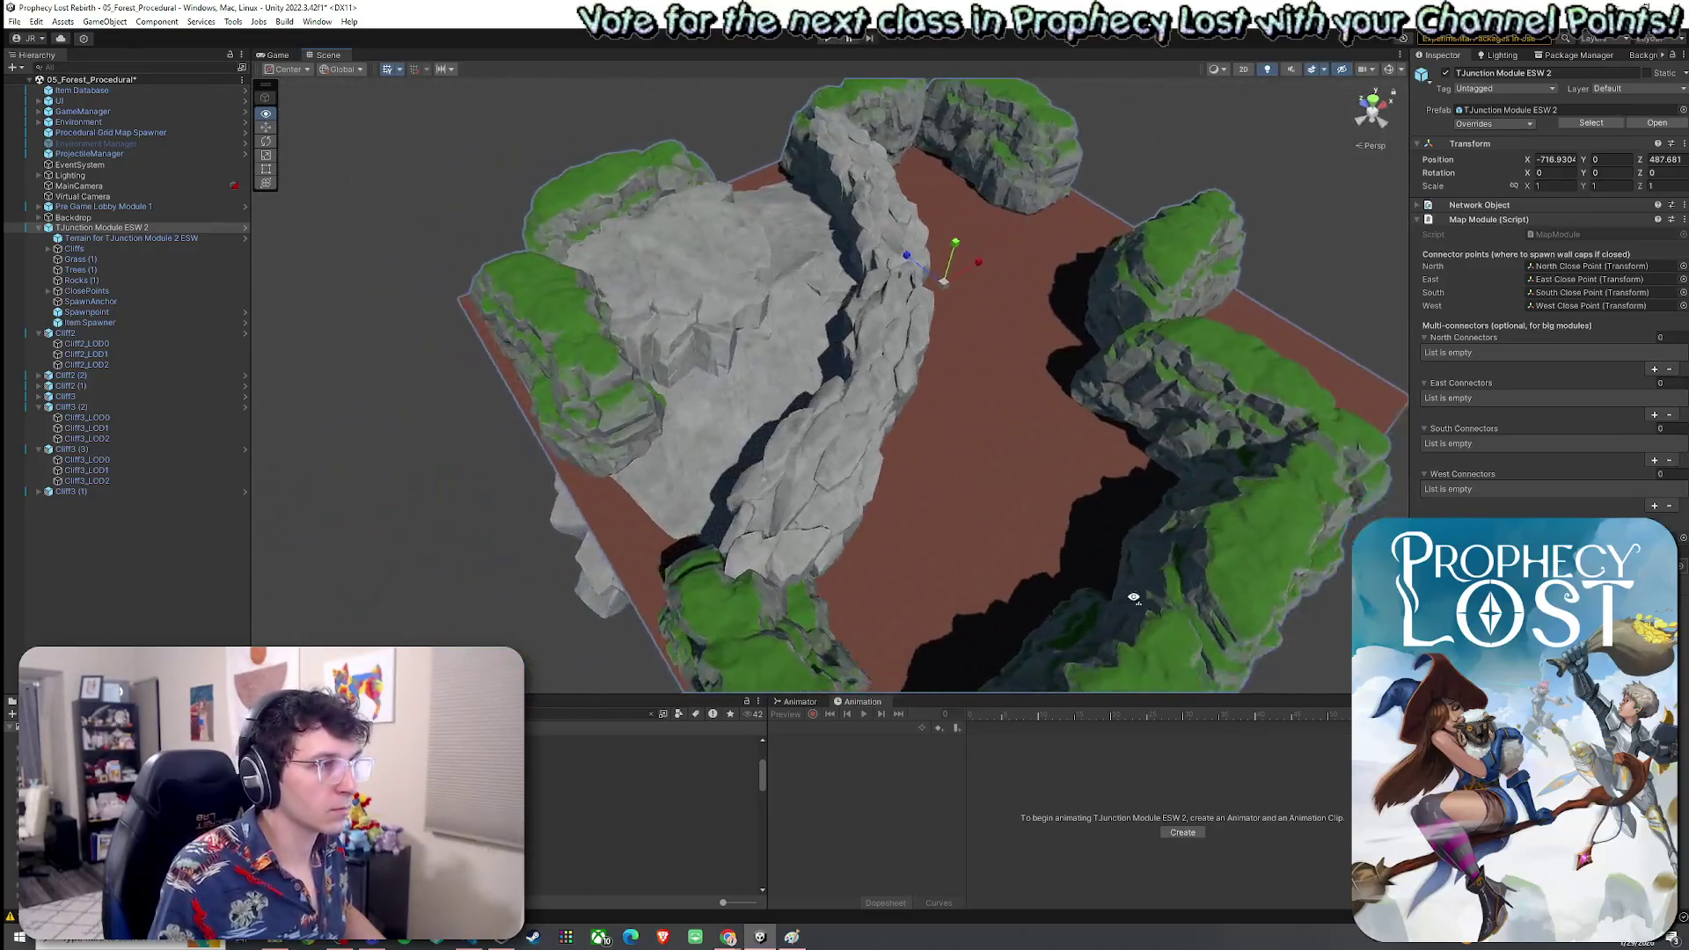
{"action": "scroll", "coordinate": [1134, 598], "scroll_direction": "down", "scroll_amount": 5}
{"action": "scroll", "coordinate": [1327, 661], "scroll_direction": "up", "scroll_amount": 3}
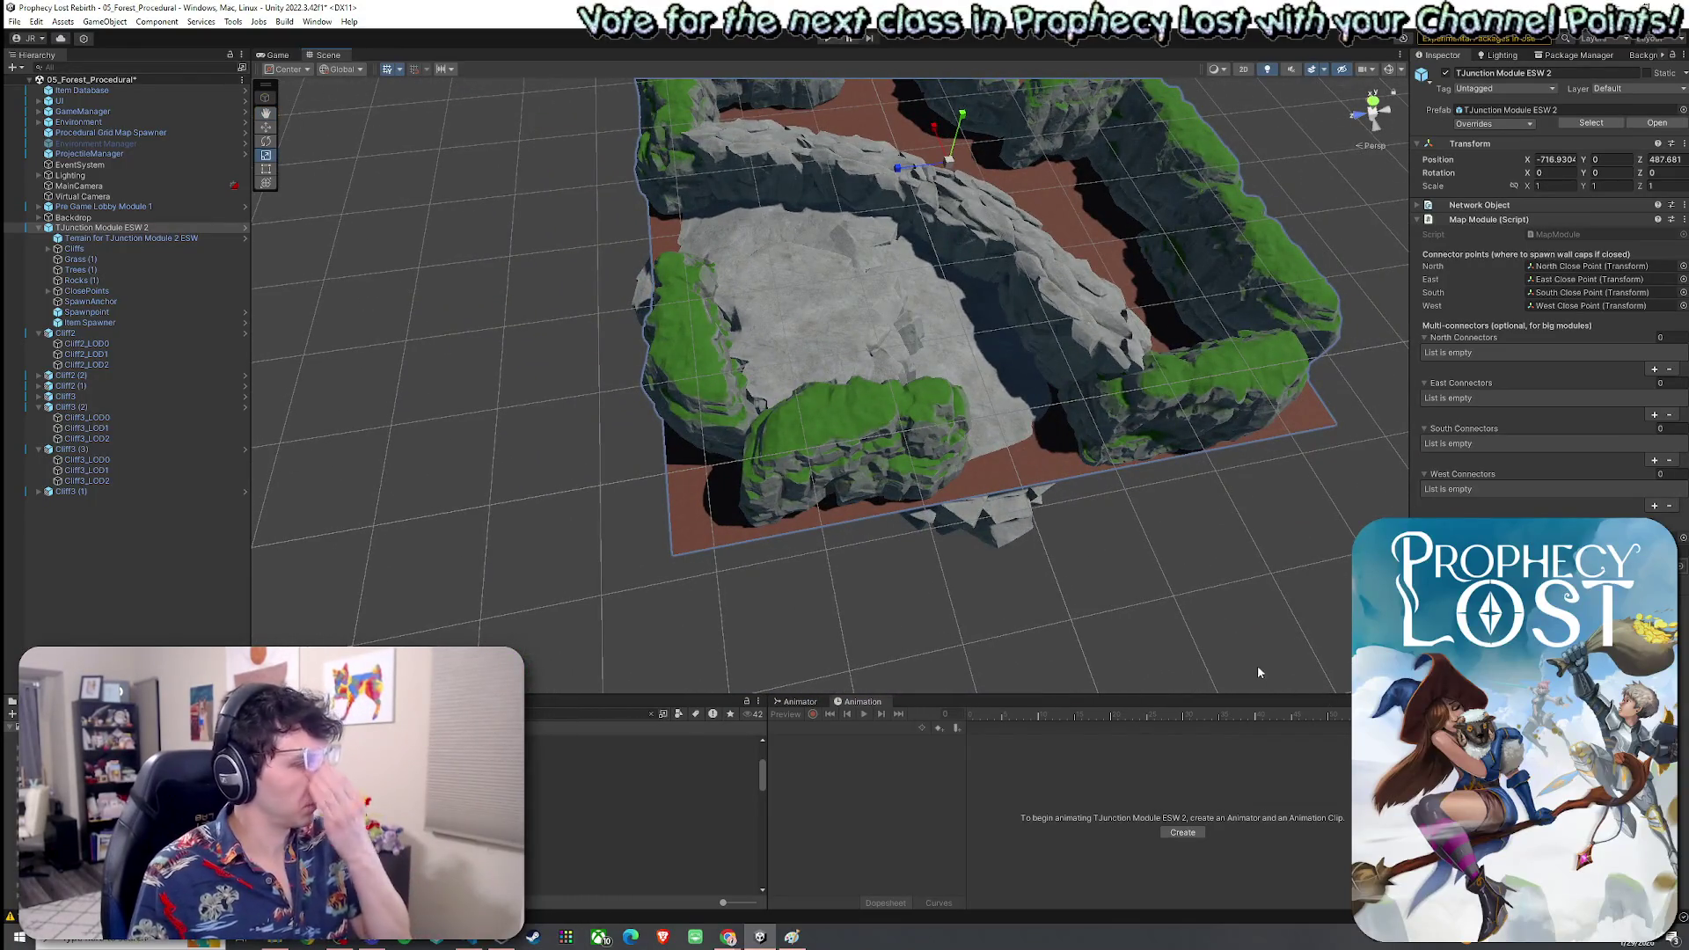
{"action": "left_click_drag", "start_coordinate": [956, 464], "coordinate": [849, 501]}
{"action": "left_click", "coordinate": [849, 501]}
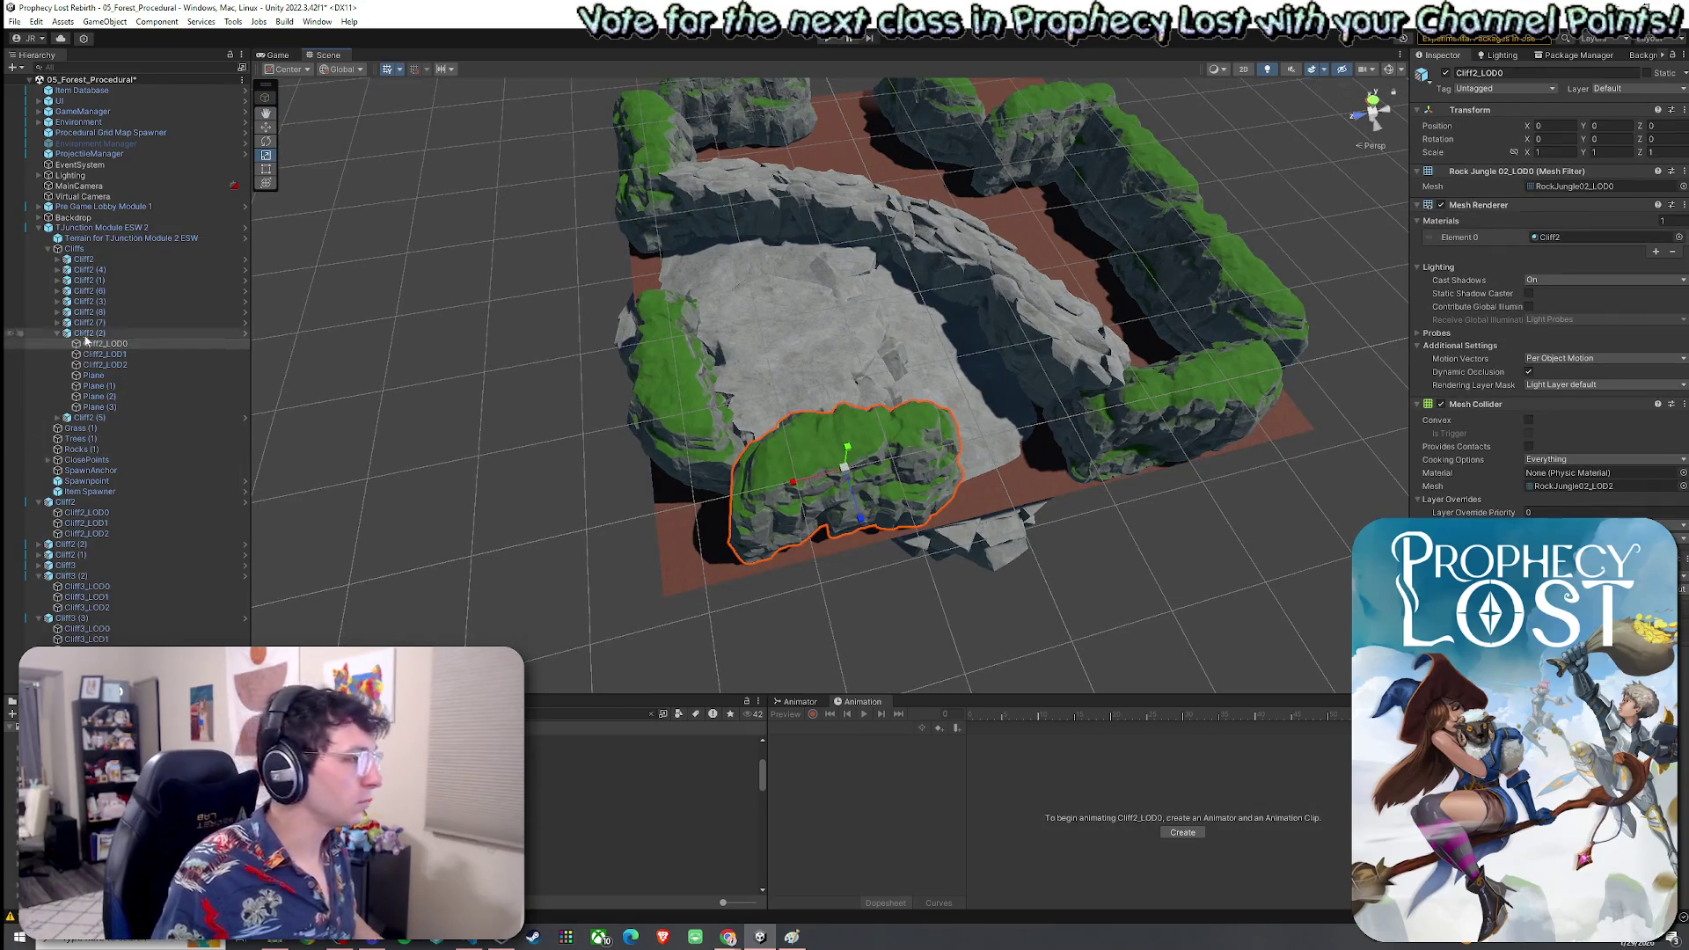
Multi-select Cliff2 (1) and Cliff2 (2) in the Hierarchy, undoing stray selection changes
{"action": "left_click", "coordinate": [58, 333]}
{"action": "left_click", "coordinate": [684, 418], "text": "shift"}
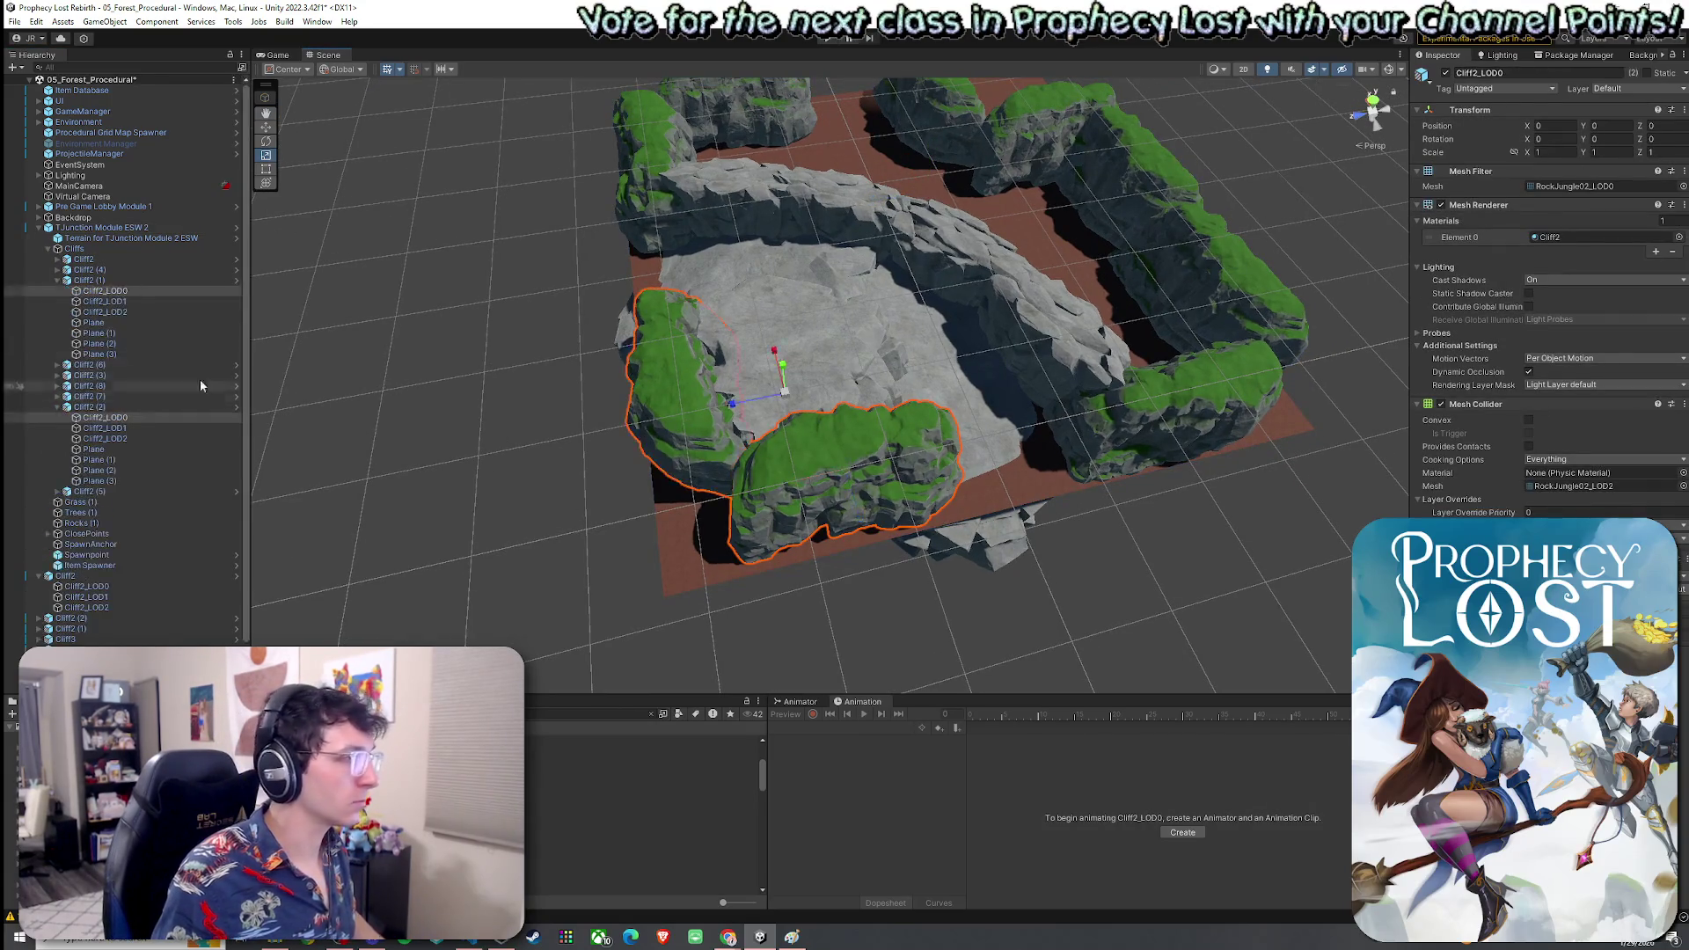
{"action": "left_click", "coordinate": [58, 281]}
{"action": "left_click", "coordinate": [57, 280]}
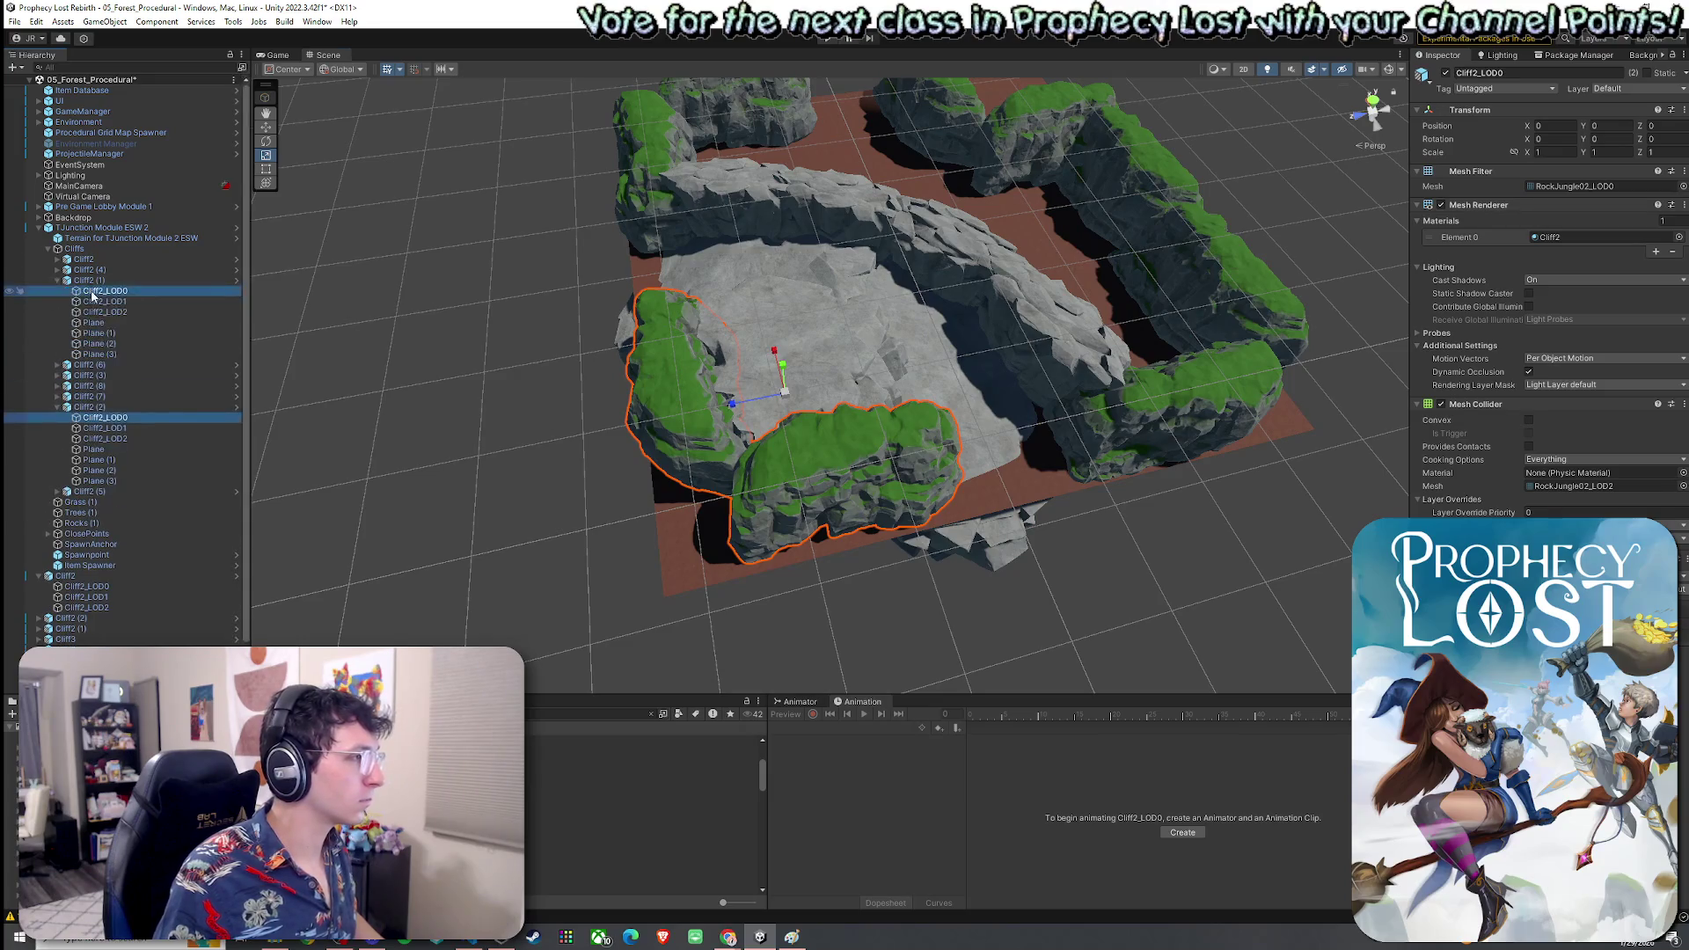
{"action": "left_click", "coordinate": [91, 282]}
{"action": "key", "text": "ctrl+z"}
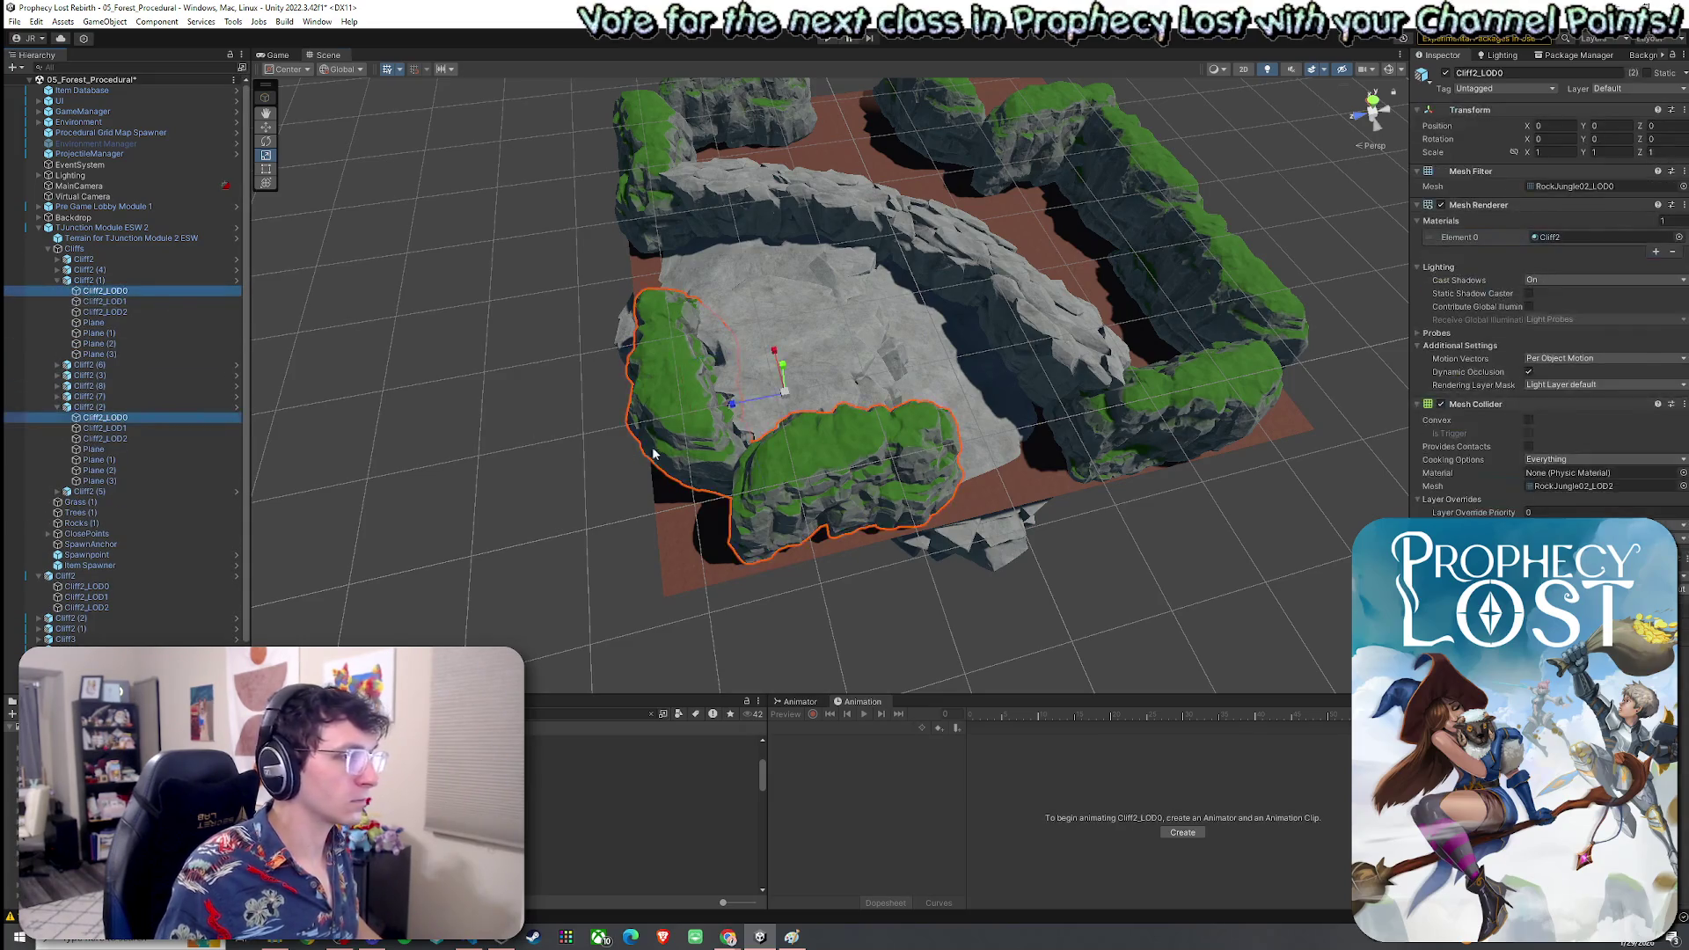
{"action": "key", "text": "ctrl+z"}
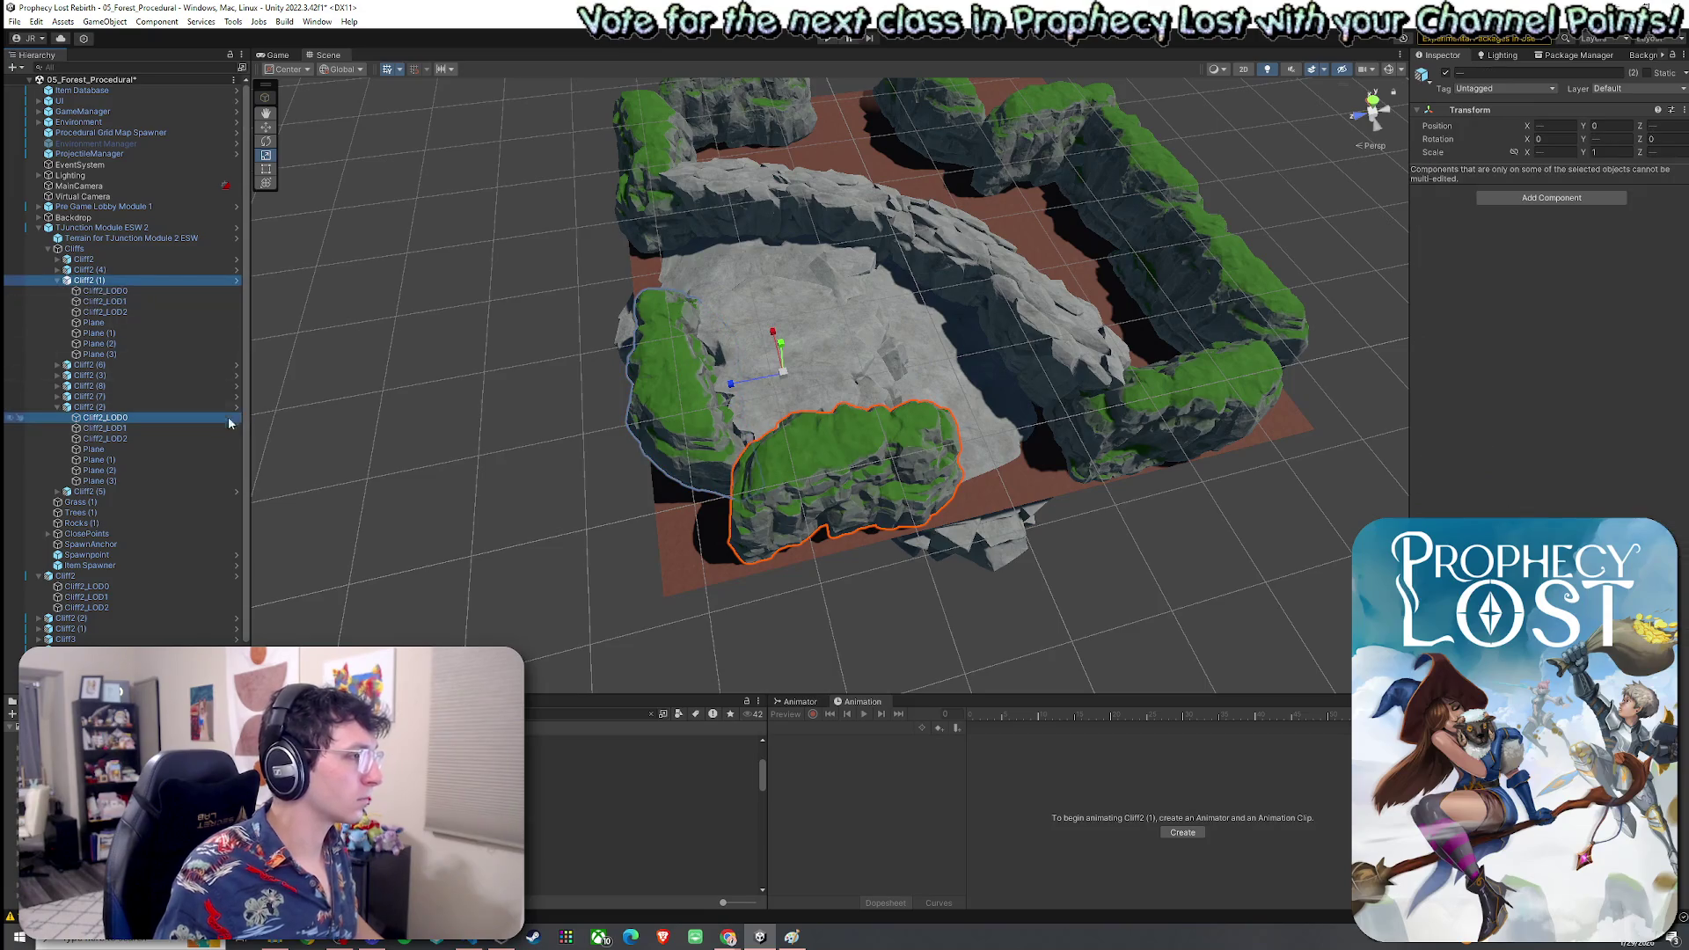
{"action": "key", "text": "ctrl+z"}
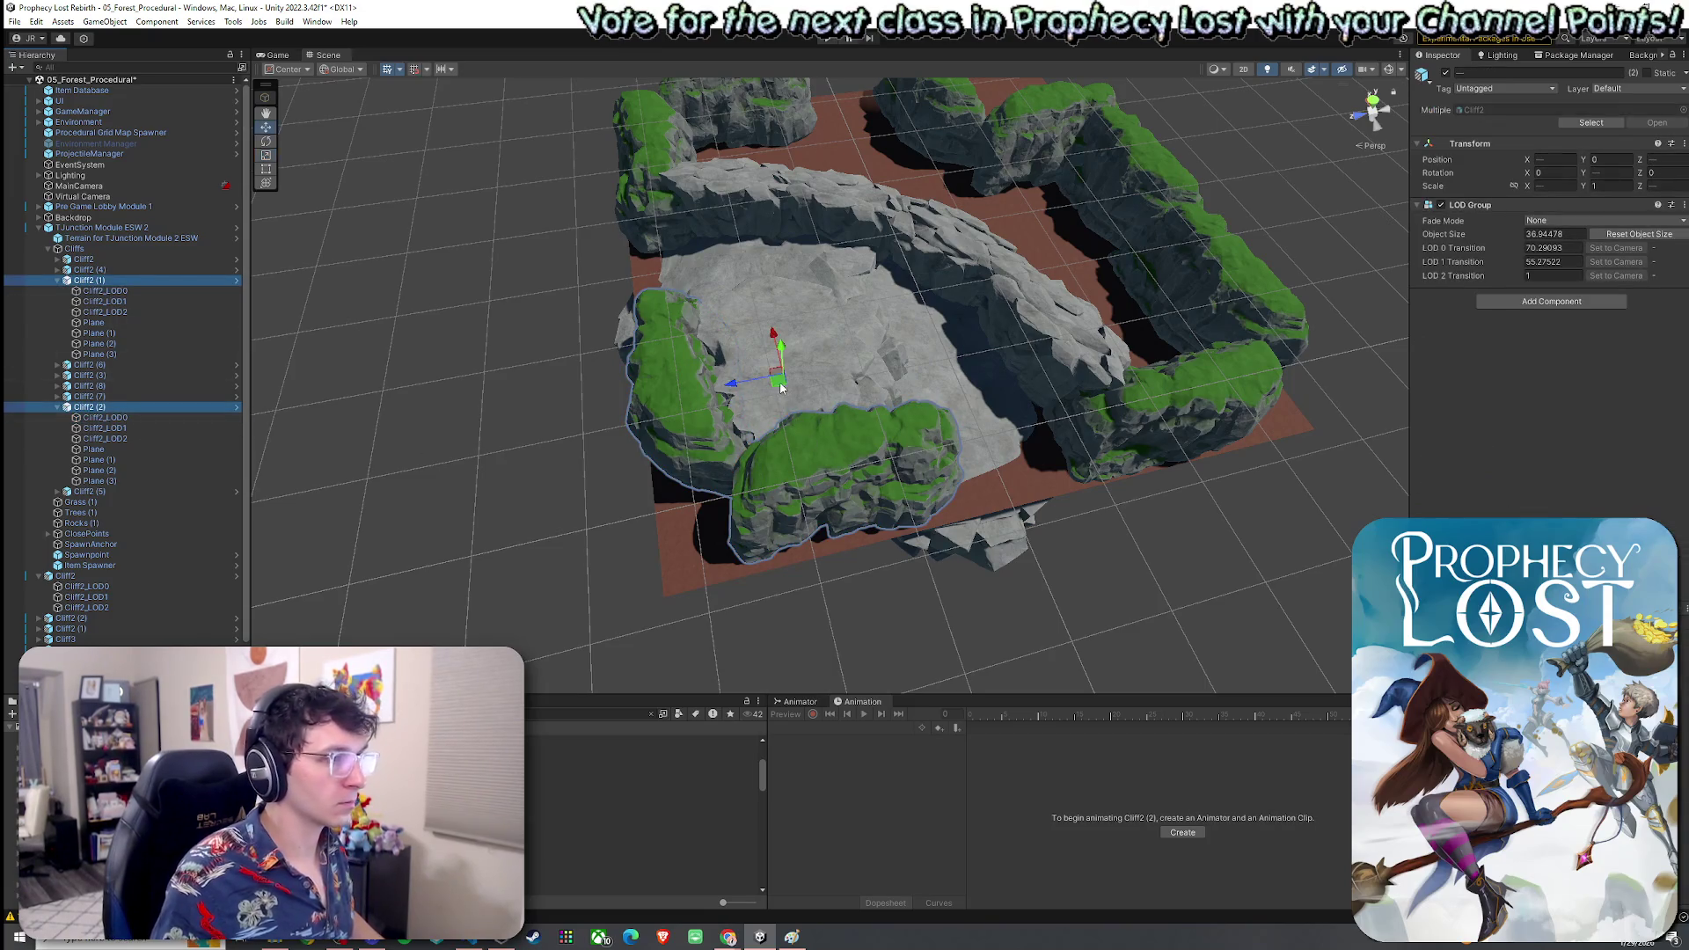
Move Cliff2 (1) back toward the corner and shift Cliff2 (9) right along the front edge
{"action": "mouse_move", "coordinate": [780, 388]}
{"action": "left_mouse_down"}
{"action": "mouse_move", "coordinate": [793, 464]}
{"action": "mouse_move", "coordinate": [588, 432]}
{"action": "left_mouse_up"}
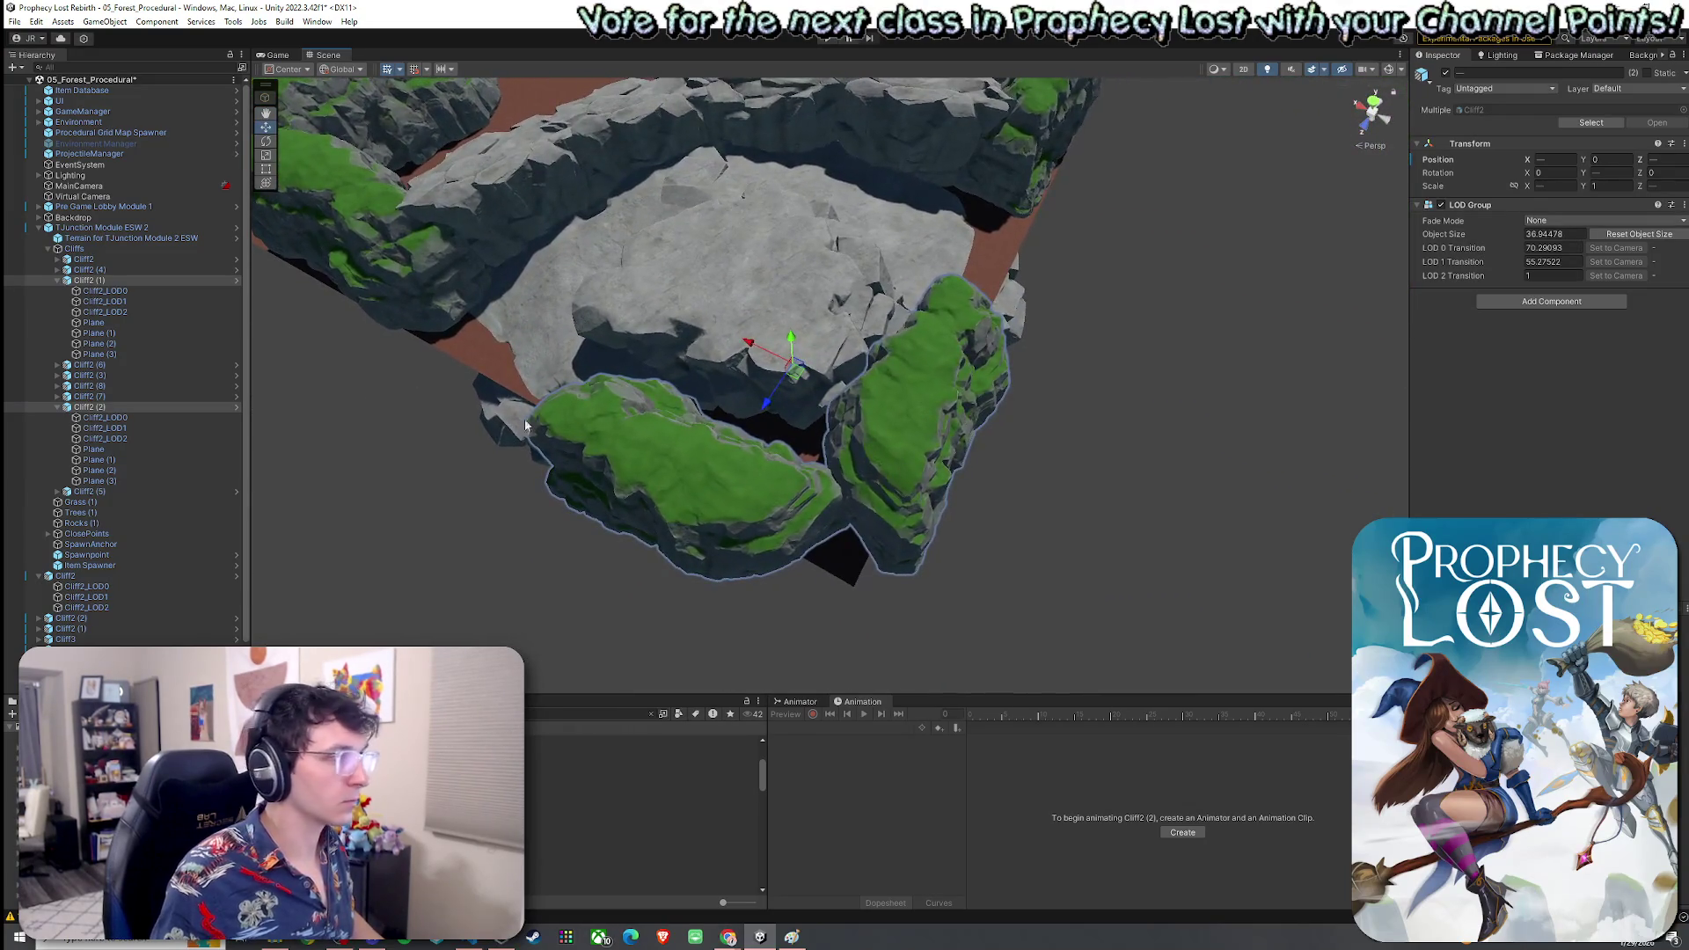
{"action": "left_click", "coordinate": [135, 282]}
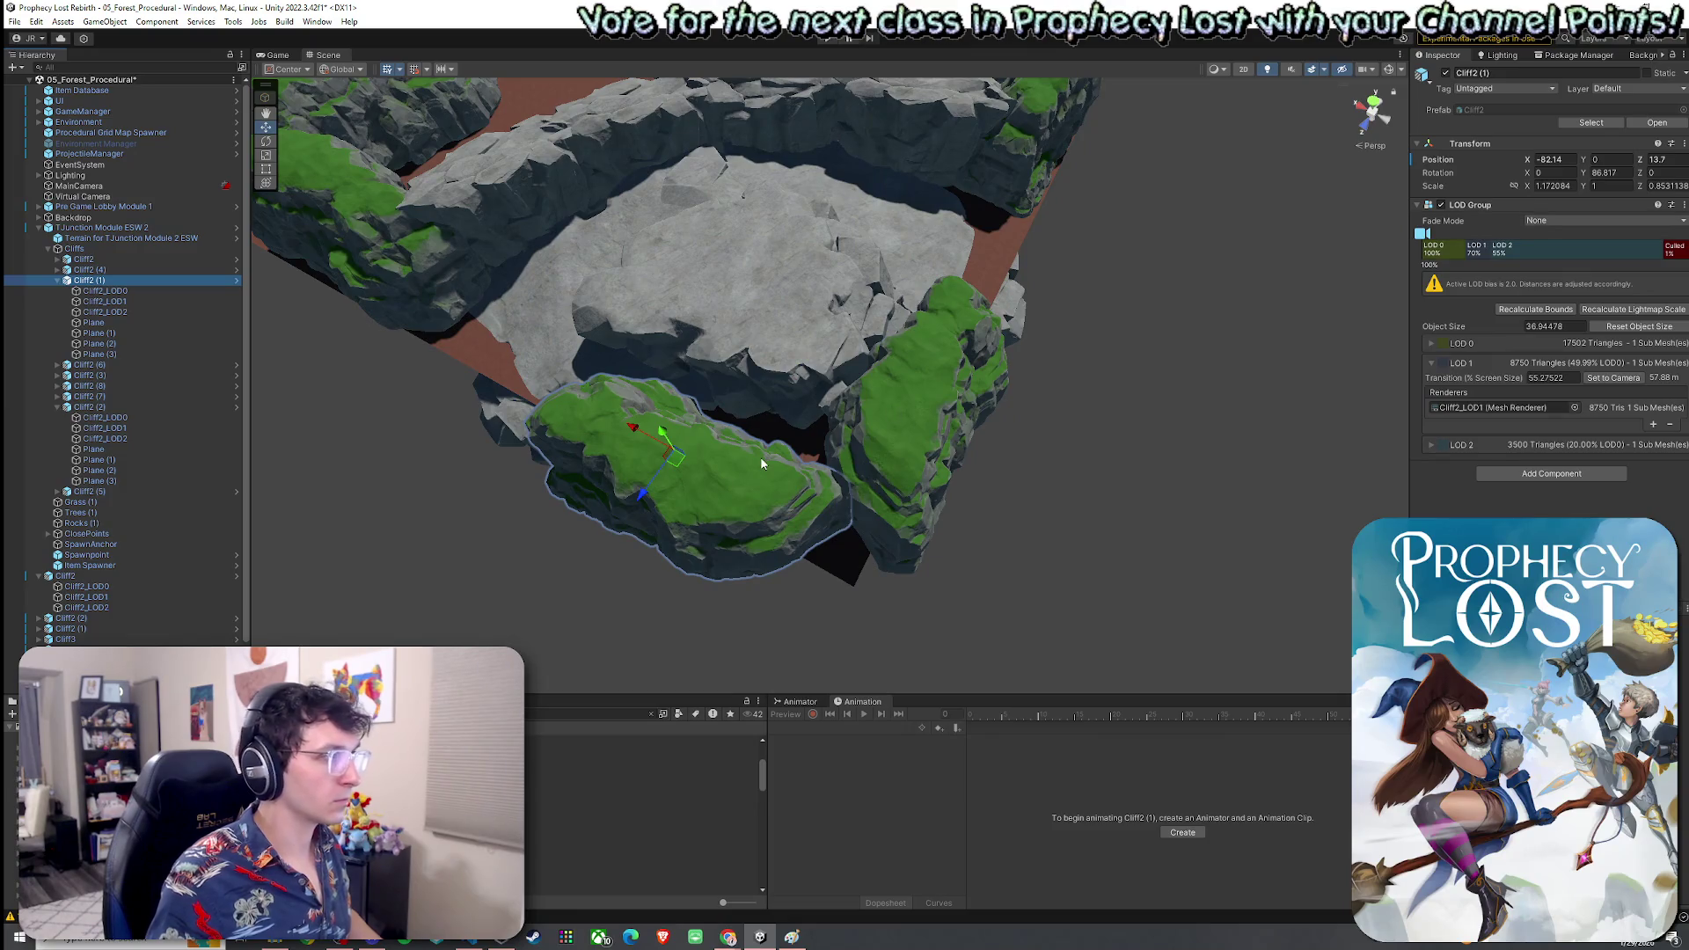
{"action": "left_click_drag", "start_coordinate": [656, 444], "coordinate": [739, 477]}
{"action": "key", "text": "r"}
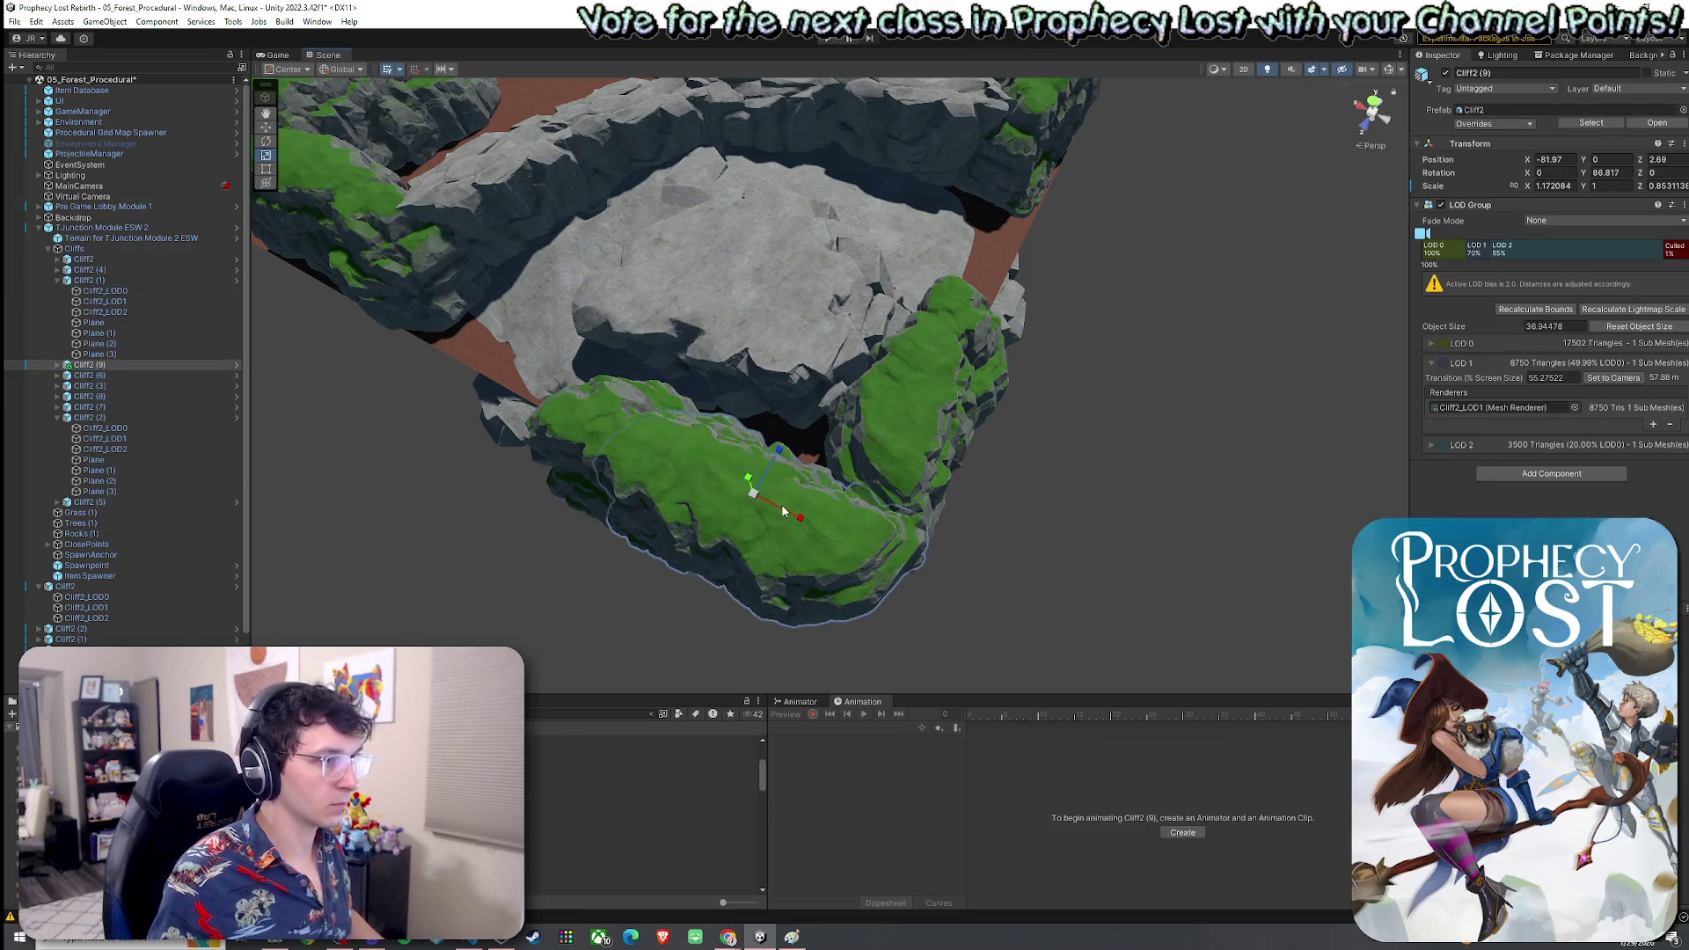
{"action": "left_click", "coordinate": [614, 441]}
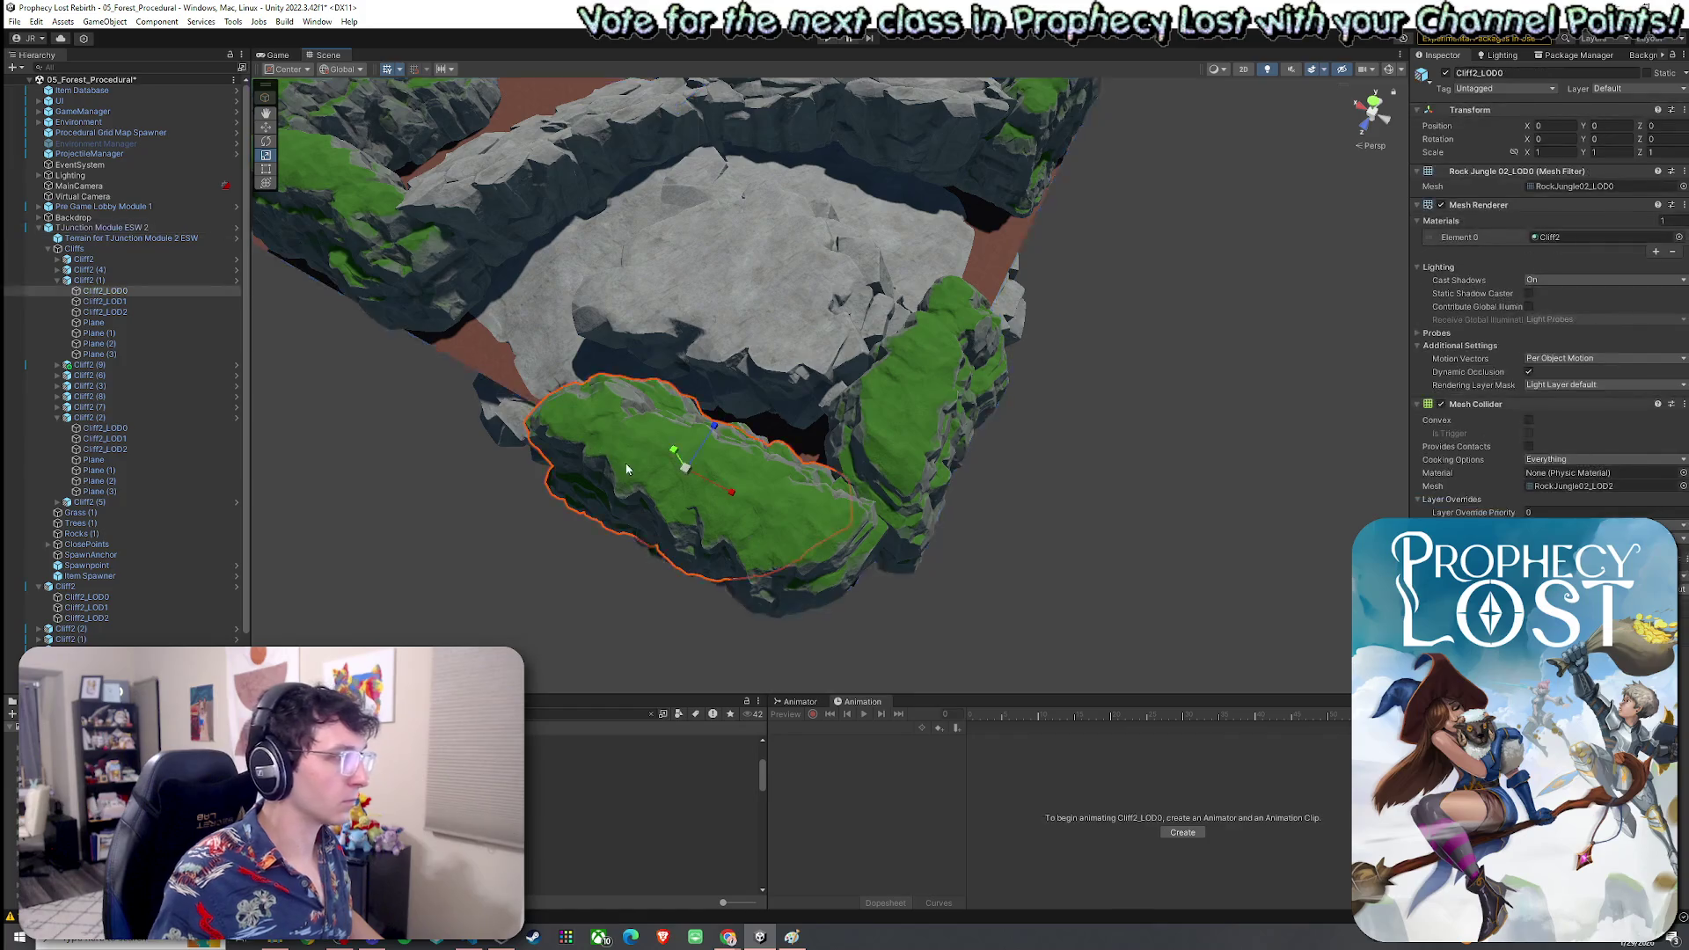
{"action": "left_click", "coordinate": [117, 282]}
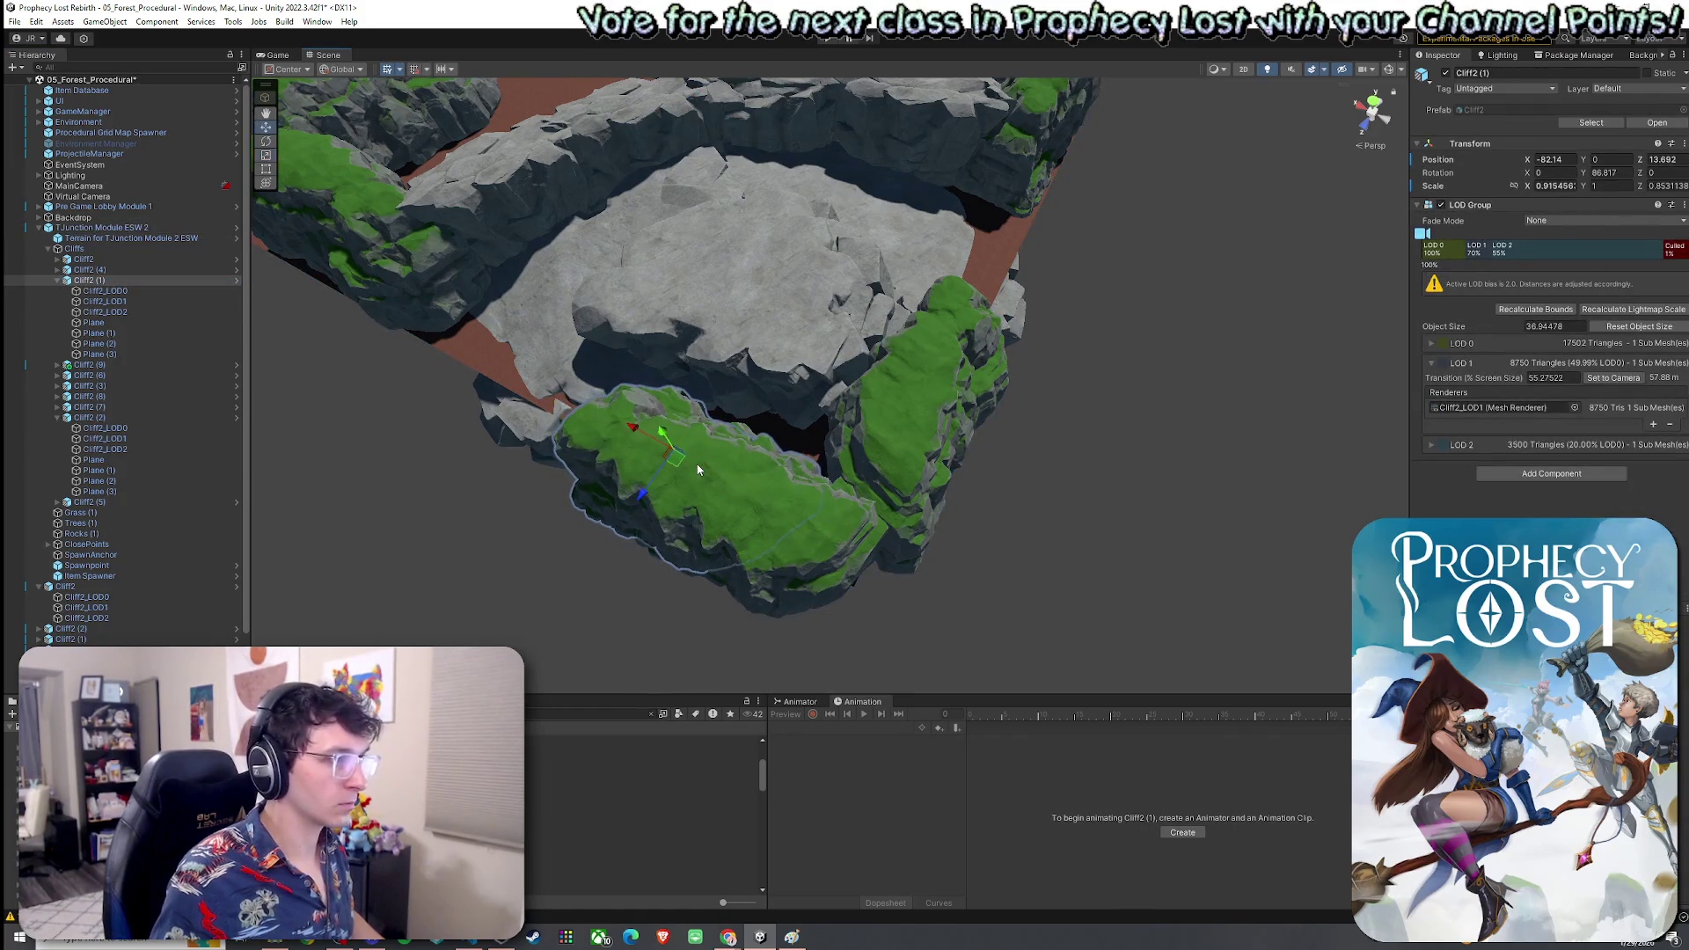
{"action": "left_click_drag", "start_coordinate": [672, 460], "coordinate": [609, 411]}
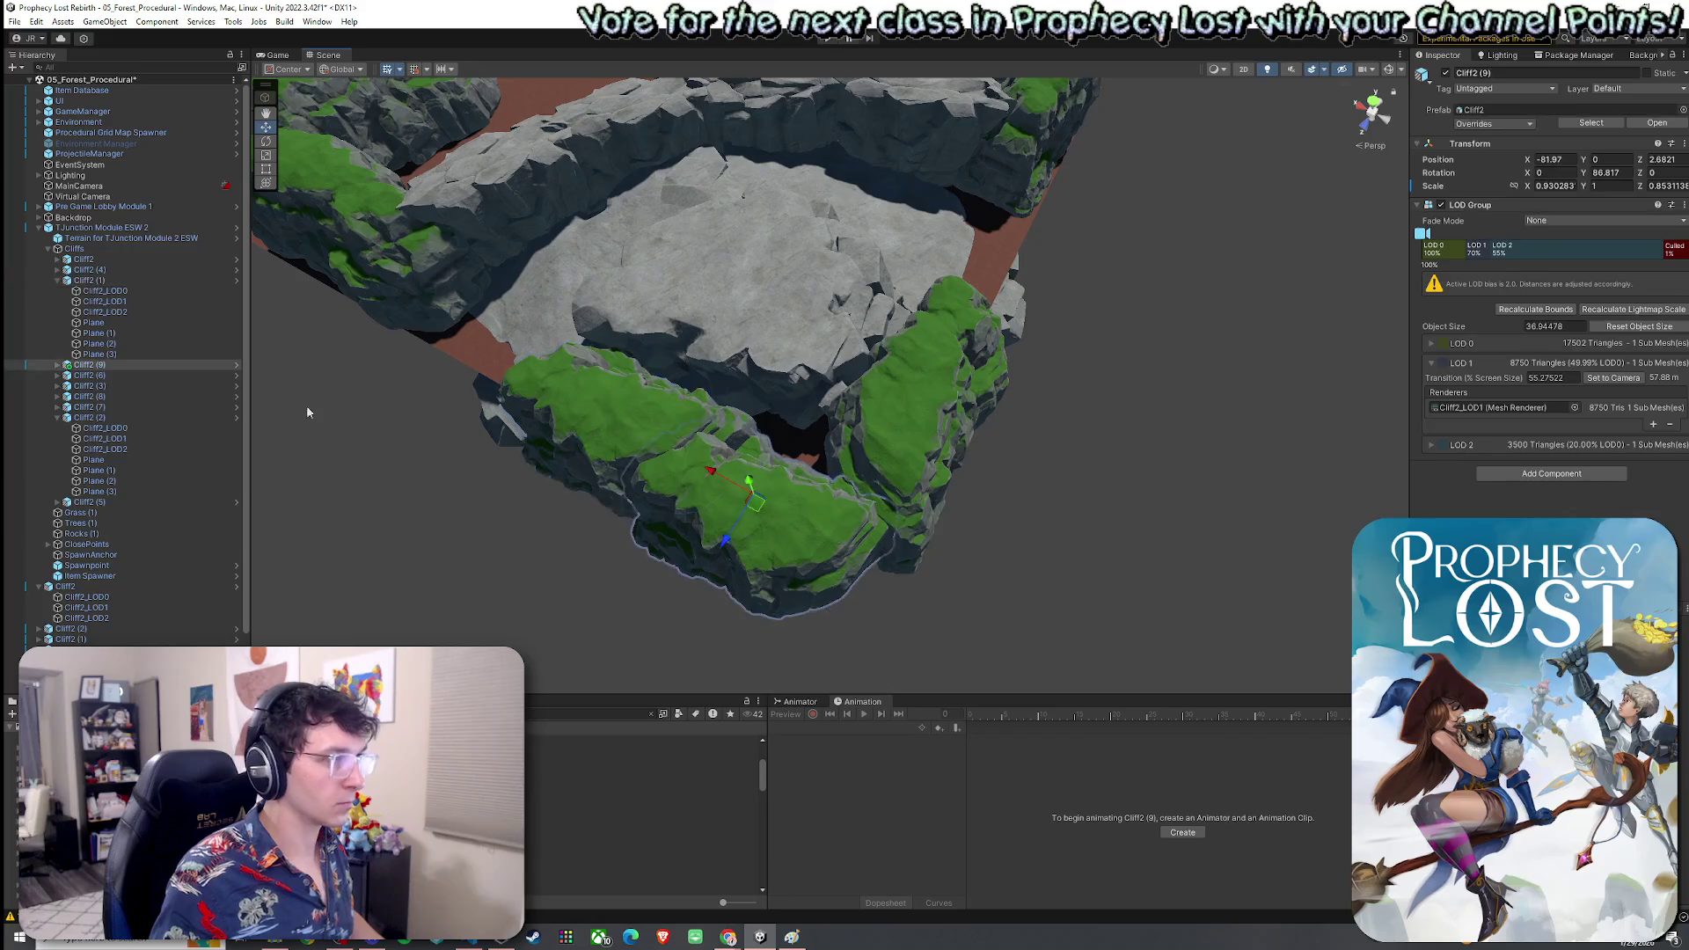
{"action": "left_click_drag", "start_coordinate": [739, 506], "coordinate": [791, 472]}
{"action": "key", "text": "e"}
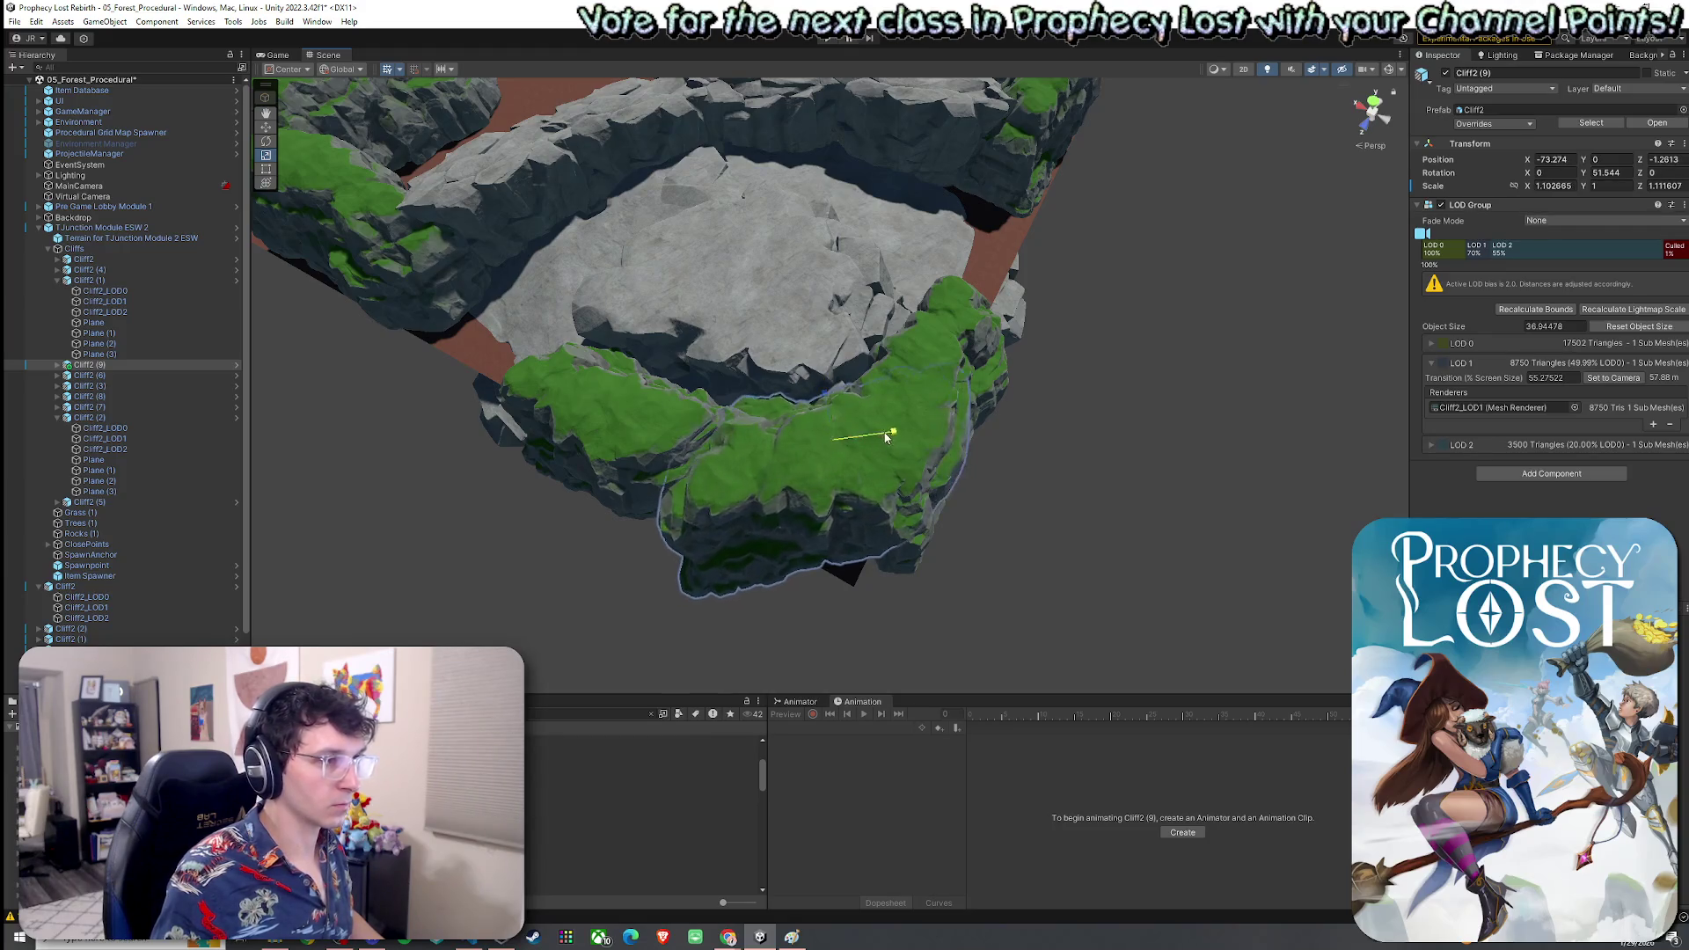
Select the top grassy cliff Cliff2 (2) and inspect it up close
{"action": "mouse_move", "coordinate": [915, 414]}
{"action": "left_mouse_down"}
{"action": "mouse_move", "coordinate": [748, 442]}
{"action": "mouse_move", "coordinate": [825, 418]}
{"action": "mouse_move", "coordinate": [846, 457]}
{"action": "mouse_move", "coordinate": [827, 422]}
{"action": "mouse_move", "coordinate": [840, 413]}
{"action": "mouse_move", "coordinate": [837, 437]}
{"action": "mouse_move", "coordinate": [881, 483]}
{"action": "mouse_move", "coordinate": [669, 308]}
{"action": "left_mouse_up"}
{"action": "left_click", "coordinate": [740, 445]}
{"action": "left_click", "coordinate": [749, 428]}
{"action": "key", "text": "w"}
{"action": "scroll", "coordinate": [804, 451], "scroll_direction": "up", "scroll_amount": 2}
{"action": "scroll", "coordinate": [751, 333], "scroll_direction": "down", "scroll_amount": 8}
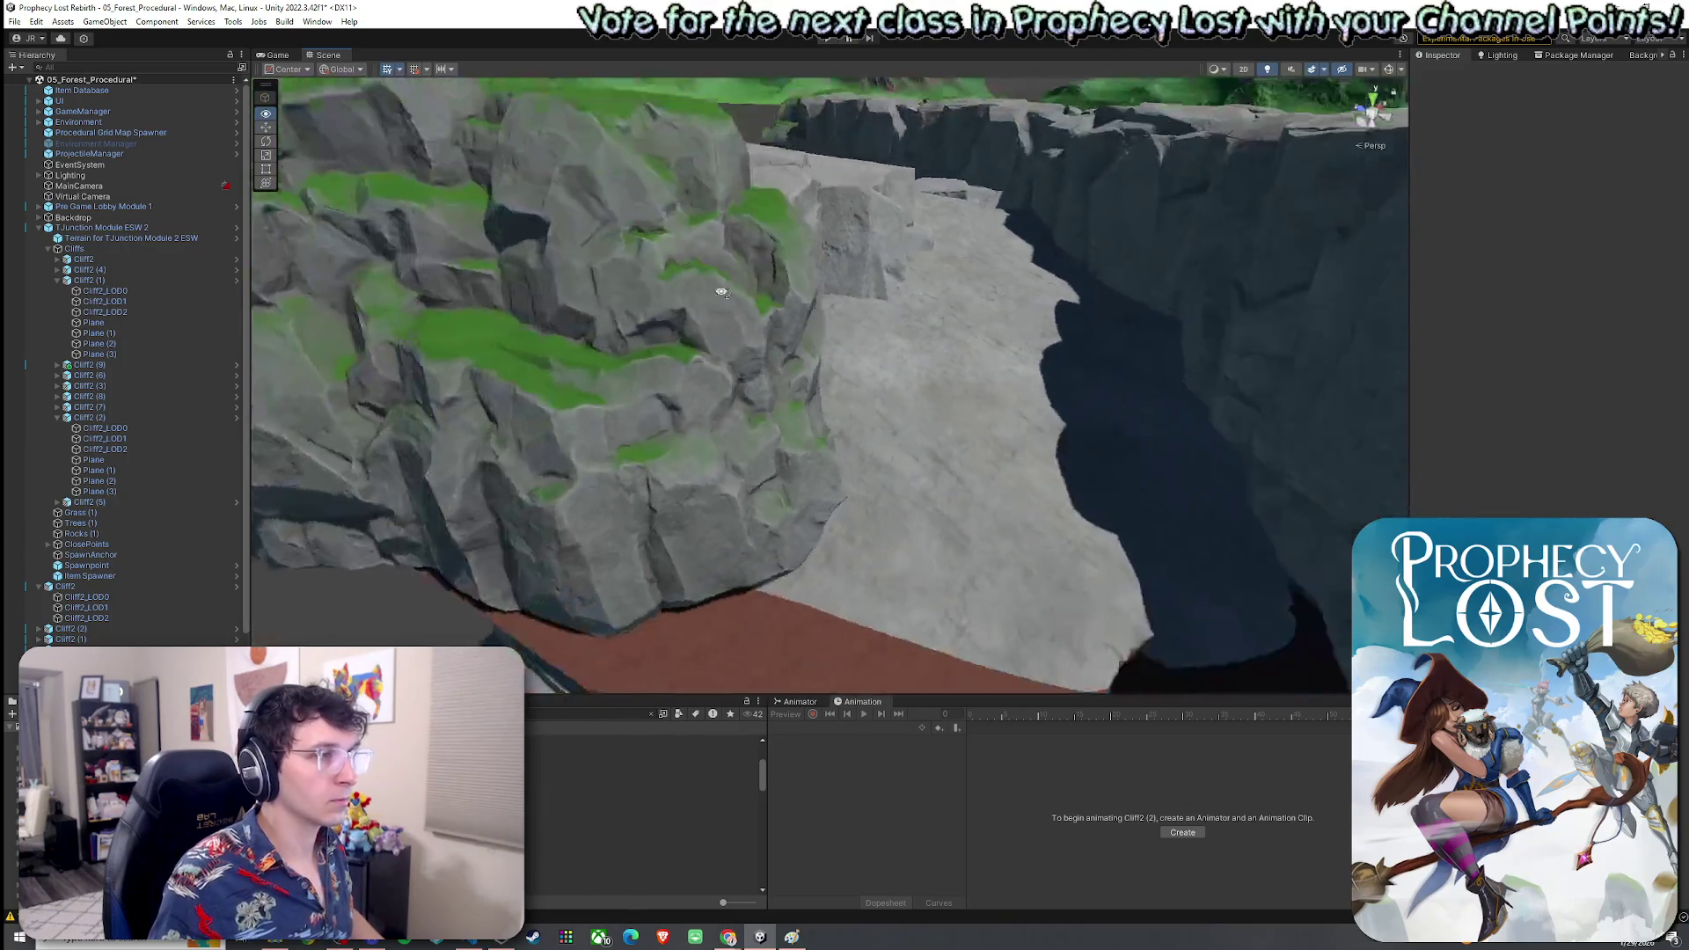
{"action": "left_click", "coordinate": [750, 332]}
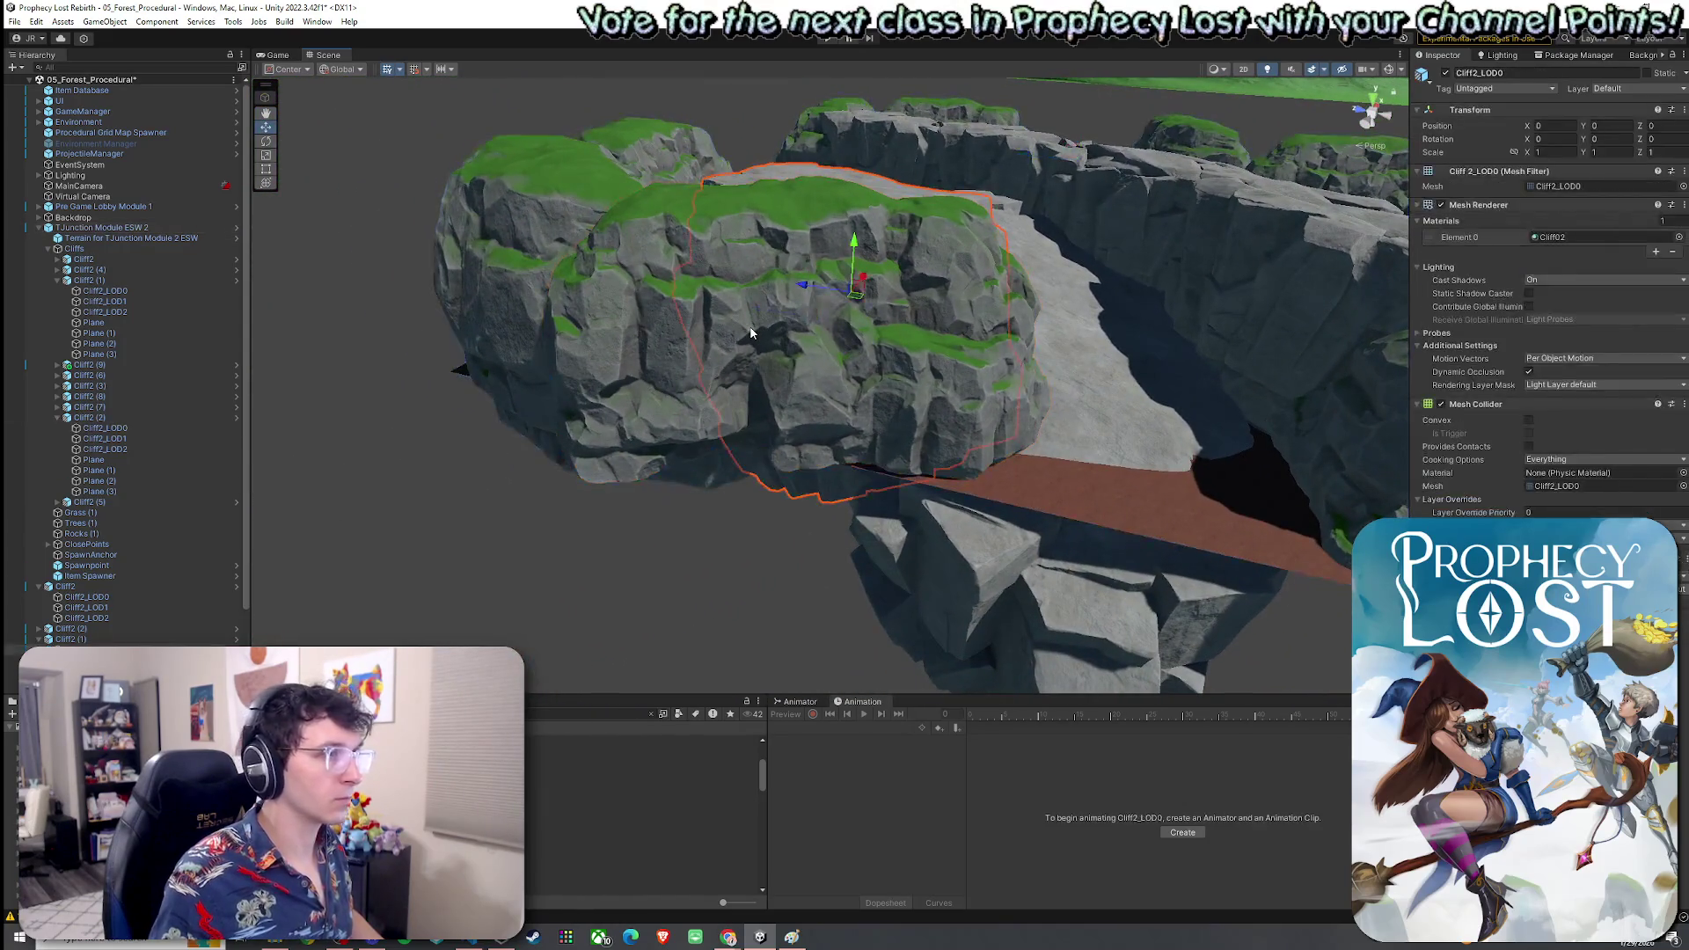
{"action": "mouse_move", "coordinate": [692, 532]}
{"action": "left_mouse_down"}
{"action": "mouse_move", "coordinate": [1240, 629]}
{"action": "mouse_move", "coordinate": [1120, 630]}
{"action": "mouse_move", "coordinate": [1275, 607]}
{"action": "mouse_move", "coordinate": [1042, 723]}
{"action": "mouse_move", "coordinate": [1311, 747]}
{"action": "mouse_move", "coordinate": [798, 267]}
{"action": "left_mouse_up"}
{"action": "left_click", "coordinate": [798, 267]}
{"action": "left_click", "coordinate": [788, 272]}
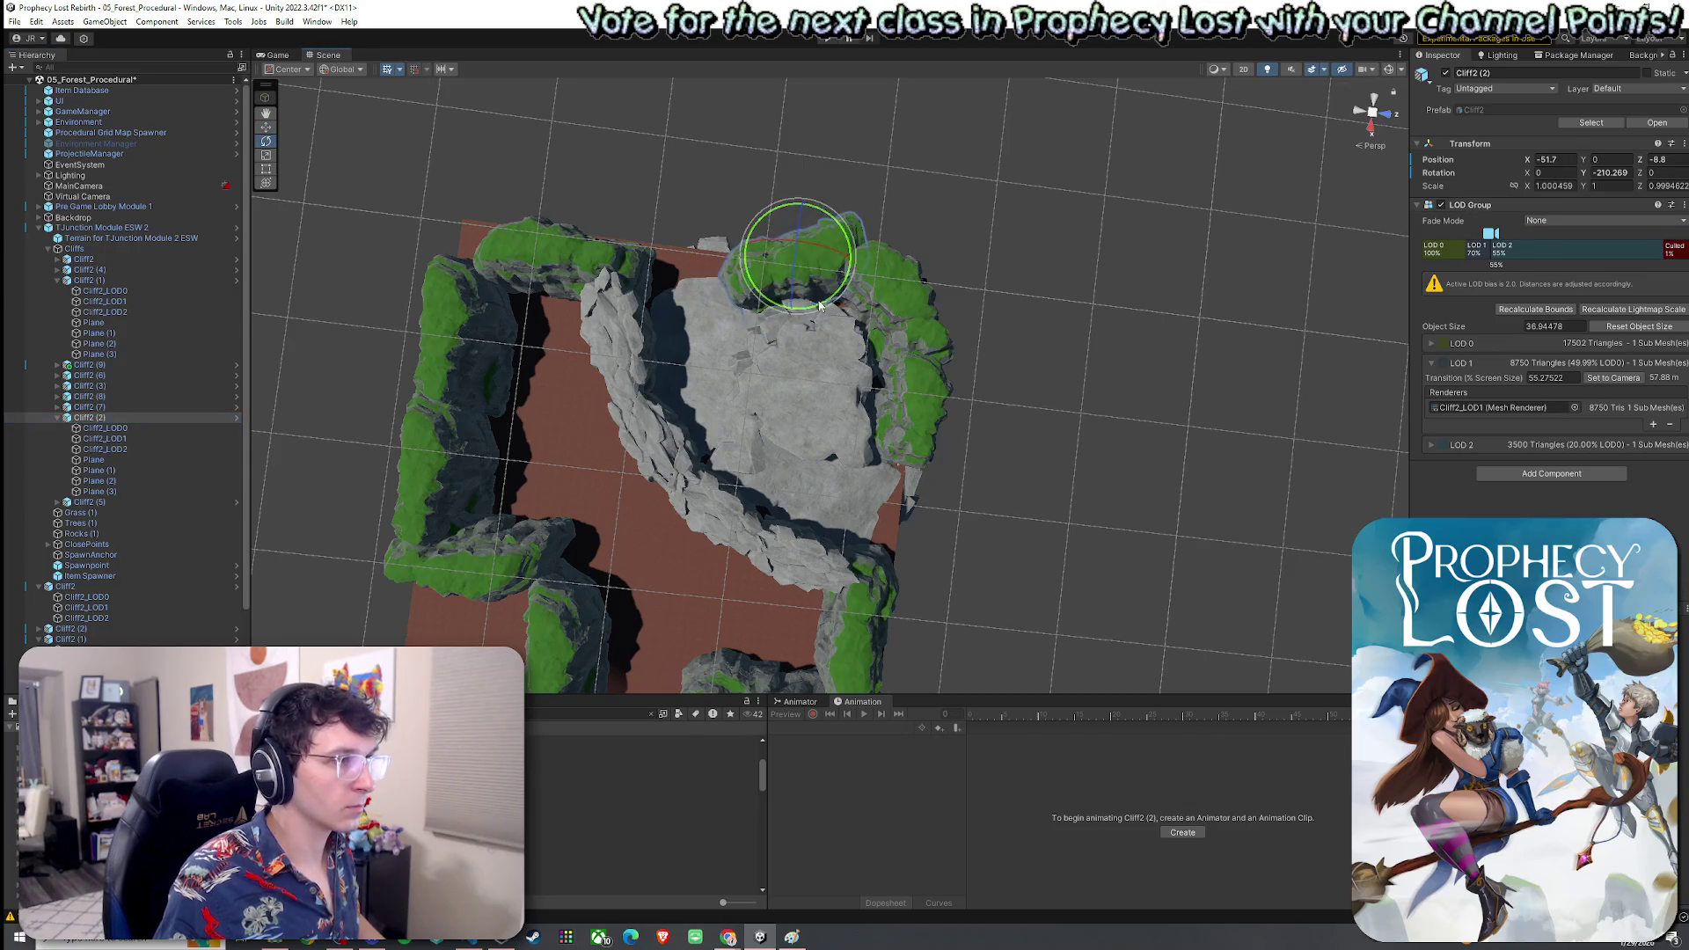
Reselect the right-hand grassy cliff Cliff2 (1) with the Move tool
{"action": "left_click_drag", "start_coordinate": [951, 344], "coordinate": [837, 377]}
{"action": "left_click", "coordinate": [810, 390]}
{"action": "left_click", "coordinate": [810, 391]}
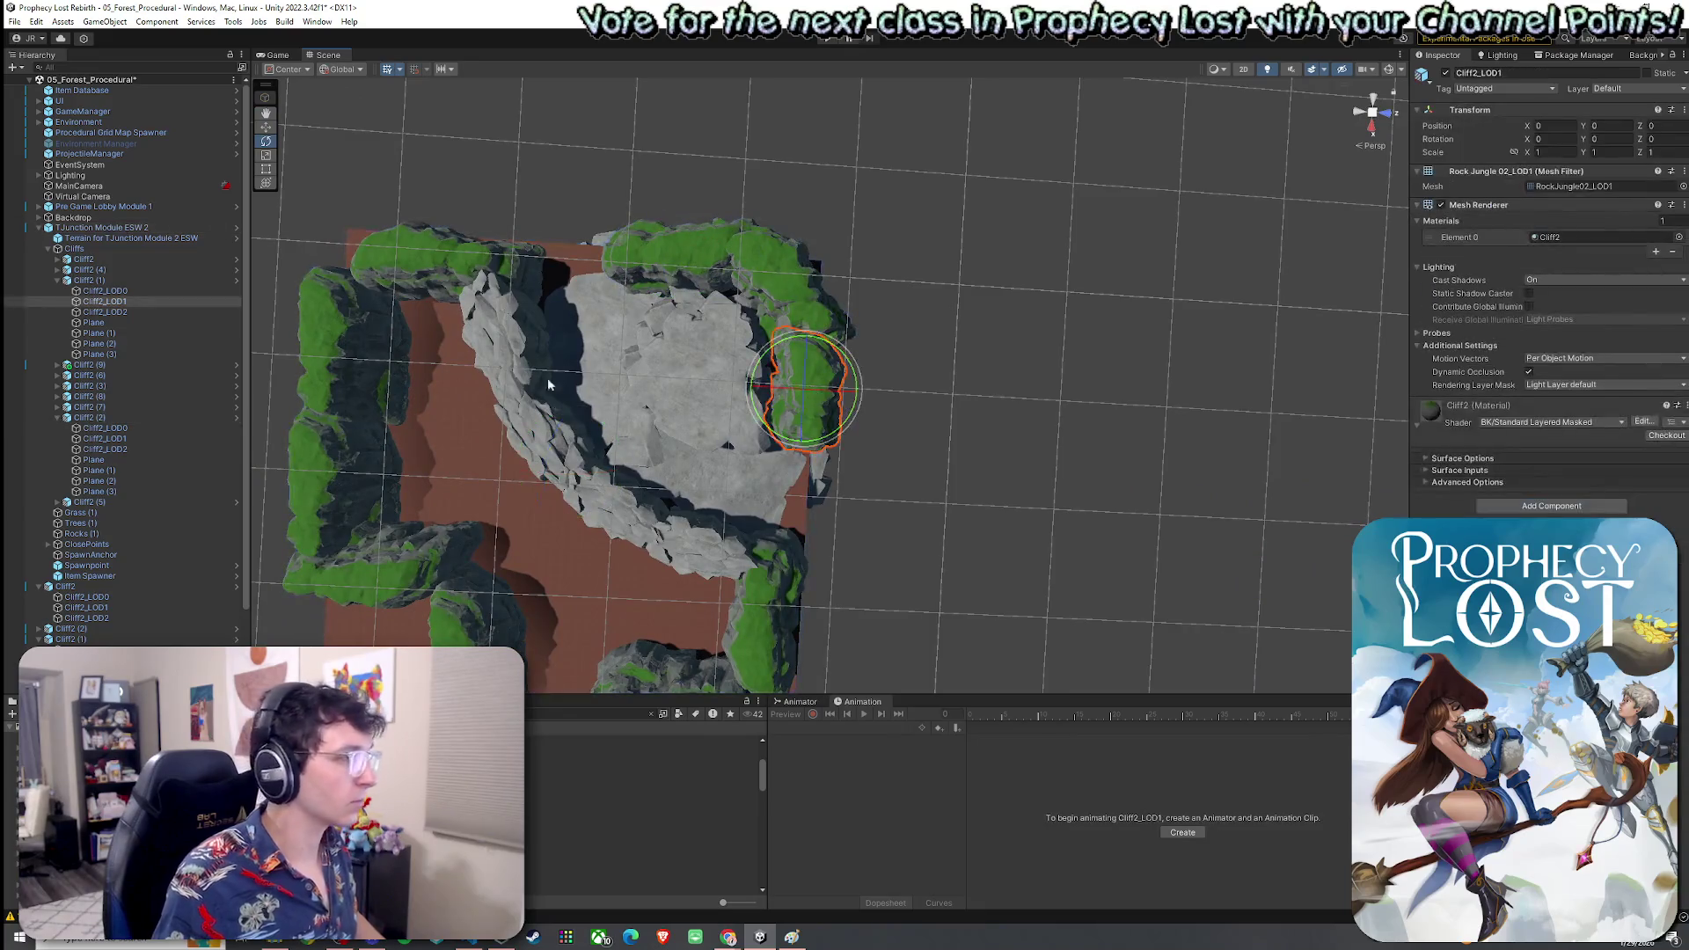
{"action": "left_click", "coordinate": [114, 280]}
{"action": "key", "text": "w"}
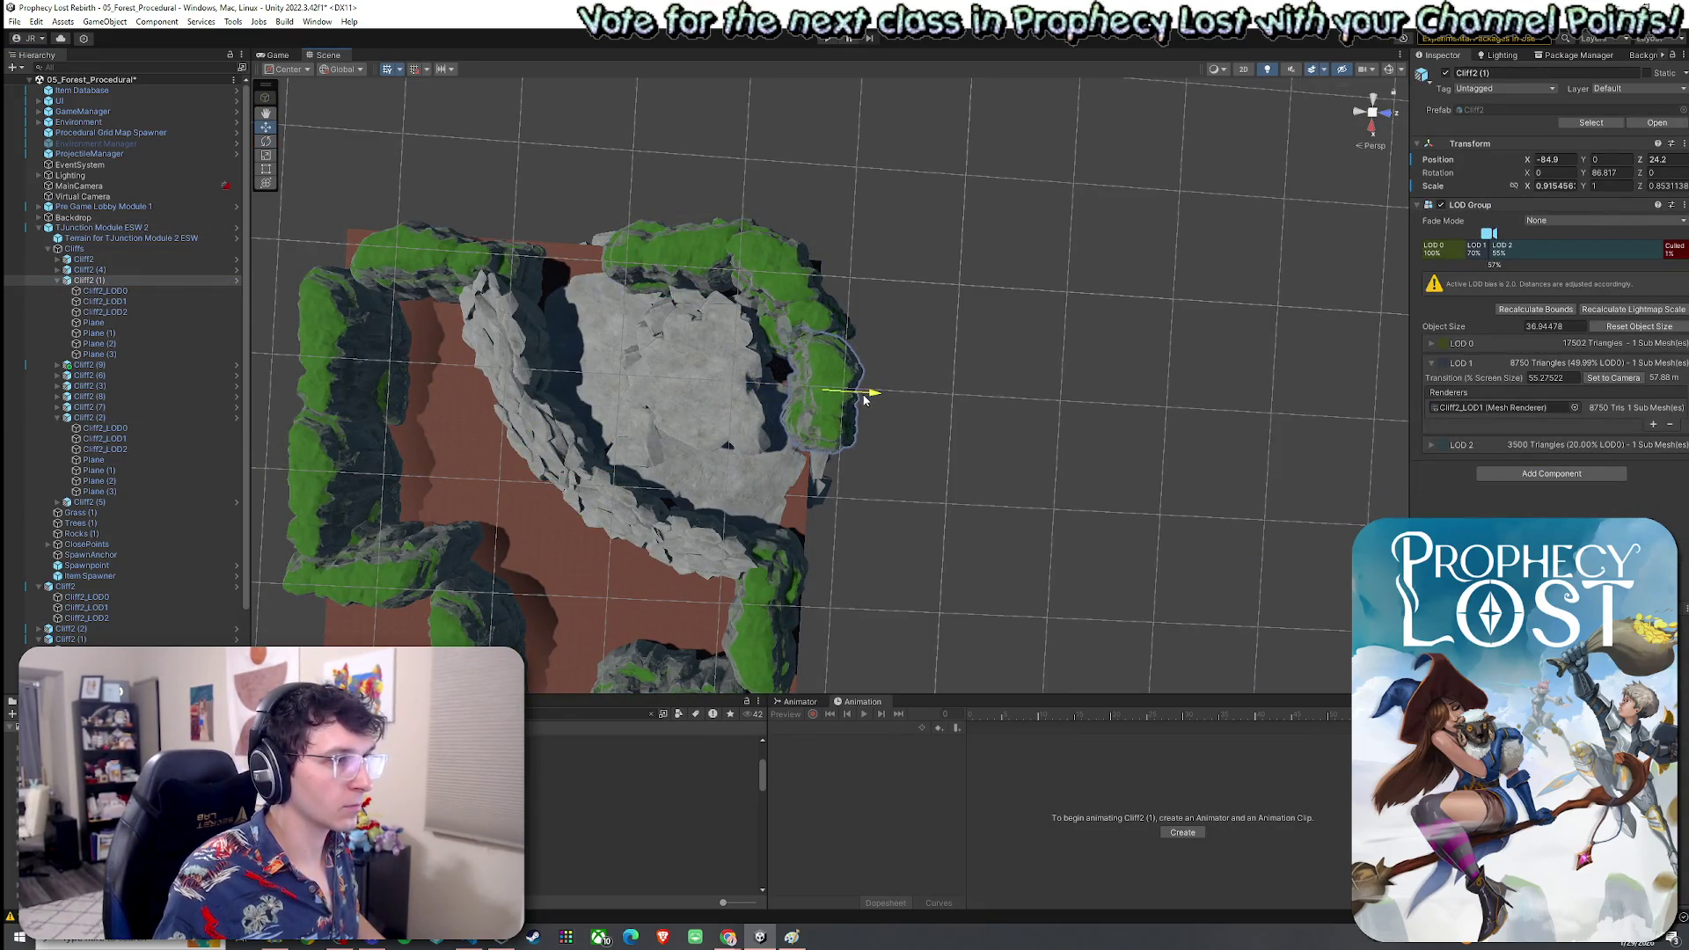
Delete the top Cliff2 and left Cliff2 (3) walls and save the scene
{"action": "left_click_drag", "start_coordinate": [836, 395], "coordinate": [651, 229]}
{"action": "left_click", "coordinate": [630, 206]}
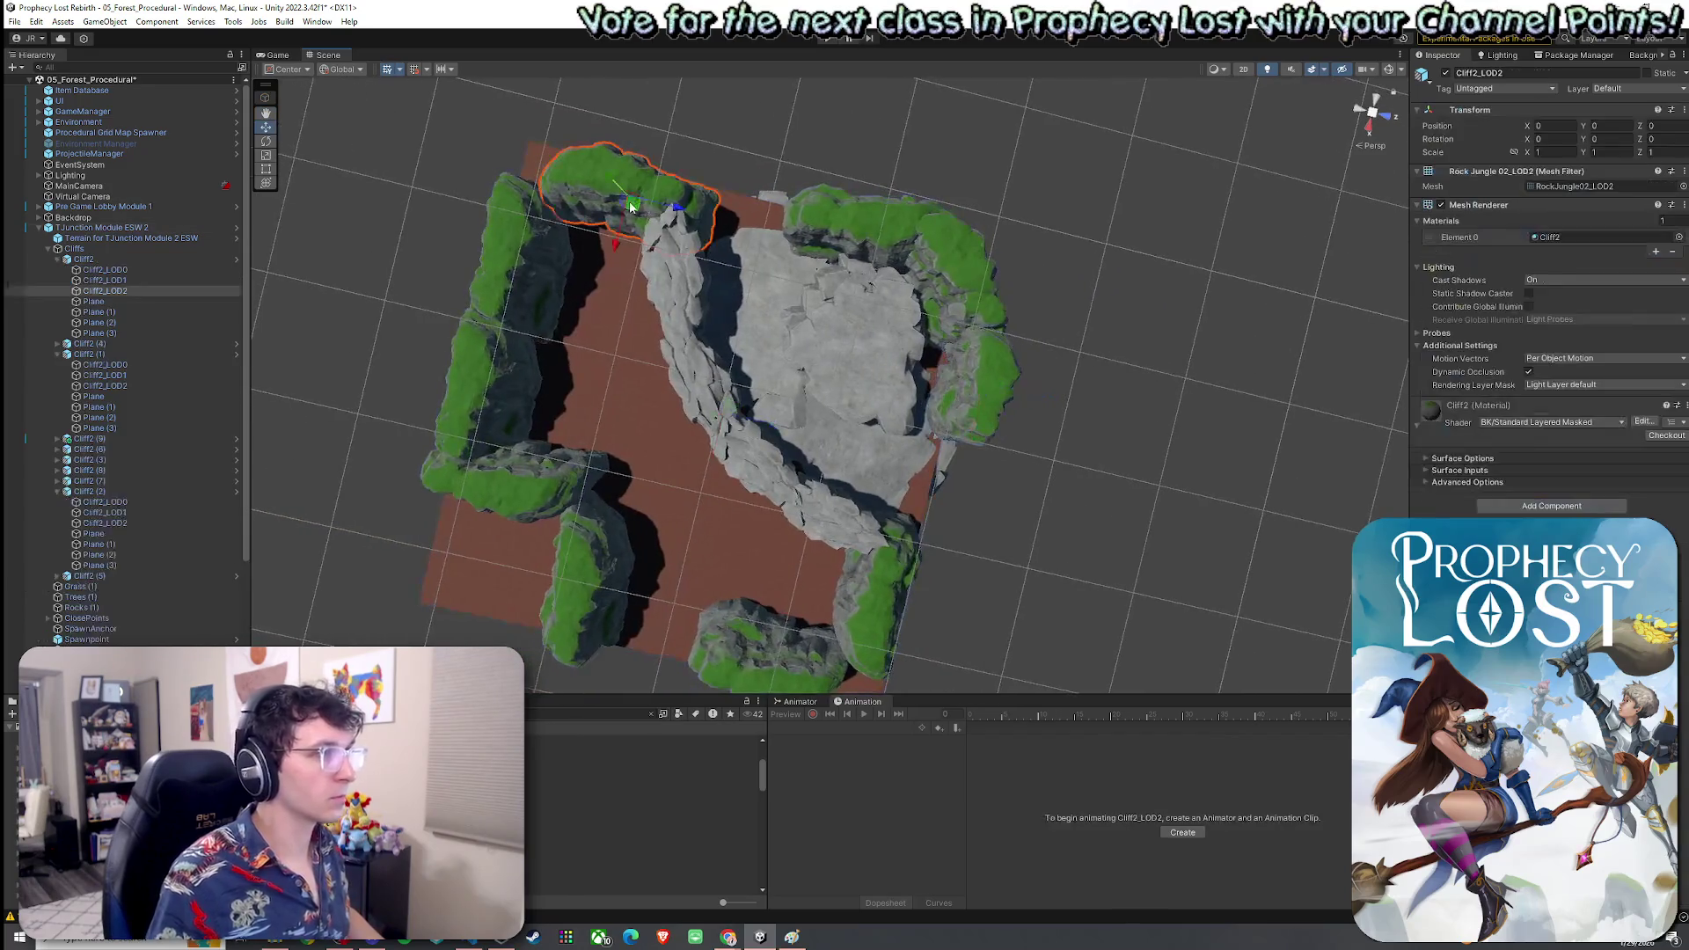
{"action": "left_click", "coordinate": [99, 260]}
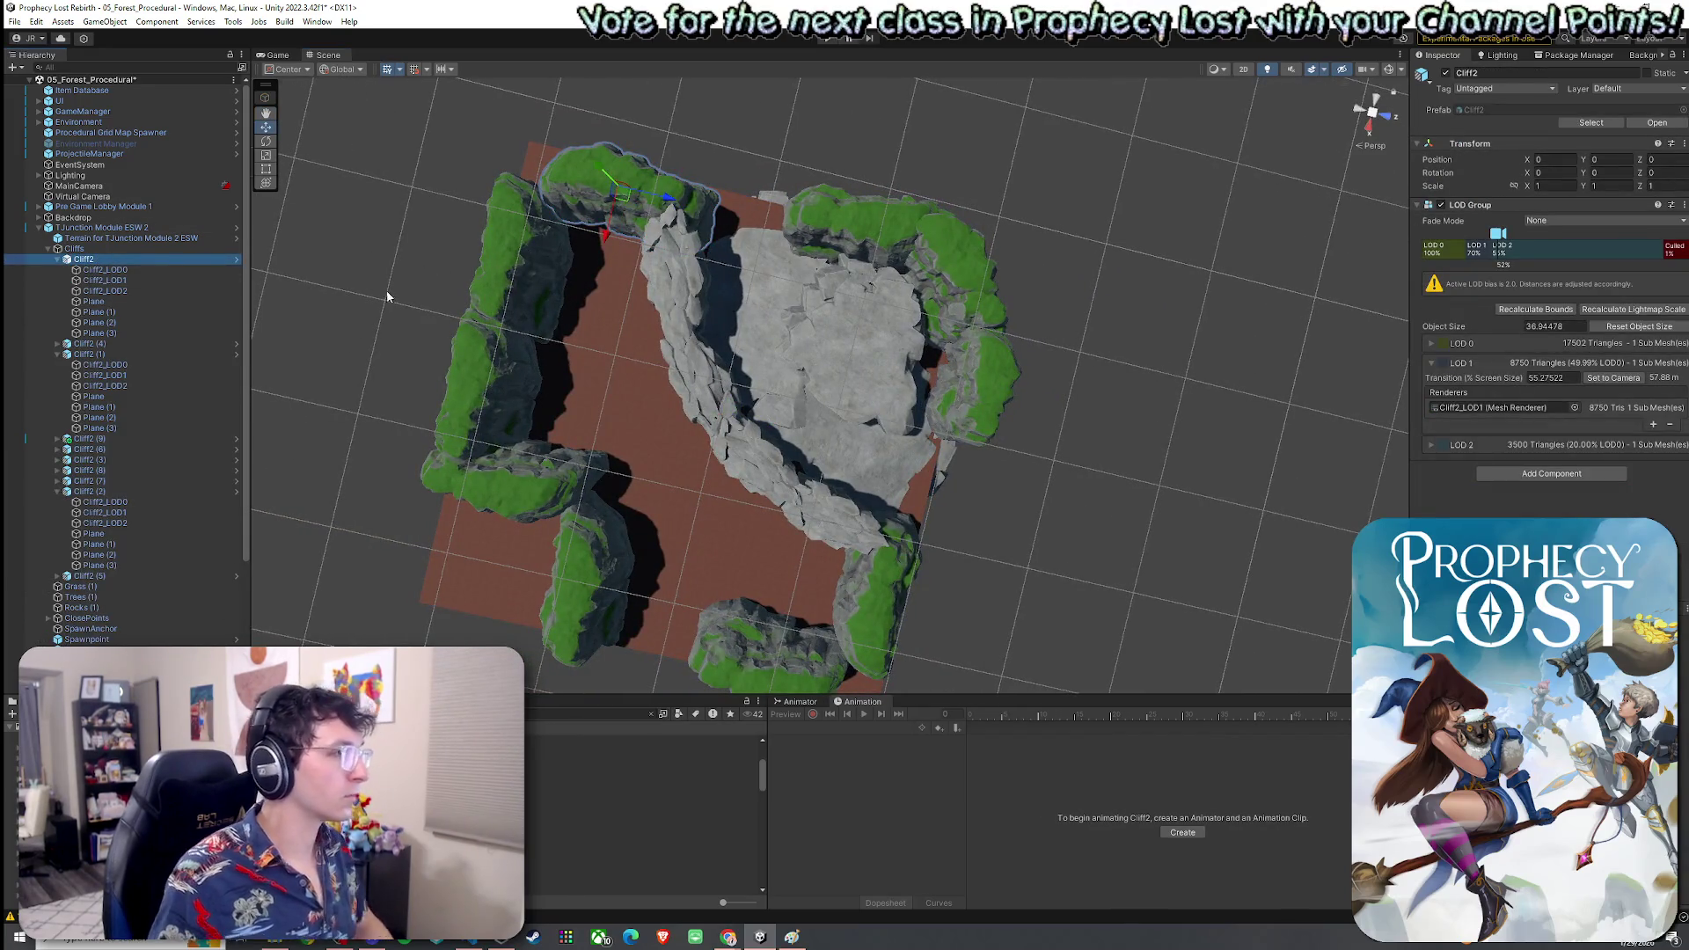
{"action": "key", "text": "Delete"}
{"action": "left_click", "coordinate": [473, 286]}
{"action": "key", "text": "Delete"}
{"action": "left_click", "coordinate": [14, 21]}
{"action": "left_click", "coordinate": [52, 84]}
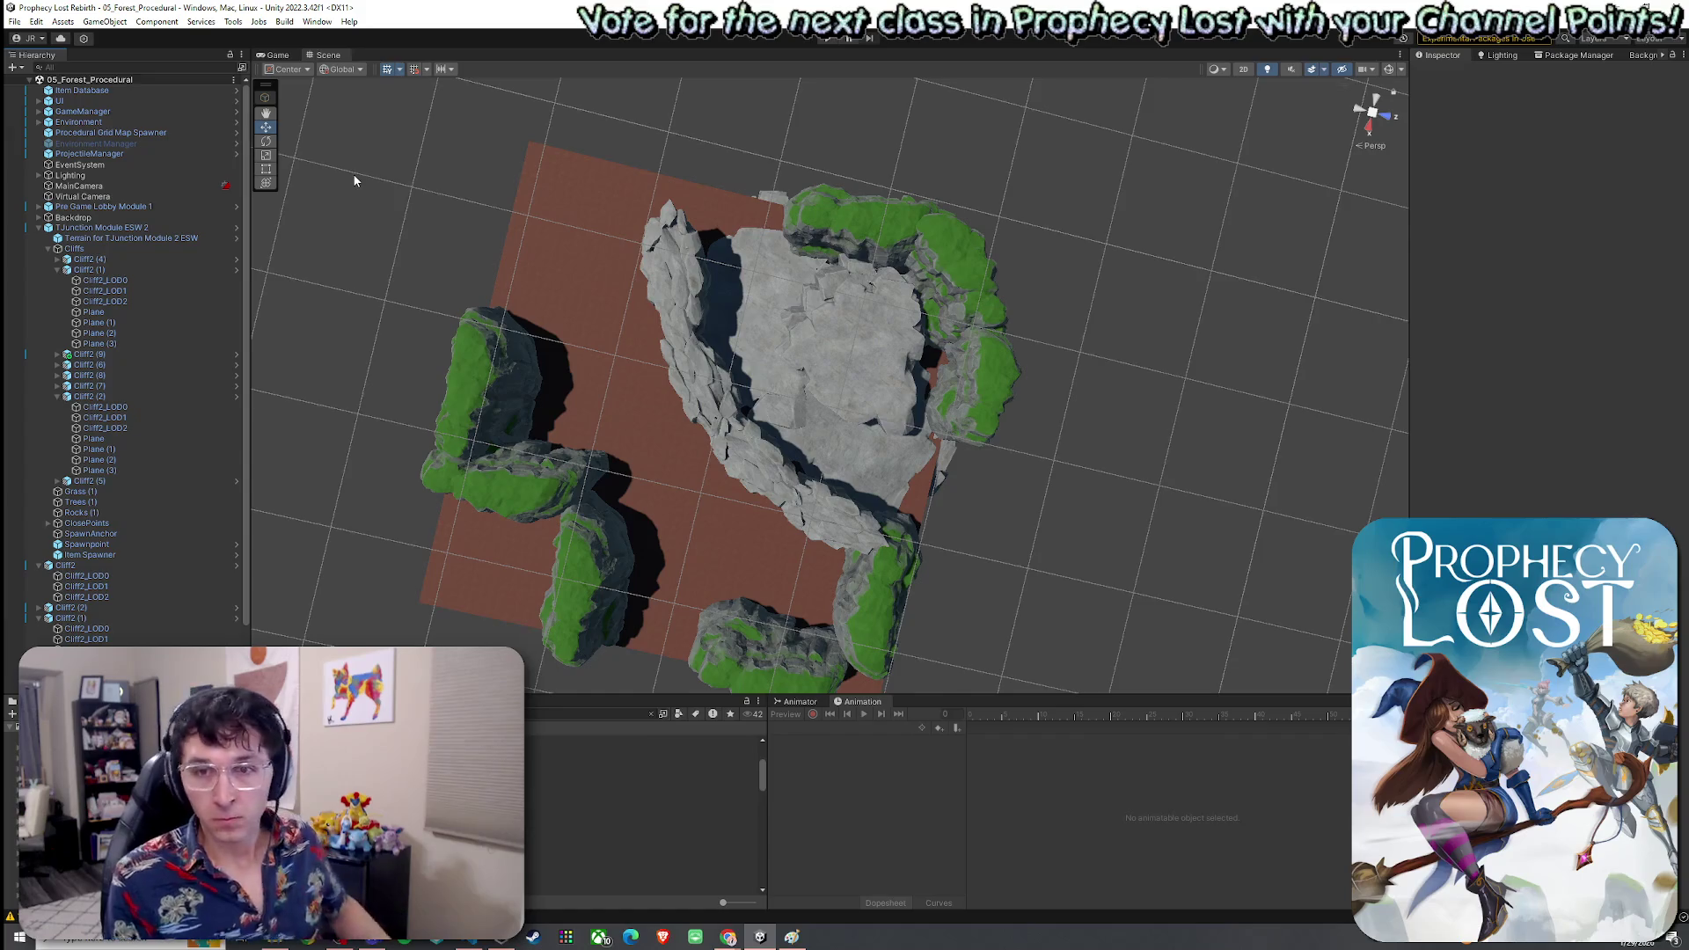
Select Cliff2 (9) and Cliff2 (2) and shift them up and right
{"action": "mouse_move", "coordinate": [796, 421]}
{"action": "left_mouse_down"}
{"action": "mouse_move", "coordinate": [715, 410]}
{"action": "mouse_move", "coordinate": [867, 424]}
{"action": "left_mouse_up"}
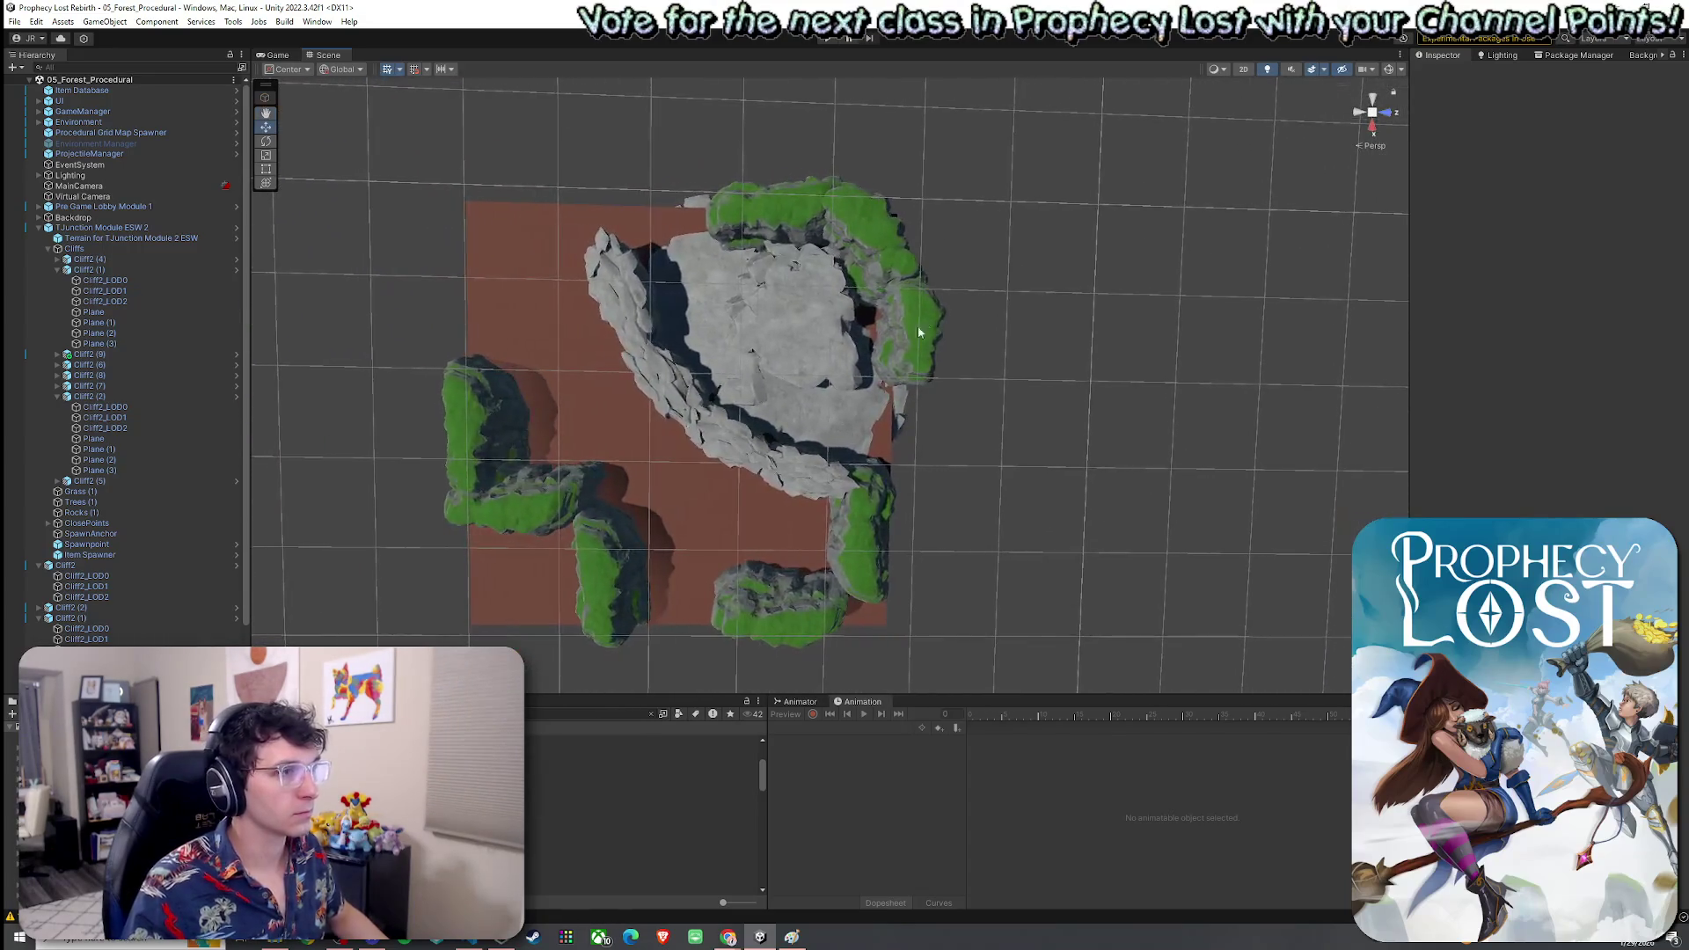
{"action": "left_click", "coordinate": [779, 198]}
{"action": "left_click", "coordinate": [776, 209]}
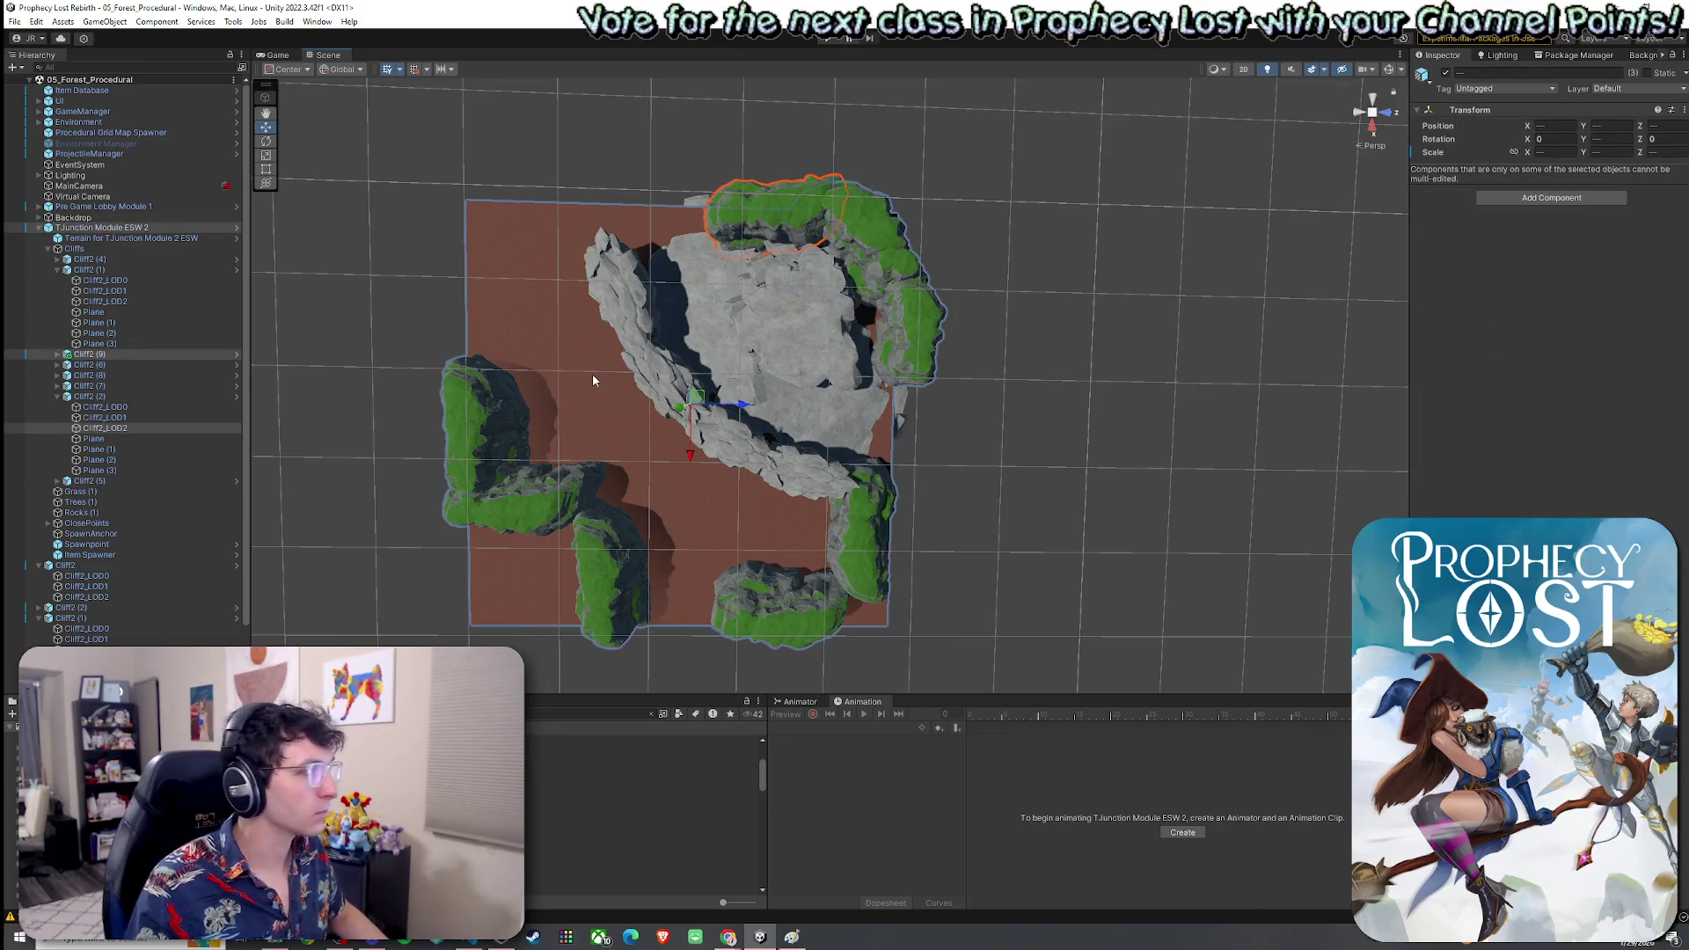
{"action": "left_click", "coordinate": [878, 275]}
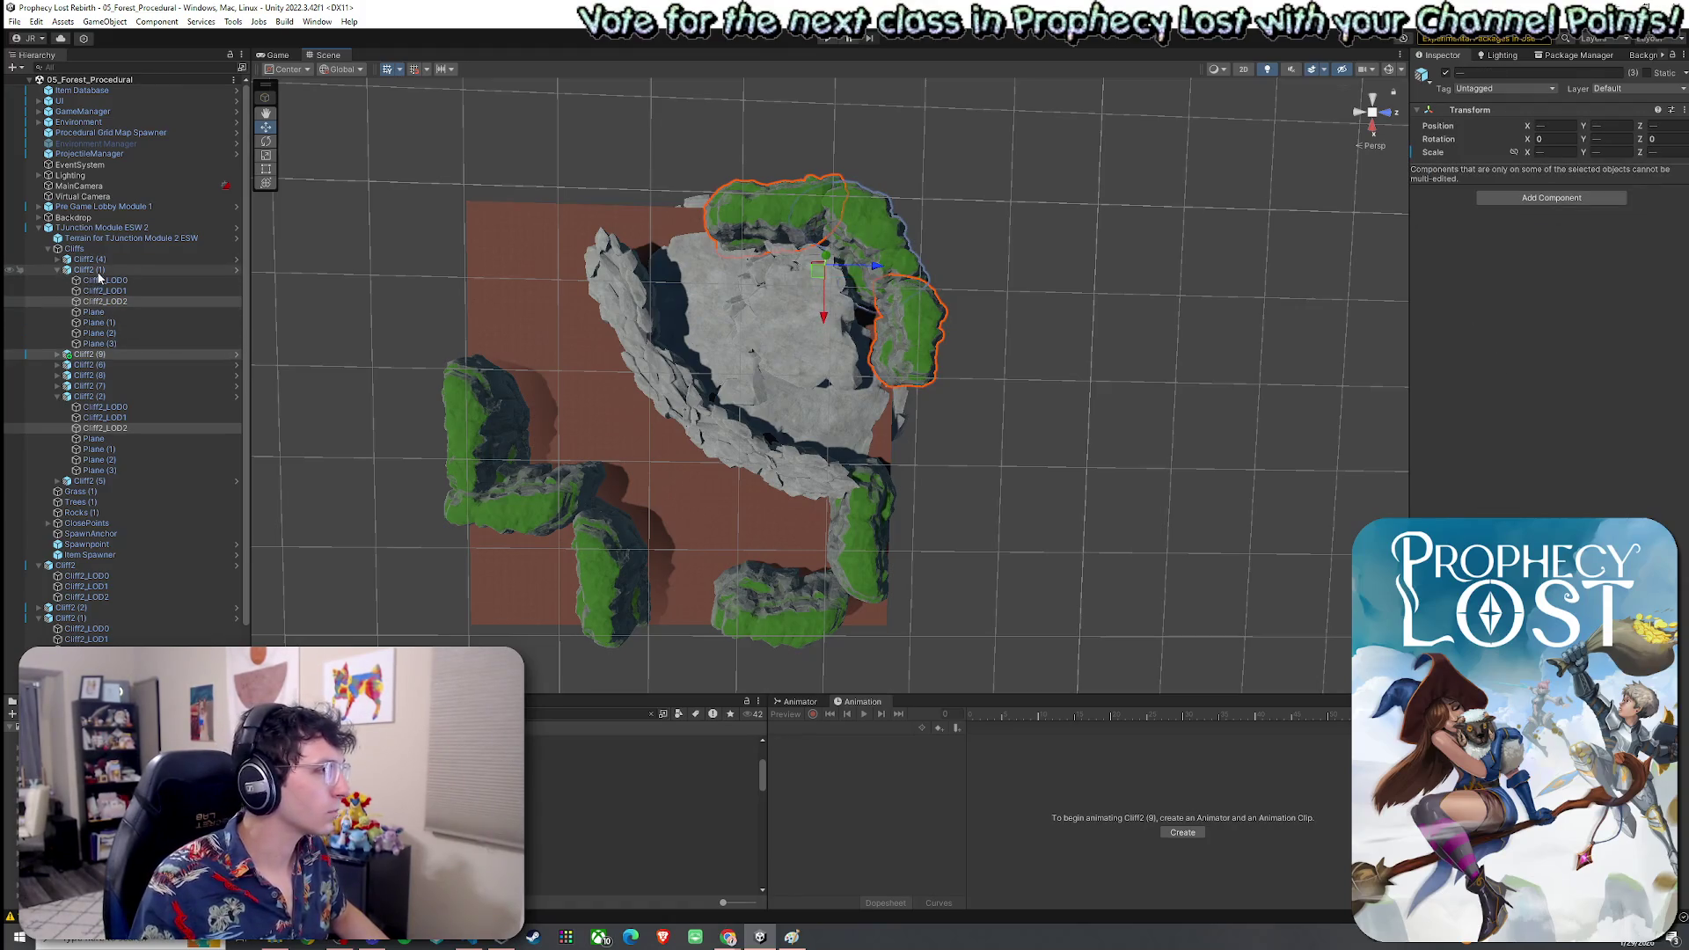
{"action": "left_click", "coordinate": [107, 428], "text": "ctrl"}
{"action": "left_click", "coordinate": [101, 398], "text": "ctrl"}
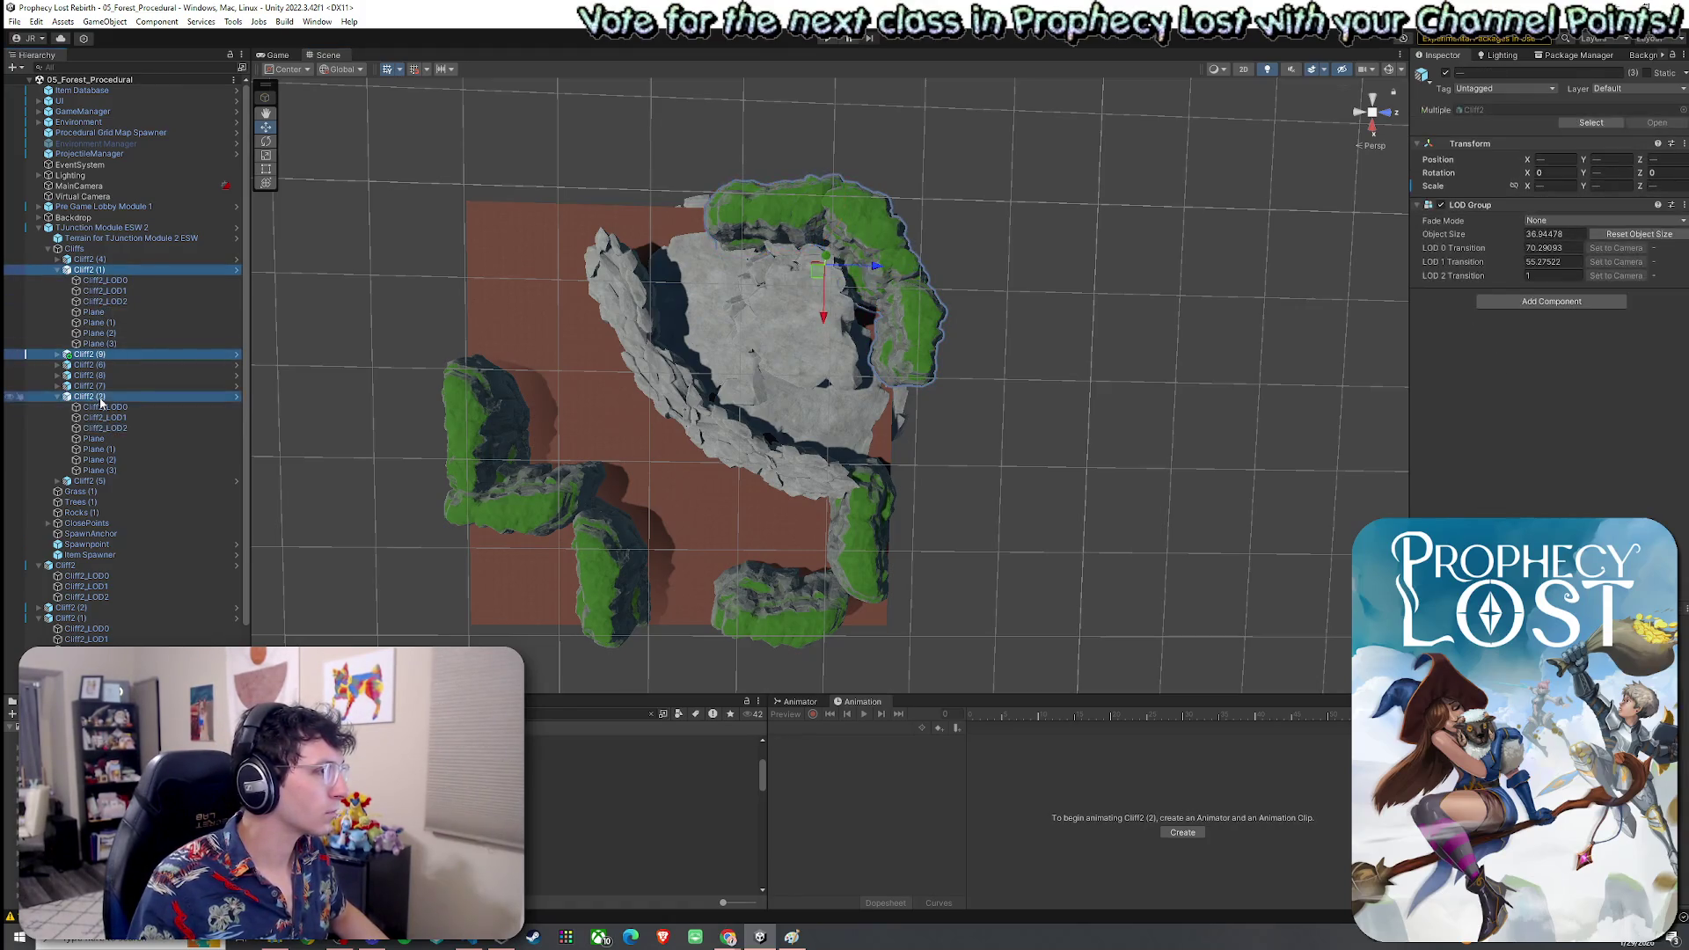
{"action": "mouse_move", "coordinate": [817, 275]}
{"action": "left_mouse_down"}
{"action": "mouse_move", "coordinate": [840, 244]}
{"action": "mouse_move", "coordinate": [796, 299]}
{"action": "mouse_move", "coordinate": [825, 290]}
{"action": "left_mouse_up"}
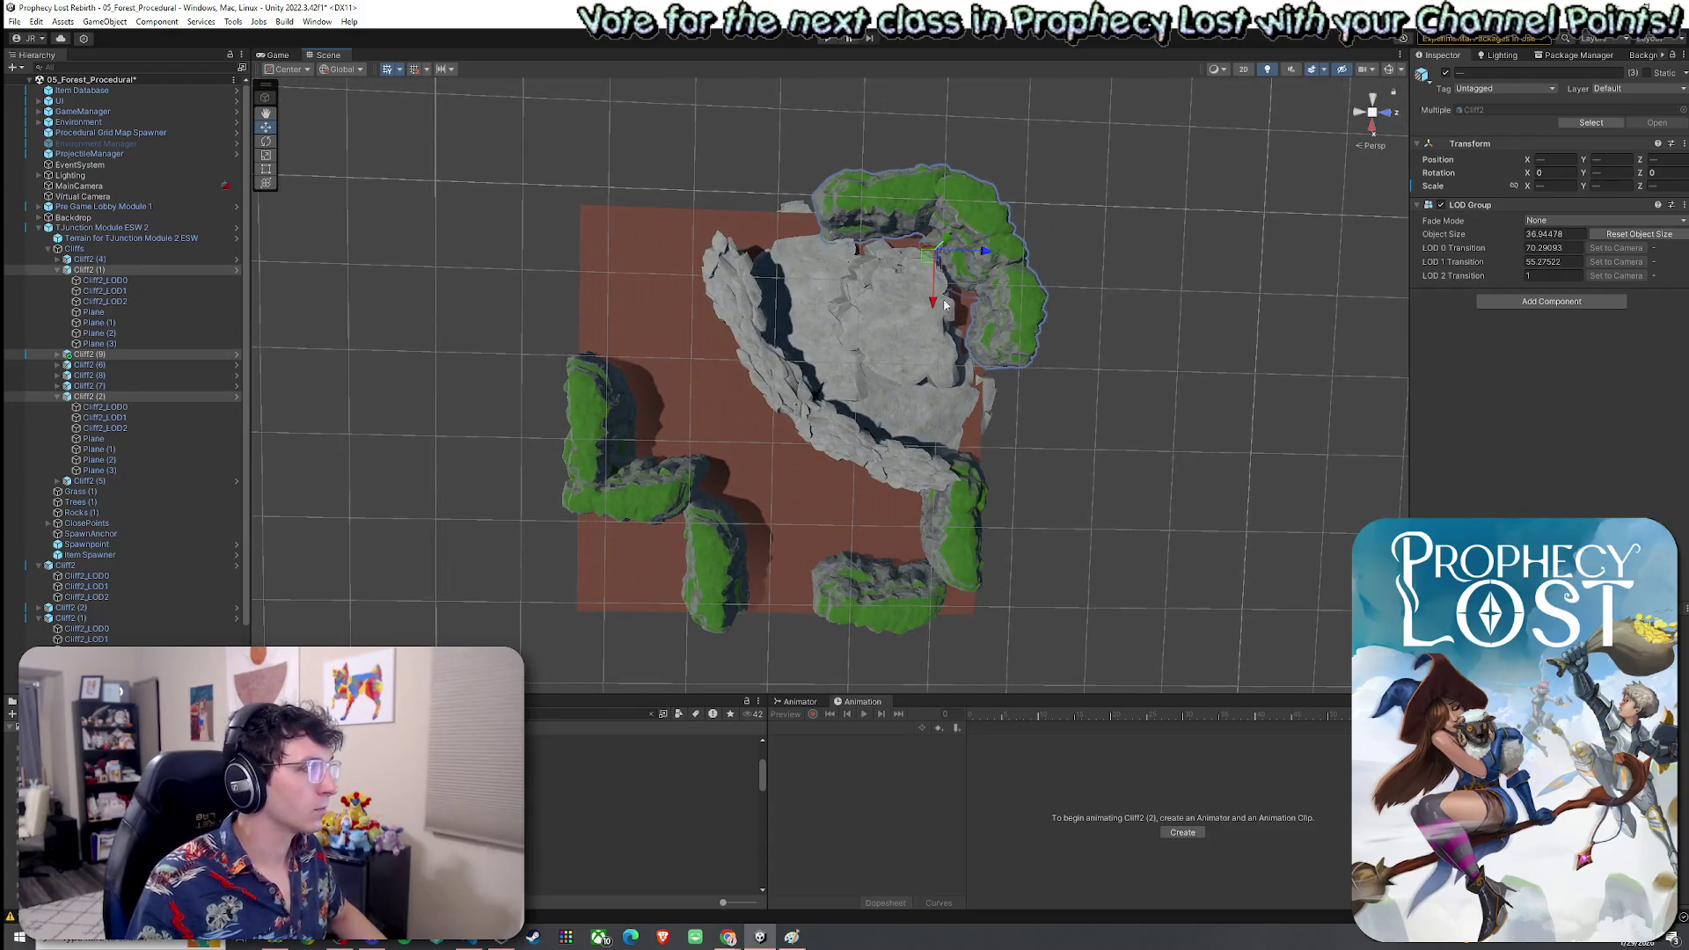
Duplicate both cliffs and rotate the copies along the terrain's left edge
{"action": "key", "text": "ctrl+d"}
{"action": "mouse_move", "coordinate": [940, 305]}
{"action": "left_mouse_down"}
{"action": "mouse_move", "coordinate": [774, 281]}
{"action": "mouse_move", "coordinate": [608, 298]}
{"action": "mouse_move", "coordinate": [641, 256]}
{"action": "left_mouse_up"}
{"action": "key", "text": "e"}
{"action": "mouse_move", "coordinate": [604, 413]}
{"action": "left_mouse_down"}
{"action": "mouse_move", "coordinate": [756, 507]}
{"action": "mouse_move", "coordinate": [1110, 410]}
{"action": "left_mouse_up"}
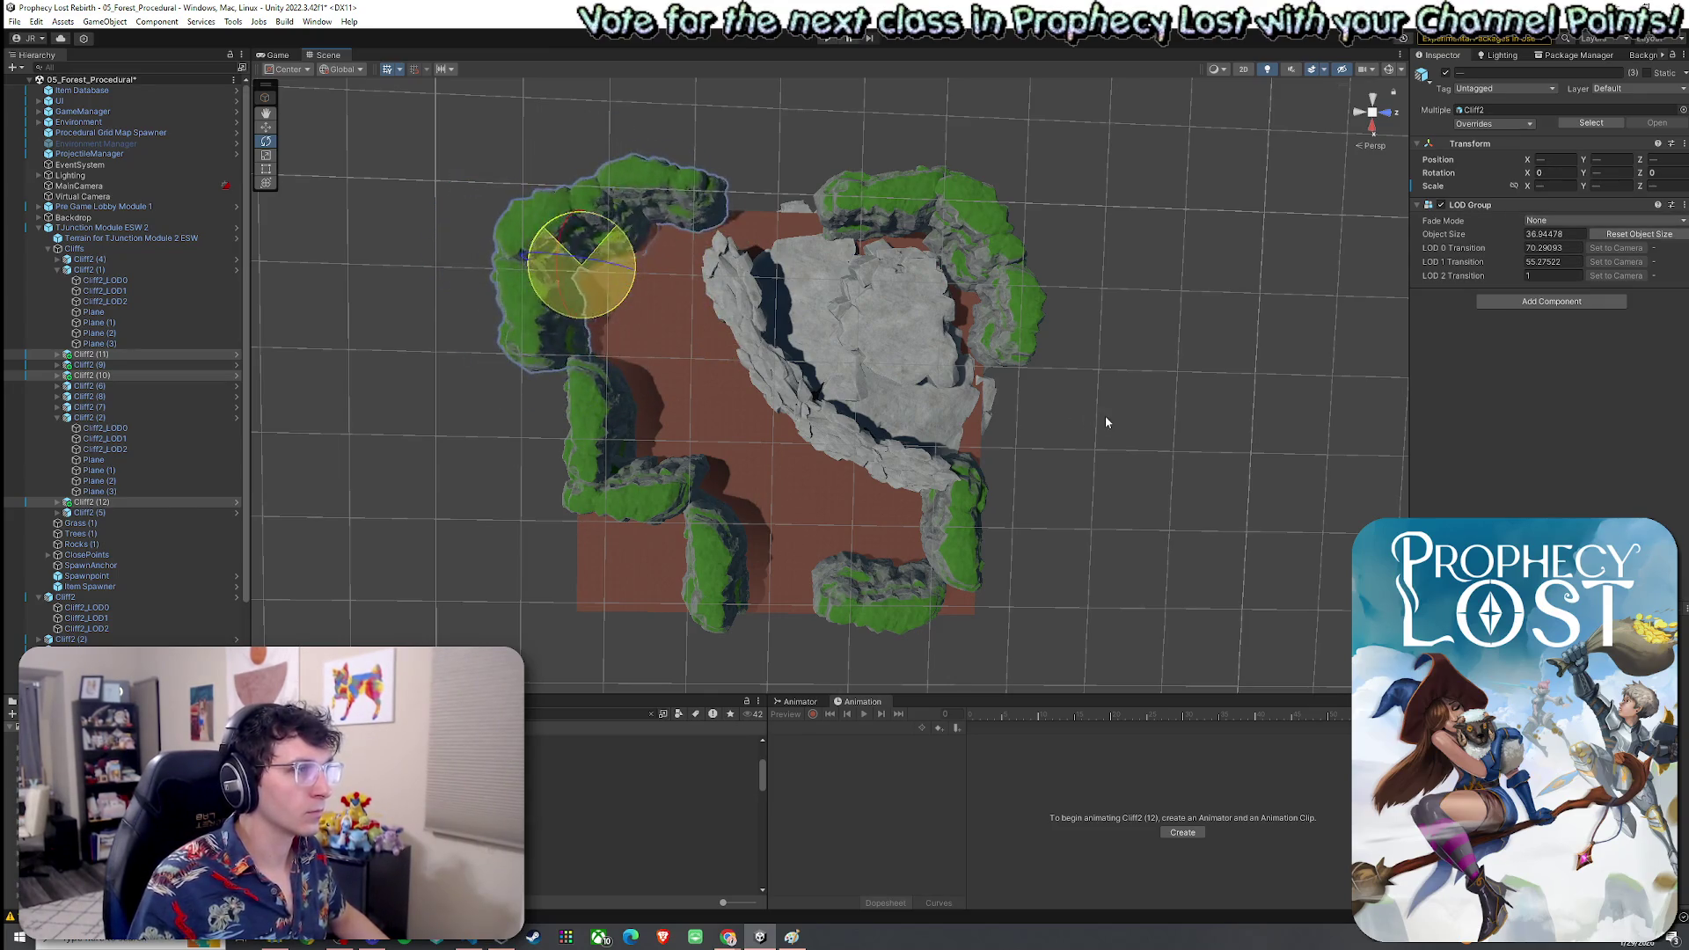
{"action": "mouse_move", "coordinate": [743, 303]}
{"action": "left_mouse_down"}
{"action": "mouse_move", "coordinate": [697, 339]}
{"action": "mouse_move", "coordinate": [689, 282]}
{"action": "mouse_move", "coordinate": [753, 249]}
{"action": "mouse_move", "coordinate": [778, 206]}
{"action": "mouse_move", "coordinate": [743, 165]}
{"action": "mouse_move", "coordinate": [833, 234]}
{"action": "mouse_move", "coordinate": [855, 288]}
{"action": "mouse_move", "coordinate": [742, 195]}
{"action": "mouse_move", "coordinate": [773, 286]}
{"action": "mouse_move", "coordinate": [976, 260]}
{"action": "mouse_move", "coordinate": [1008, 273]}
{"action": "mouse_move", "coordinate": [707, 392]}
{"action": "mouse_move", "coordinate": [738, 398]}
{"action": "mouse_move", "coordinate": [689, 415]}
{"action": "left_mouse_up"}
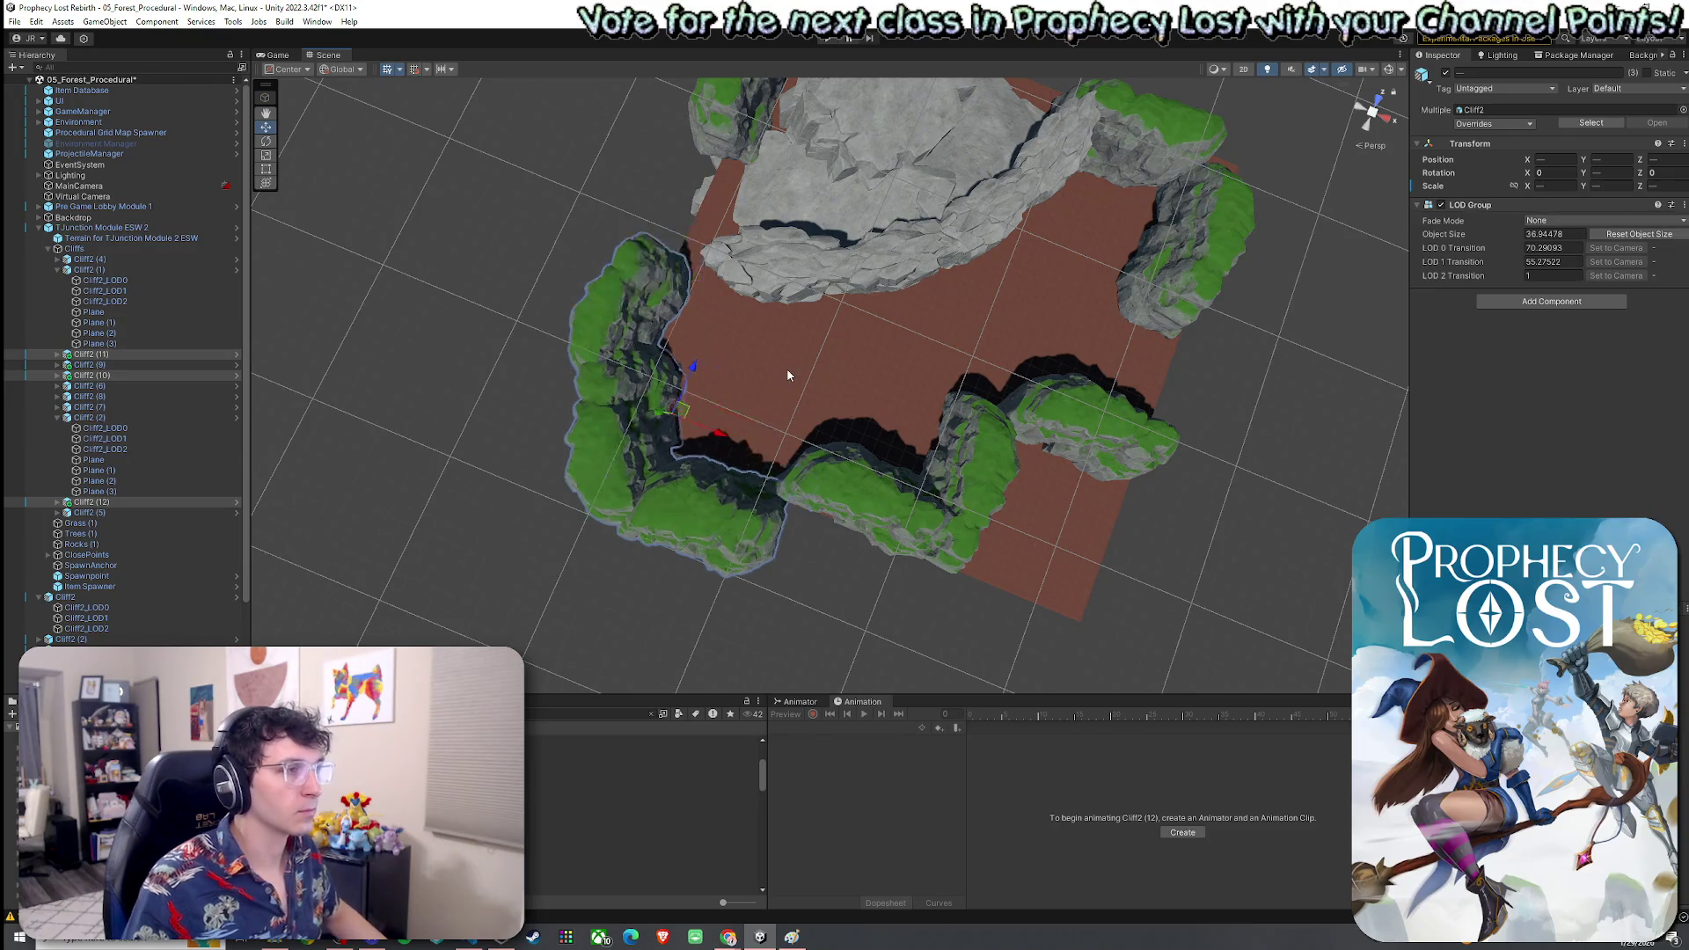
Undo the earlier copies and duplicate the selected grassy cliffs again
{"action": "key", "text": "ctrl+z"}
{"action": "key", "text": "ctrl+z"}
{"action": "left_click", "coordinate": [793, 404]}
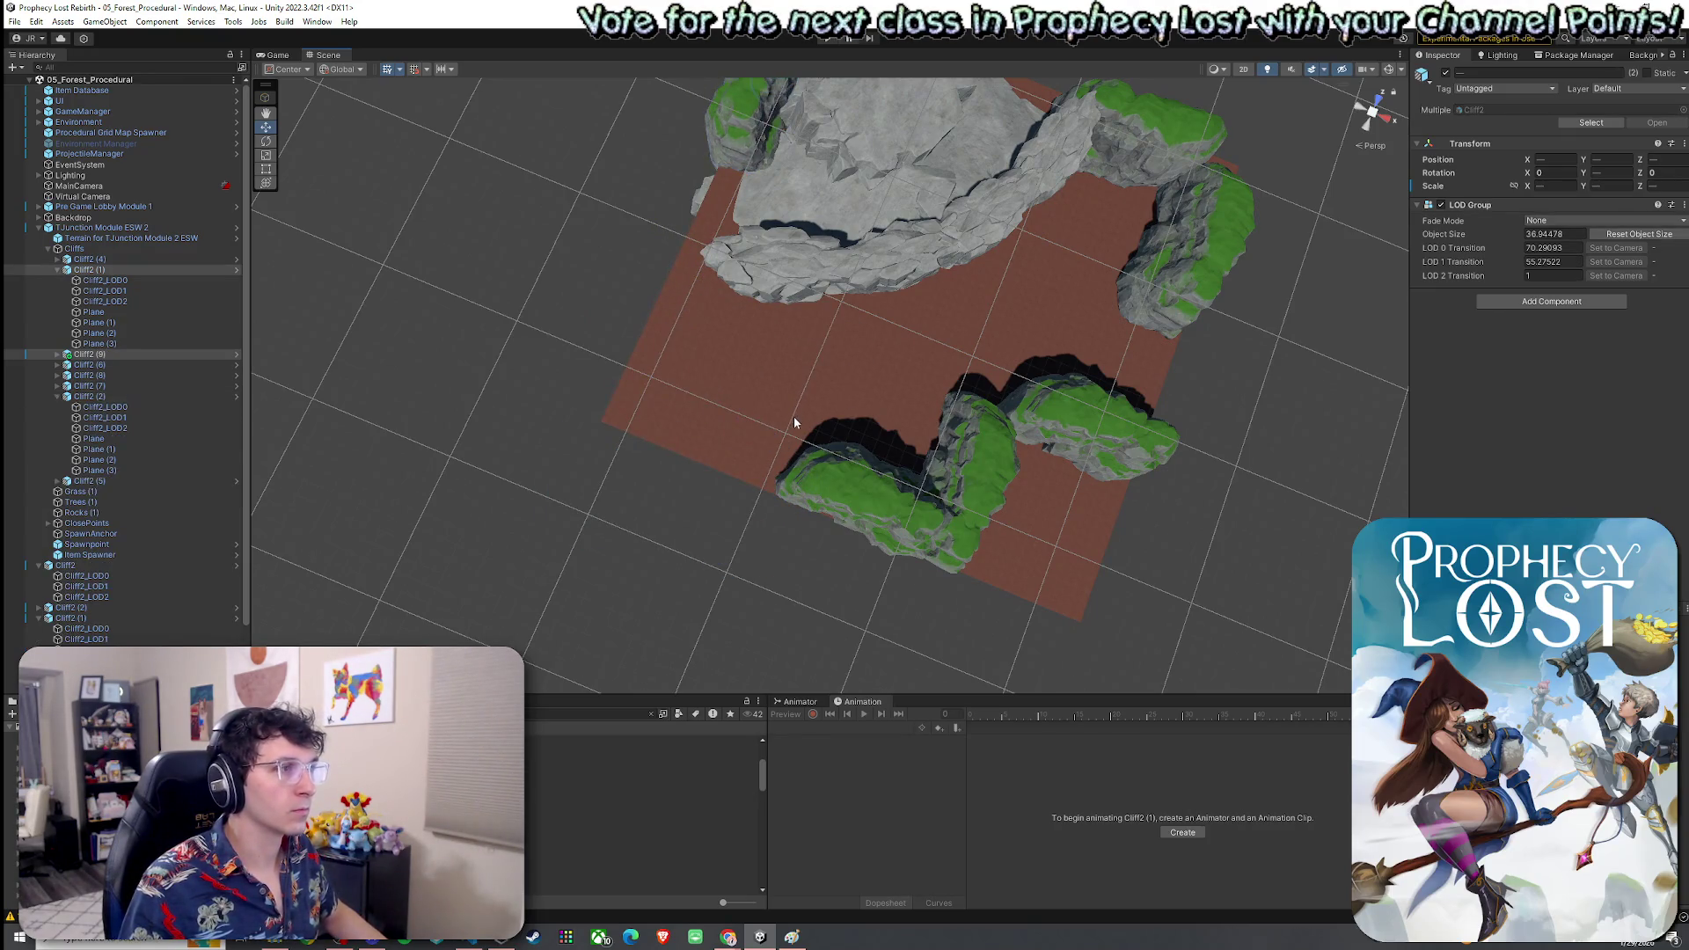
{"action": "key", "text": "f"}
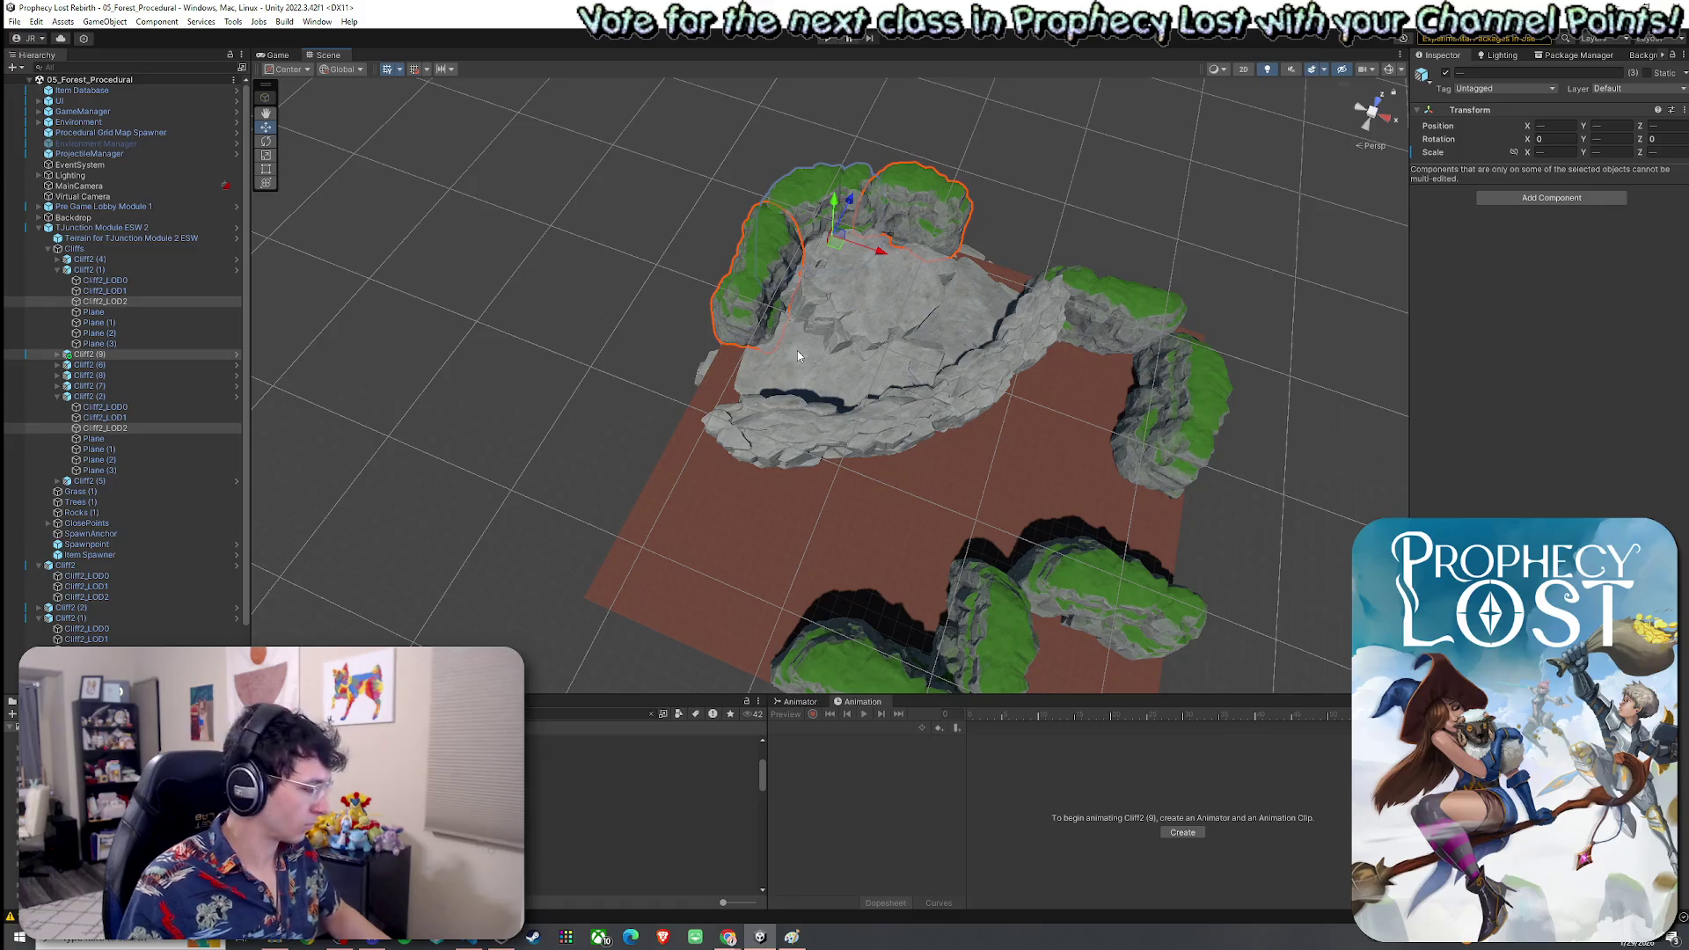
{"action": "key", "text": "ctrl+d"}
{"action": "scroll", "coordinate": [797, 350], "scroll_direction": "up", "scroll_amount": 3}
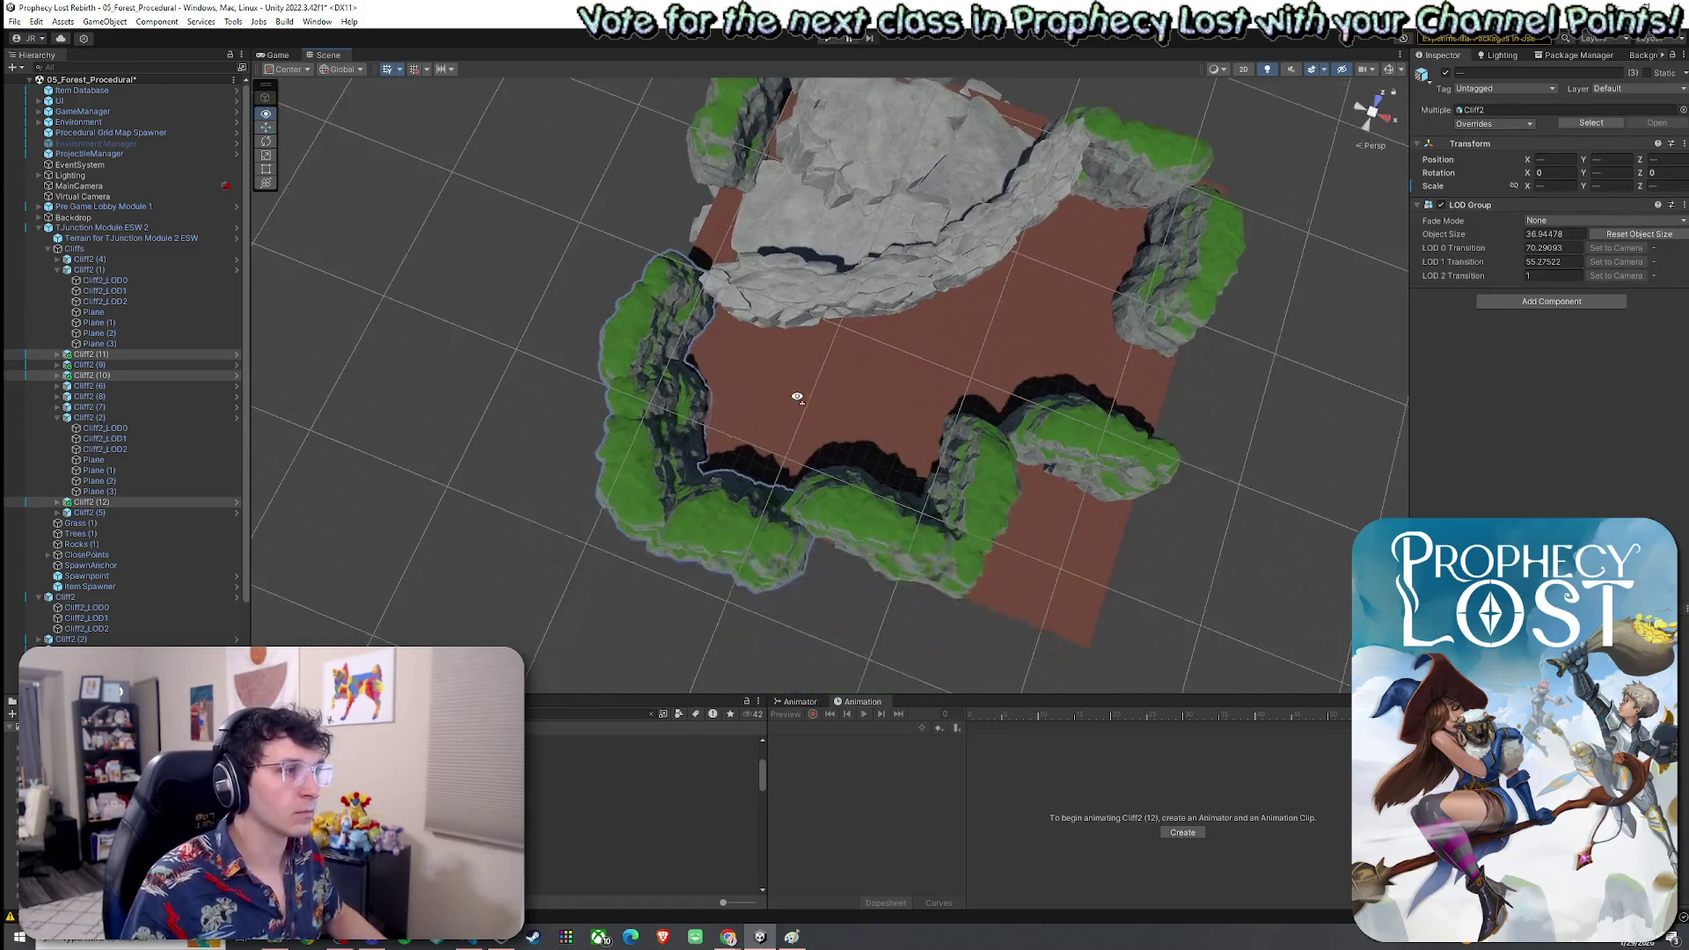
{"action": "left_click_drag", "start_coordinate": [697, 429], "coordinate": [507, 420]}
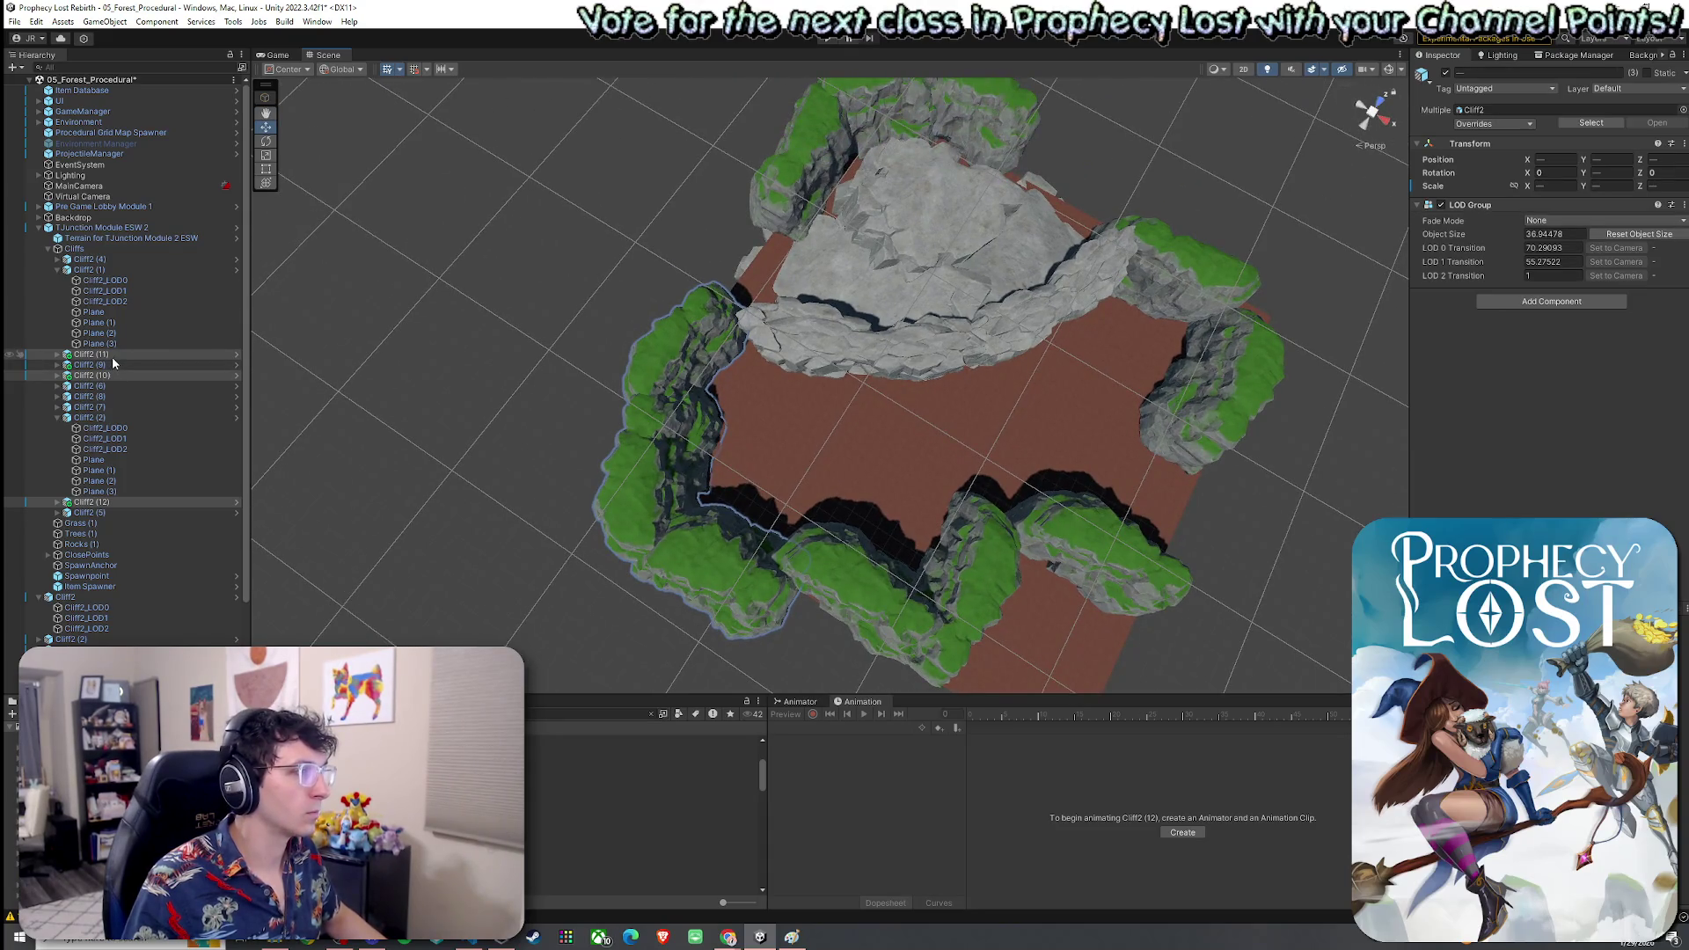
Move the copies Cliff2 (10)–(12) to close the gap around the module's corner
{"action": "left_click", "coordinate": [113, 357]}
{"action": "left_click", "coordinate": [115, 374], "text": "ctrl"}
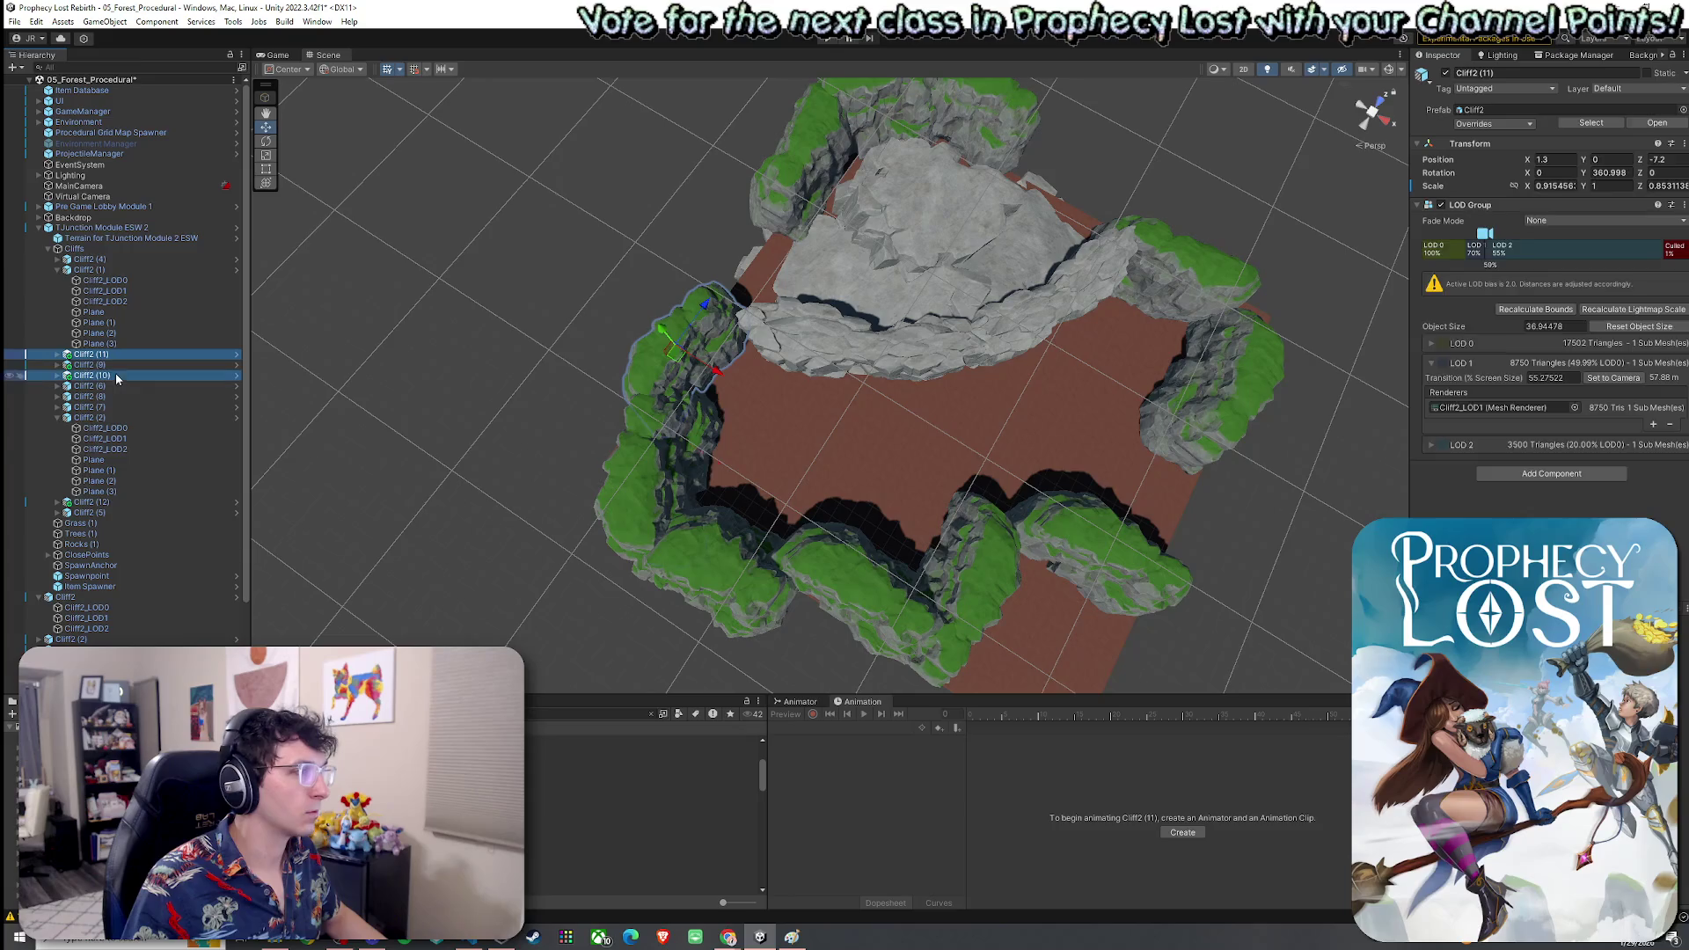
{"action": "left_click", "coordinate": [202, 502], "text": "ctrl"}
{"action": "mouse_move", "coordinate": [726, 480]}
{"action": "left_mouse_down"}
{"action": "mouse_move", "coordinate": [686, 455]}
{"action": "mouse_move", "coordinate": [798, 472]}
{"action": "mouse_move", "coordinate": [765, 465]}
{"action": "mouse_move", "coordinate": [829, 423]}
{"action": "mouse_move", "coordinate": [1062, 447]}
{"action": "left_mouse_up"}
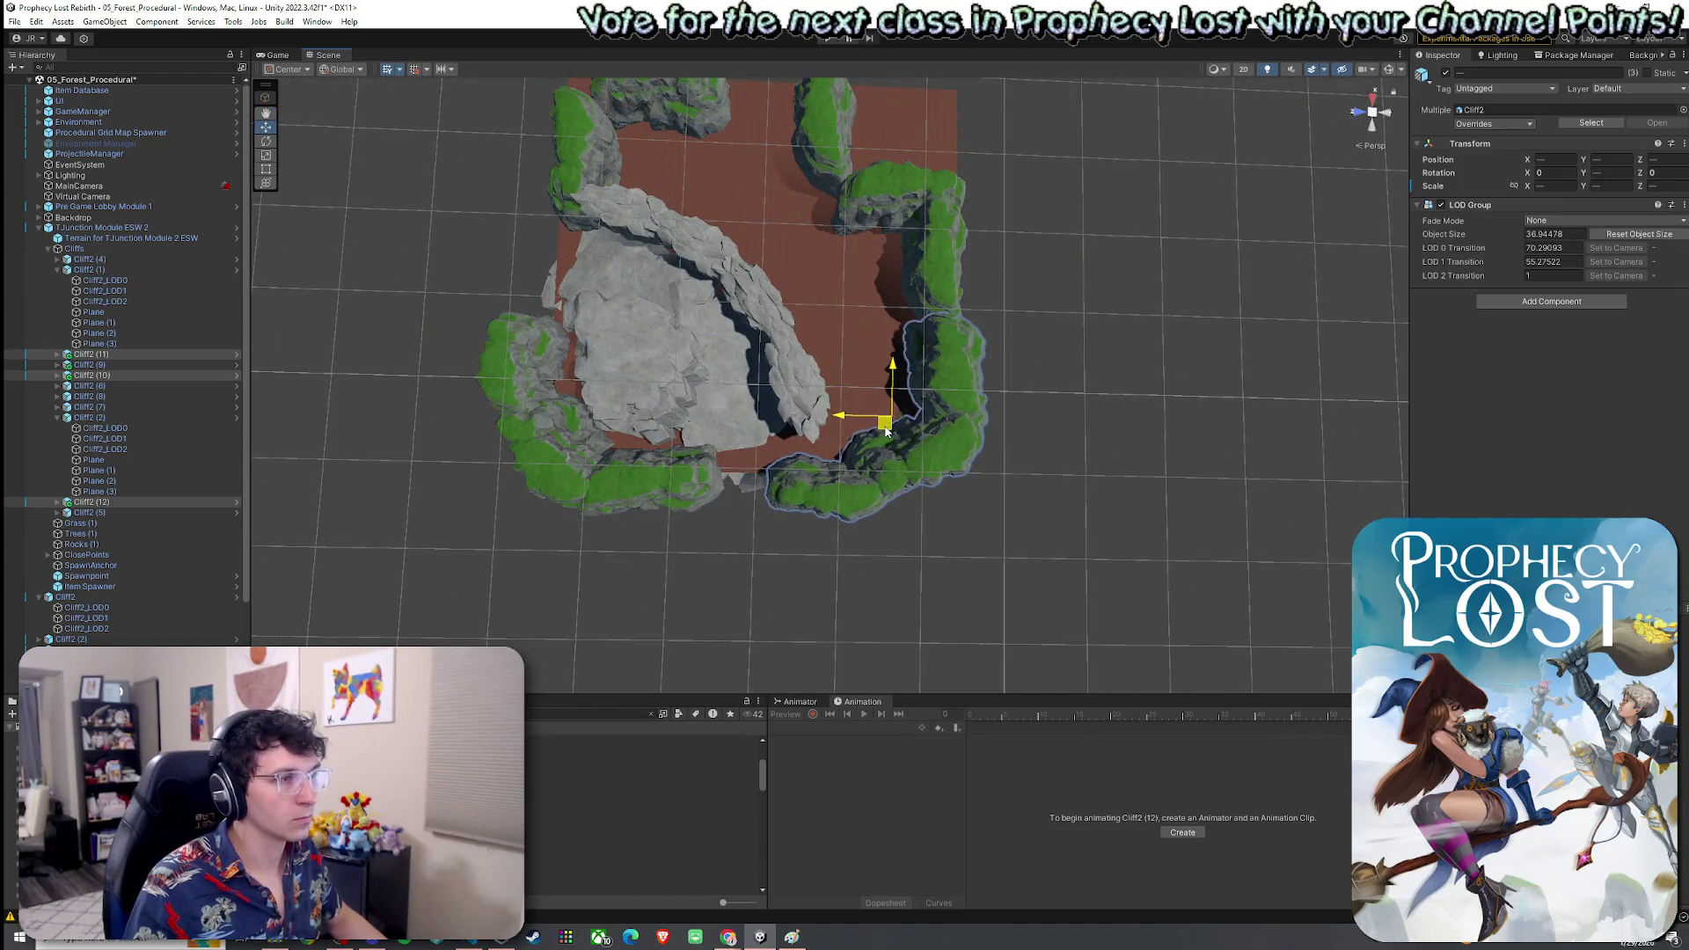
{"action": "scroll", "coordinate": [915, 436], "scroll_direction": "up", "scroll_amount": 5}
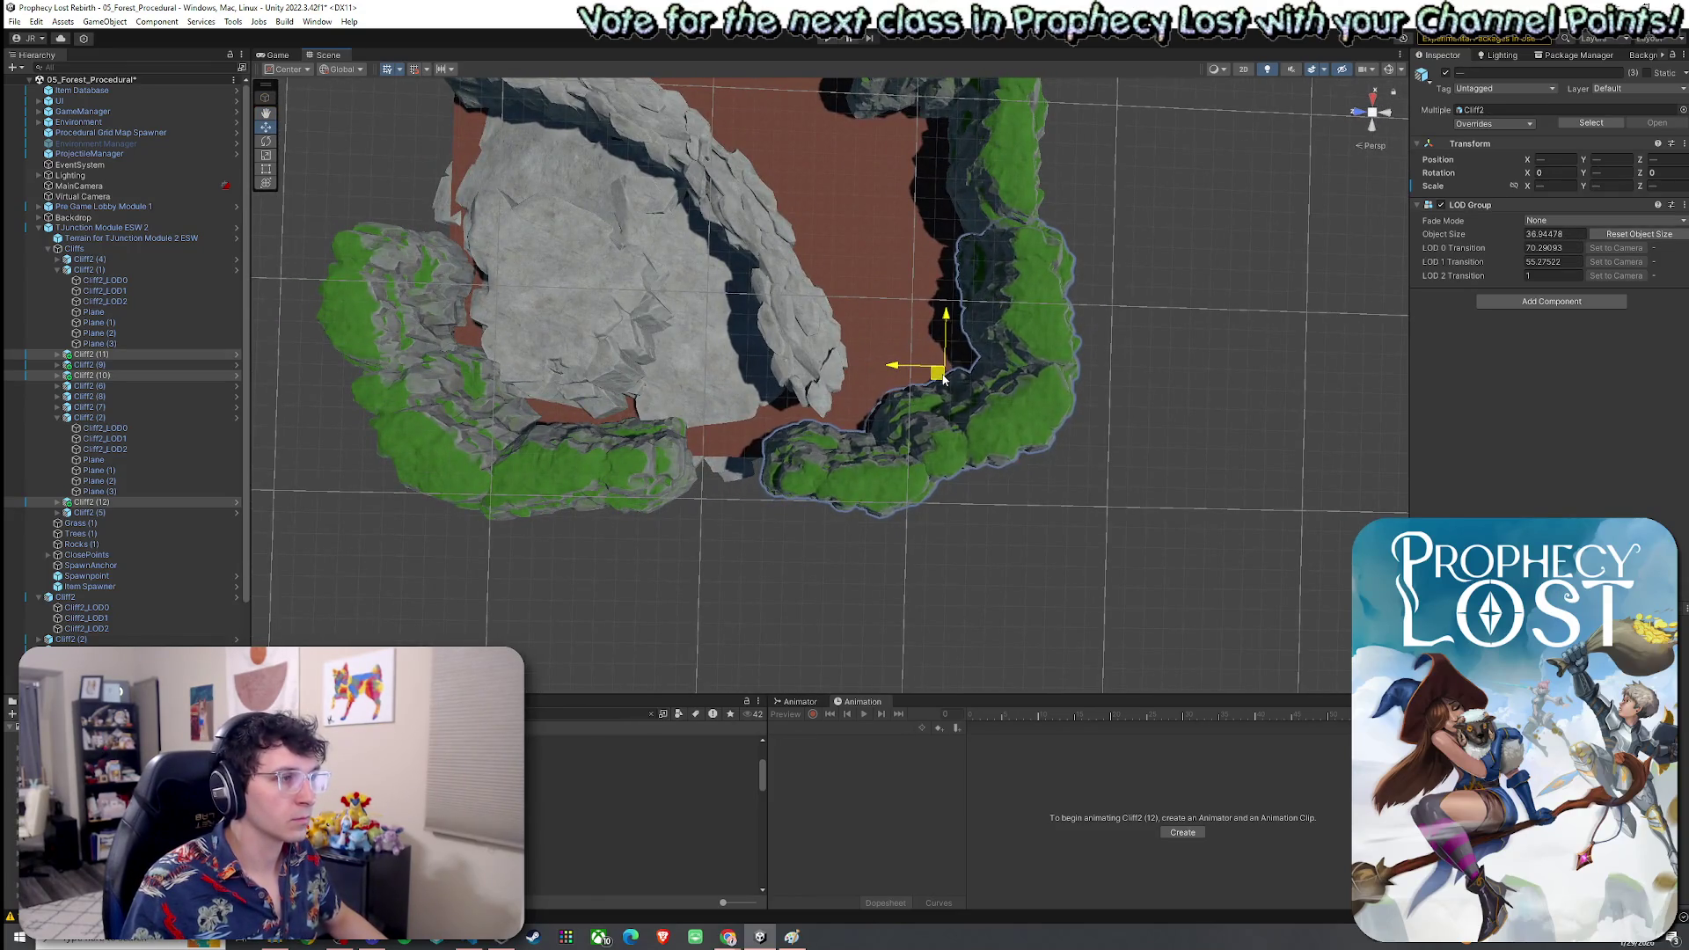
{"action": "mouse_move", "coordinate": [943, 384]}
{"action": "left_mouse_down"}
{"action": "mouse_move", "coordinate": [1025, 390]}
{"action": "mouse_move", "coordinate": [972, 401]}
{"action": "mouse_move", "coordinate": [1188, 388]}
{"action": "mouse_move", "coordinate": [1149, 434]}
{"action": "mouse_move", "coordinate": [726, 441]}
{"action": "left_mouse_up"}
{"action": "left_click", "coordinate": [965, 452]}
{"action": "mouse_move", "coordinate": [965, 452]}
{"action": "left_mouse_down"}
{"action": "mouse_move", "coordinate": [874, 440]}
{"action": "mouse_move", "coordinate": [812, 362]}
{"action": "mouse_move", "coordinate": [1045, 342]}
{"action": "mouse_move", "coordinate": [281, 288]}
{"action": "left_mouse_up"}
{"action": "left_click", "coordinate": [49, 249]}
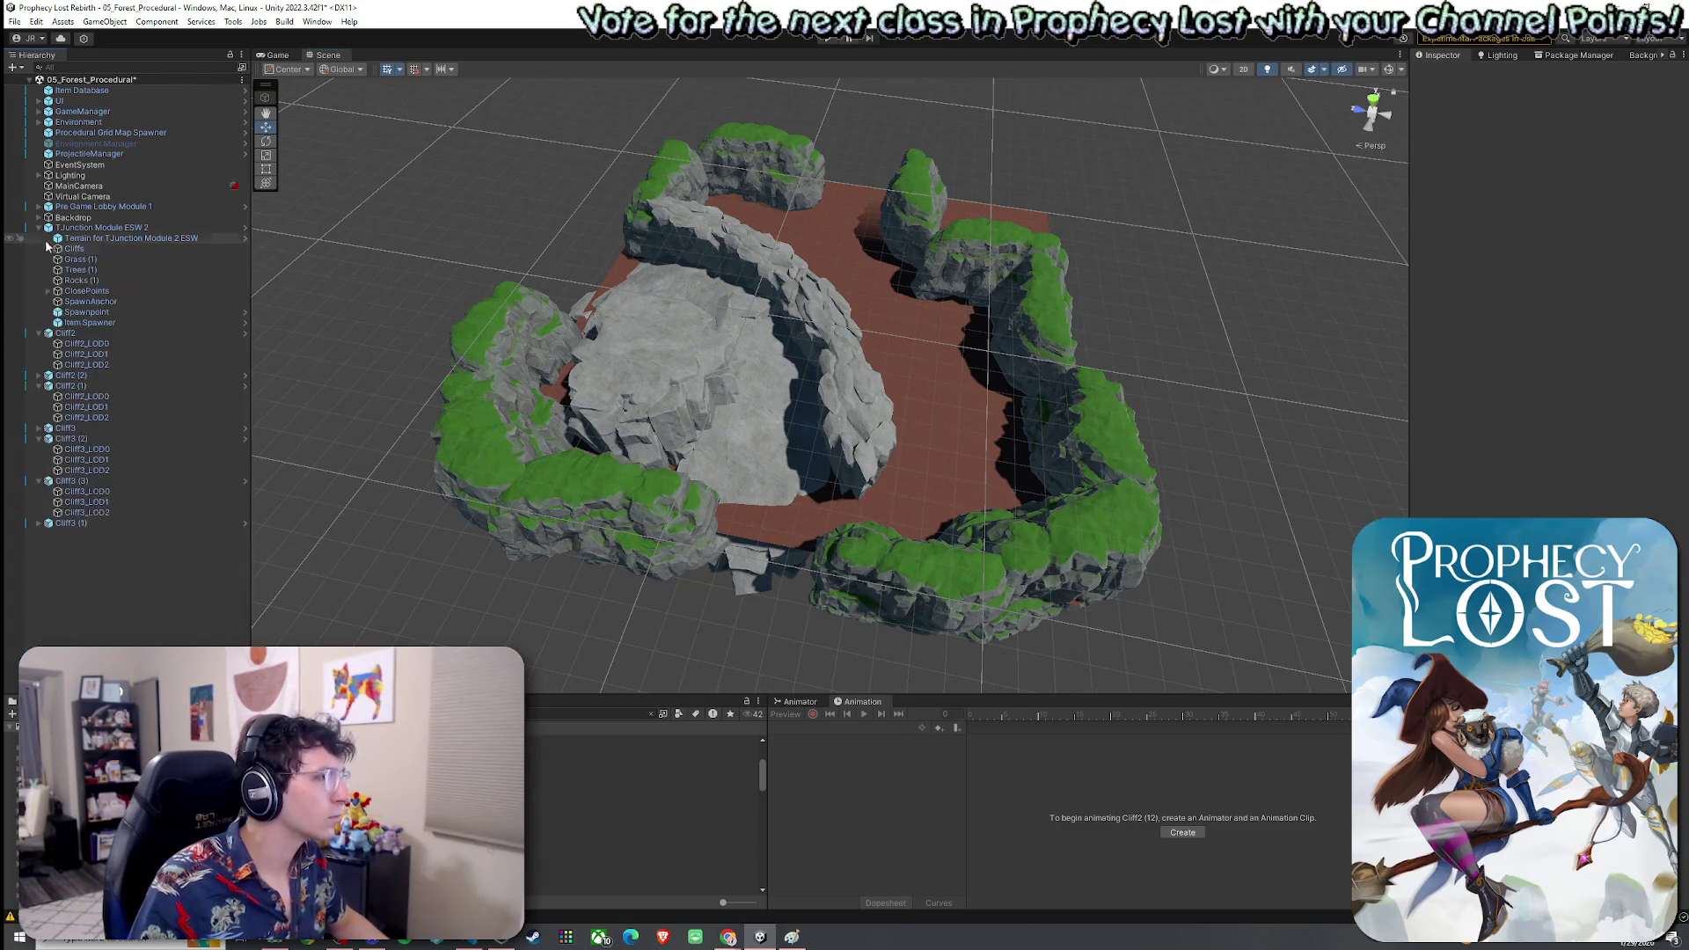
Collapse the LOD child rows of Cliff2, Cliff2 (1), Cliff3 (2), Cliff3 (3) and Cliff3 (1)
{"action": "left_click", "coordinate": [40, 229]}
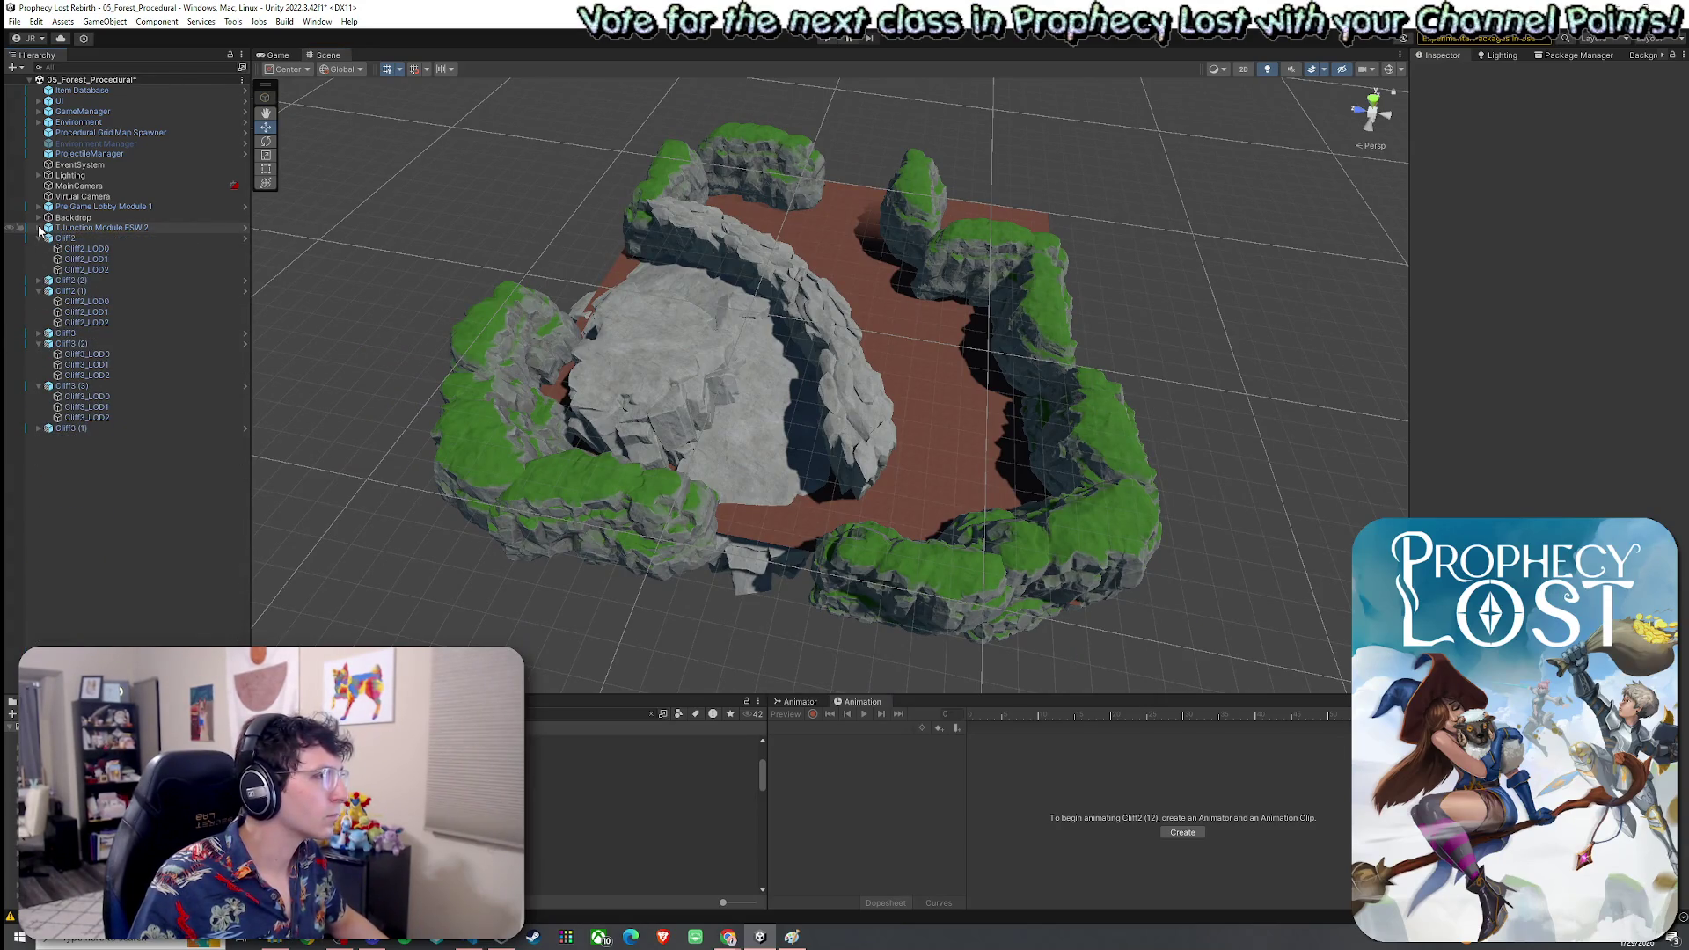
{"action": "left_click", "coordinate": [40, 229]}
{"action": "left_click", "coordinate": [40, 334]}
{"action": "left_click", "coordinate": [40, 354]}
{"action": "left_click", "coordinate": [40, 375]}
{"action": "left_click", "coordinate": [39, 386]}
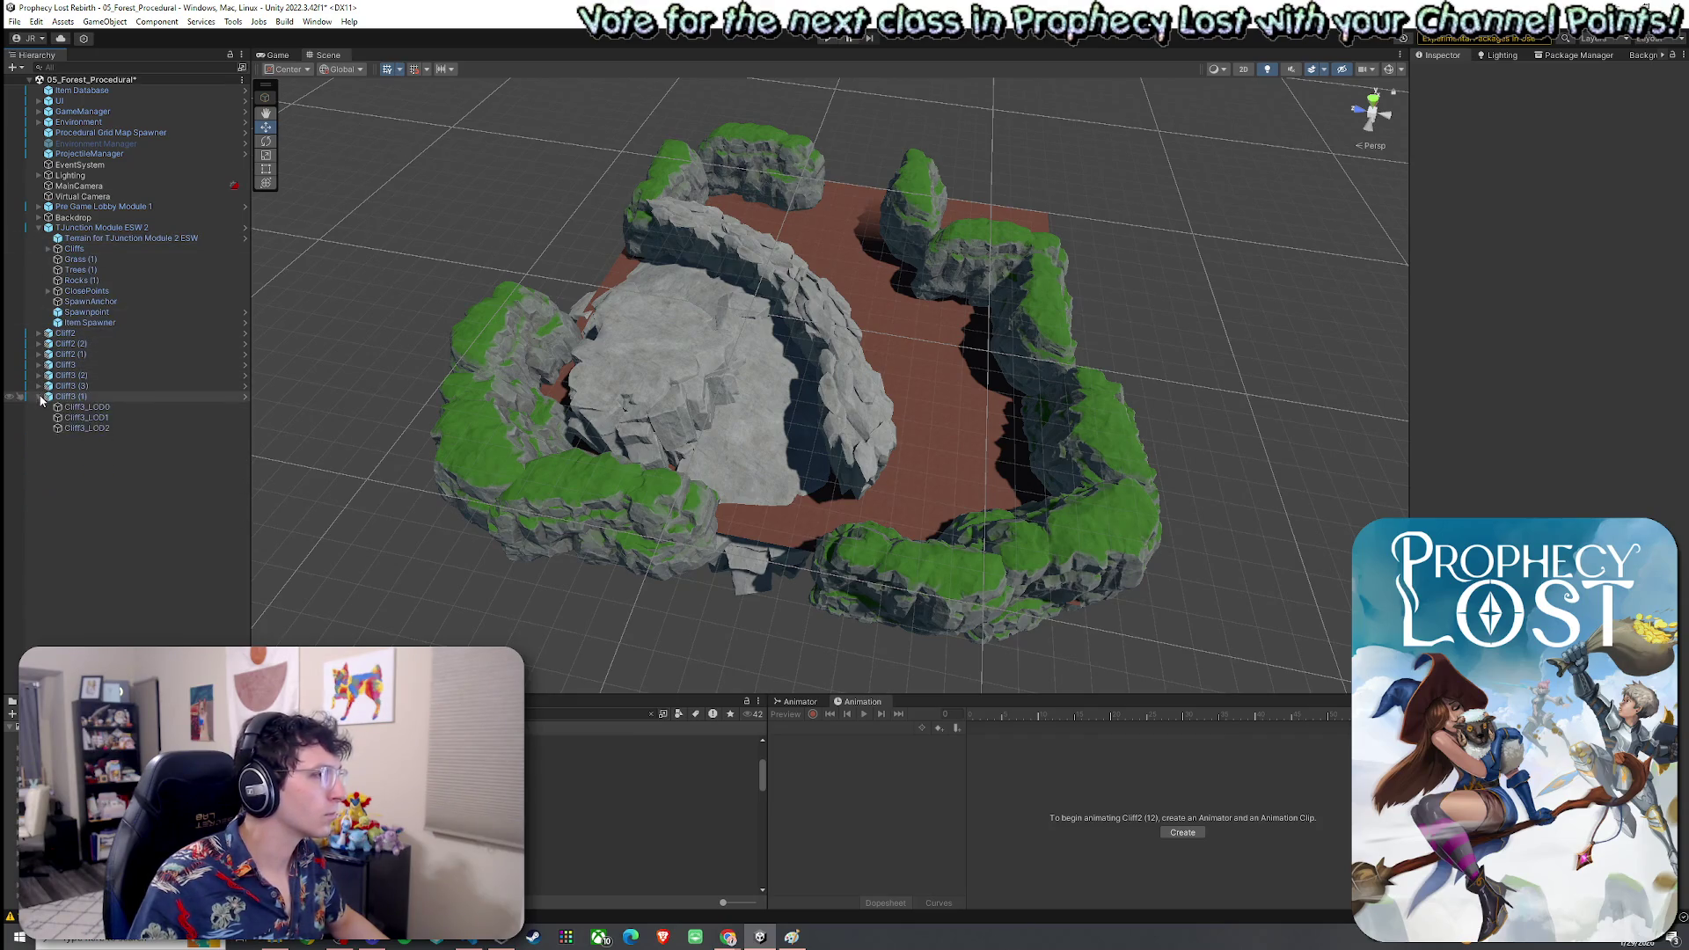
{"action": "left_click", "coordinate": [40, 397]}
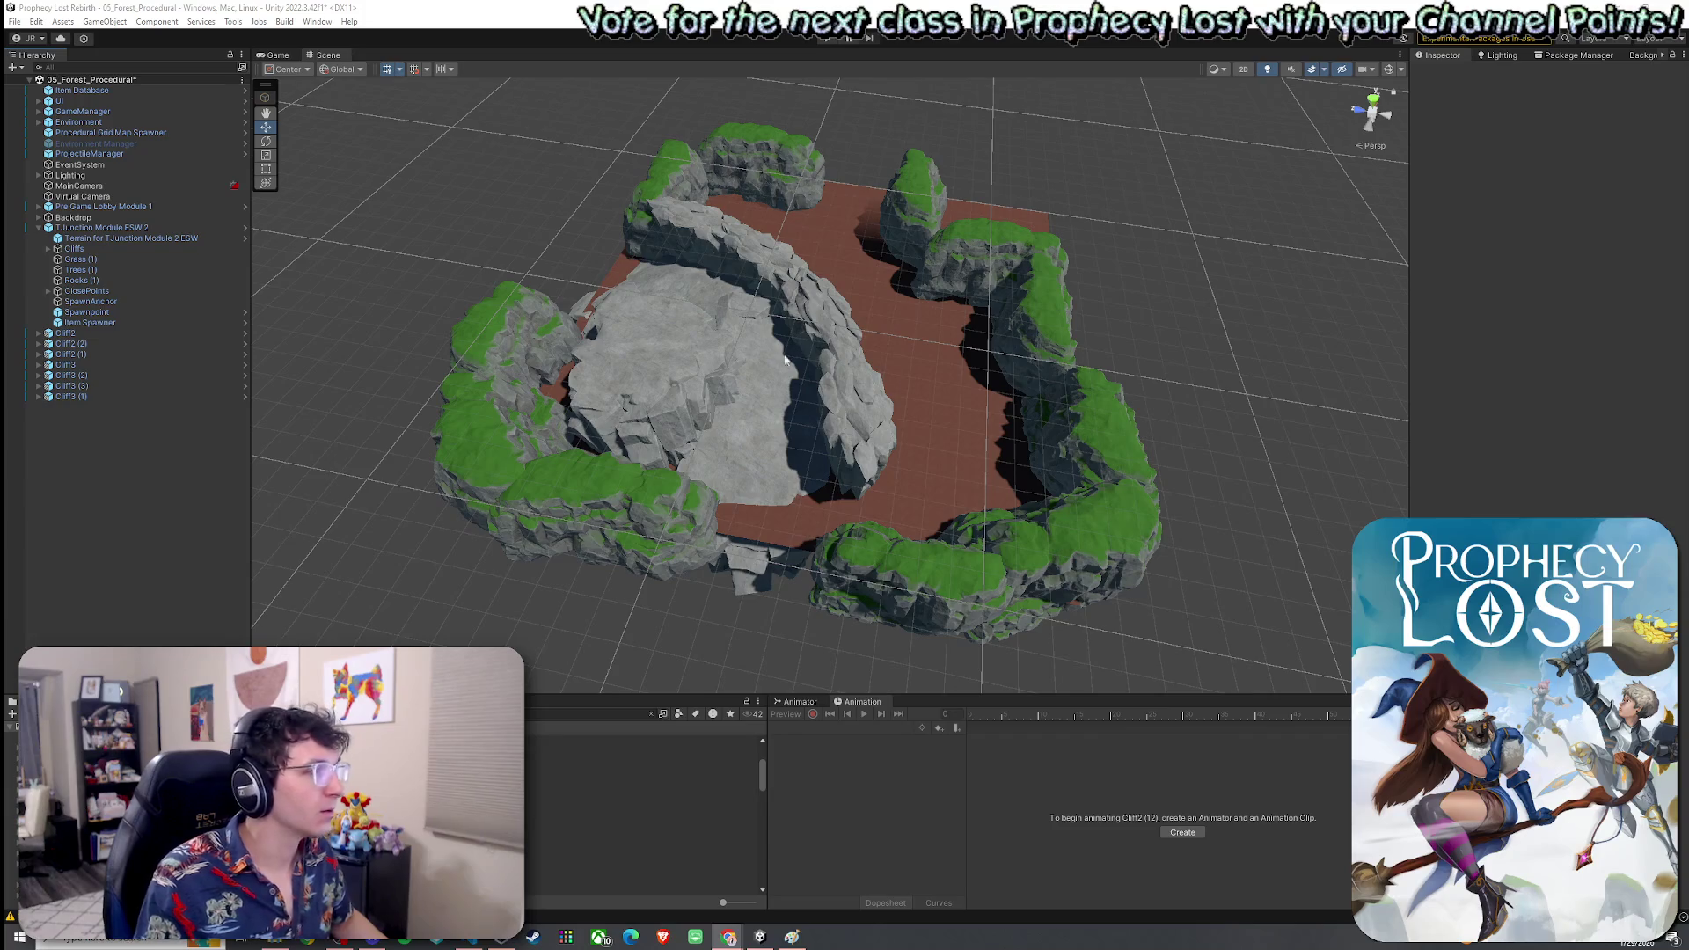
Move the loose cliffs from Cliff2 through Cliff3 (1) into the Cliffs group
{"action": "left_click", "coordinate": [114, 332]}
{"action": "left_click", "coordinate": [94, 386], "text": "shift"}
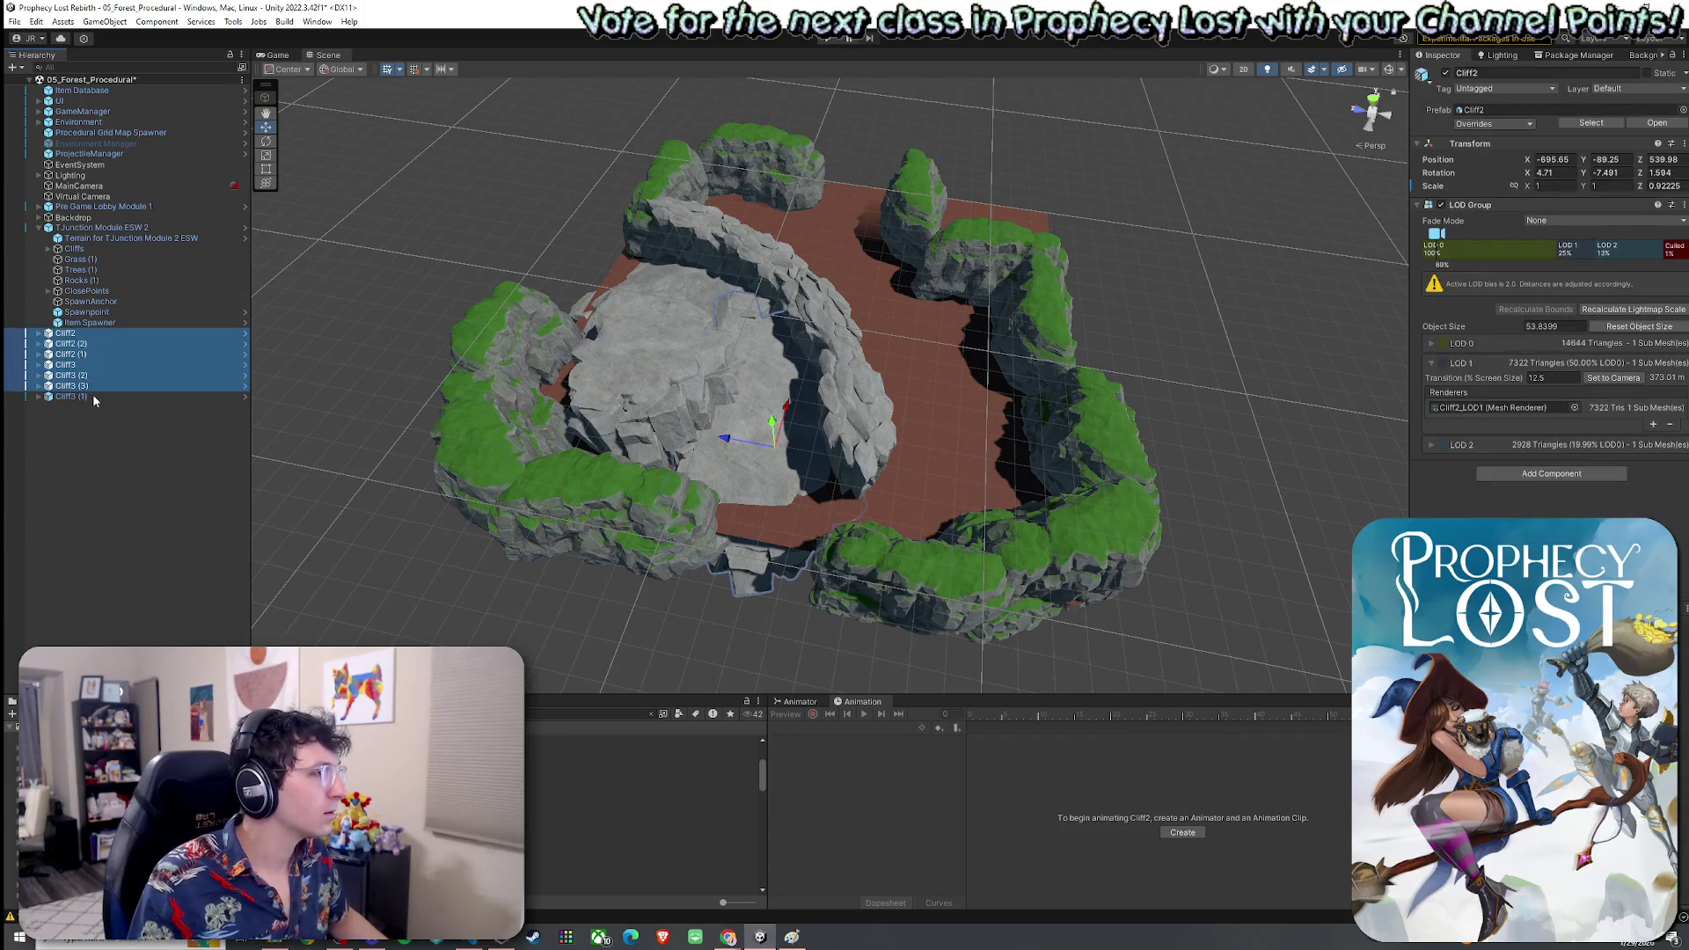
{"action": "left_click", "coordinate": [97, 397], "text": "shift"}
{"action": "left_click_drag", "start_coordinate": [93, 392], "coordinate": [78, 255]}
{"action": "left_click", "coordinate": [48, 249]}
{"action": "left_click", "coordinate": [152, 341]}
Duplicate Cliff3 (3) as Cliff3 (4), then rotate and move it into the wall gap
{"action": "mouse_move", "coordinate": [651, 400]}
{"action": "left_mouse_down"}
{"action": "mouse_move", "coordinate": [721, 413]}
{"action": "mouse_move", "coordinate": [827, 492]}
{"action": "mouse_move", "coordinate": [807, 494]}
{"action": "mouse_move", "coordinate": [842, 501]}
{"action": "mouse_move", "coordinate": [823, 457]}
{"action": "mouse_move", "coordinate": [838, 486]}
{"action": "mouse_move", "coordinate": [924, 458]}
{"action": "mouse_move", "coordinate": [992, 509]}
{"action": "mouse_move", "coordinate": [1115, 414]}
{"action": "mouse_move", "coordinate": [886, 331]}
{"action": "mouse_move", "coordinate": [924, 316]}
{"action": "mouse_move", "coordinate": [941, 398]}
{"action": "left_mouse_up"}
{"action": "left_click", "coordinate": [775, 391]}
{"action": "left_click", "coordinate": [108, 575]}
{"action": "key", "text": "ctrl+d"}
{"action": "key", "text": "w"}
{"action": "left_click", "coordinate": [879, 441]}
{"action": "left_click", "coordinate": [922, 383]}
{"action": "left_click", "coordinate": [157, 587]}
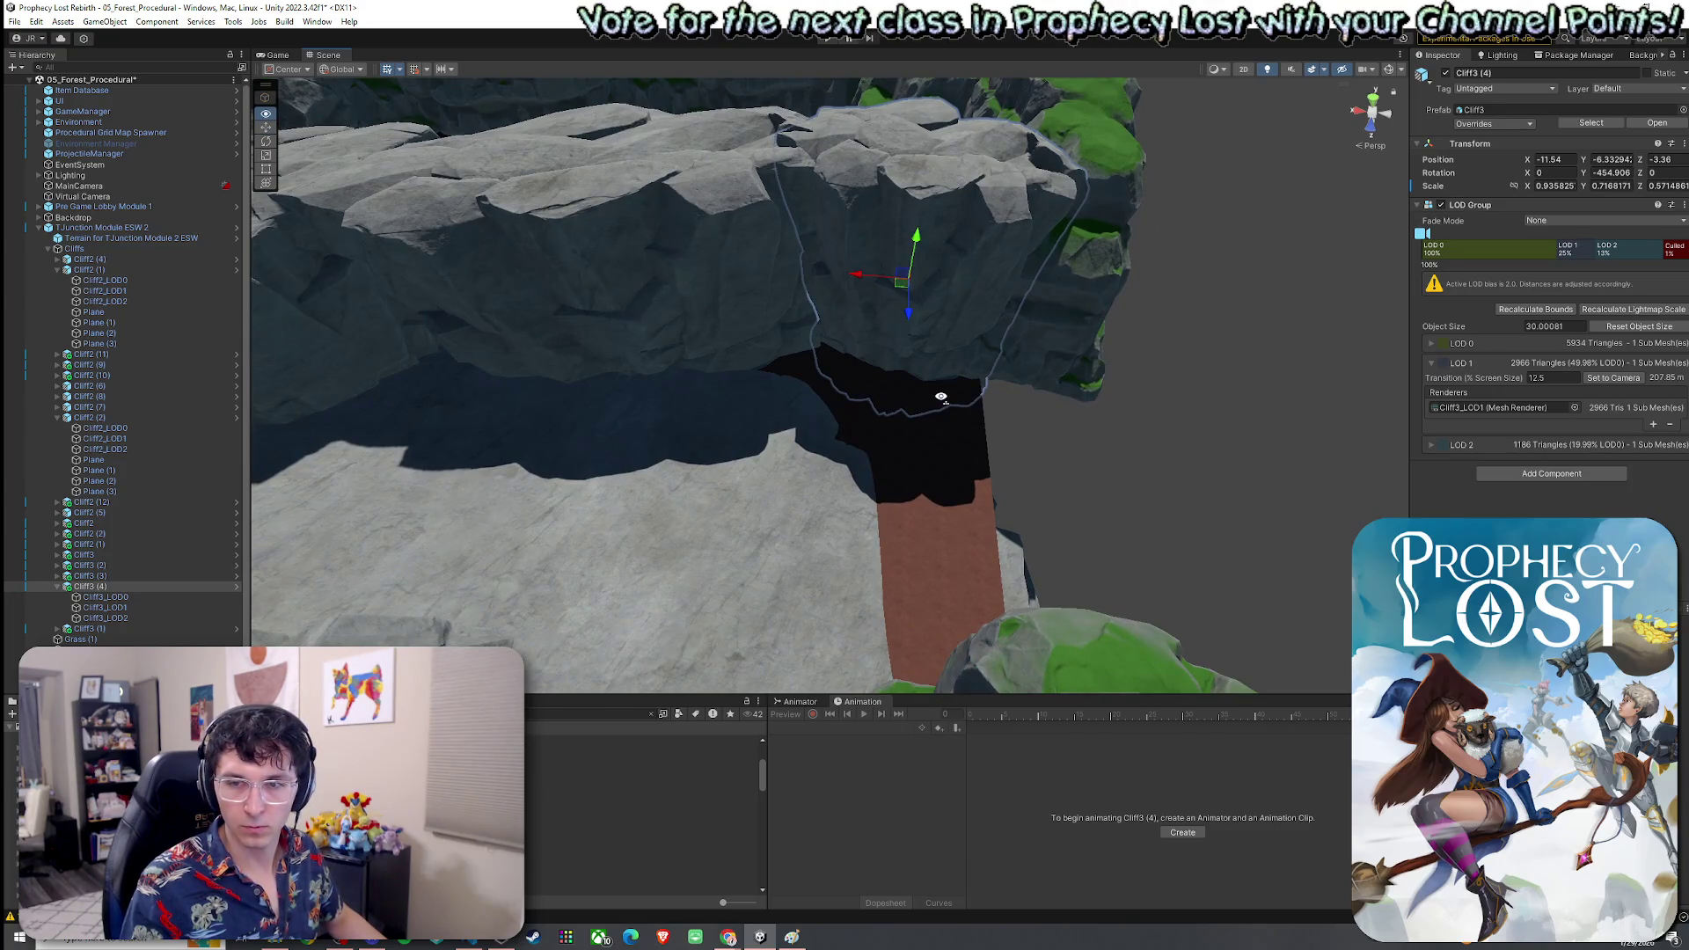
Check the new cliff's fit from a wider view, then frame the whole TJunction module
{"action": "mouse_move", "coordinate": [941, 398]}
{"action": "left_mouse_down"}
{"action": "mouse_move", "coordinate": [615, 422]}
{"action": "mouse_move", "coordinate": [592, 377]}
{"action": "mouse_move", "coordinate": [707, 348]}
{"action": "mouse_move", "coordinate": [626, 347]}
{"action": "mouse_move", "coordinate": [850, 414]}
{"action": "mouse_move", "coordinate": [1069, 417]}
{"action": "mouse_move", "coordinate": [1228, 369]}
{"action": "left_mouse_up"}
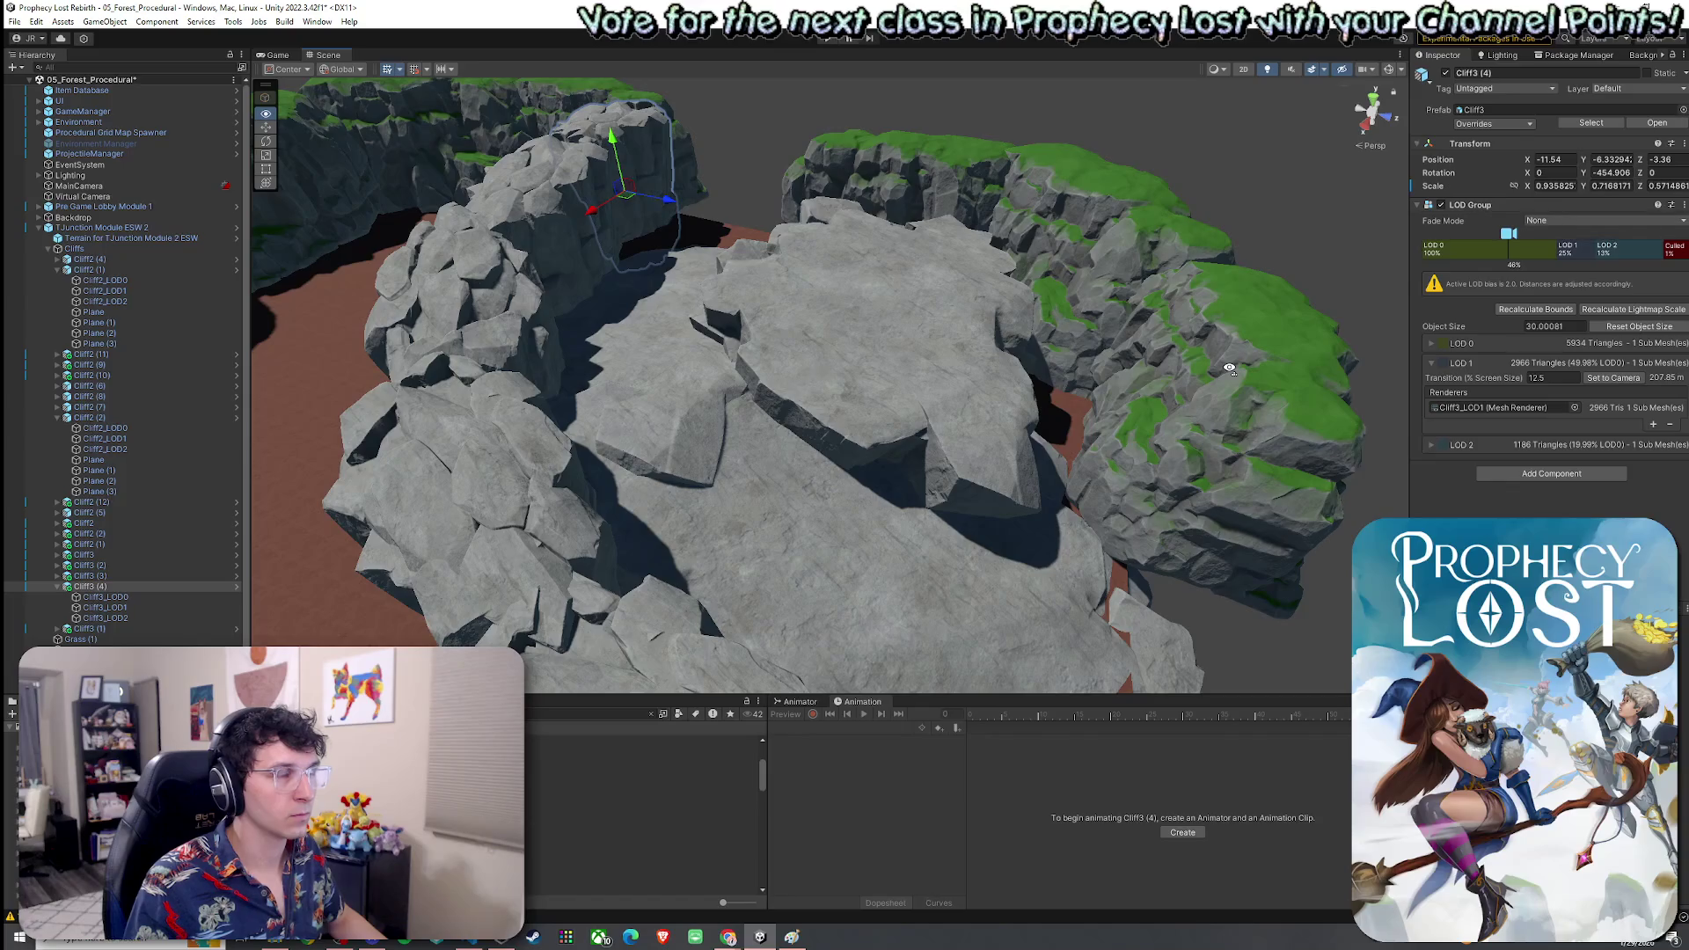
{"action": "left_click_drag", "start_coordinate": [1229, 370], "coordinate": [1190, 380]}
{"action": "scroll", "coordinate": [1196, 381], "scroll_direction": "down", "scroll_amount": 6}
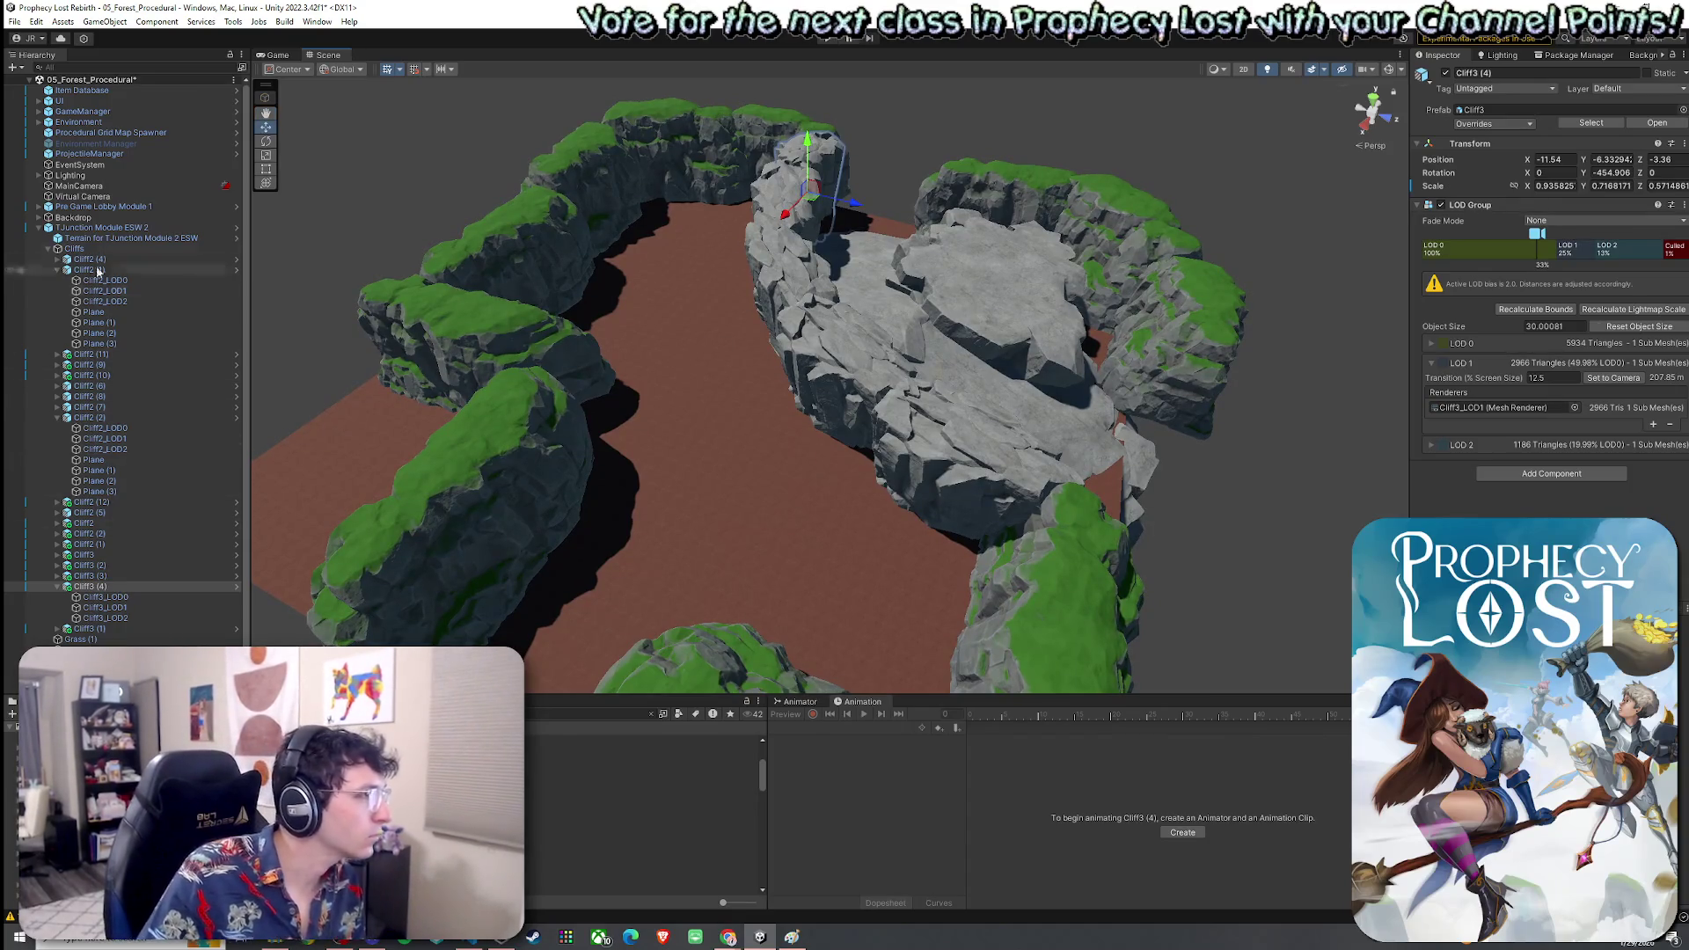
{"action": "left_click", "coordinate": [49, 249]}
{"action": "double_click", "coordinate": [97, 228]}
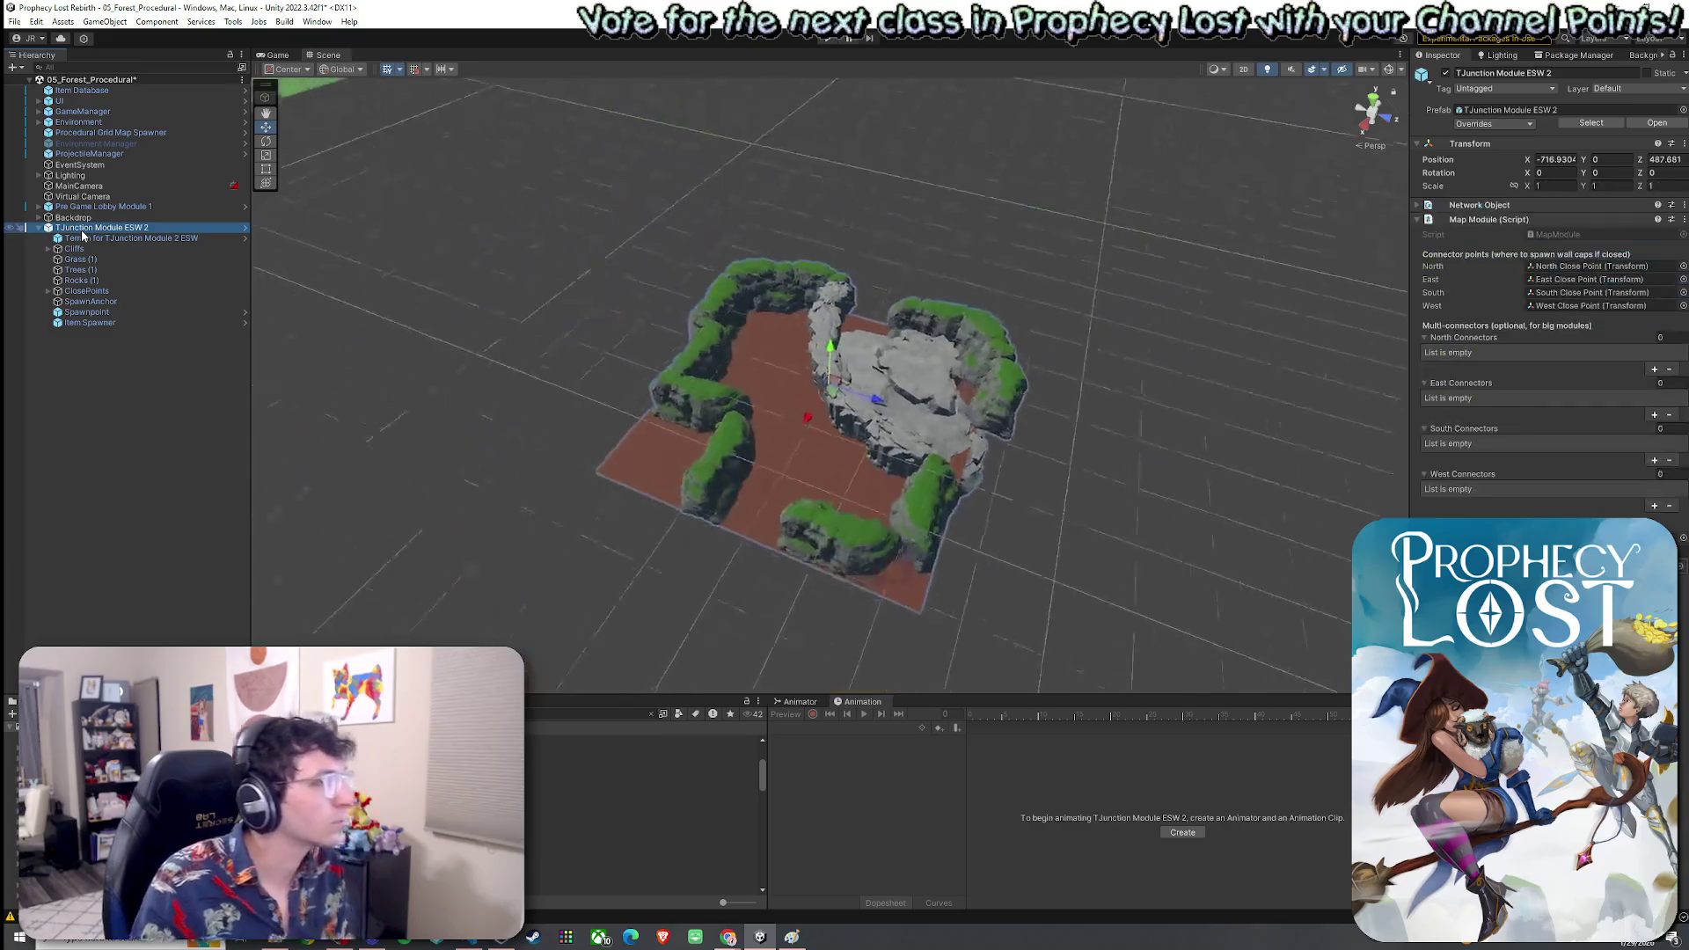
In top view, expand ClosePoints and inspect the North Close Point's position
{"action": "left_click", "coordinate": [1373, 103]}
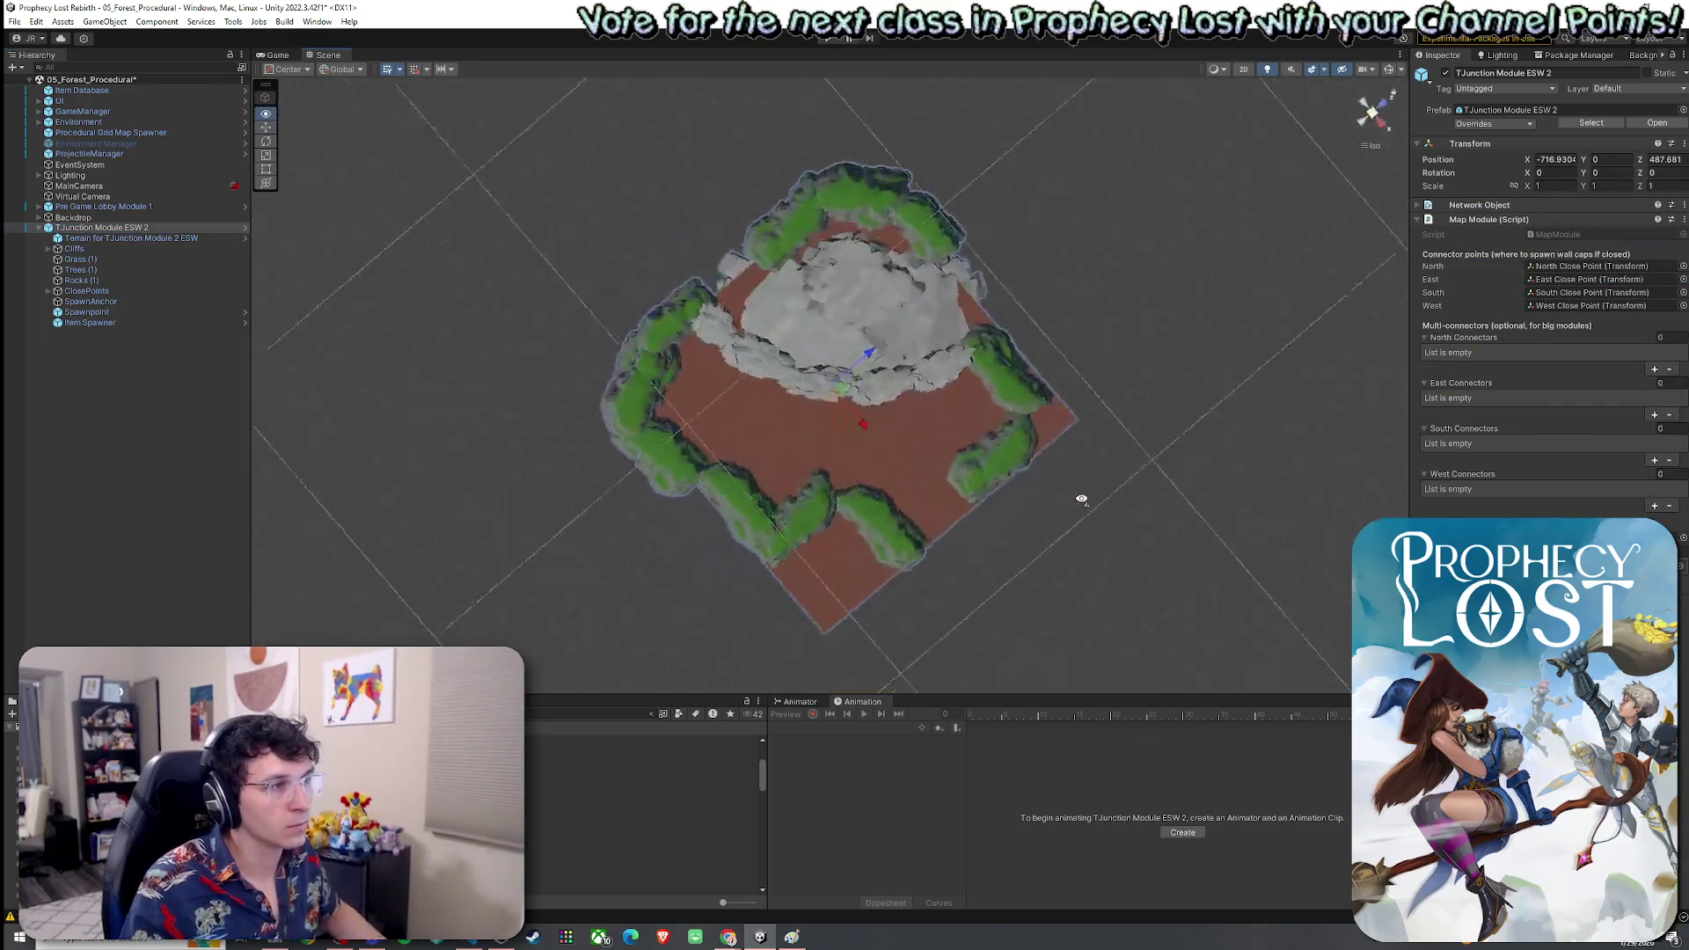
{"action": "left_click", "coordinate": [48, 291]}
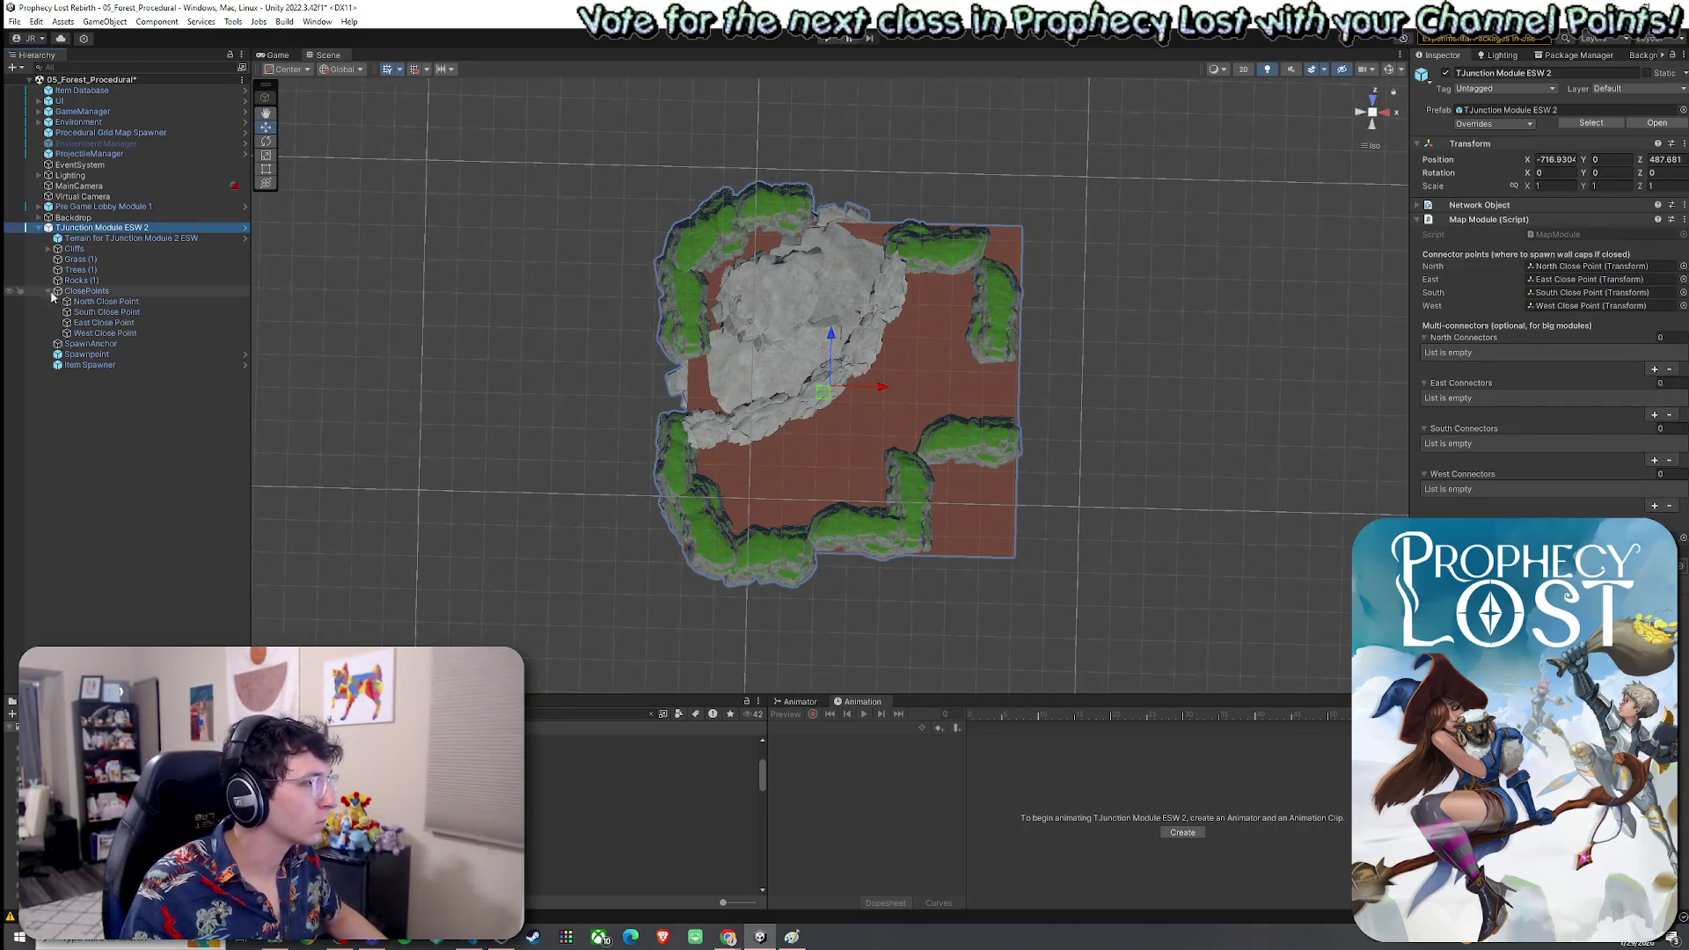
{"action": "left_click", "coordinate": [123, 302]}
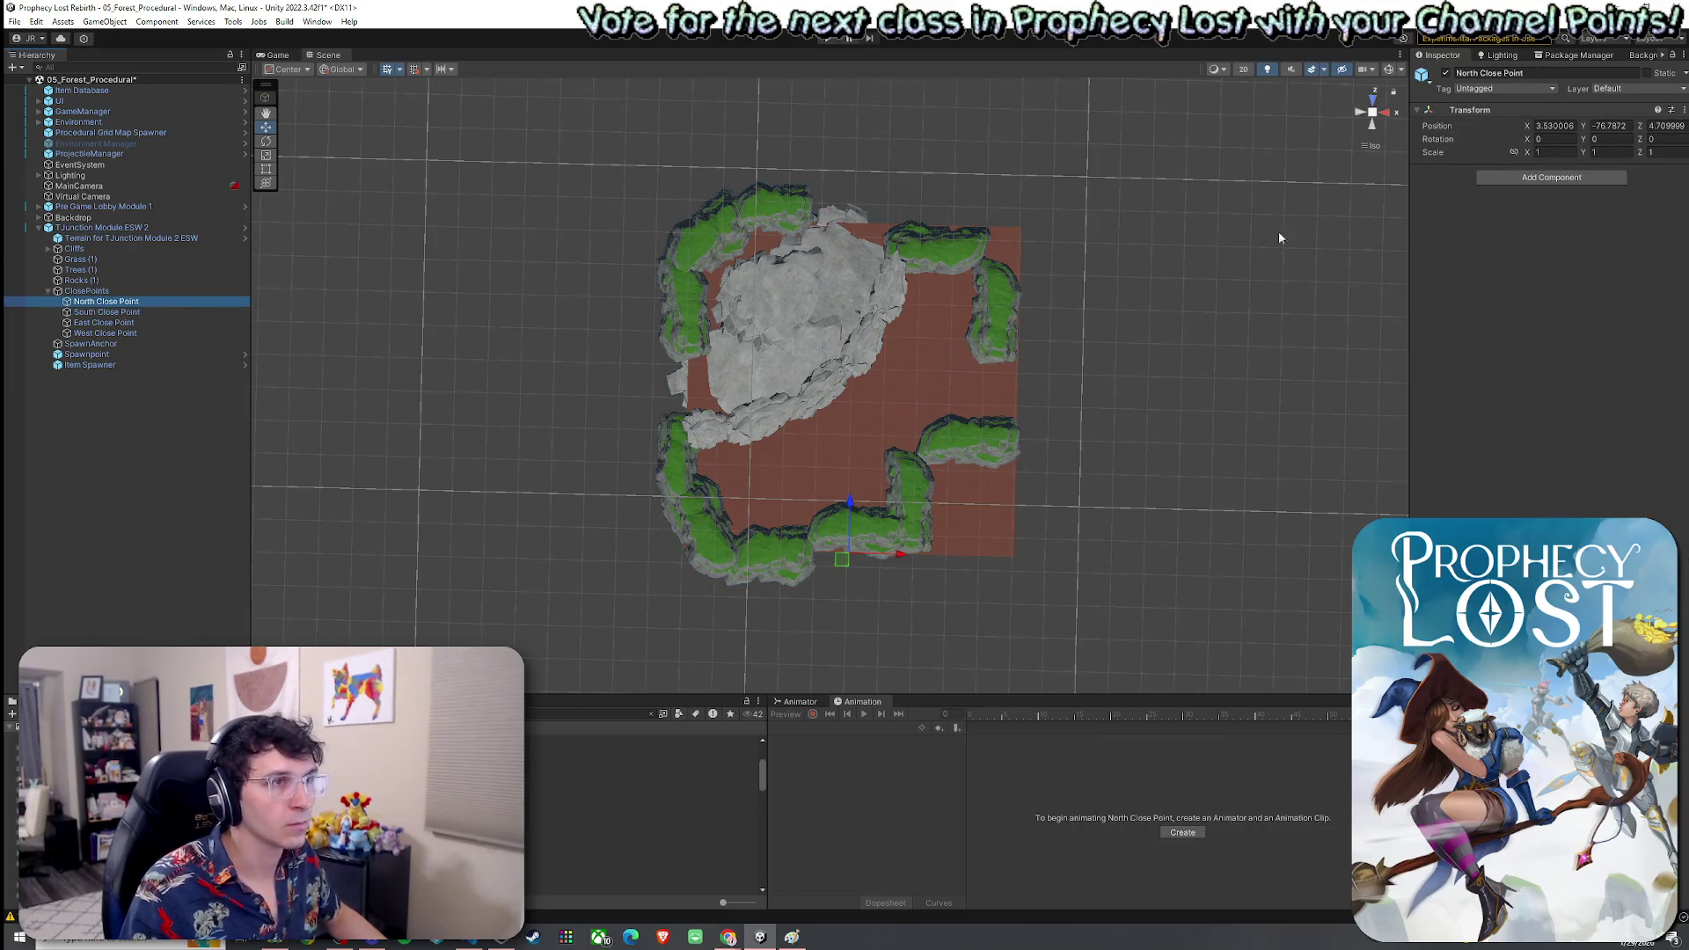
{"action": "mouse_move", "coordinate": [722, 410]}
{"action": "left_mouse_down"}
{"action": "mouse_move", "coordinate": [1052, 399]}
{"action": "mouse_move", "coordinate": [1044, 348]}
{"action": "mouse_move", "coordinate": [937, 333]}
{"action": "mouse_move", "coordinate": [857, 361]}
{"action": "mouse_move", "coordinate": [880, 361]}
{"action": "mouse_move", "coordinate": [524, 363]}
{"action": "mouse_move", "coordinate": [510, 478]}
{"action": "mouse_move", "coordinate": [780, 475]}
{"action": "mouse_move", "coordinate": [849, 374]}
{"action": "mouse_move", "coordinate": [777, 347]}
{"action": "left_mouse_up"}
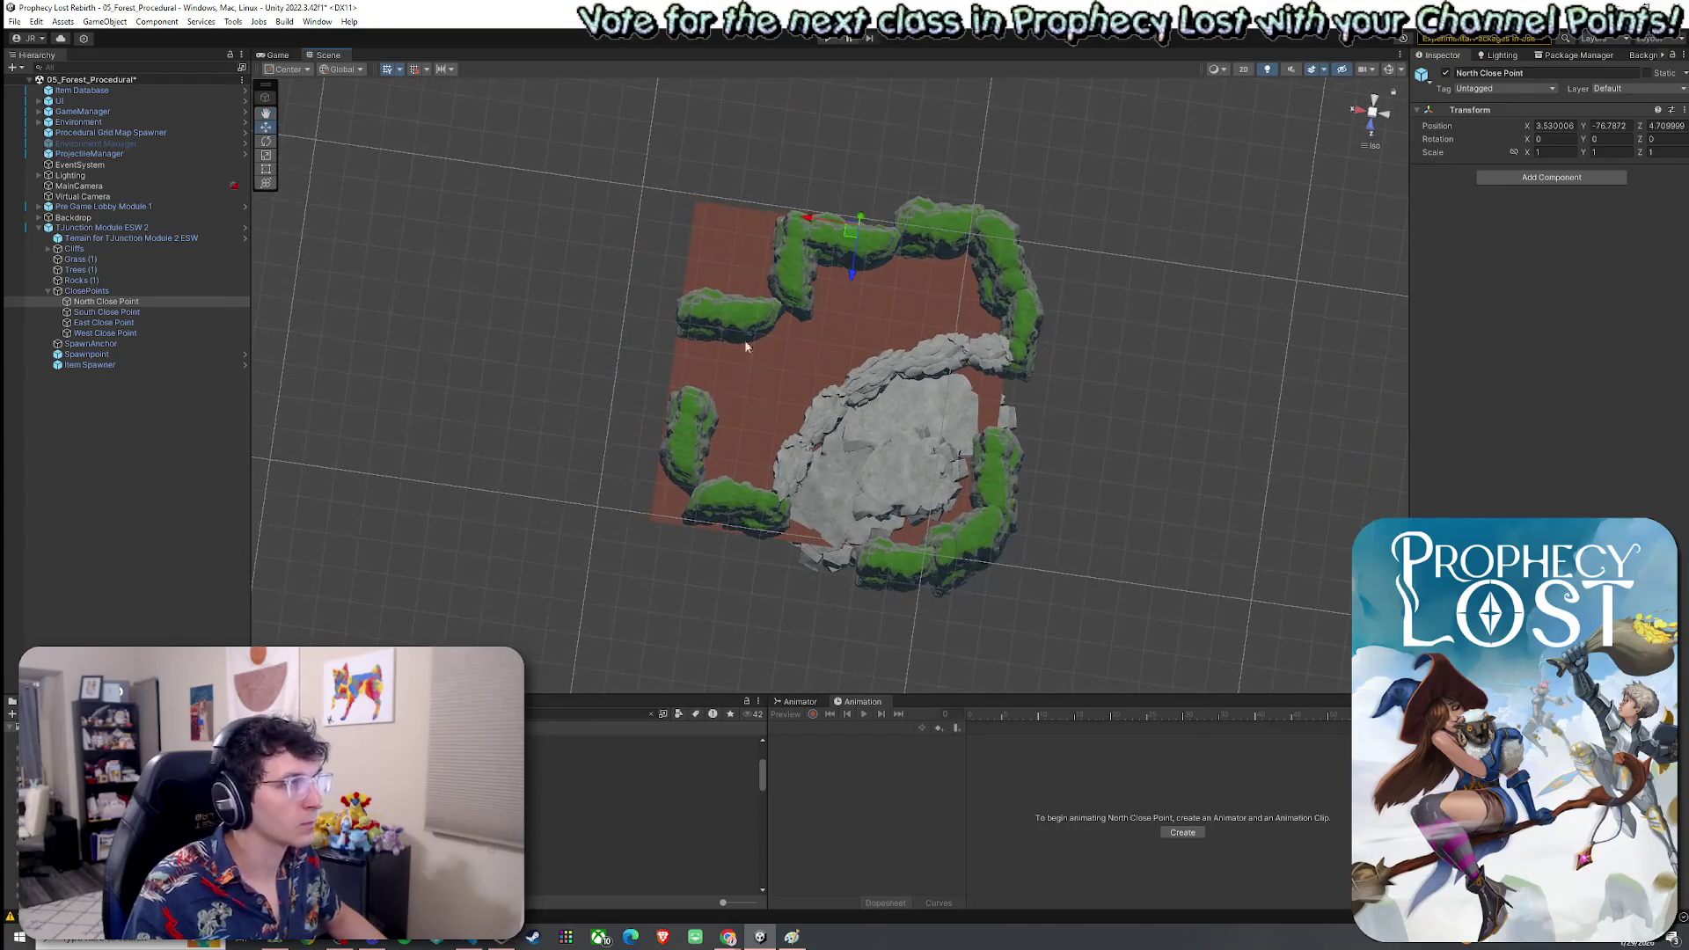
Inspect the South Close Point in perspective and isometric views, then the West Close Point
{"action": "left_click", "coordinate": [109, 312]}
{"action": "mouse_move", "coordinate": [531, 375]}
{"action": "left_mouse_down"}
{"action": "mouse_move", "coordinate": [626, 340]}
{"action": "mouse_move", "coordinate": [621, 402]}
{"action": "mouse_move", "coordinate": [746, 395]}
{"action": "left_mouse_up"}
{"action": "left_click", "coordinate": [1369, 145]}
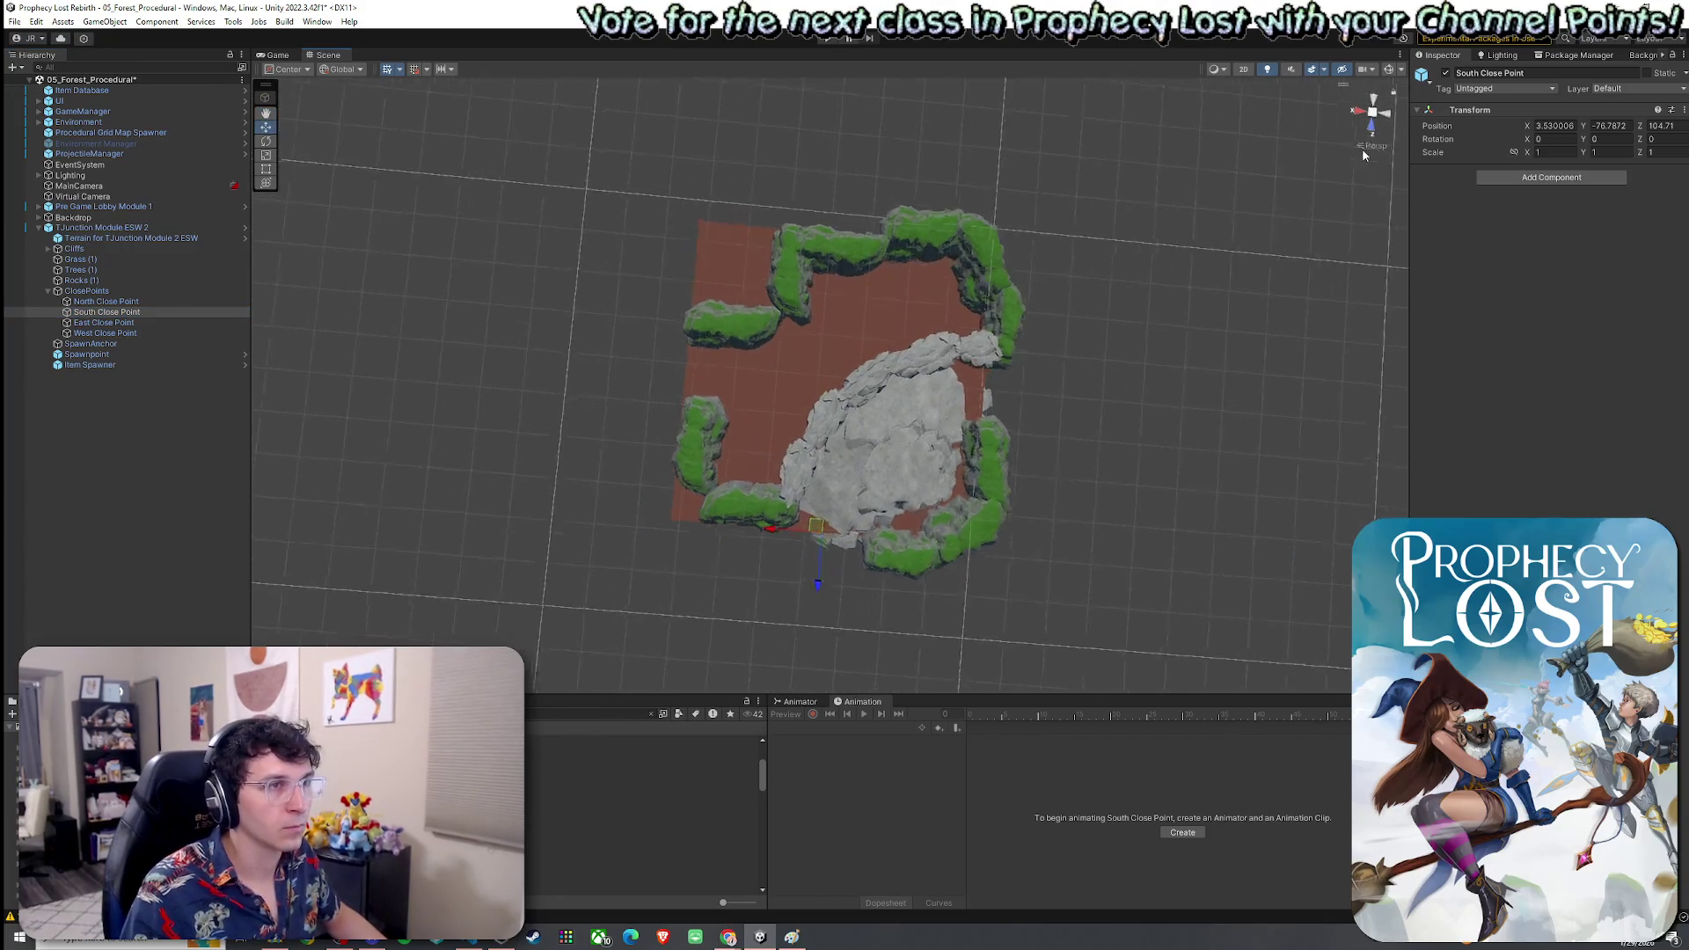
{"action": "mouse_move", "coordinate": [998, 321]}
{"action": "left_mouse_down"}
{"action": "mouse_move", "coordinate": [998, 340]}
{"action": "mouse_move", "coordinate": [1009, 325]}
{"action": "left_mouse_up"}
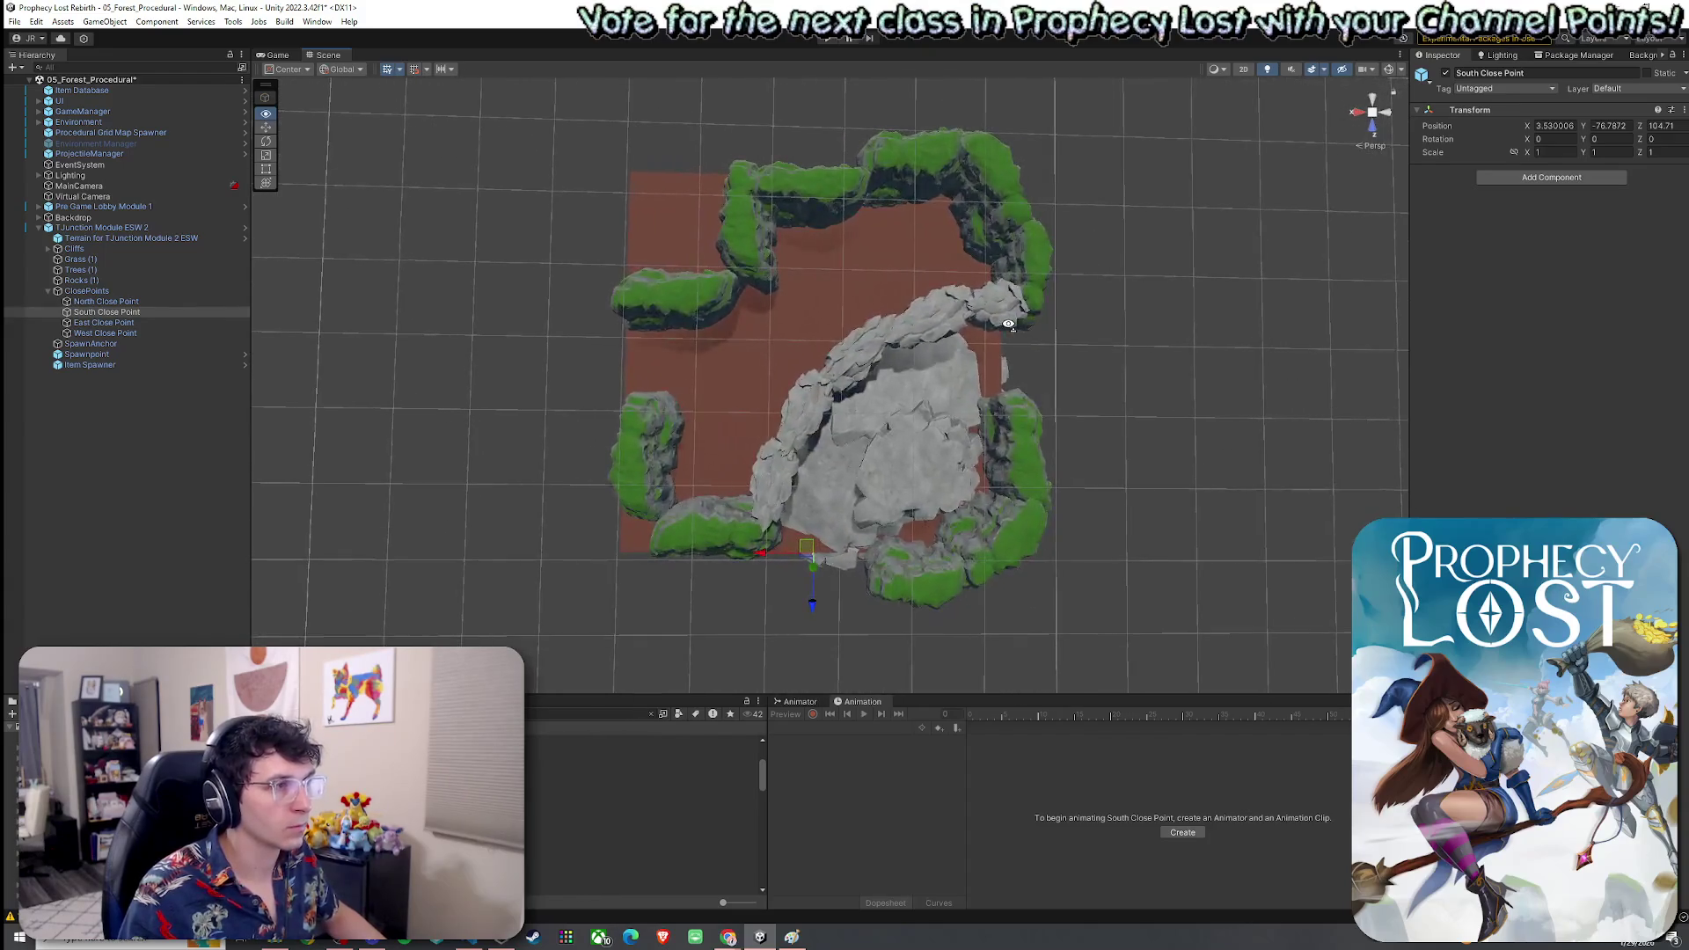
{"action": "left_click", "coordinate": [1364, 146]}
{"action": "left_click_drag", "start_coordinate": [975, 268], "coordinate": [965, 264]}
{"action": "left_click", "coordinate": [142, 312]}
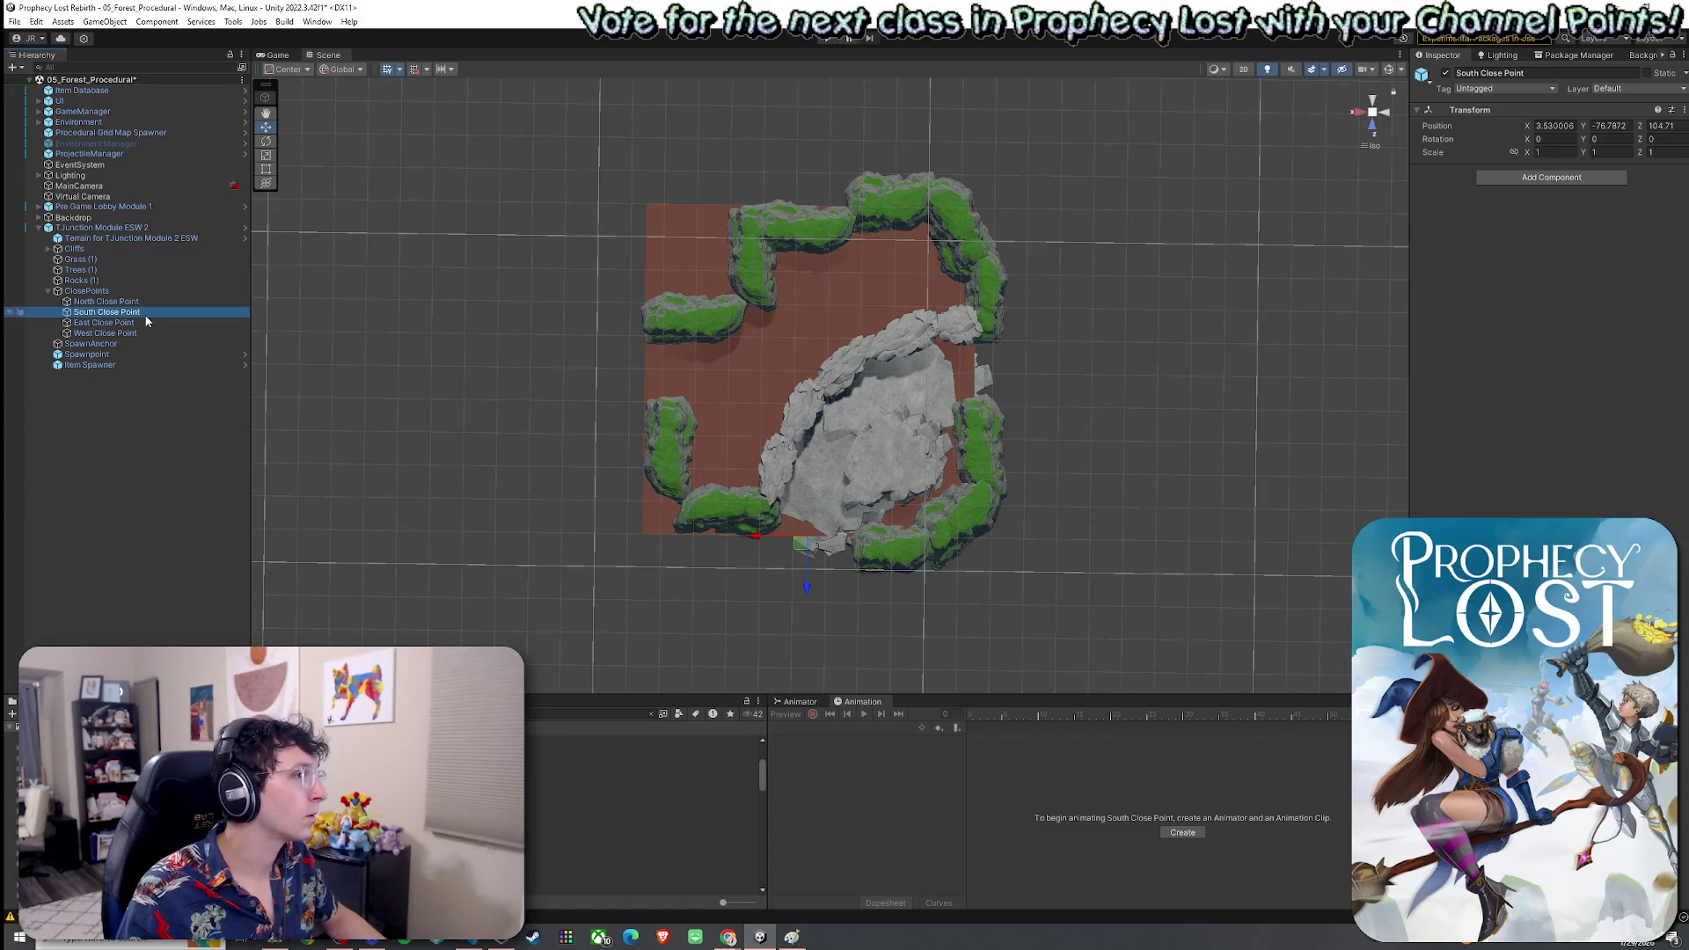
{"action": "left_click", "coordinate": [110, 334]}
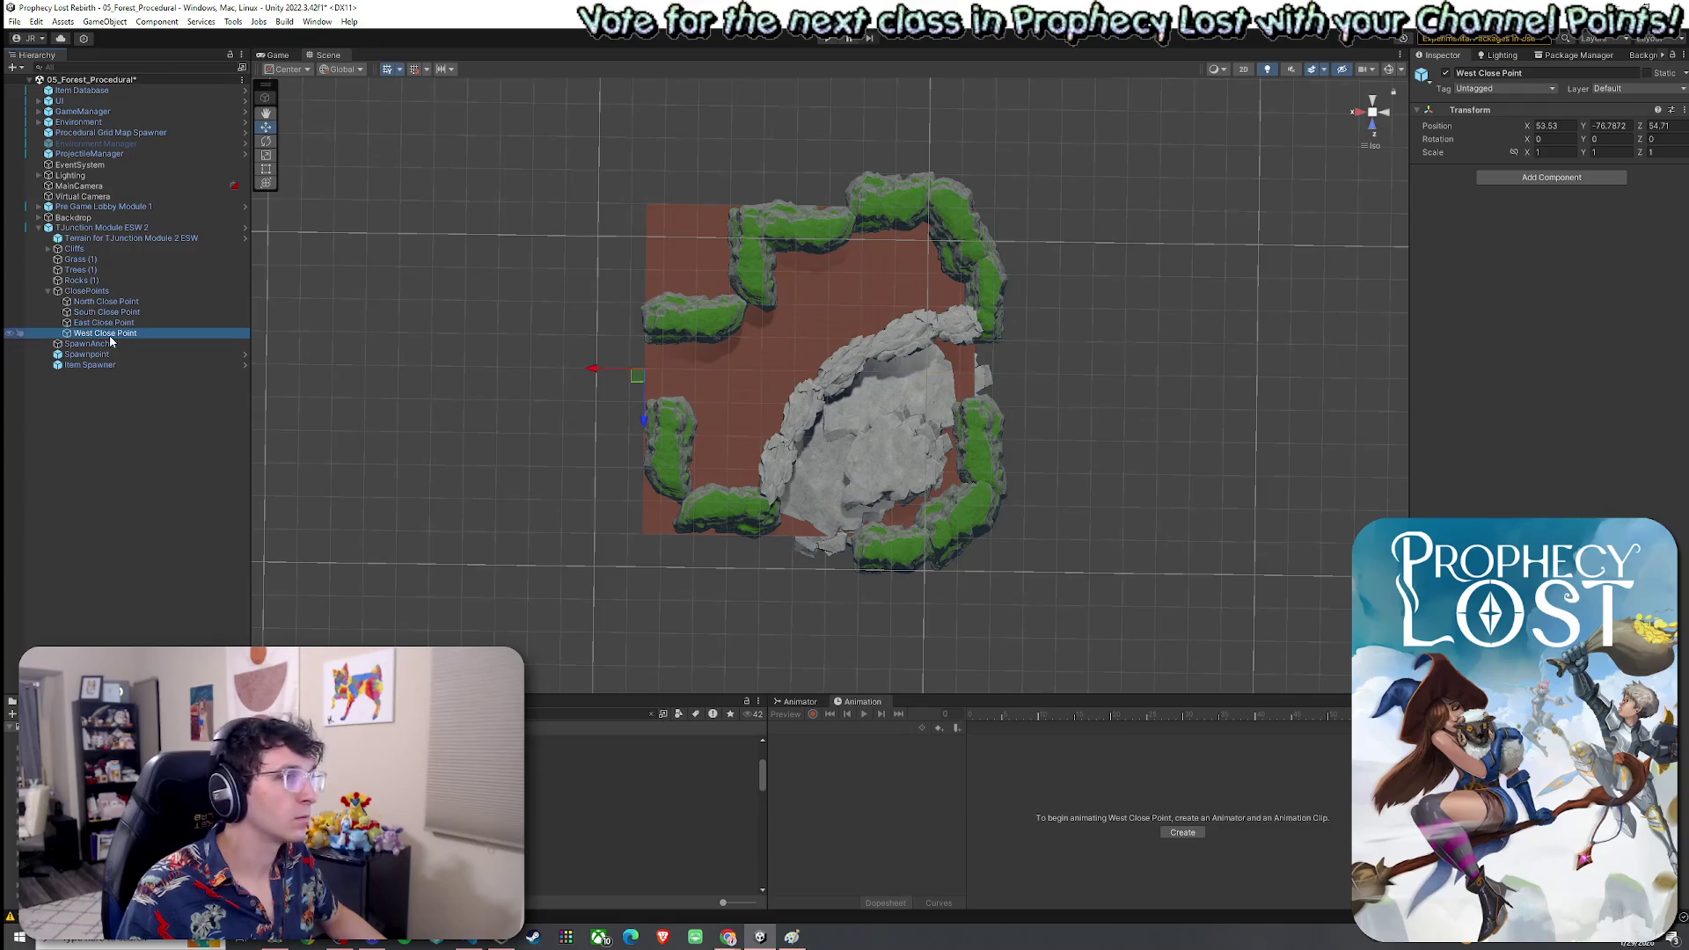